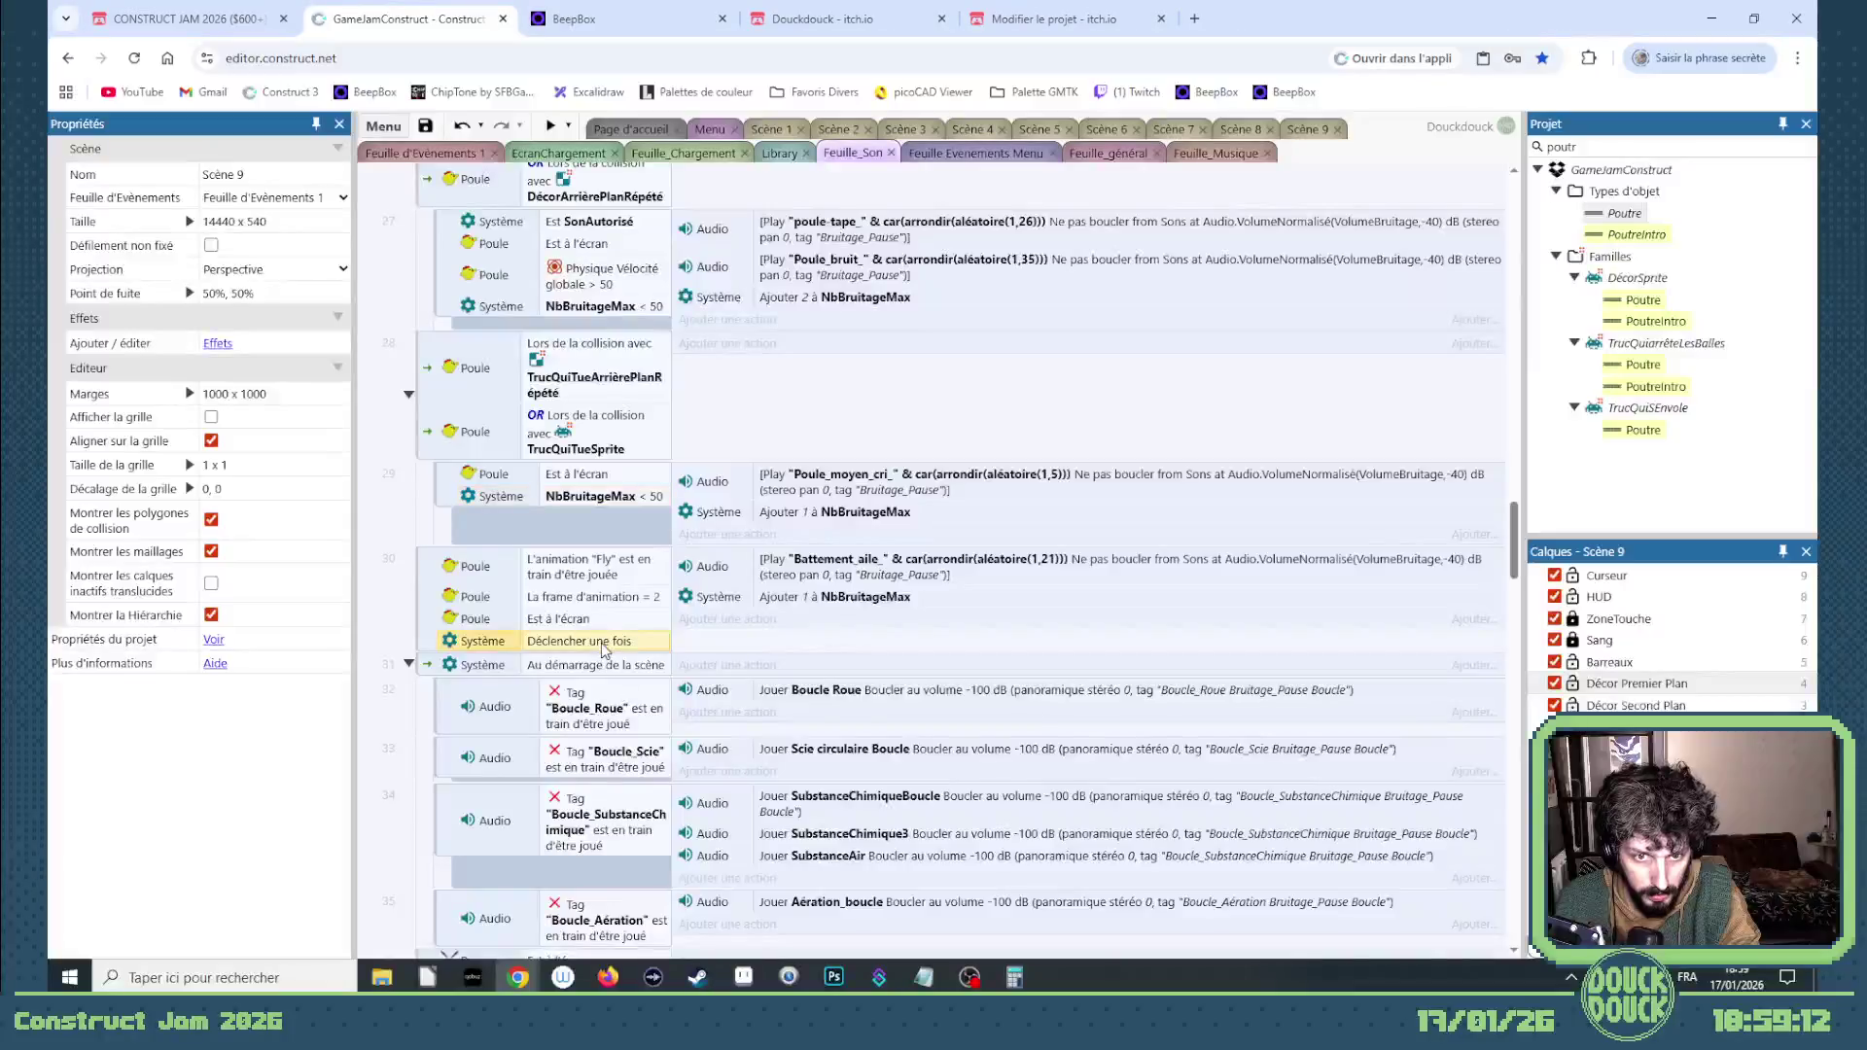
# Step: Paste the NbBruitageMax < 50 condition into event 30 of Feuille_Son
pyautogui.hotkey('ctrl', 'v')
pyautogui.scroll(-1, 603, 637)
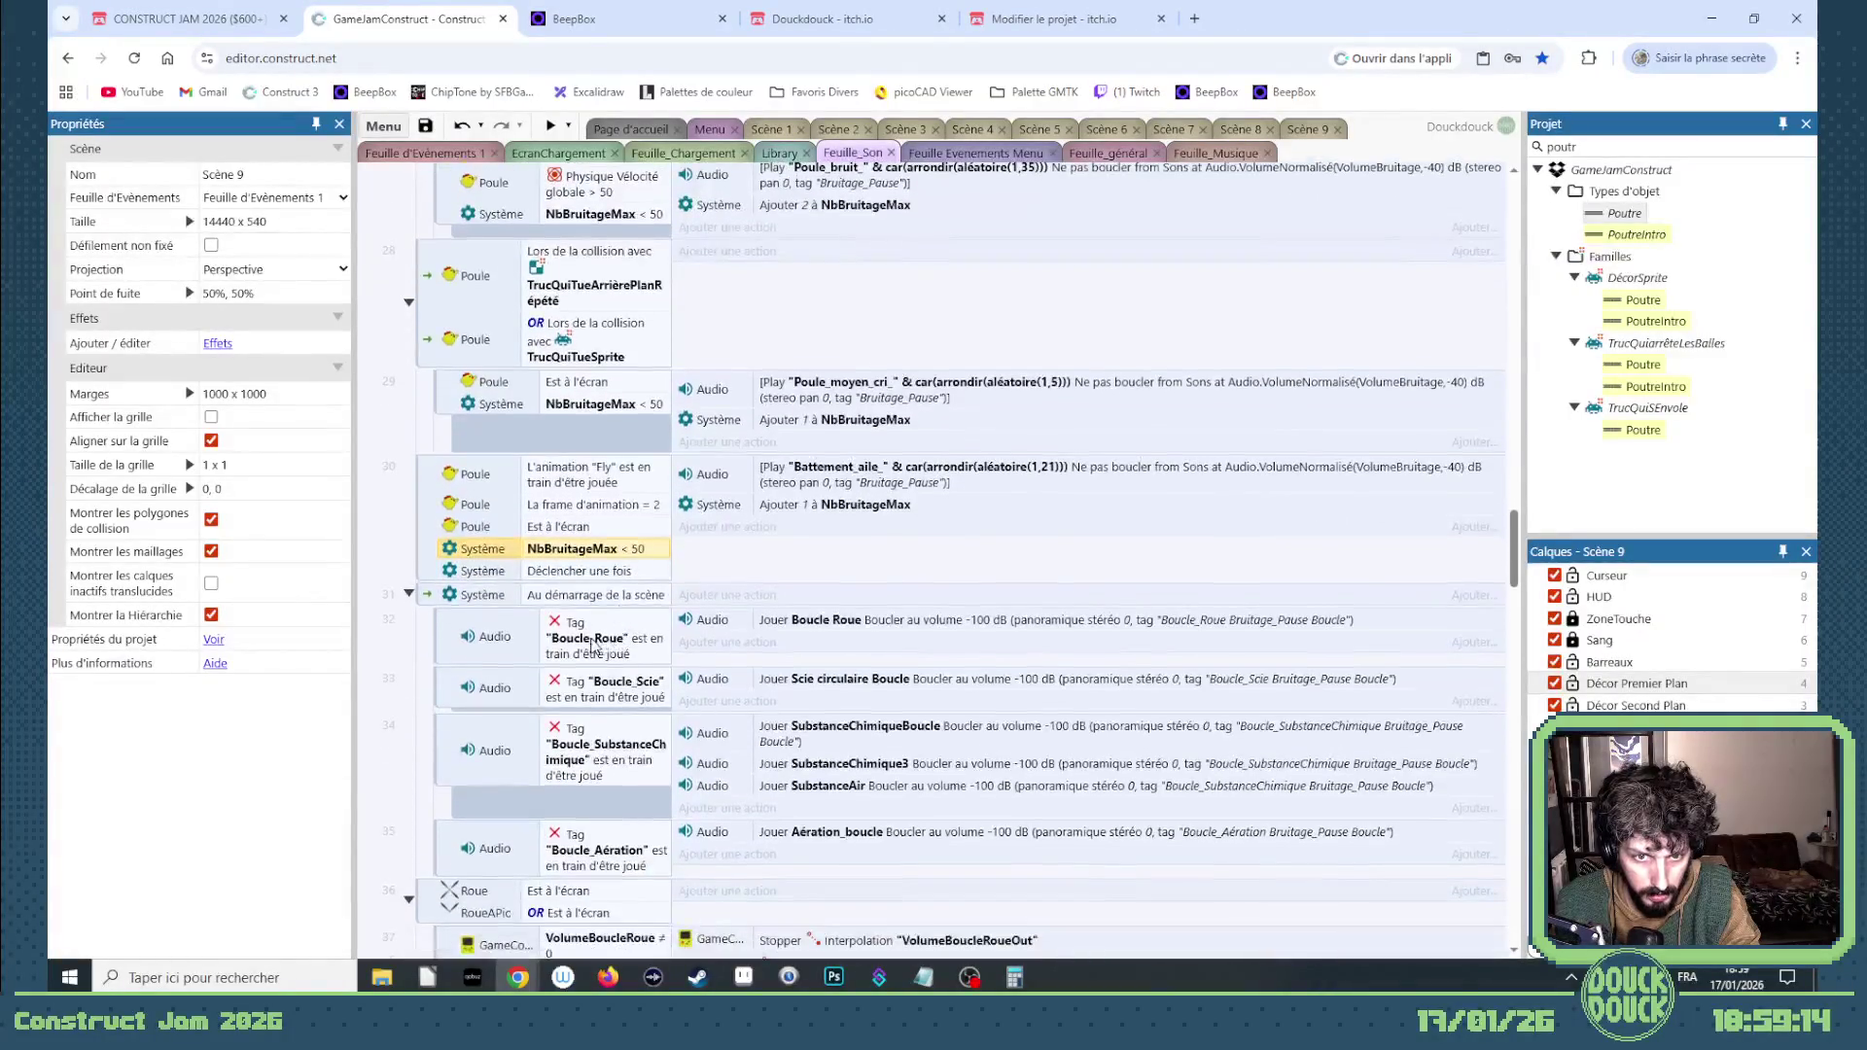
pyautogui.scroll(-15, 533, 734)
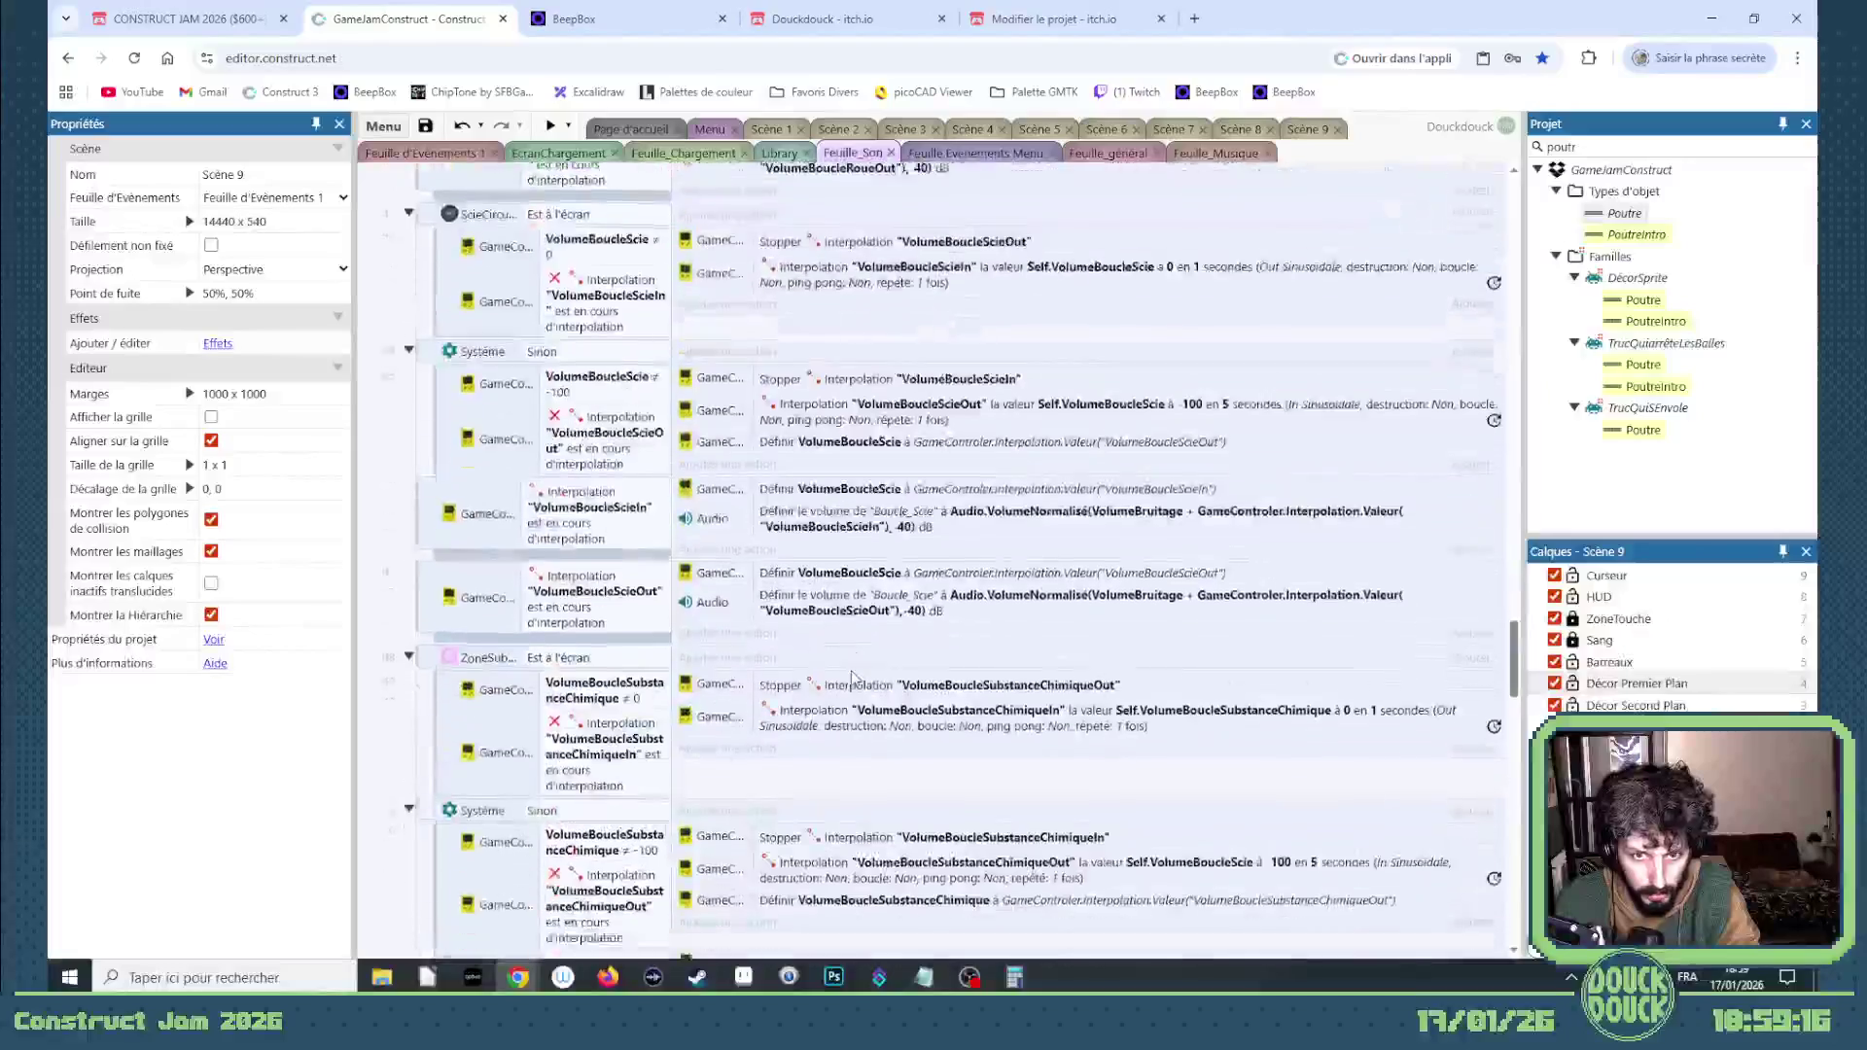
# Step: Go back to the Scène 9 layout via Feuille_Musique and start a preview of Scène 9
pyautogui.click(1307, 129)
pyautogui.scroll(2, 612, 238)
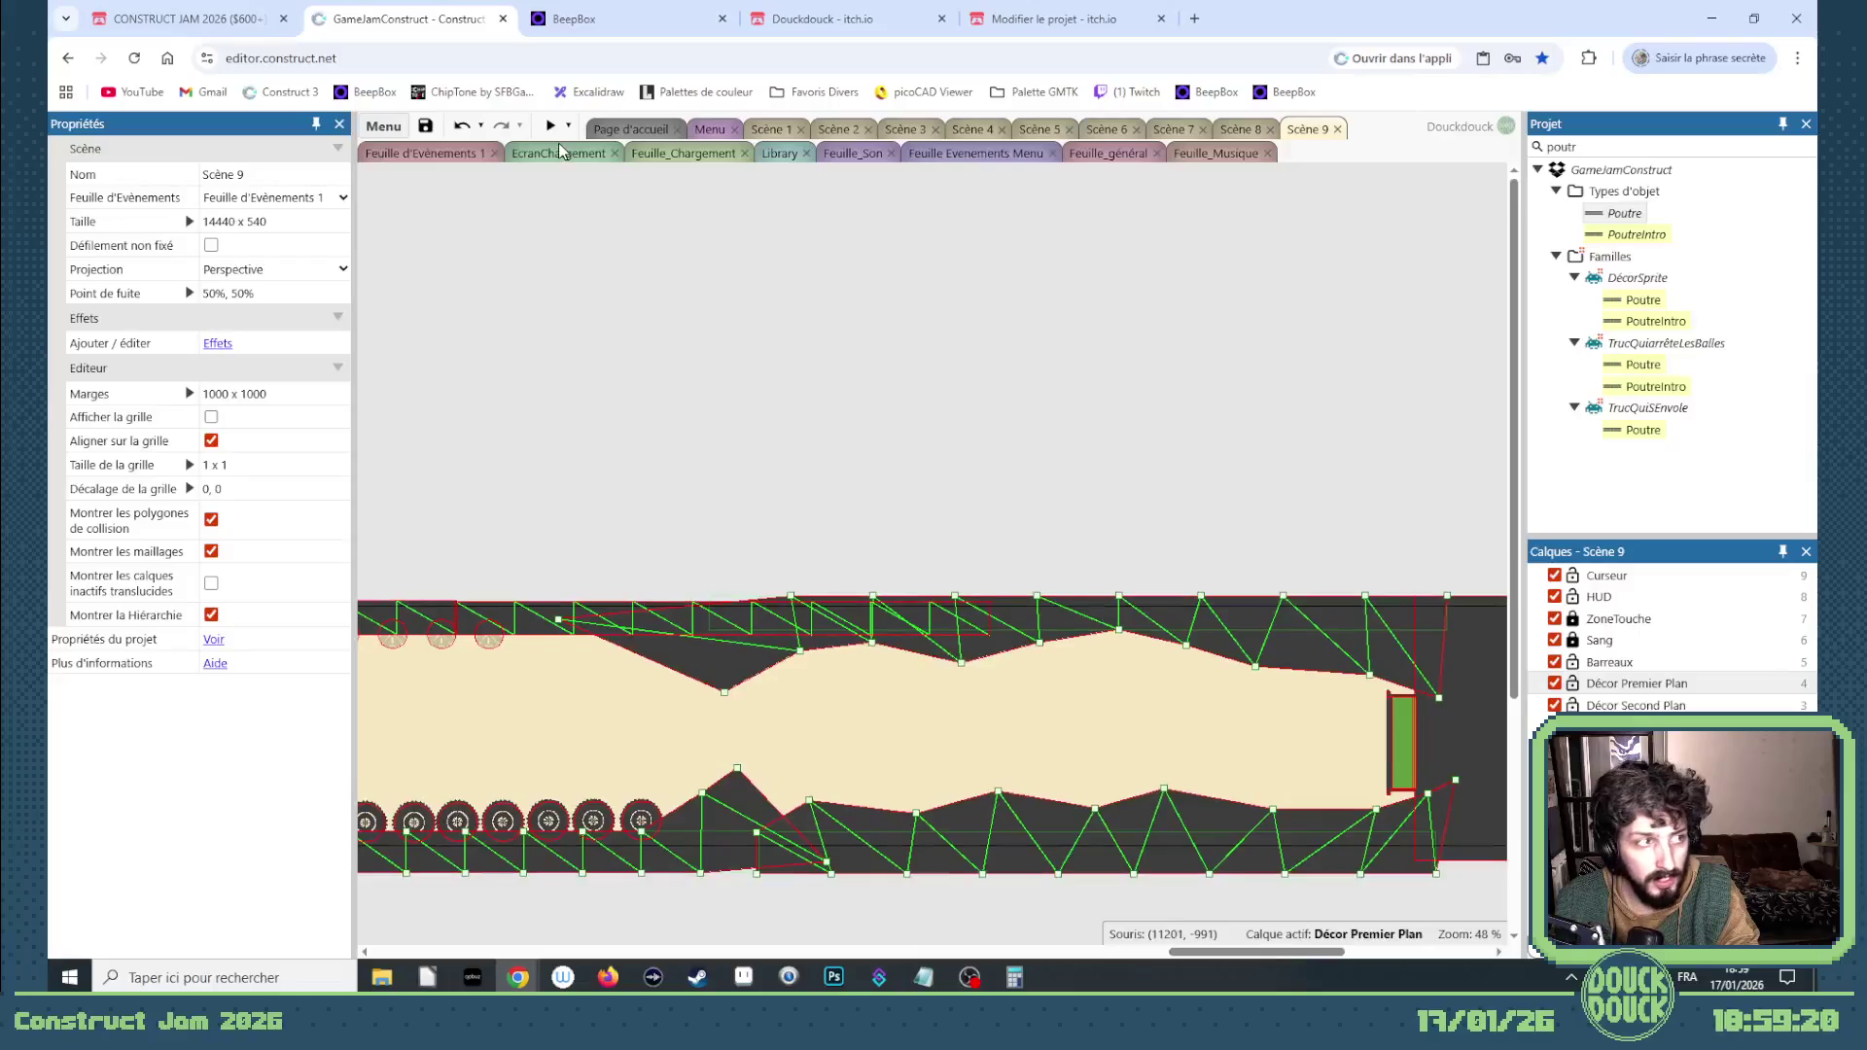
pyautogui.click(1224, 153)
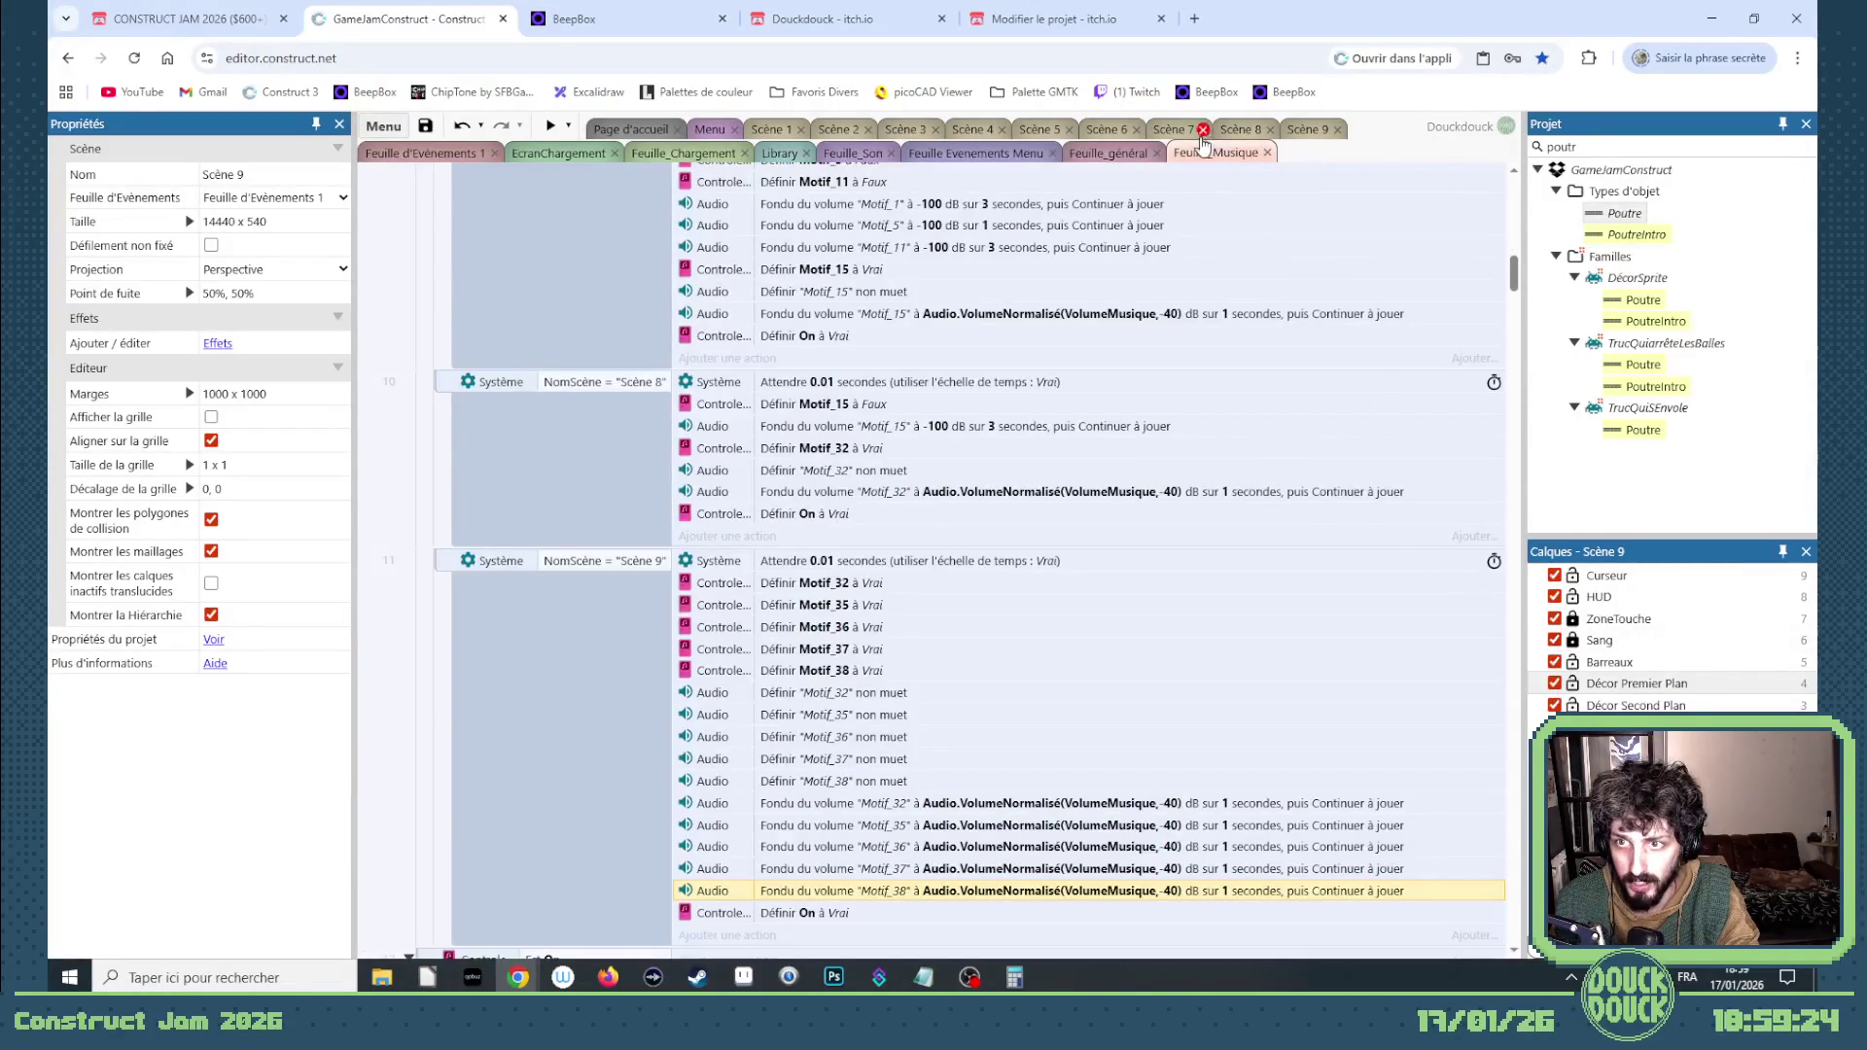
pyautogui.click(1306, 132)
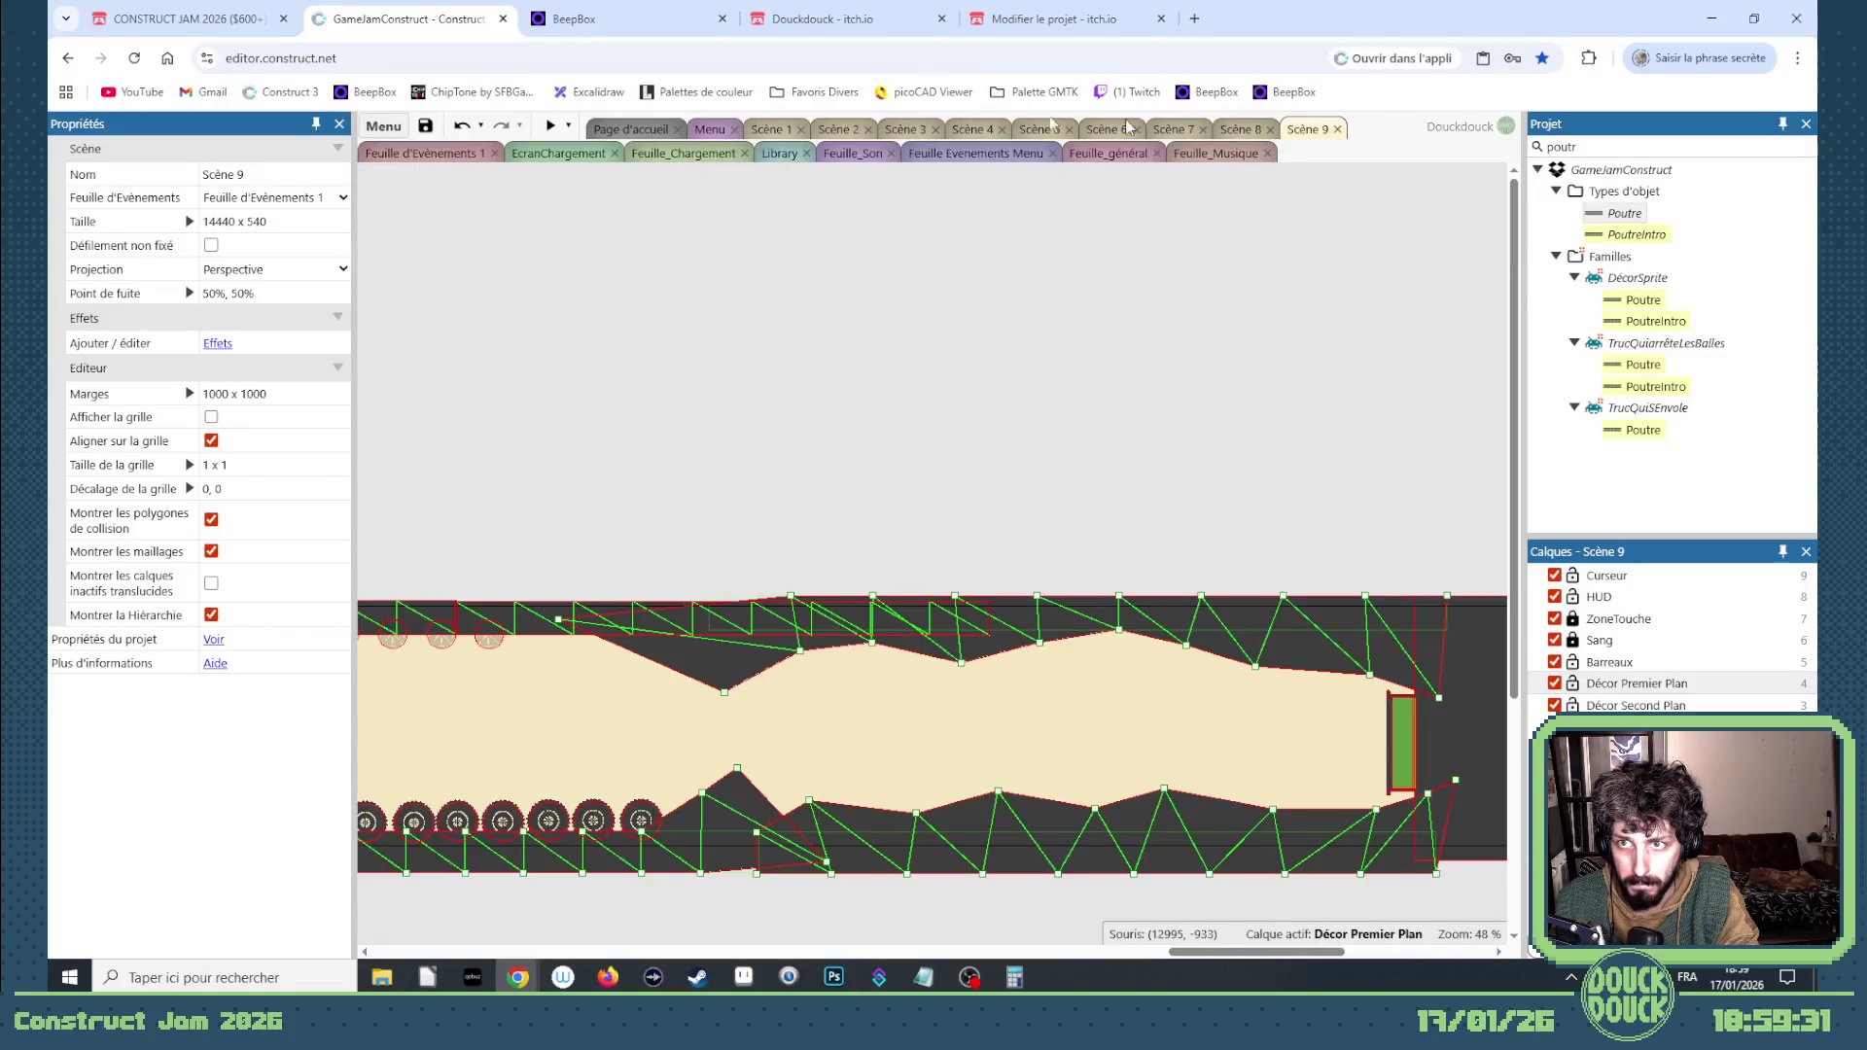
pyautogui.click(544, 127)
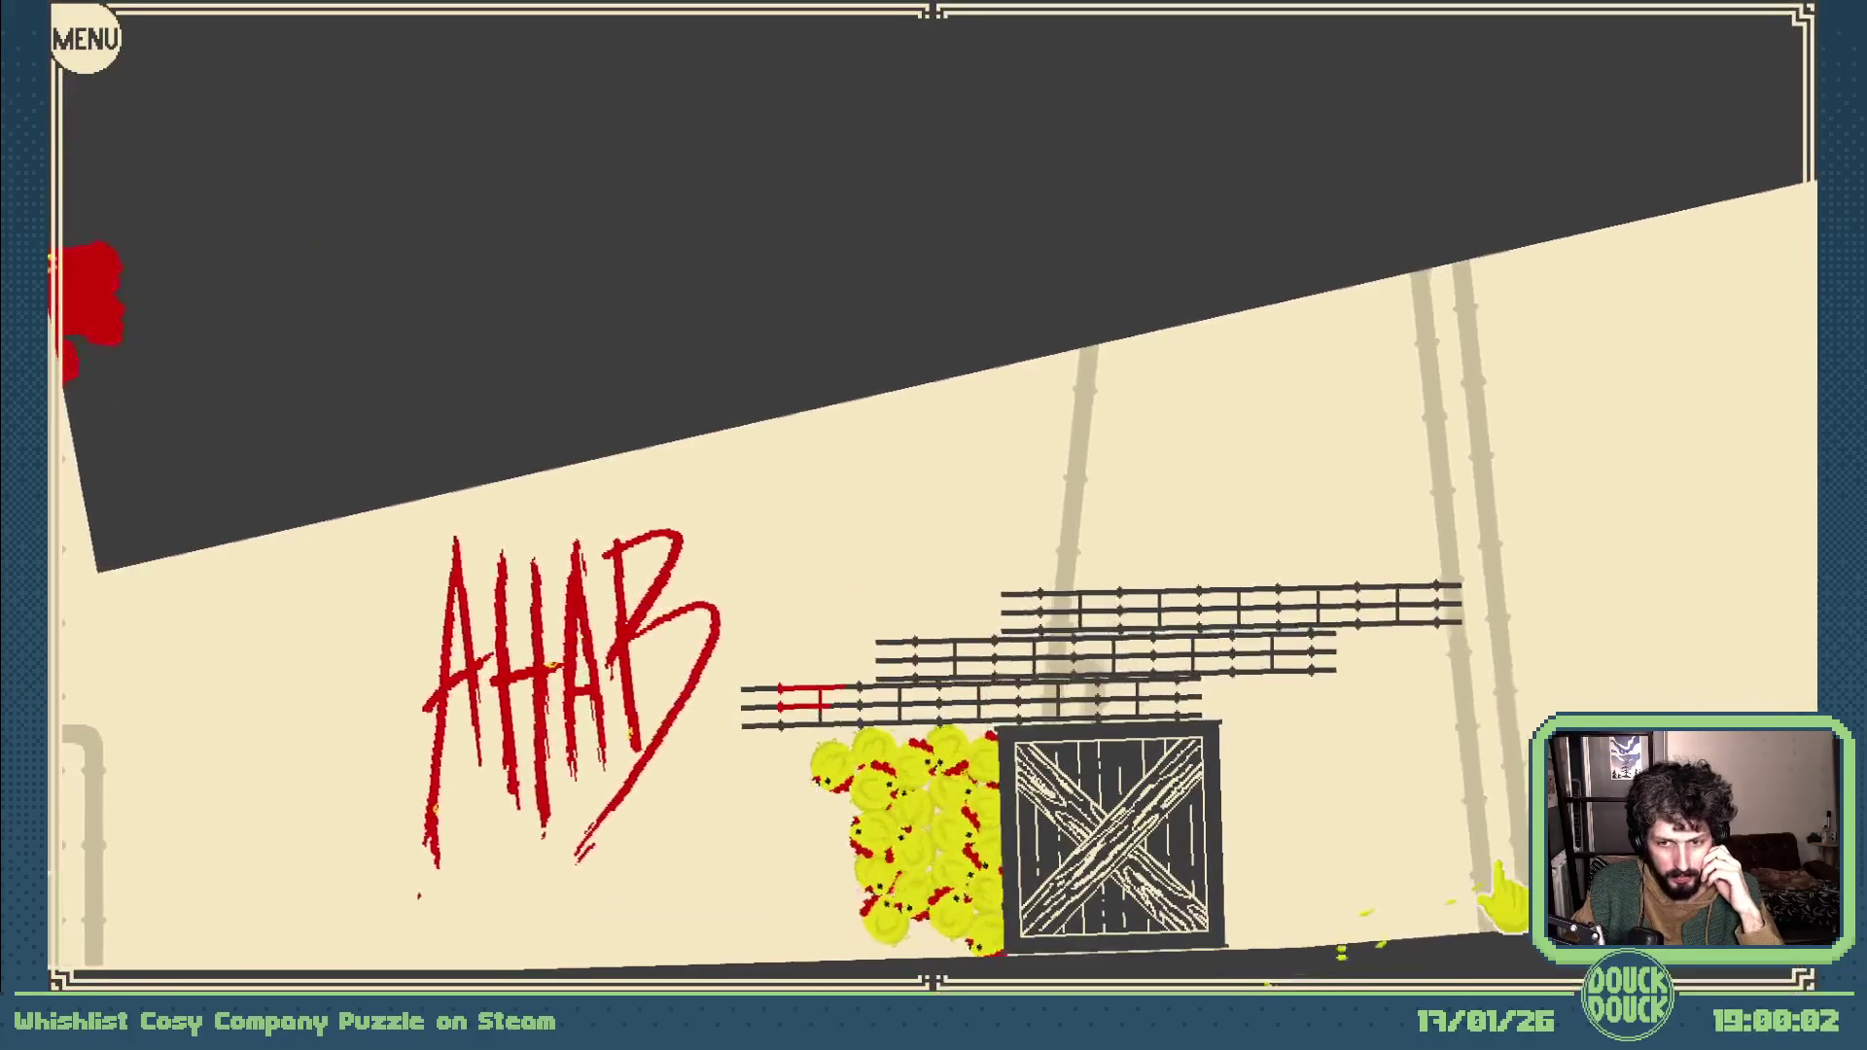
pyautogui.press('Escape')
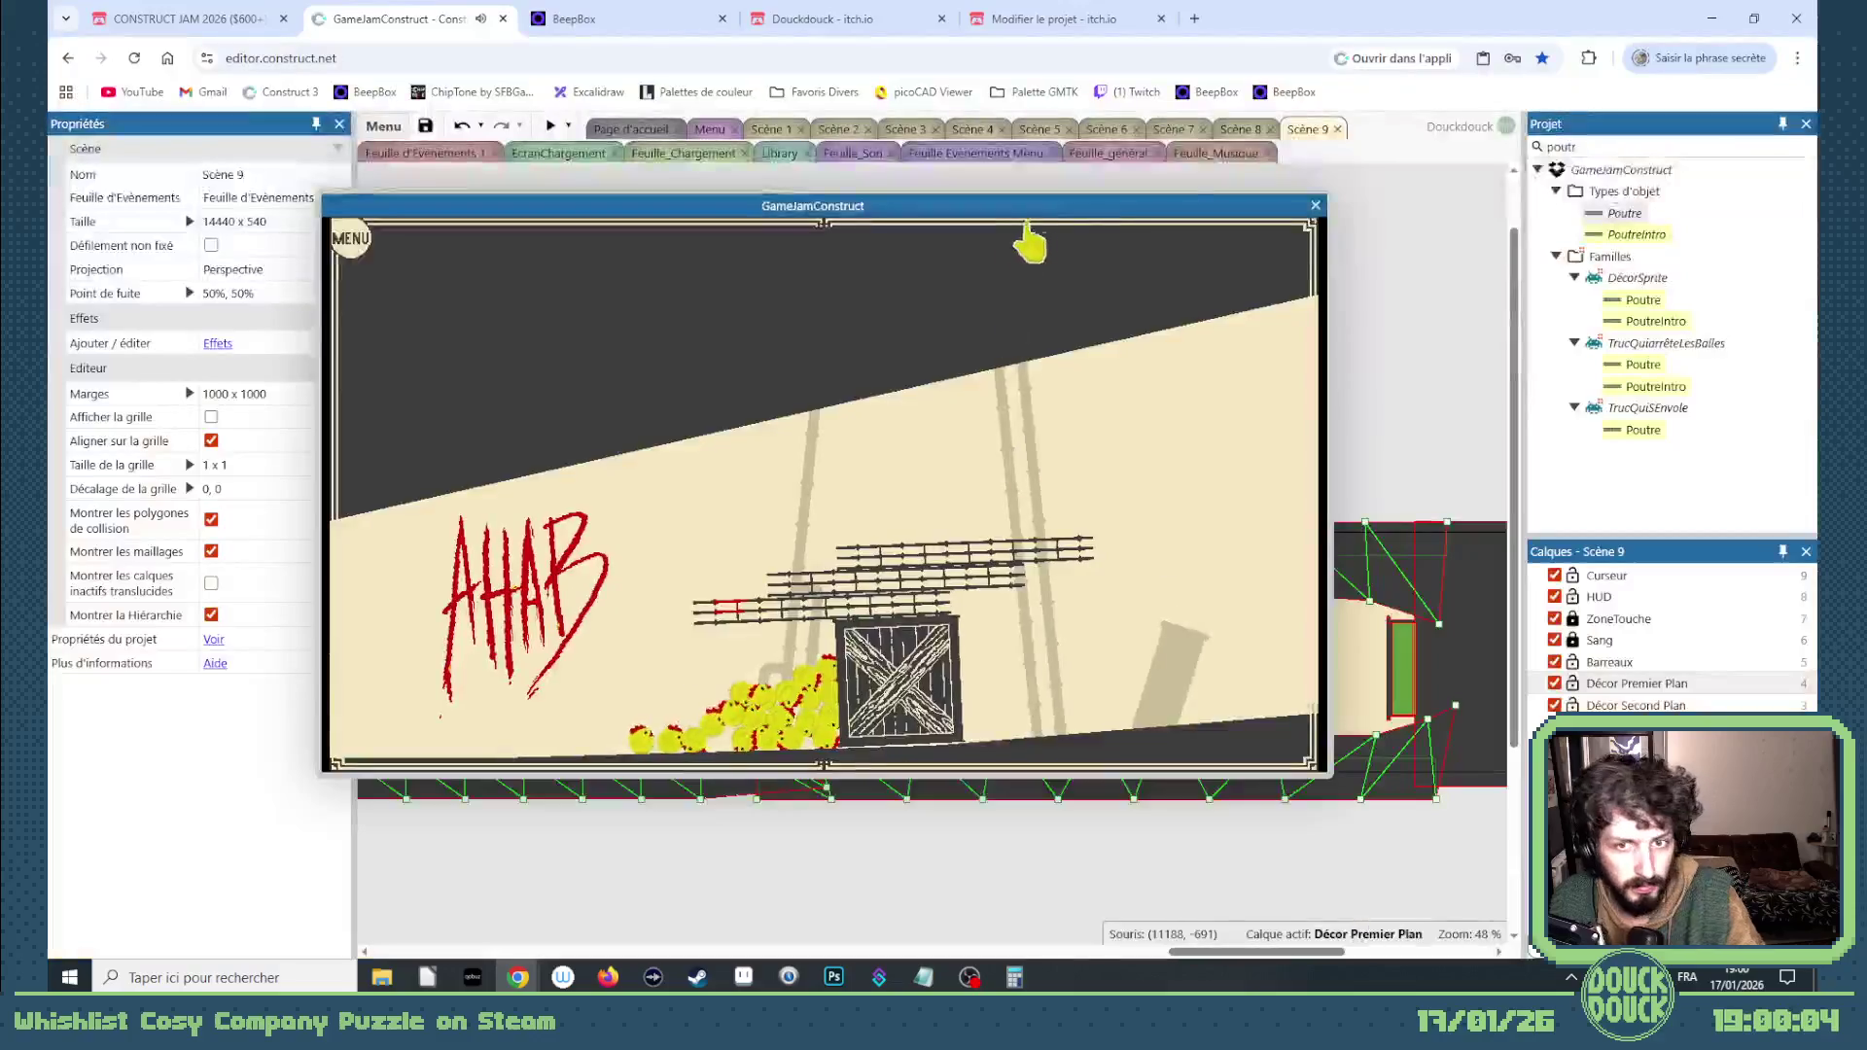
pyautogui.click(1313, 207)
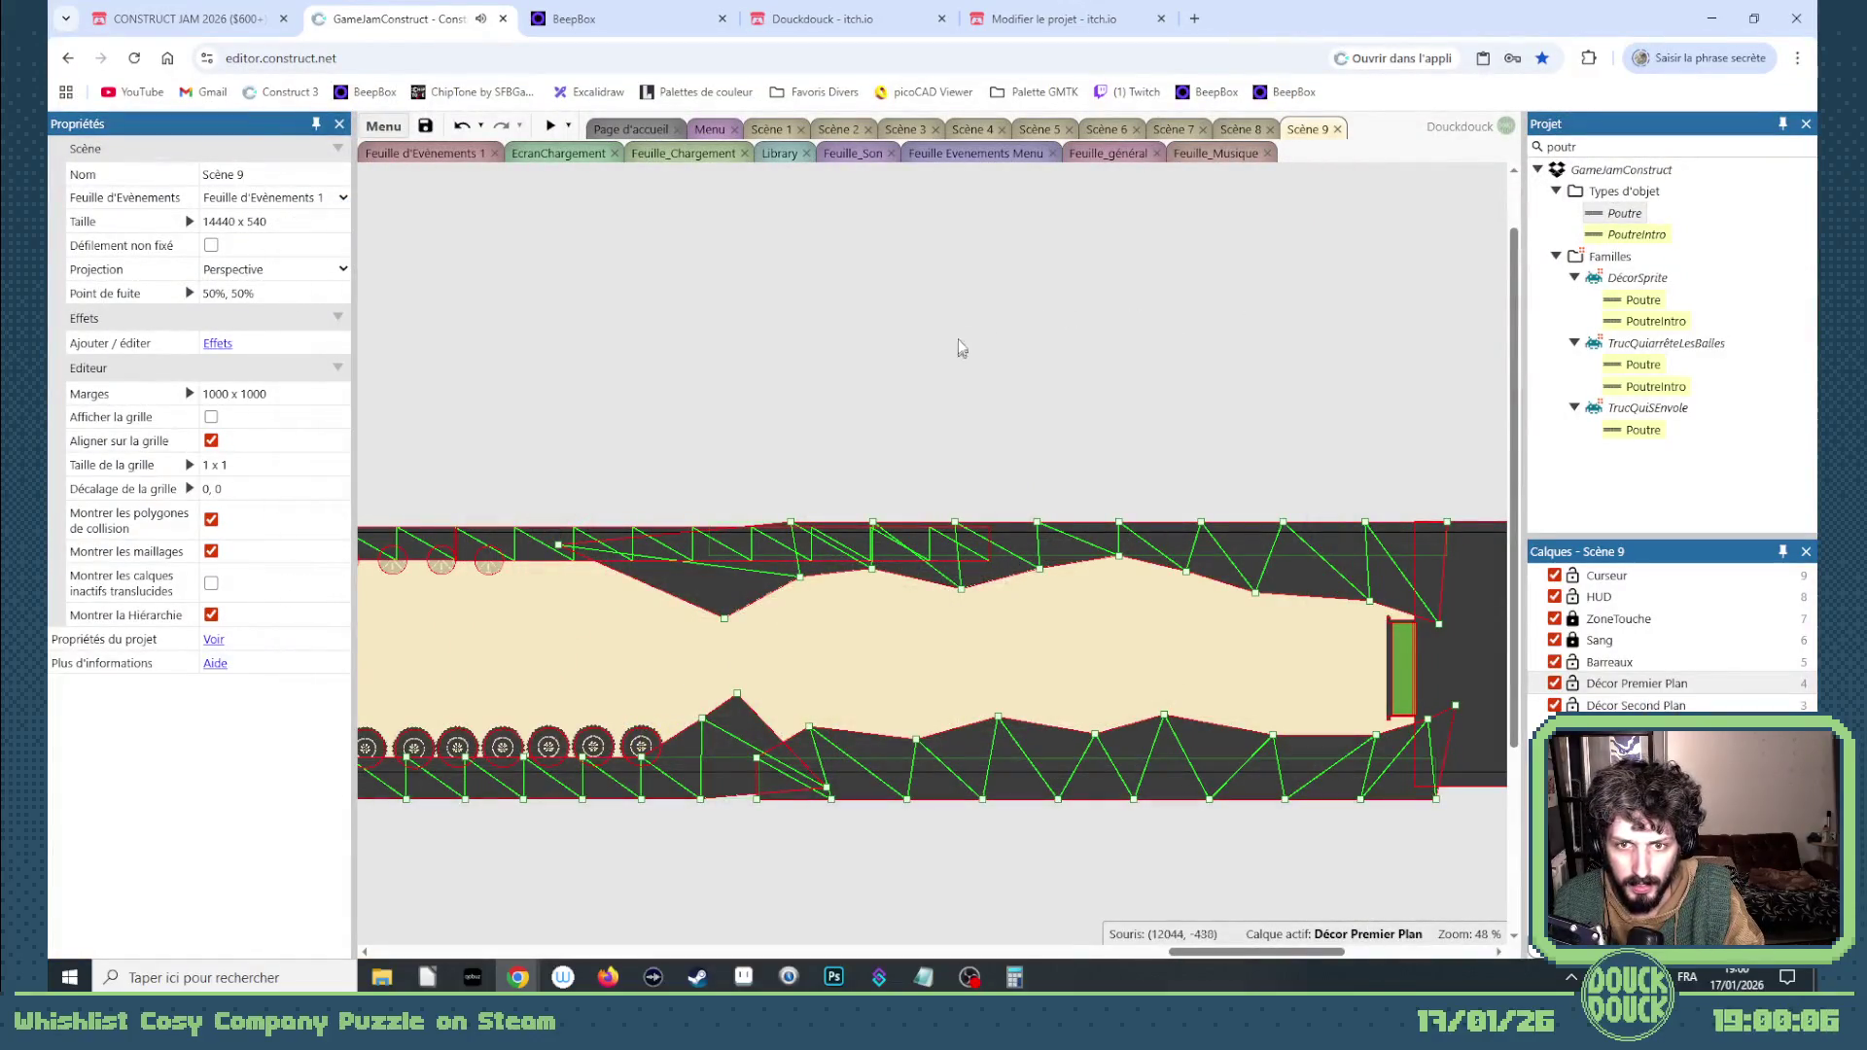
# Step: Make Scène 8 current, review the Feuille_Son sound events, and bring up the preview options
pyautogui.click(1228, 133)
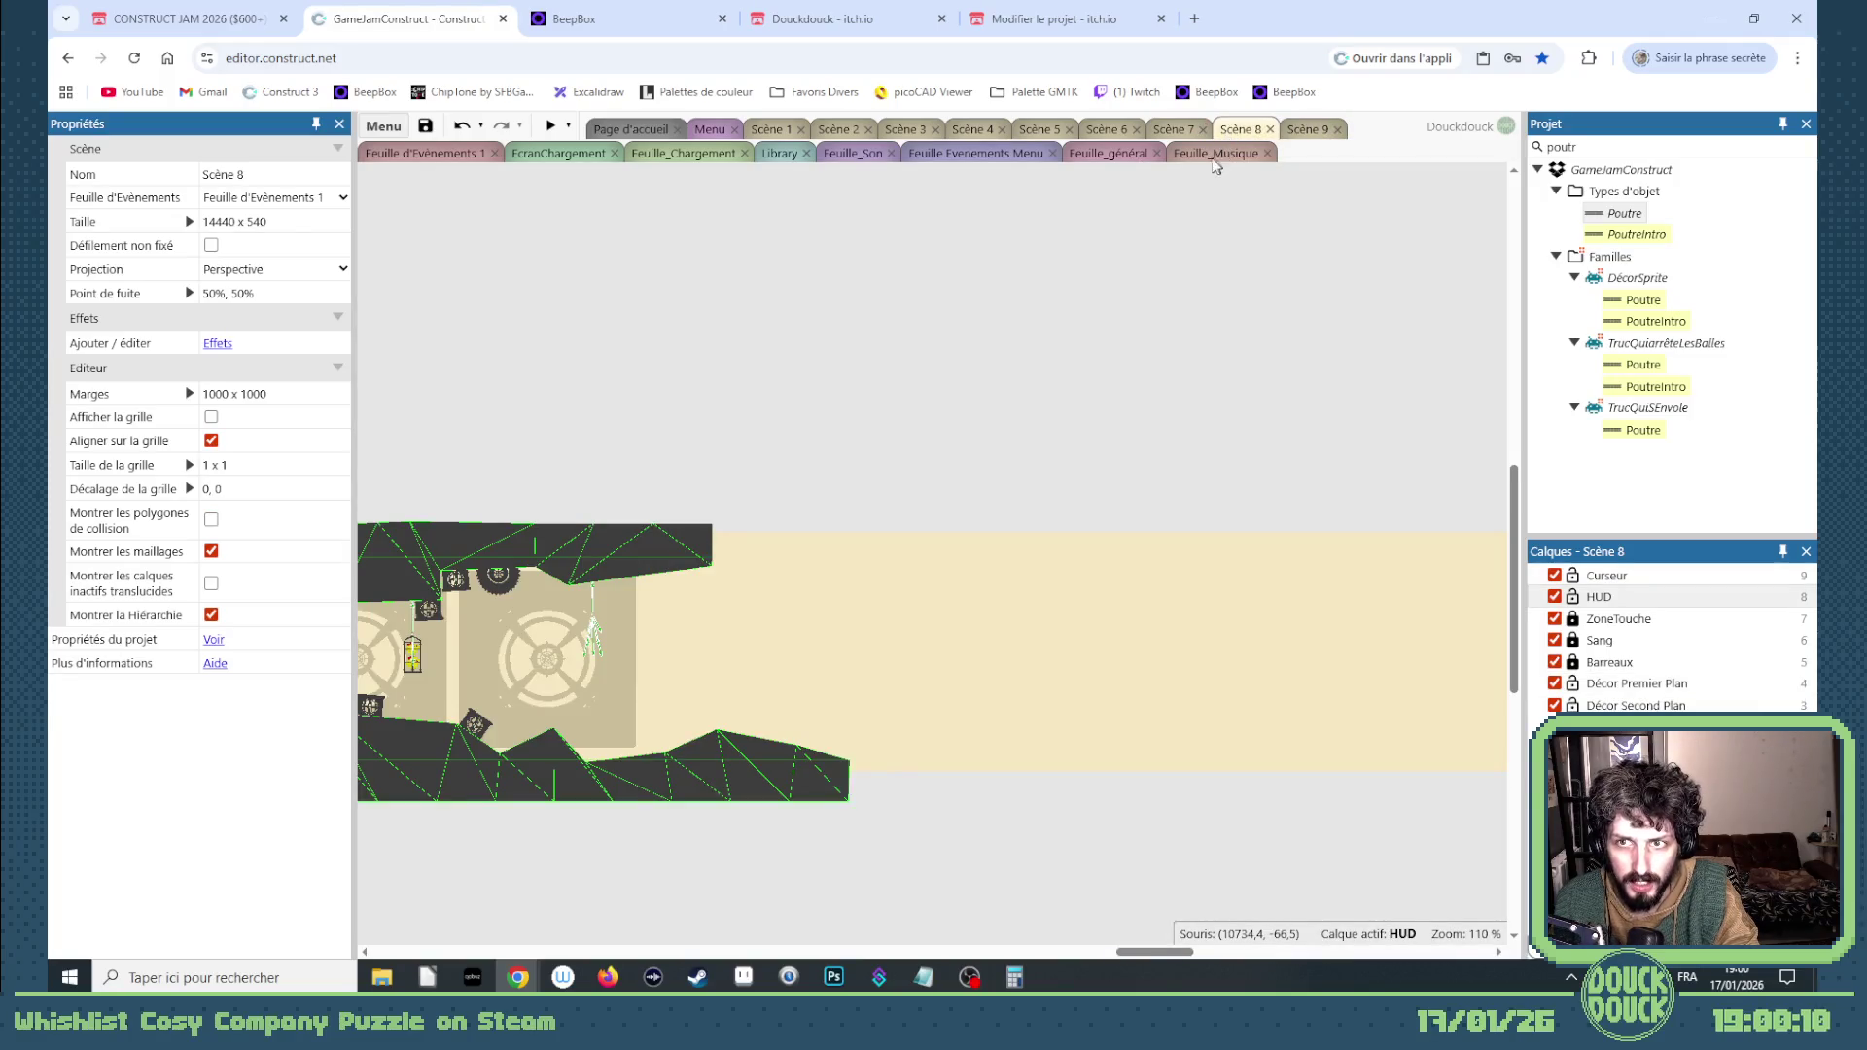
pyautogui.click(1204, 156)
pyautogui.click(859, 155)
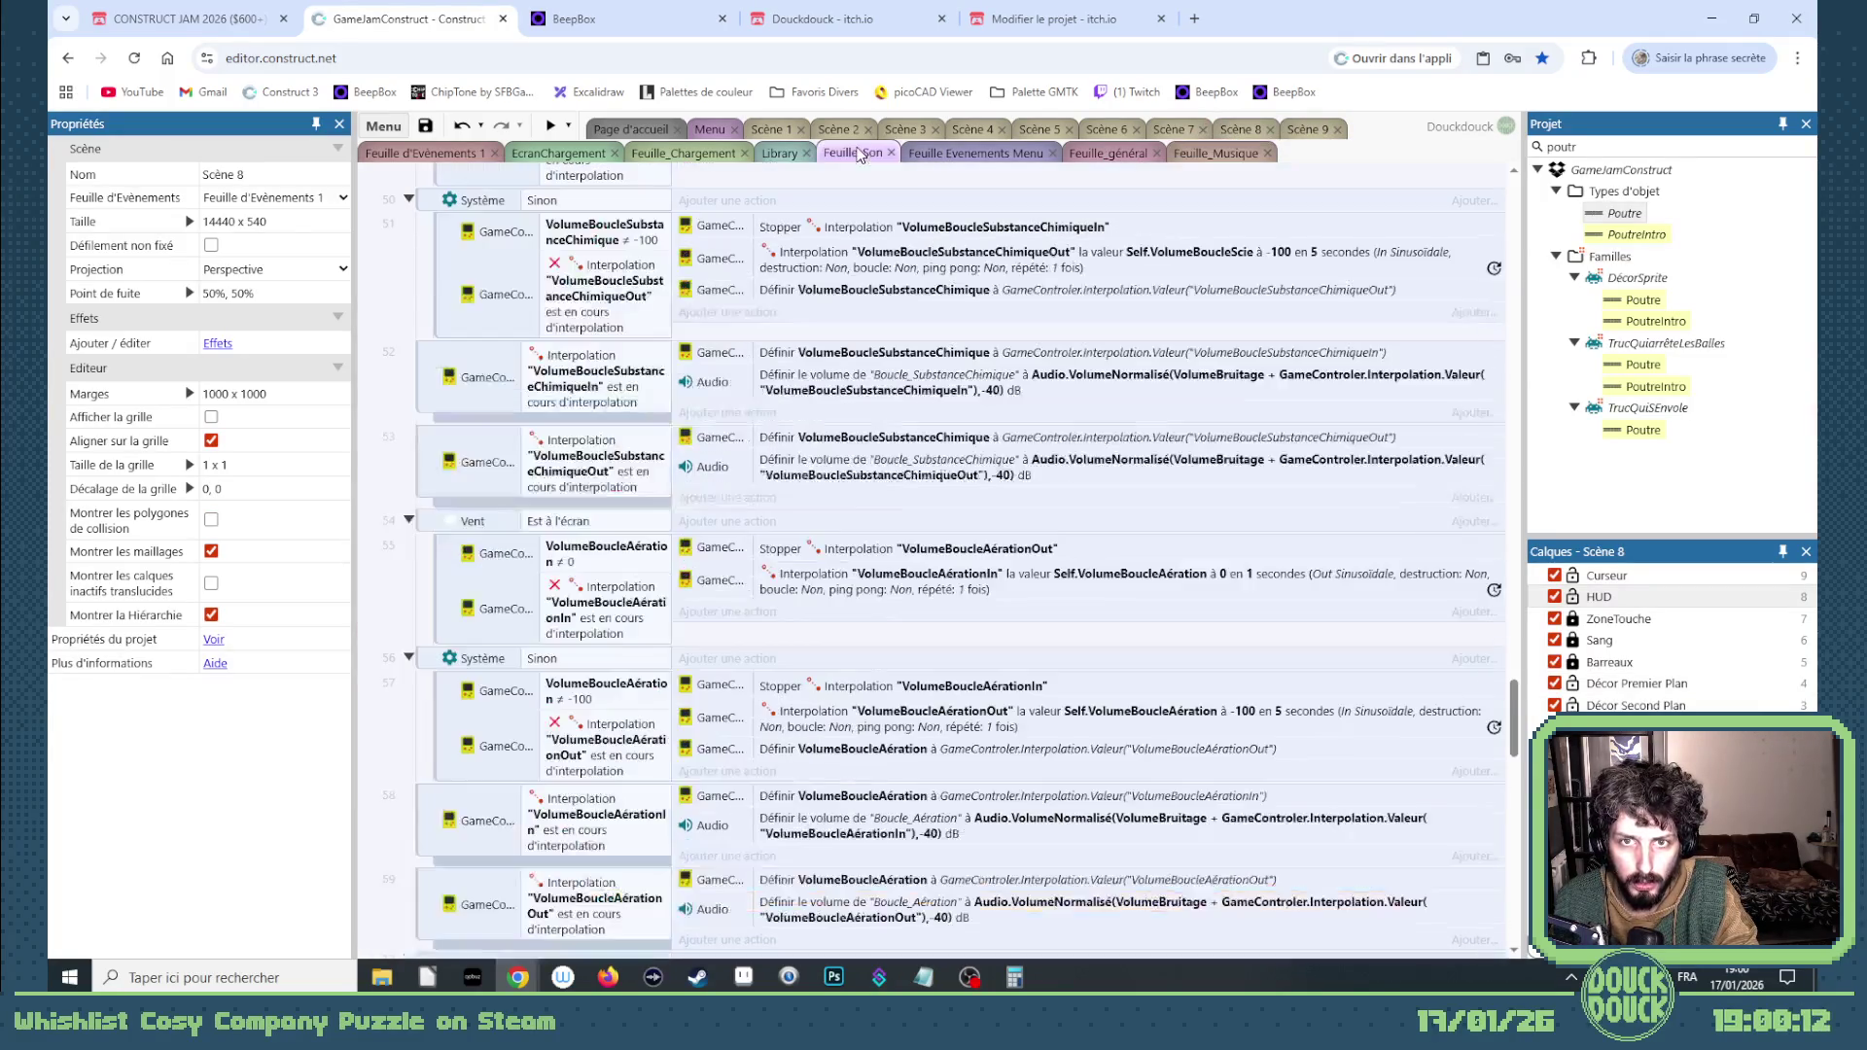
pyautogui.moveTo(1534, 722); pyautogui.dragTo(1533, 204)
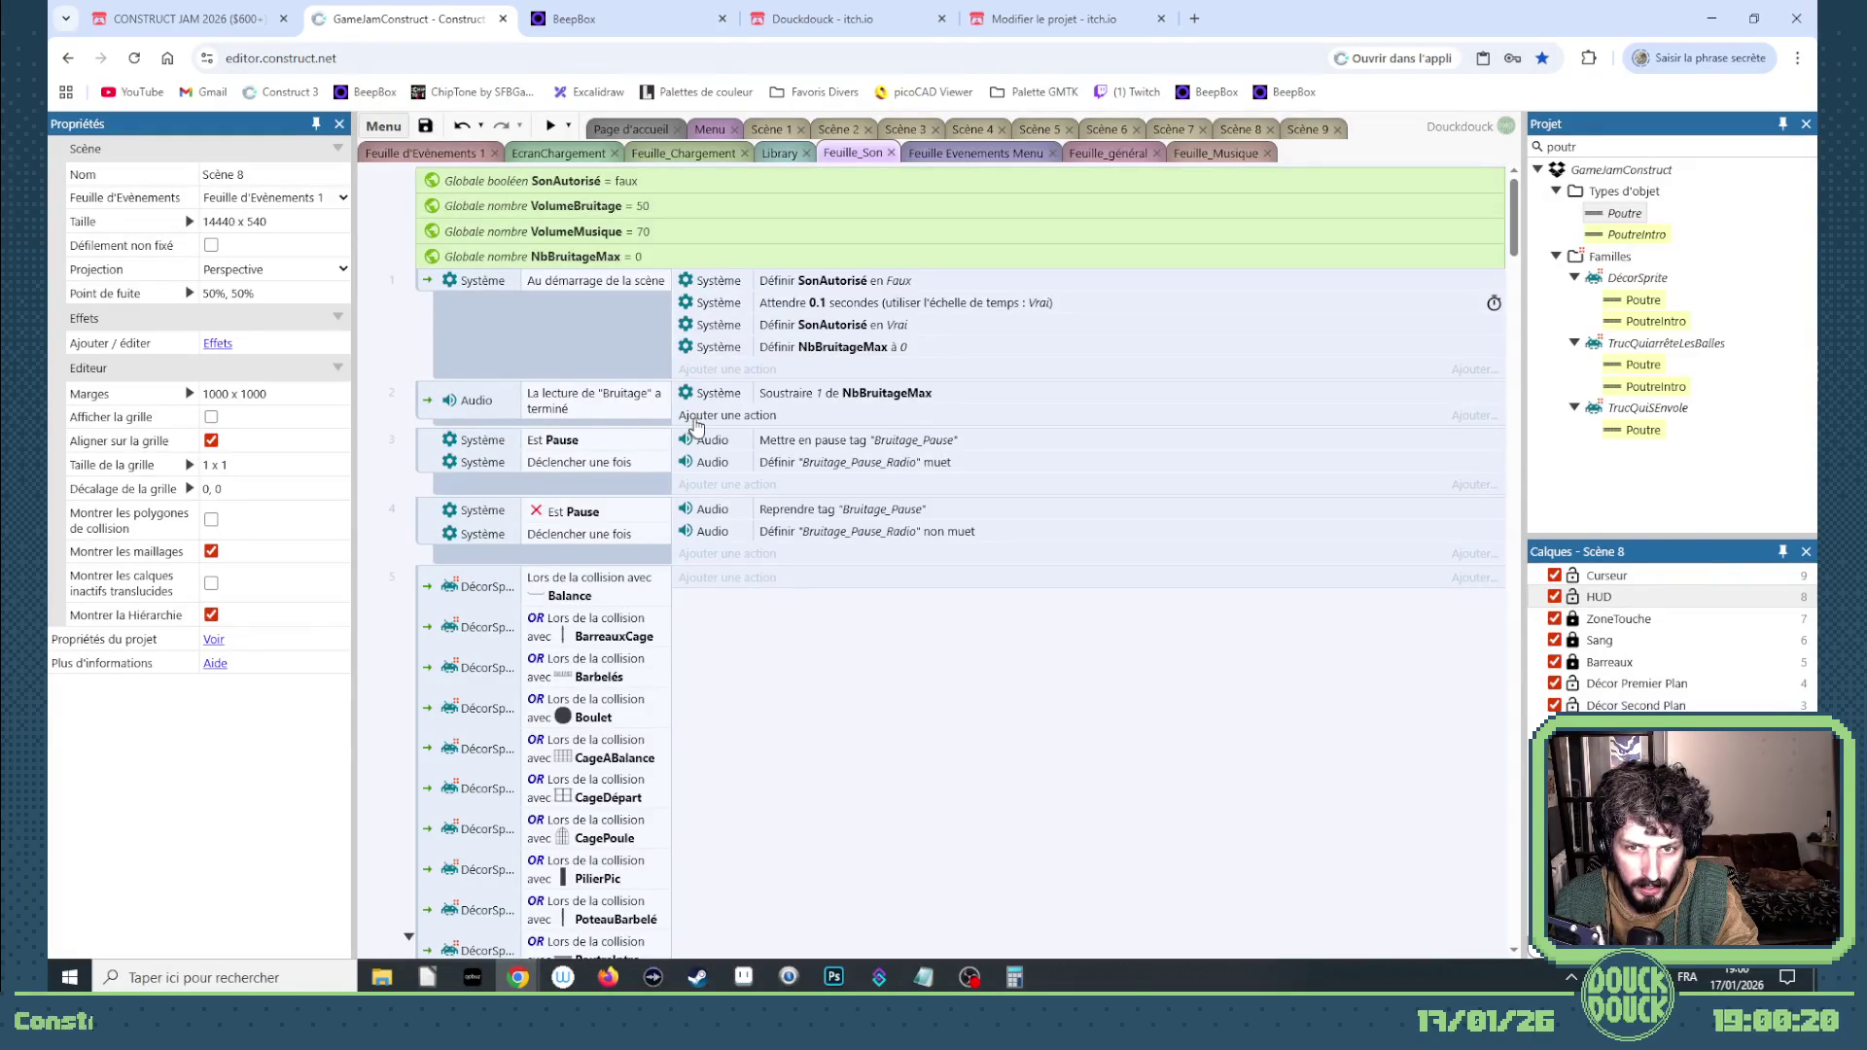
pyautogui.scroll(-10, 696, 424)
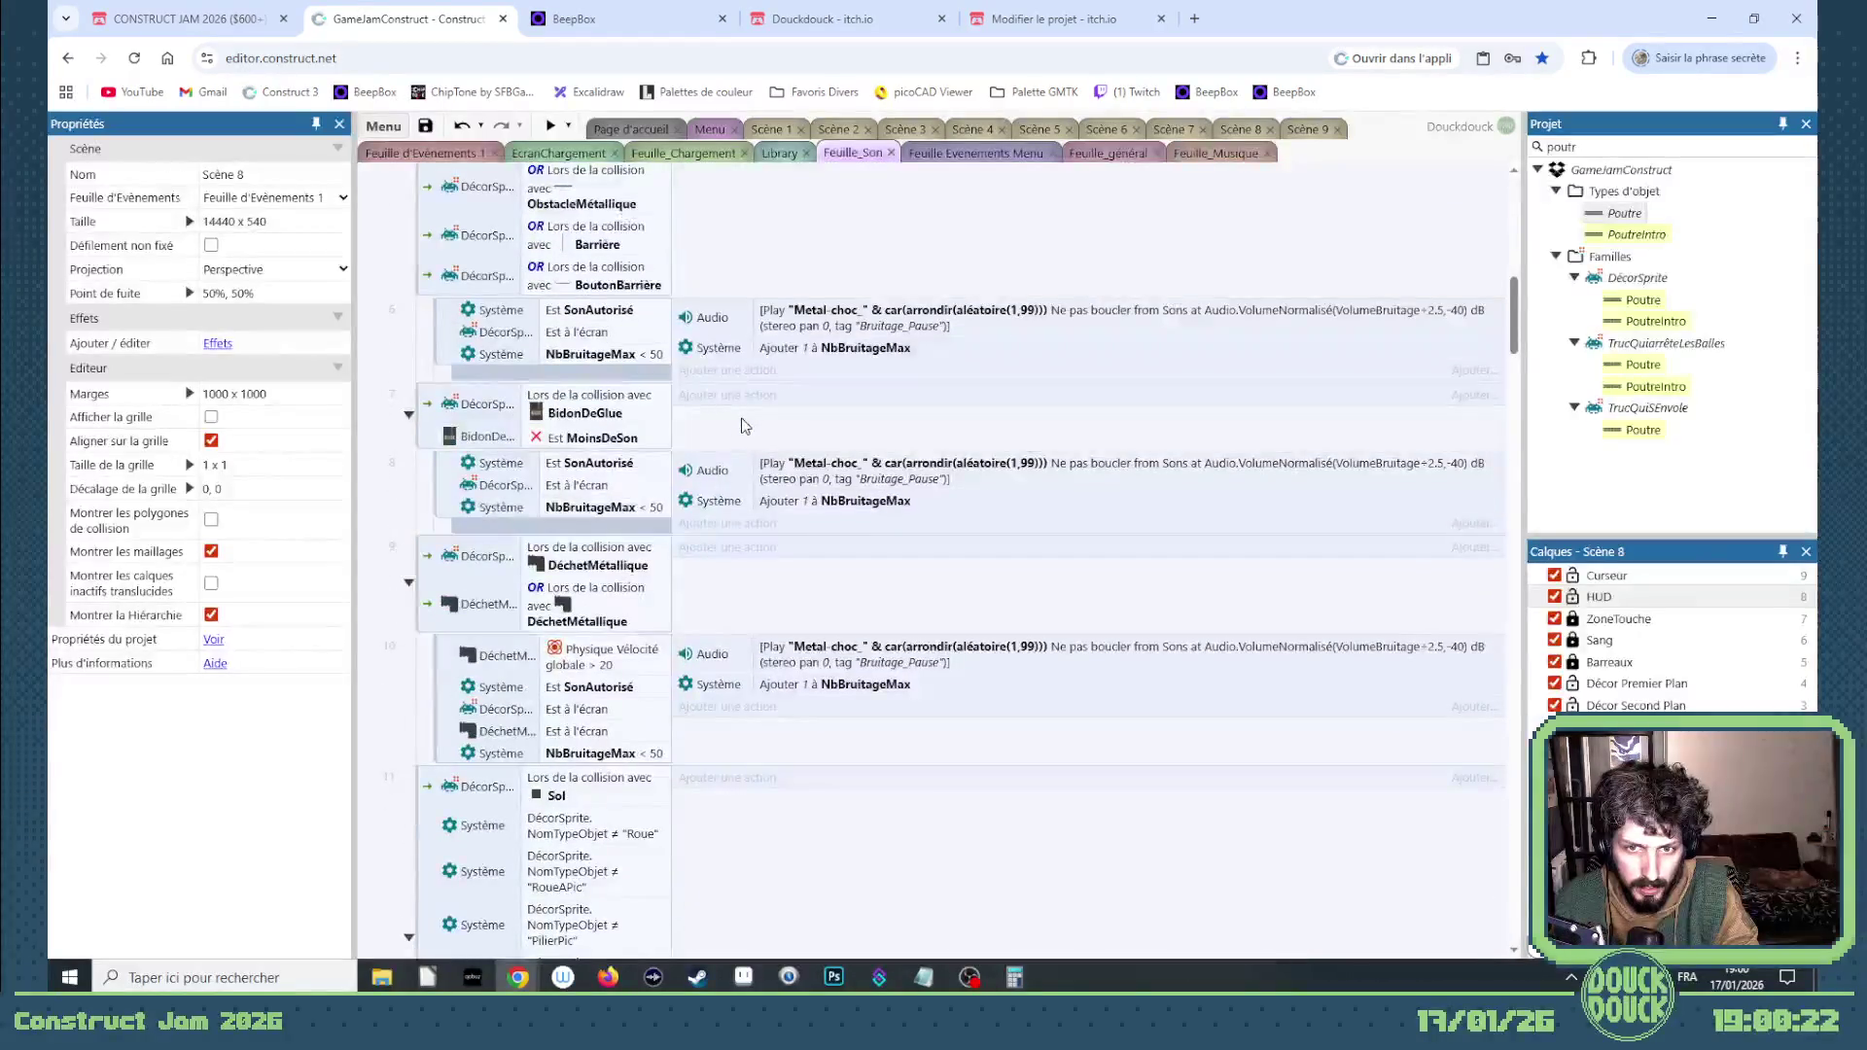
pyautogui.scroll(10, 743, 425)
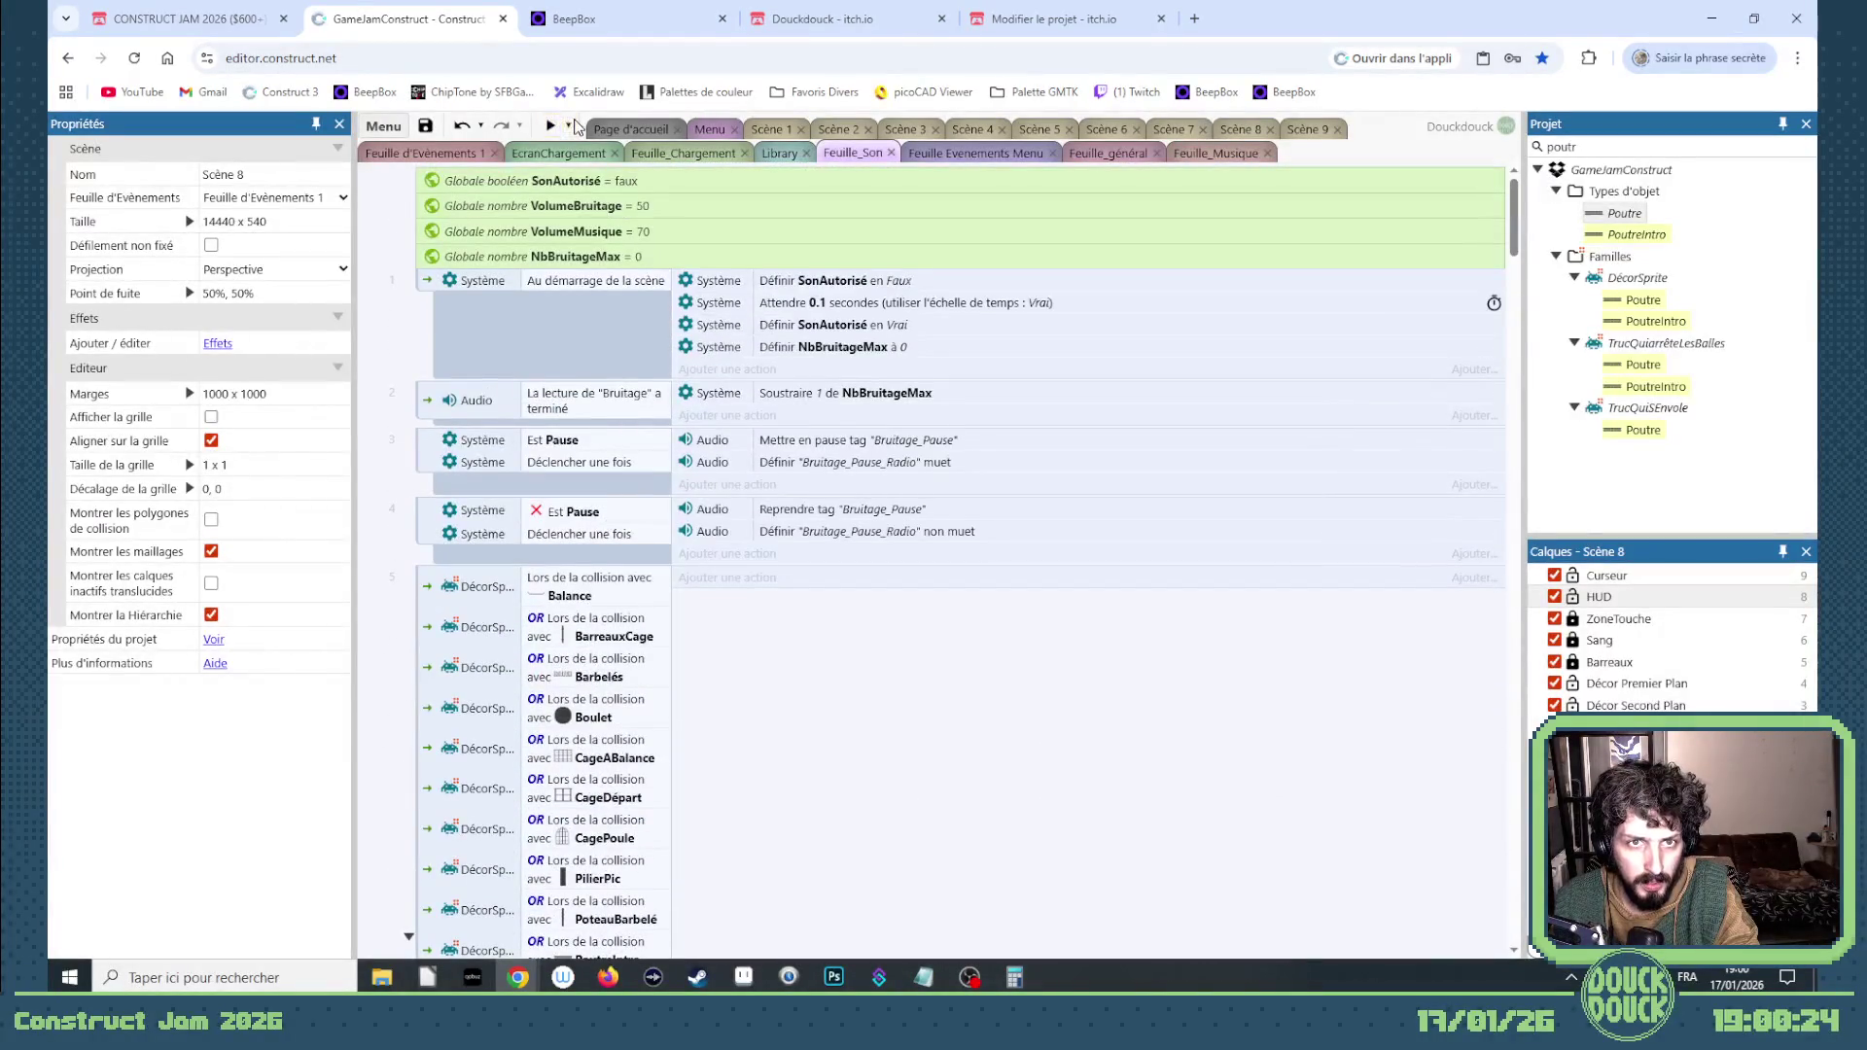
pyautogui.click(569, 125)
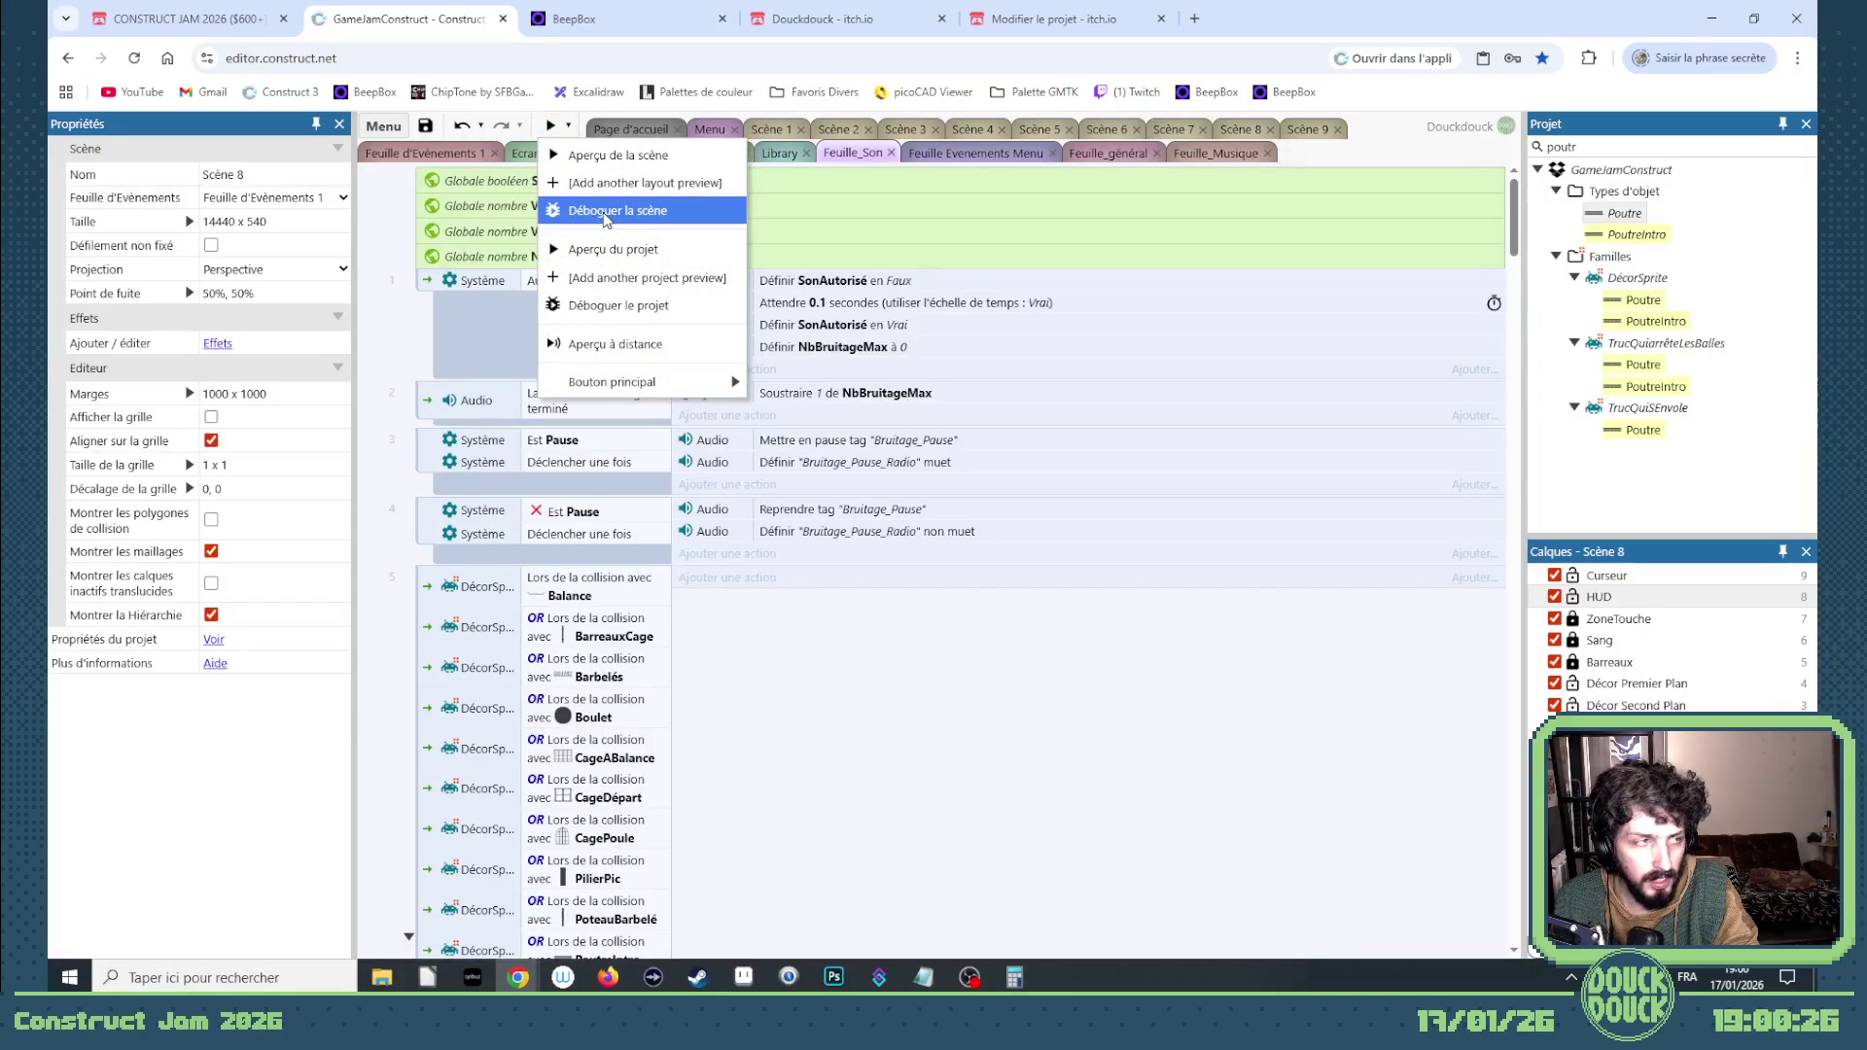
# Step: Debug-run Scène 8 with Déboguer la scène, close it, and return to the Scène 9 layout
pyautogui.click(605, 212)
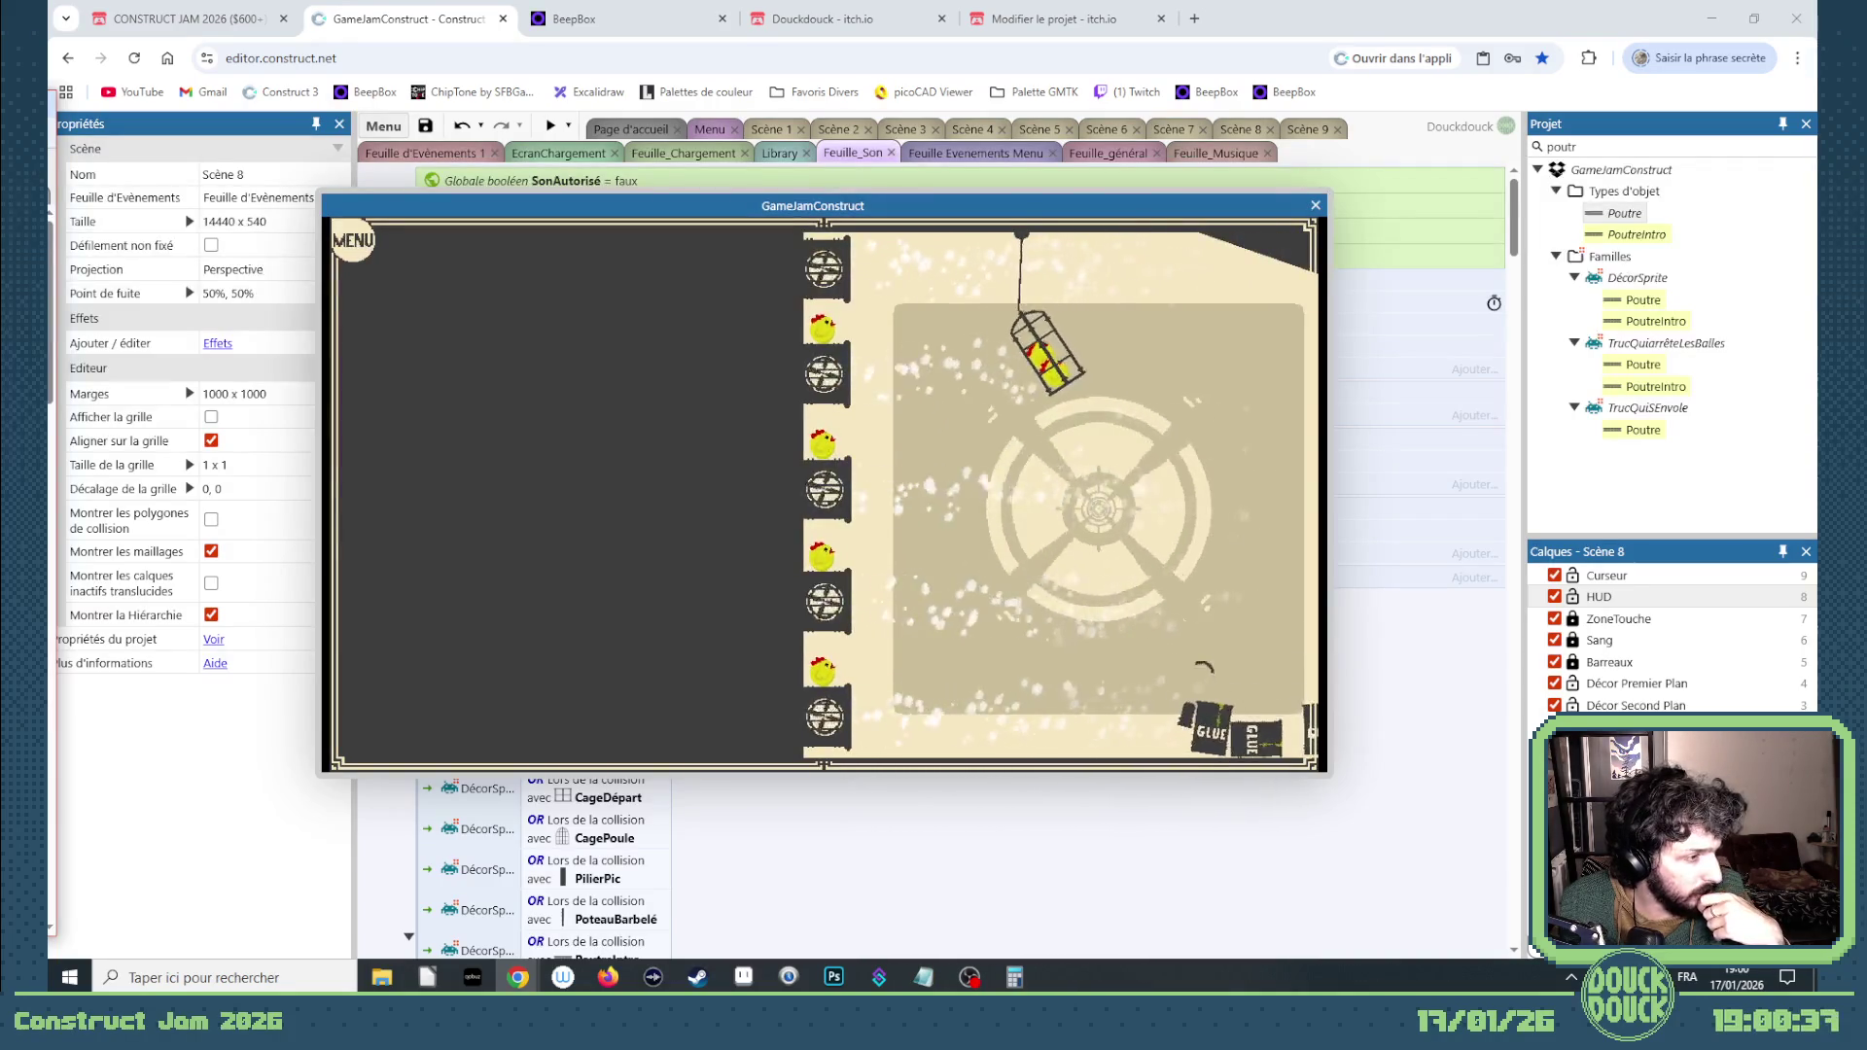
pyautogui.click(1316, 205)
pyautogui.click(1303, 129)
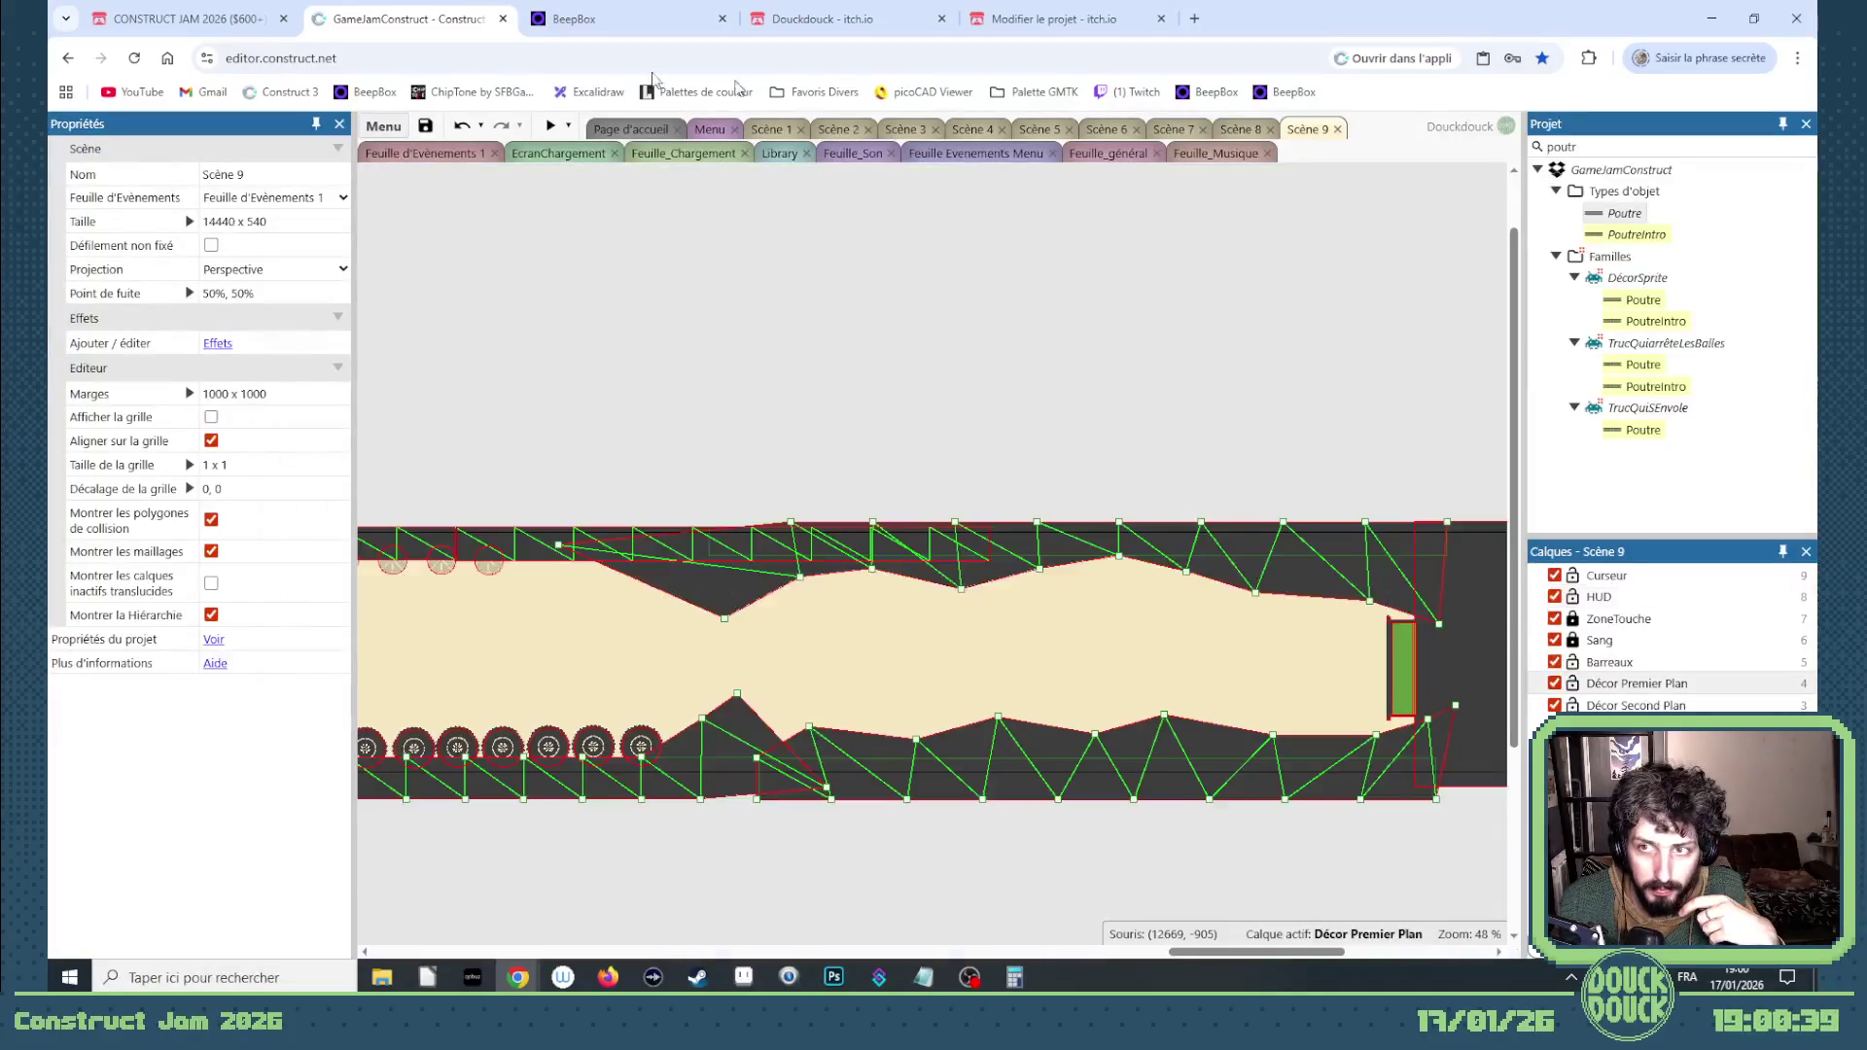
pyautogui.click(551, 126)
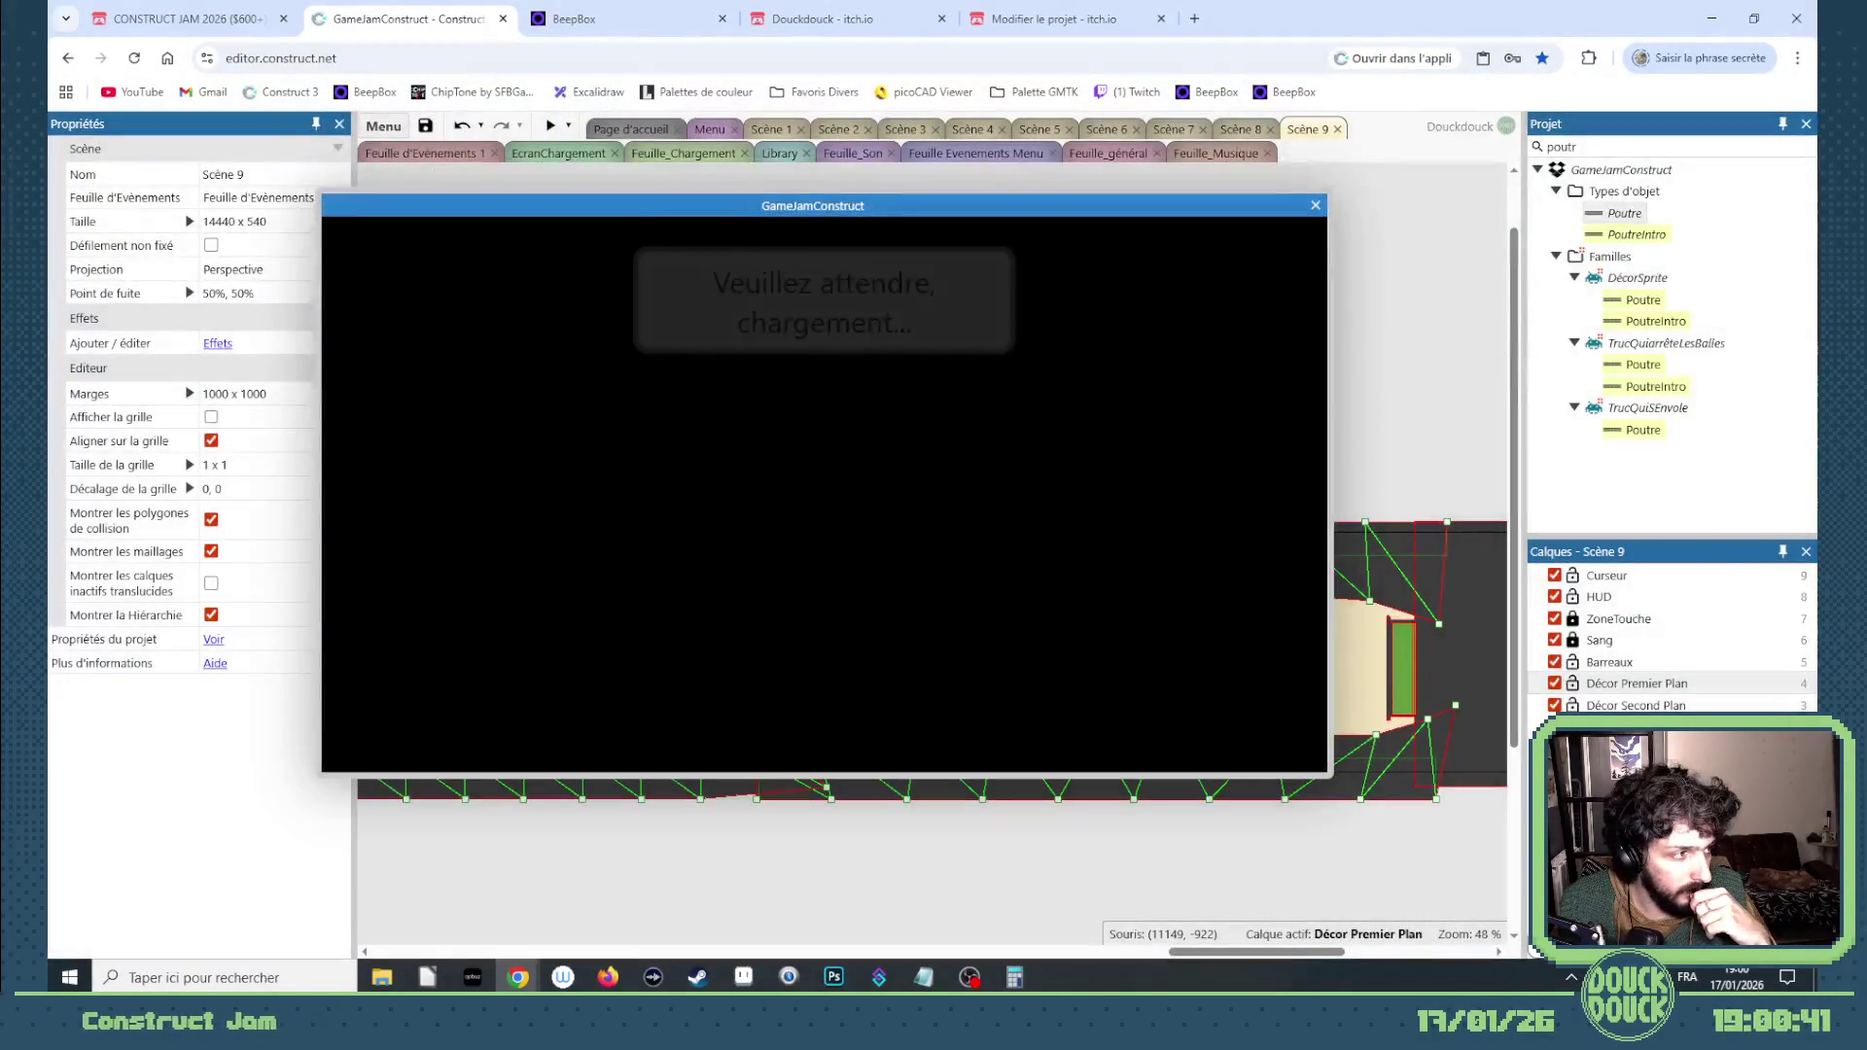
pyautogui.click(1313, 207)
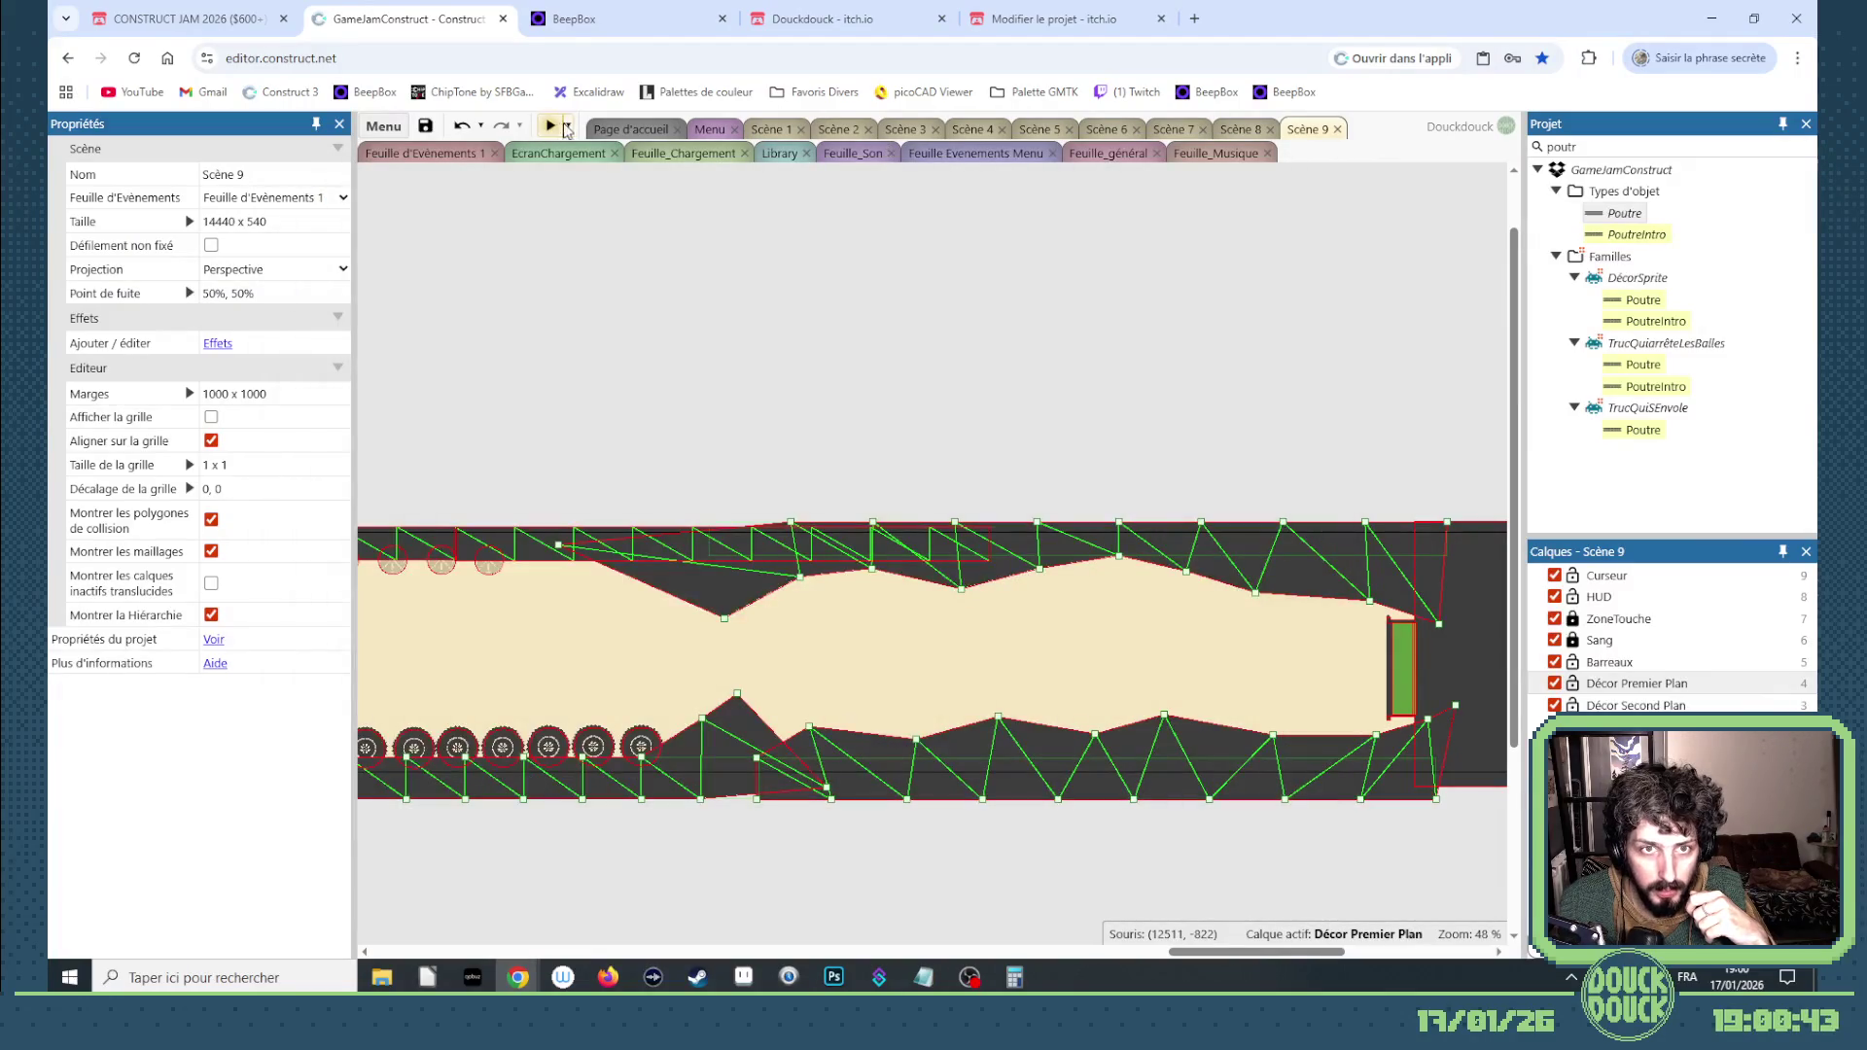
pyautogui.click(568, 127)
pyautogui.click(593, 211)
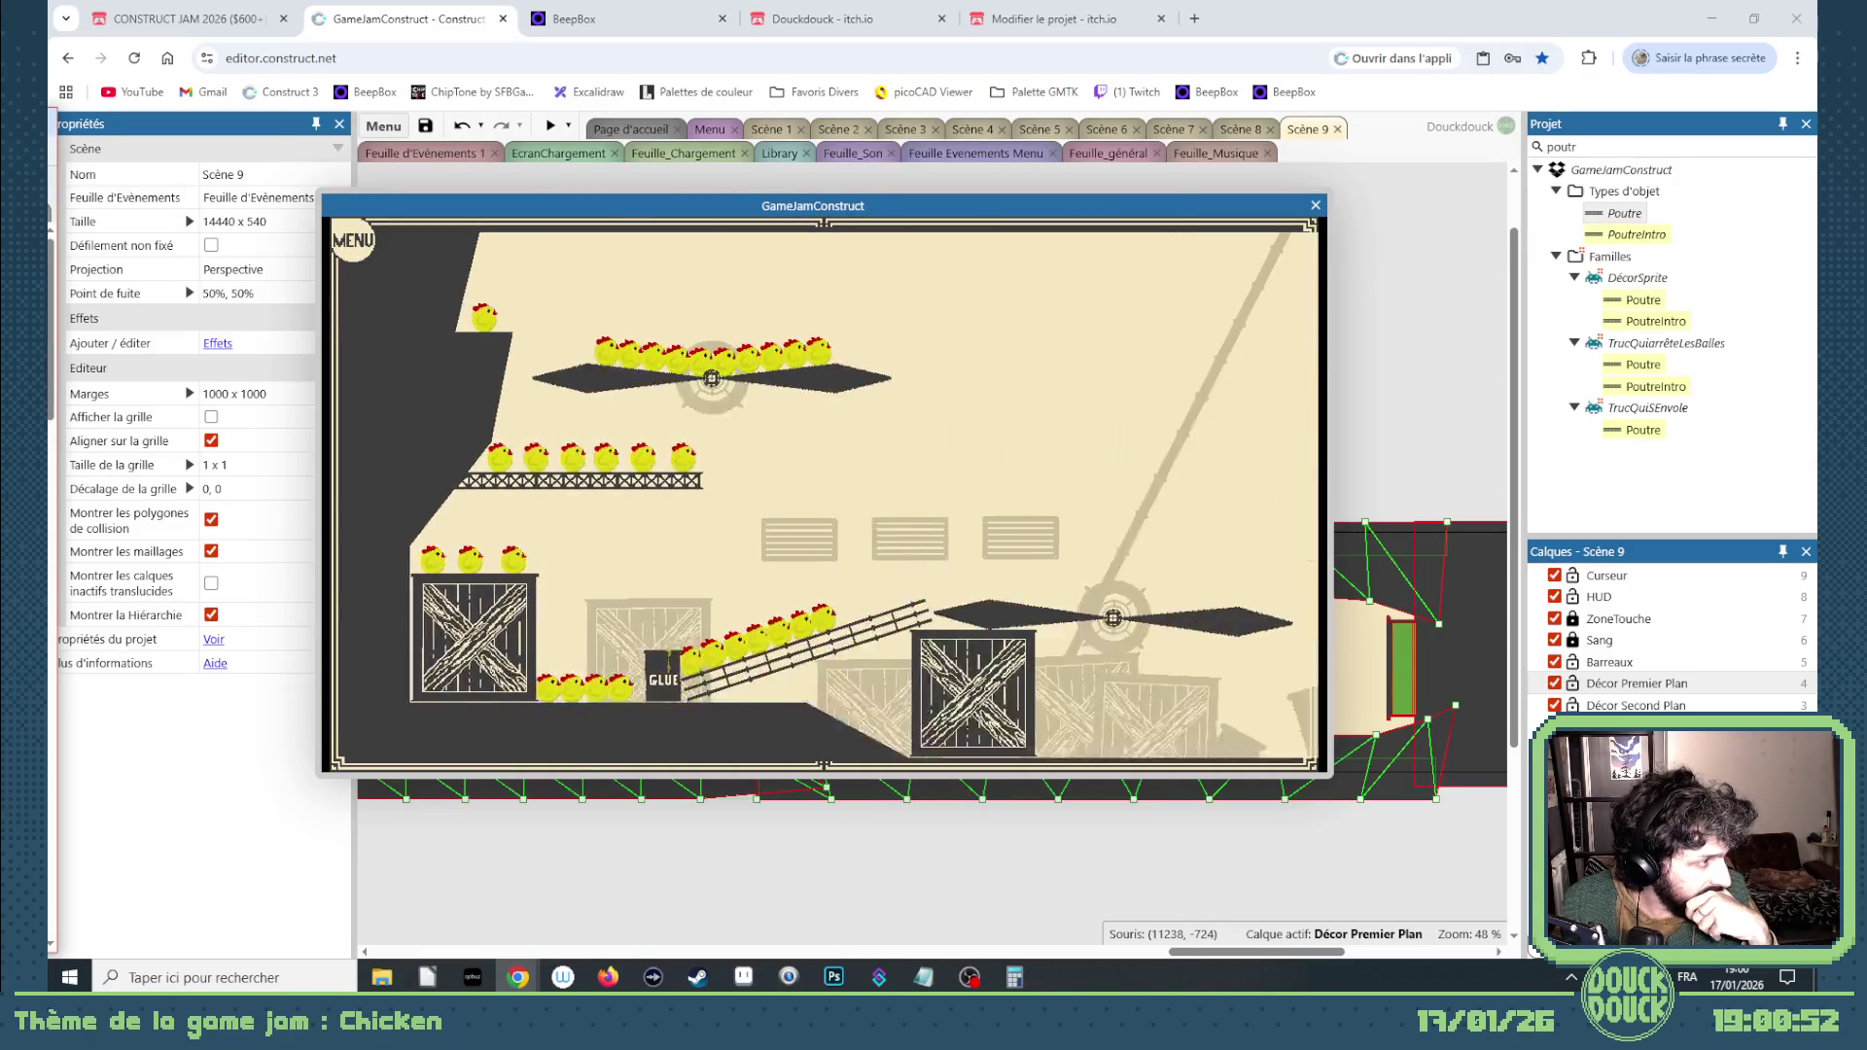
pyautogui.click(578, 643)
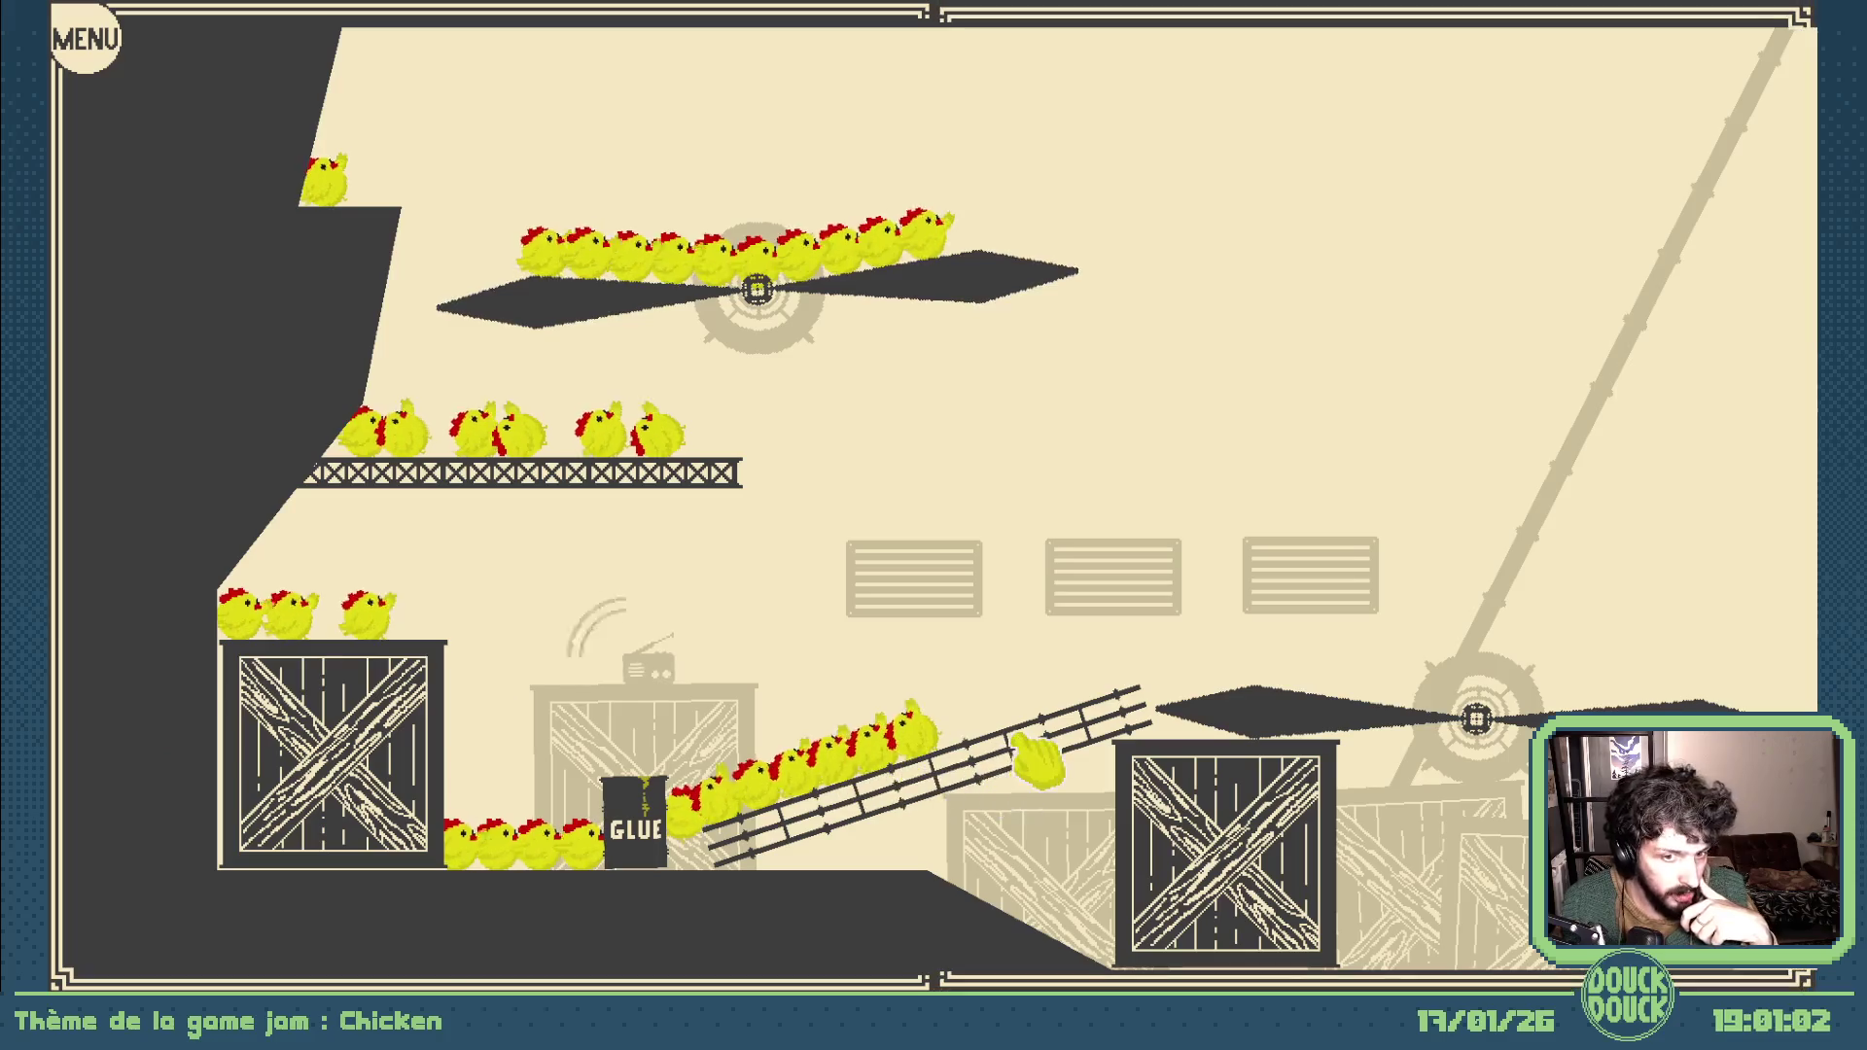
pyautogui.click(1045, 754)
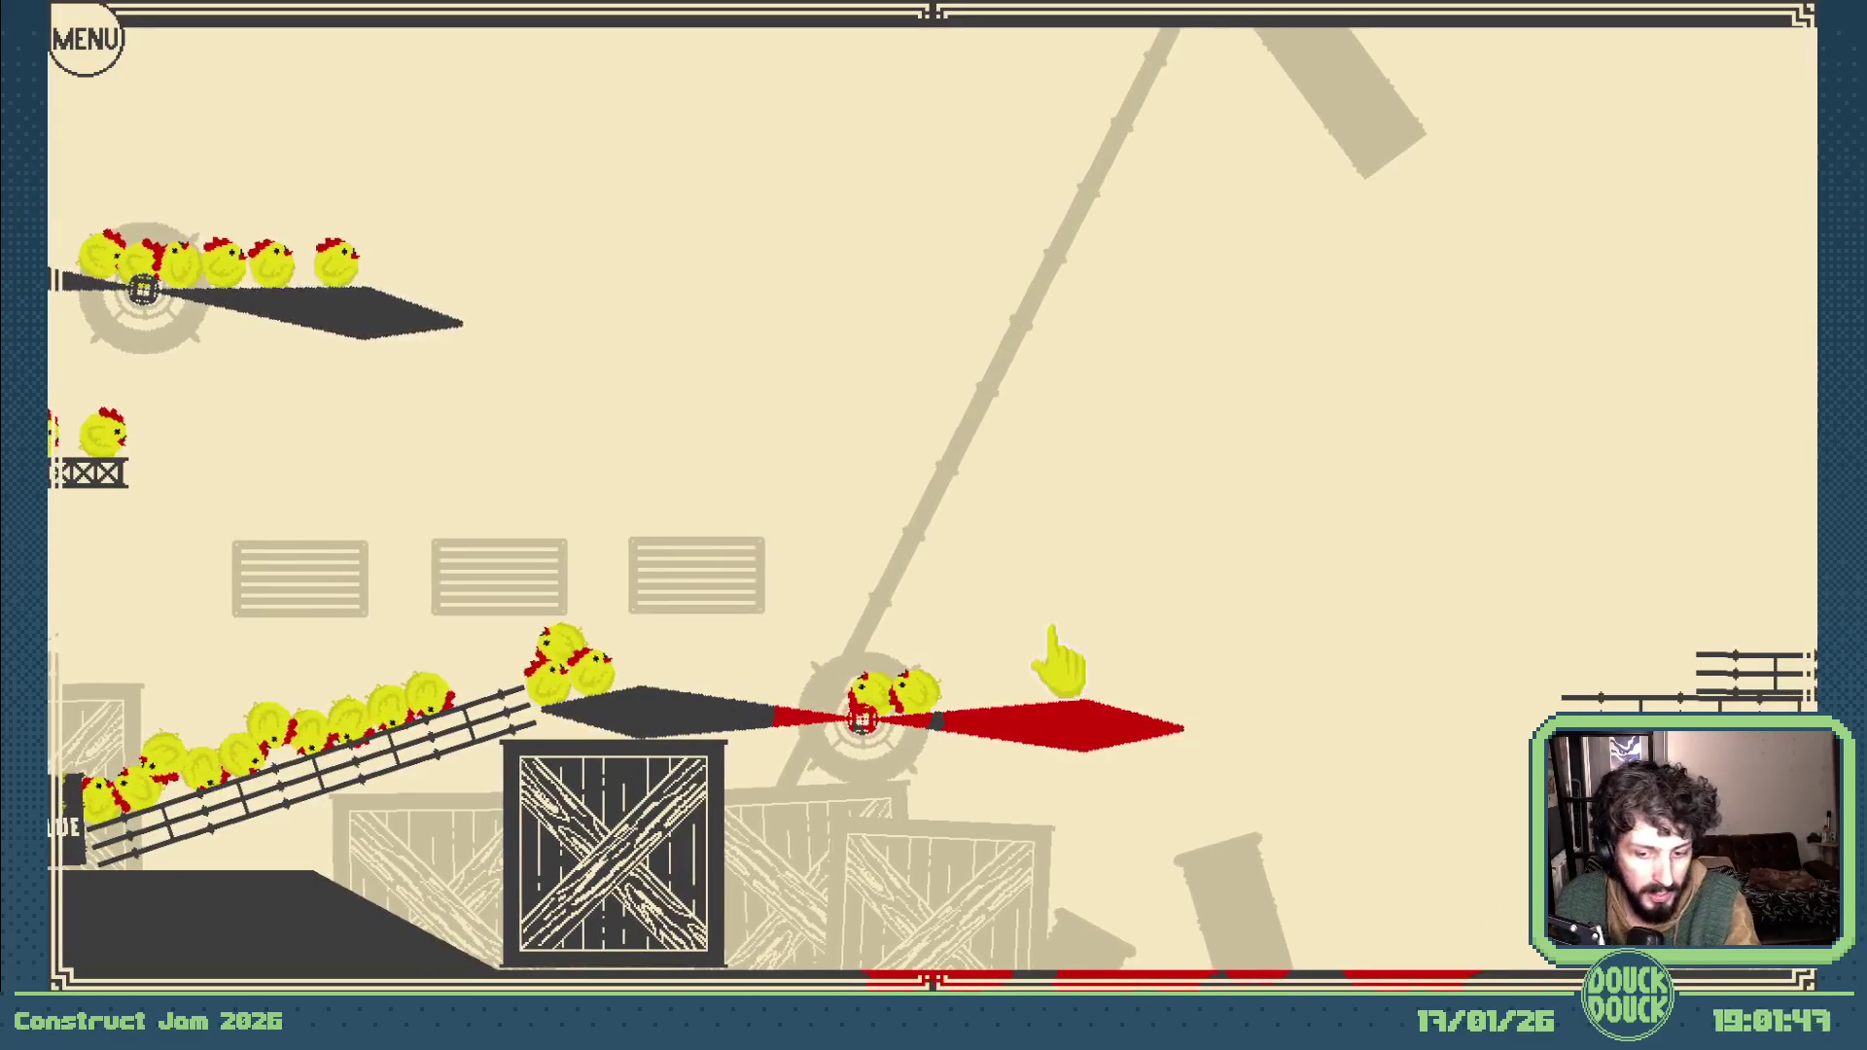
pyautogui.press('Escape')
pyautogui.click(1316, 206)
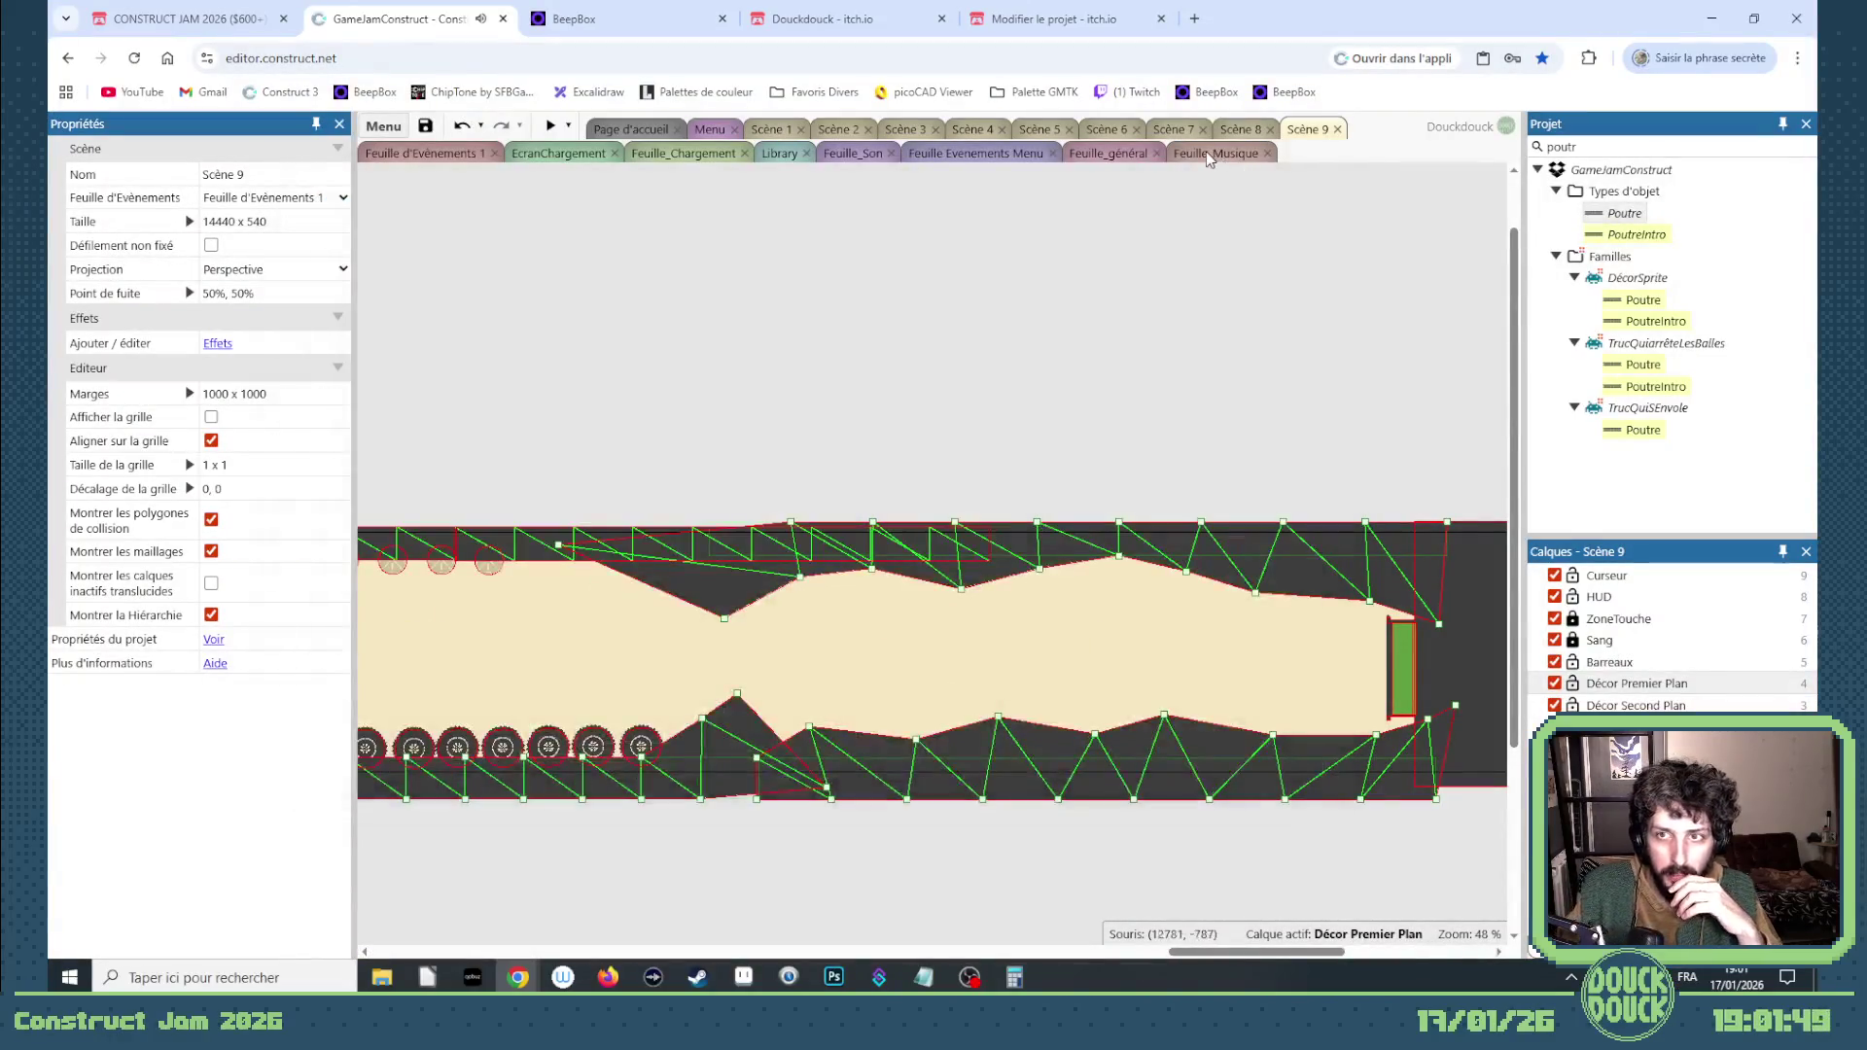
# Step: Check the tag of the sound-playing action in Feuille_Son, leaving it unchanged
pyautogui.click(1213, 154)
pyautogui.click(852, 155)
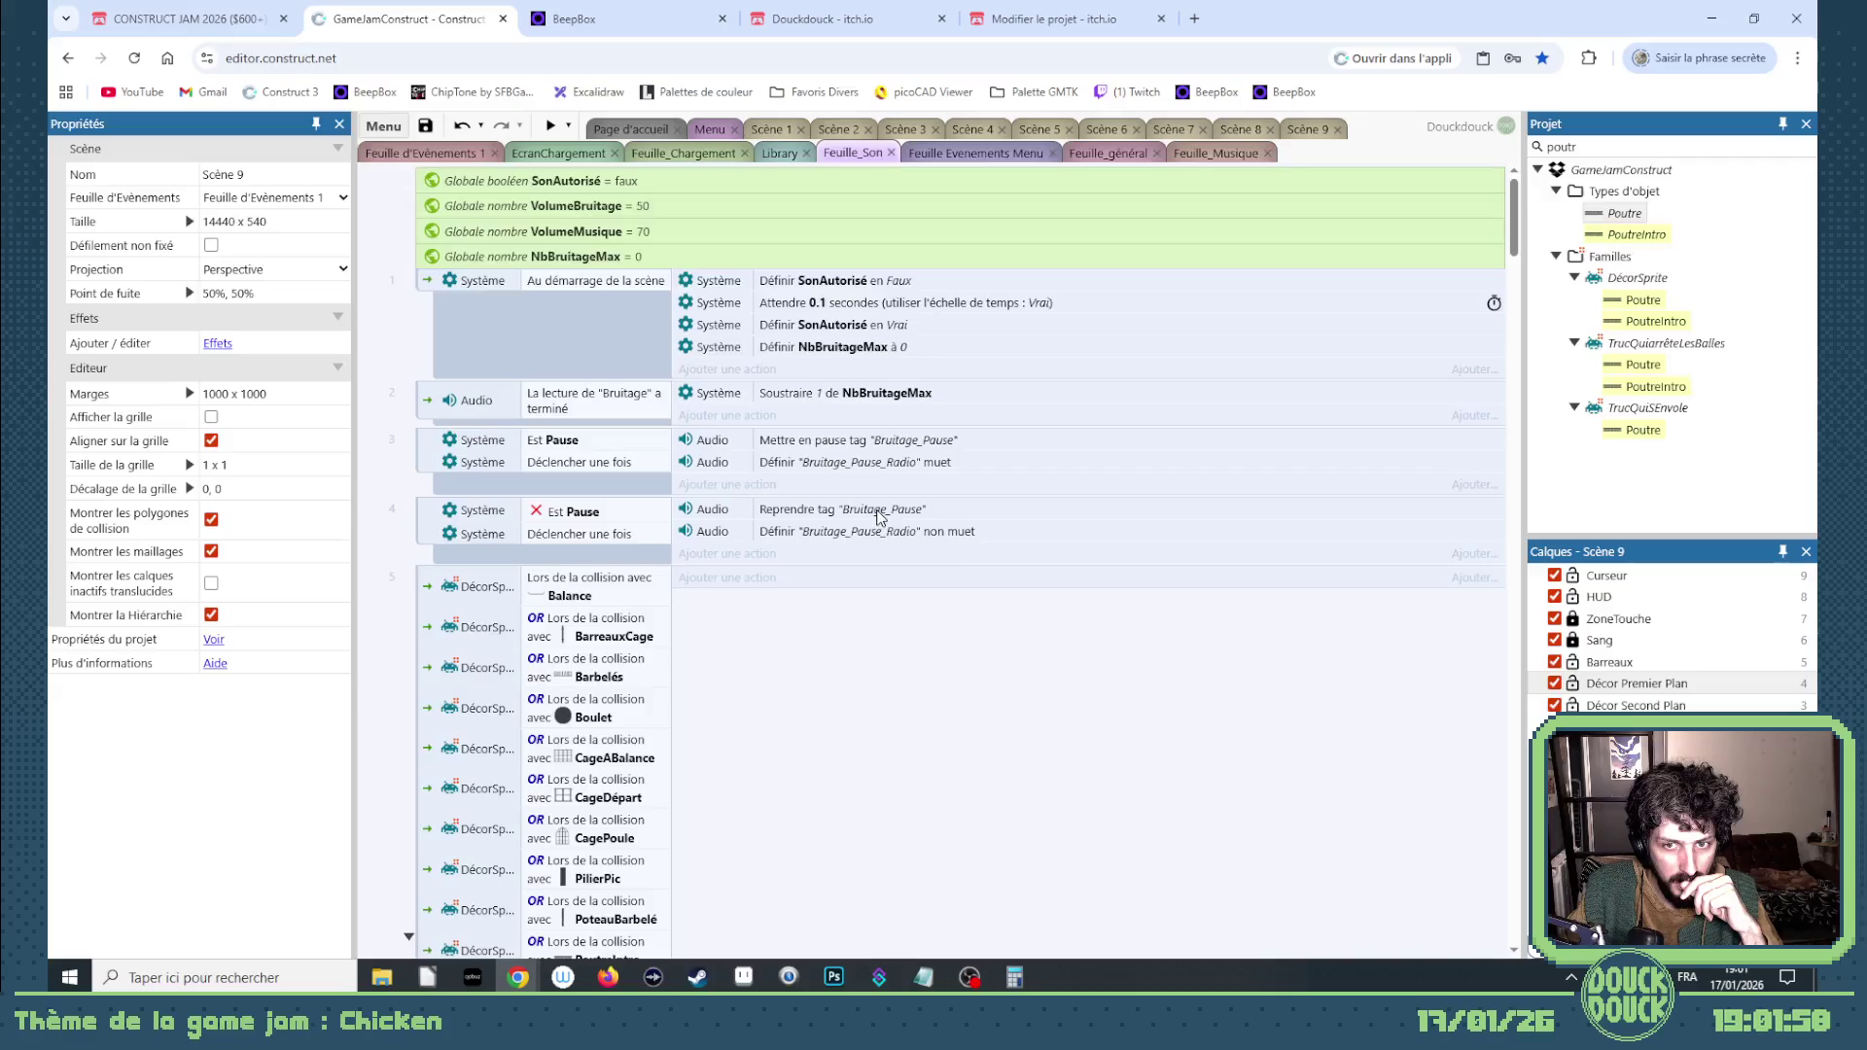
pyautogui.scroll(-7, 879, 517)
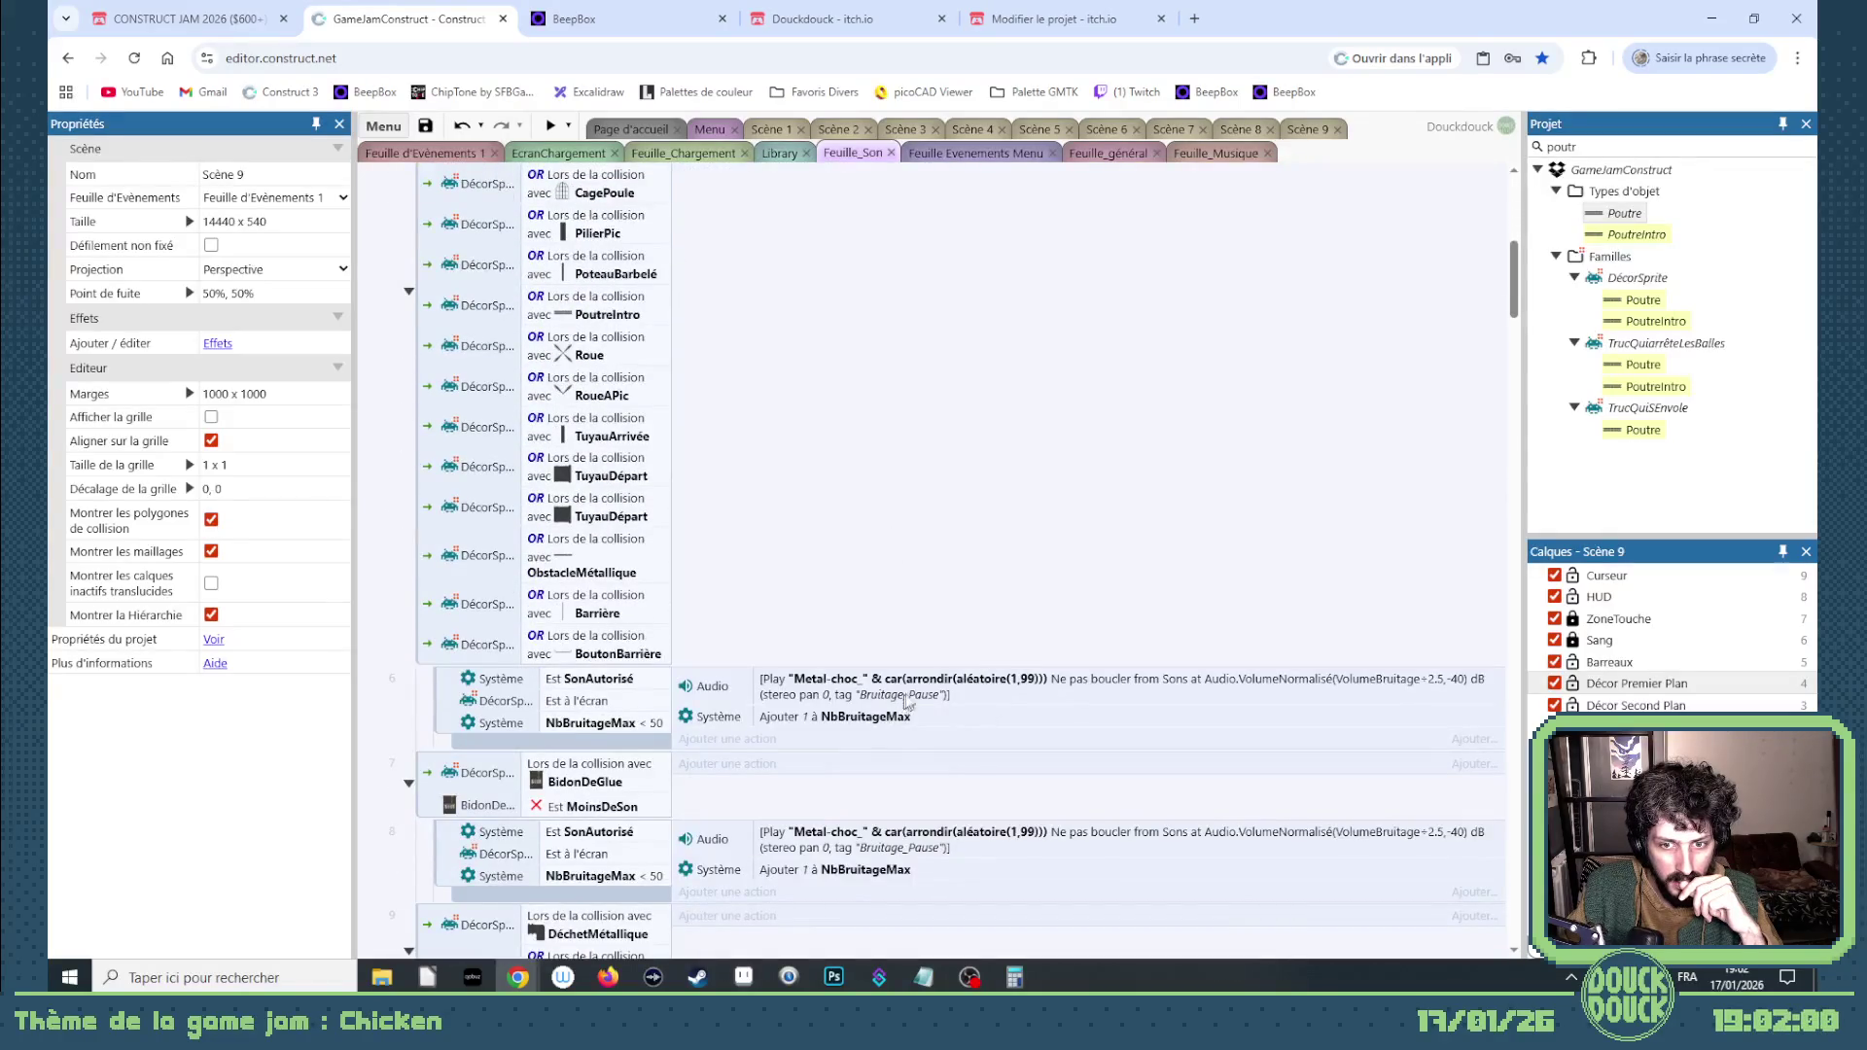
pyautogui.doubleClick(912, 695)
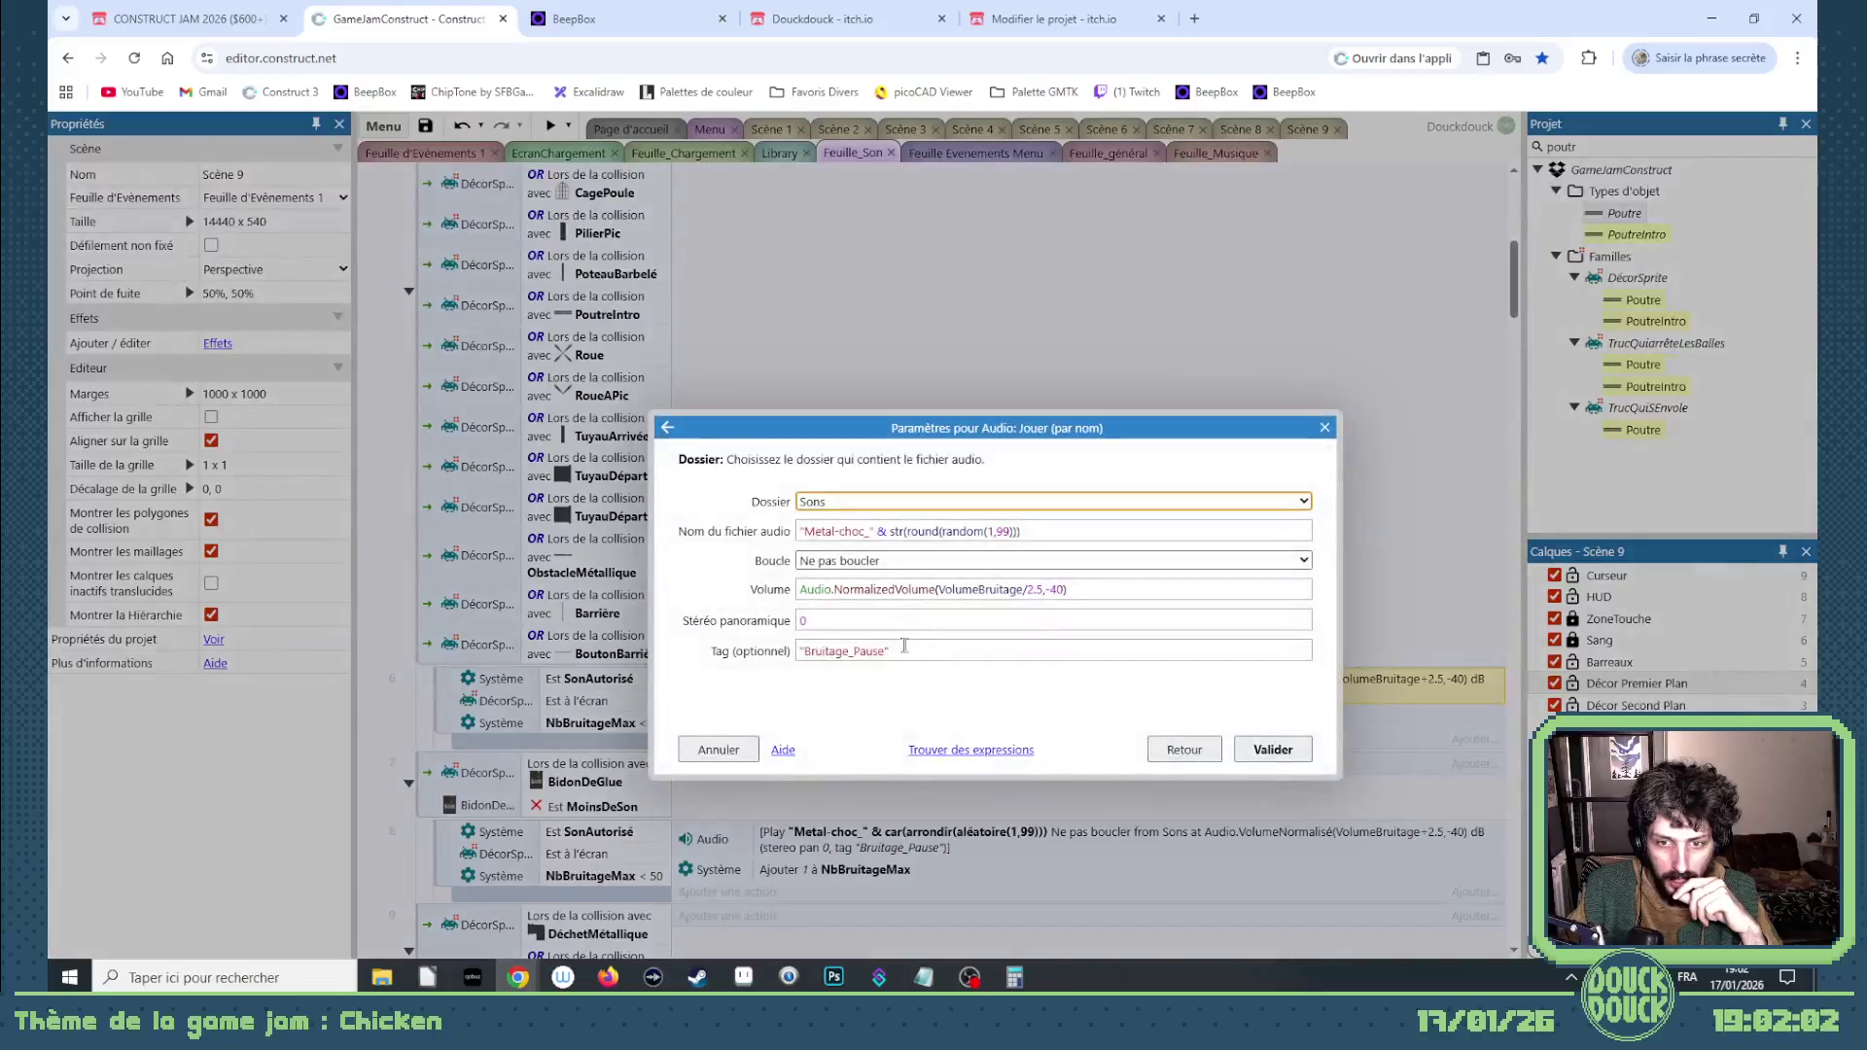
pyautogui.click(884, 651)
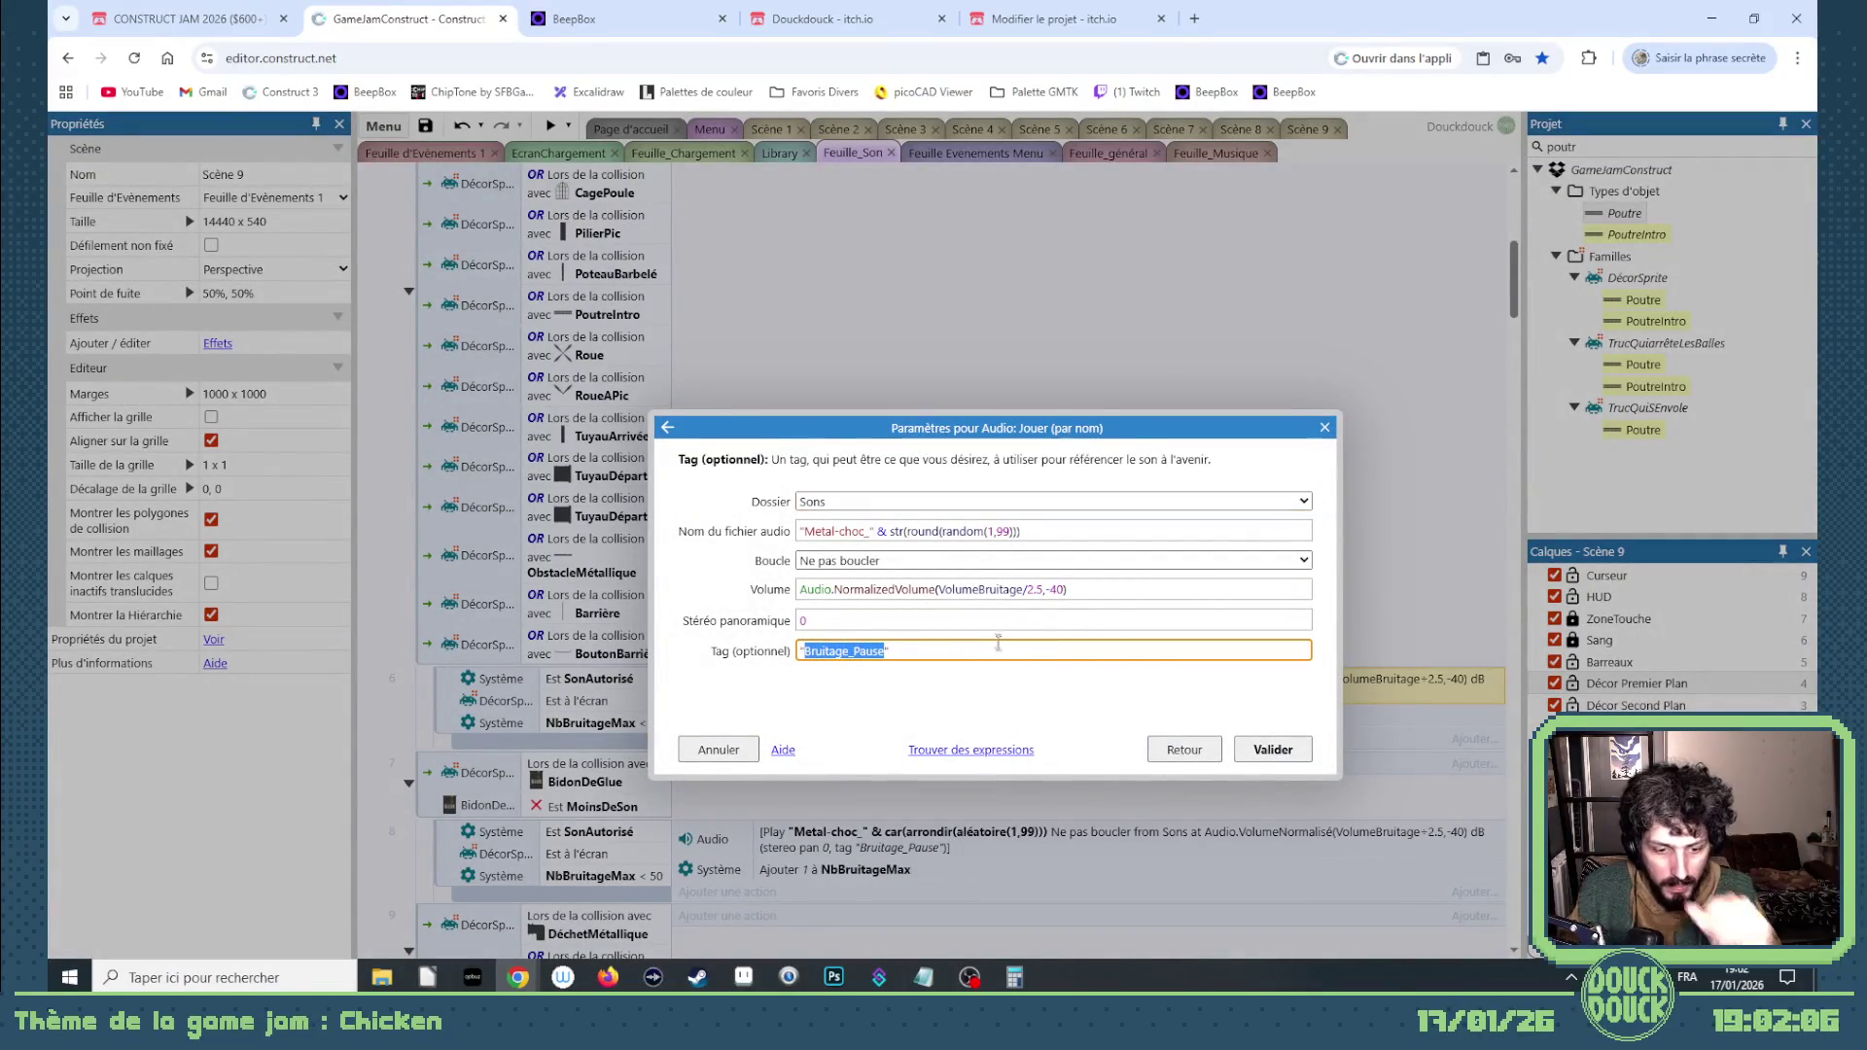
pyautogui.click(1324, 428)
pyautogui.scroll(7, 700, 478)
# Step: Set event 2's 'On finished' trigger tag to 'Bruitage_Pause', then preview Scène 9
pyautogui.doubleClick(620, 413)
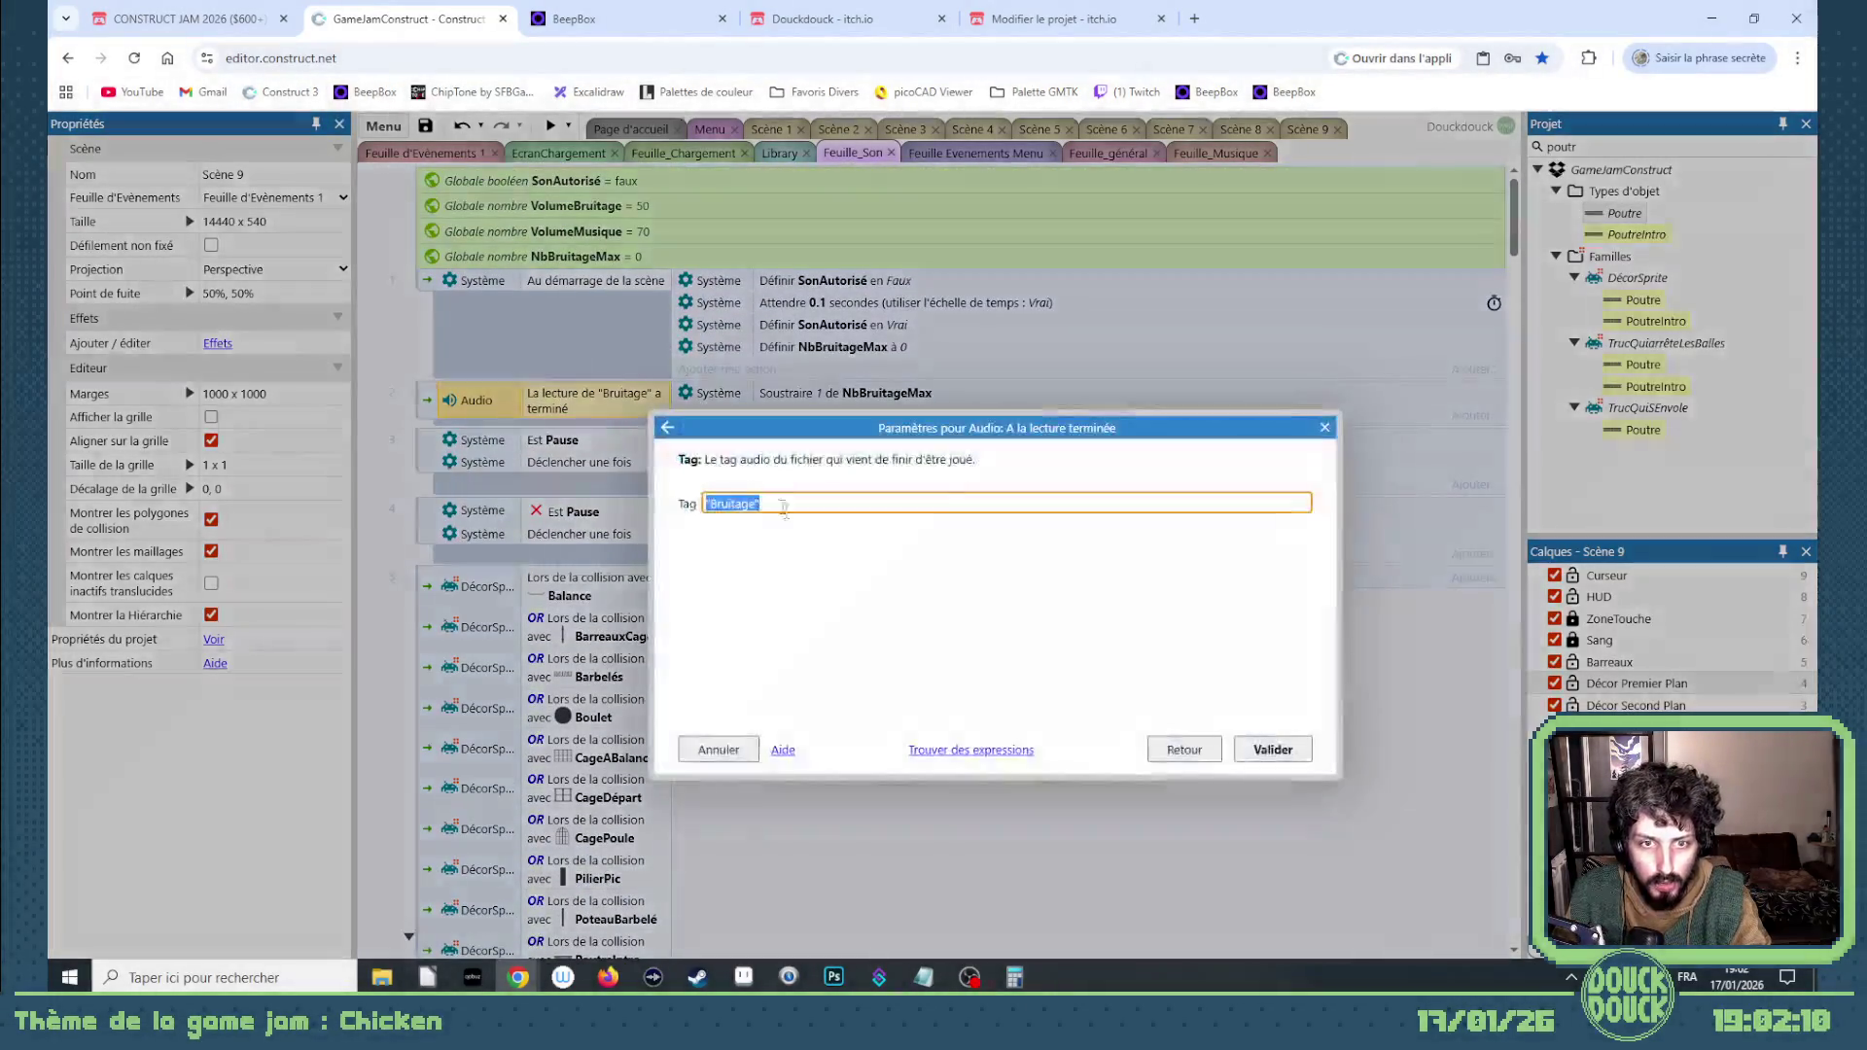
pyautogui.click(1272, 750)
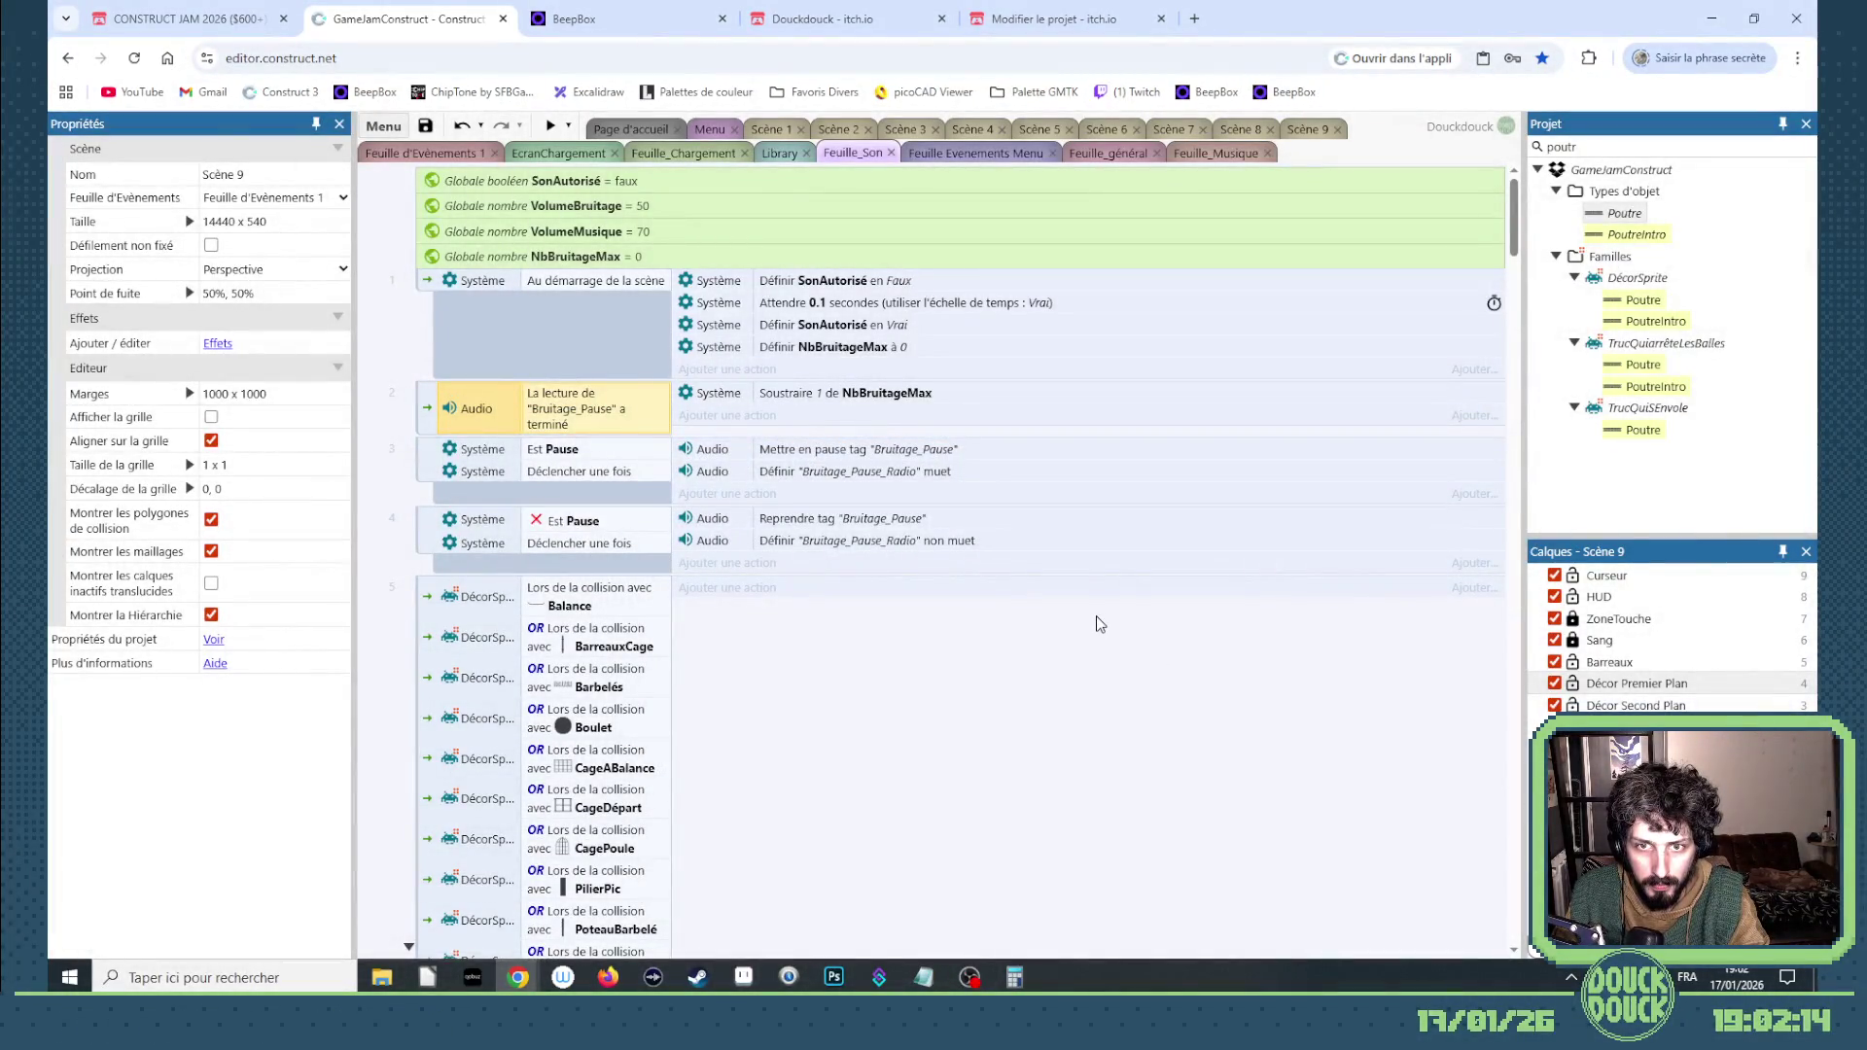
pyautogui.scroll(-2, 1100, 623)
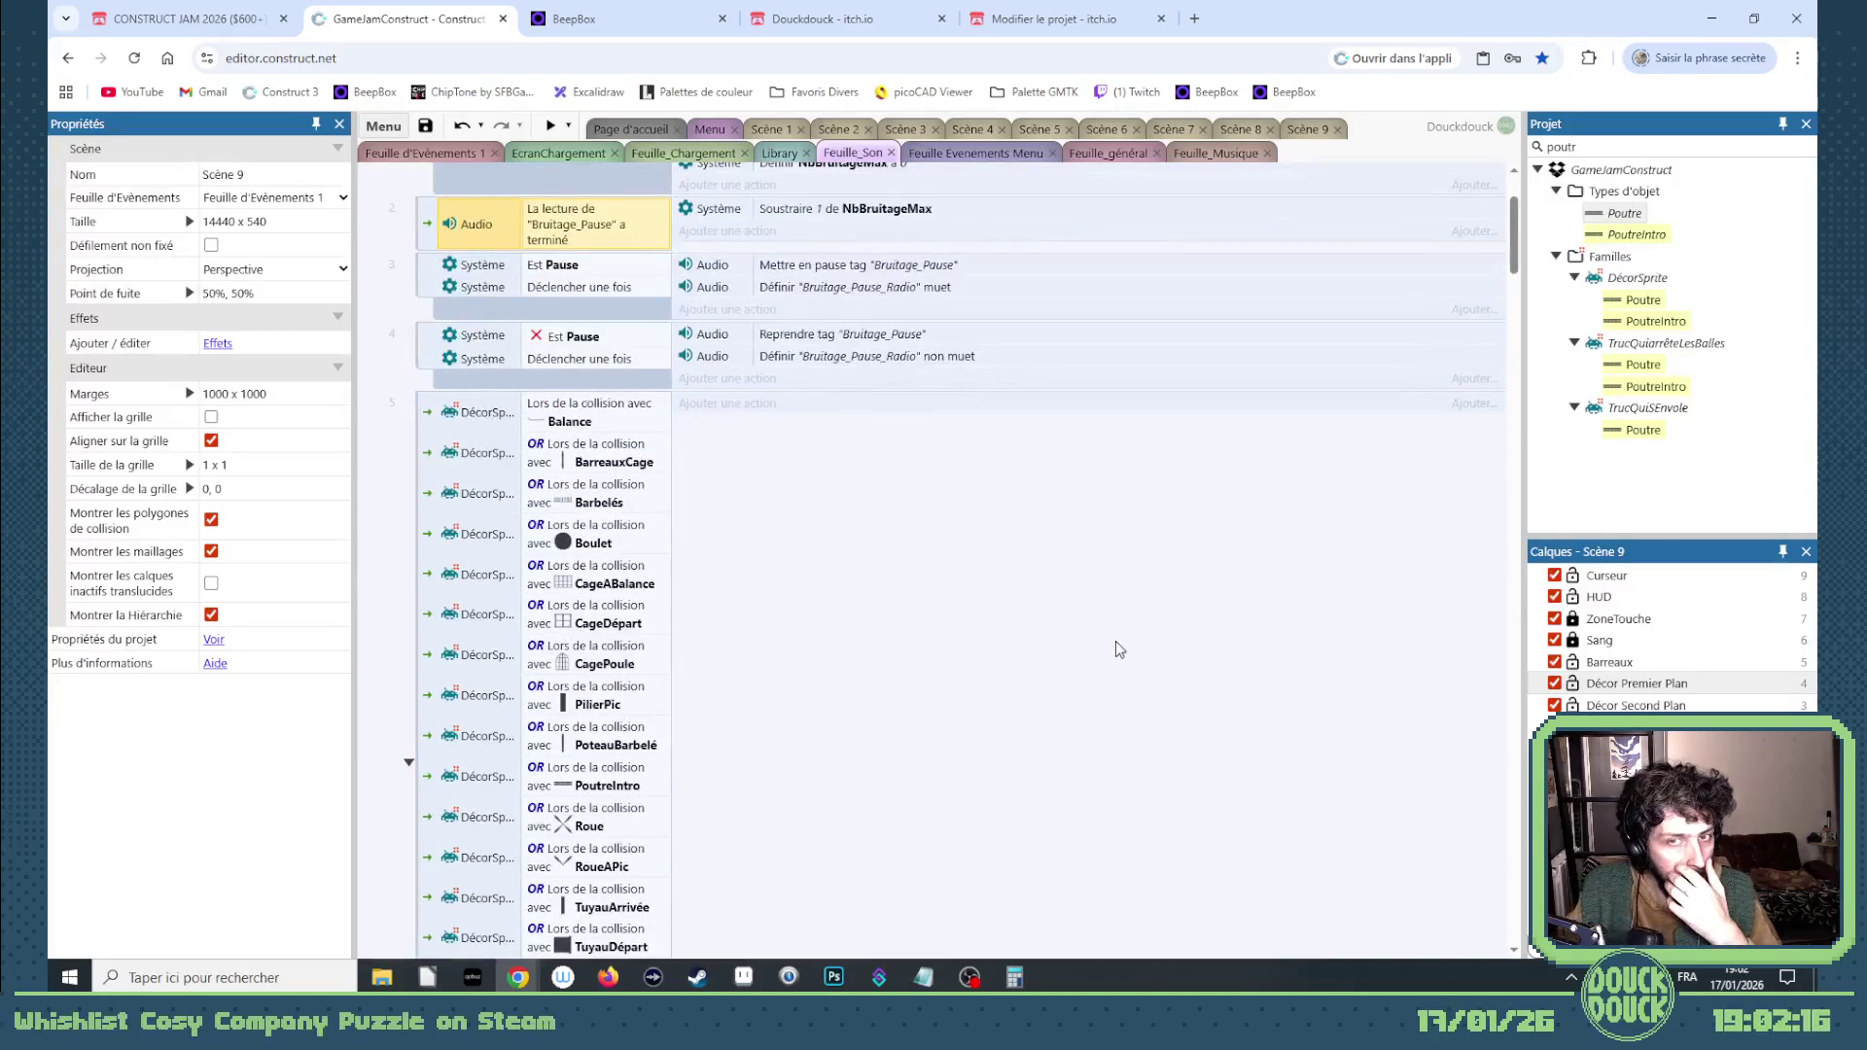
pyautogui.scroll(2, 1118, 642)
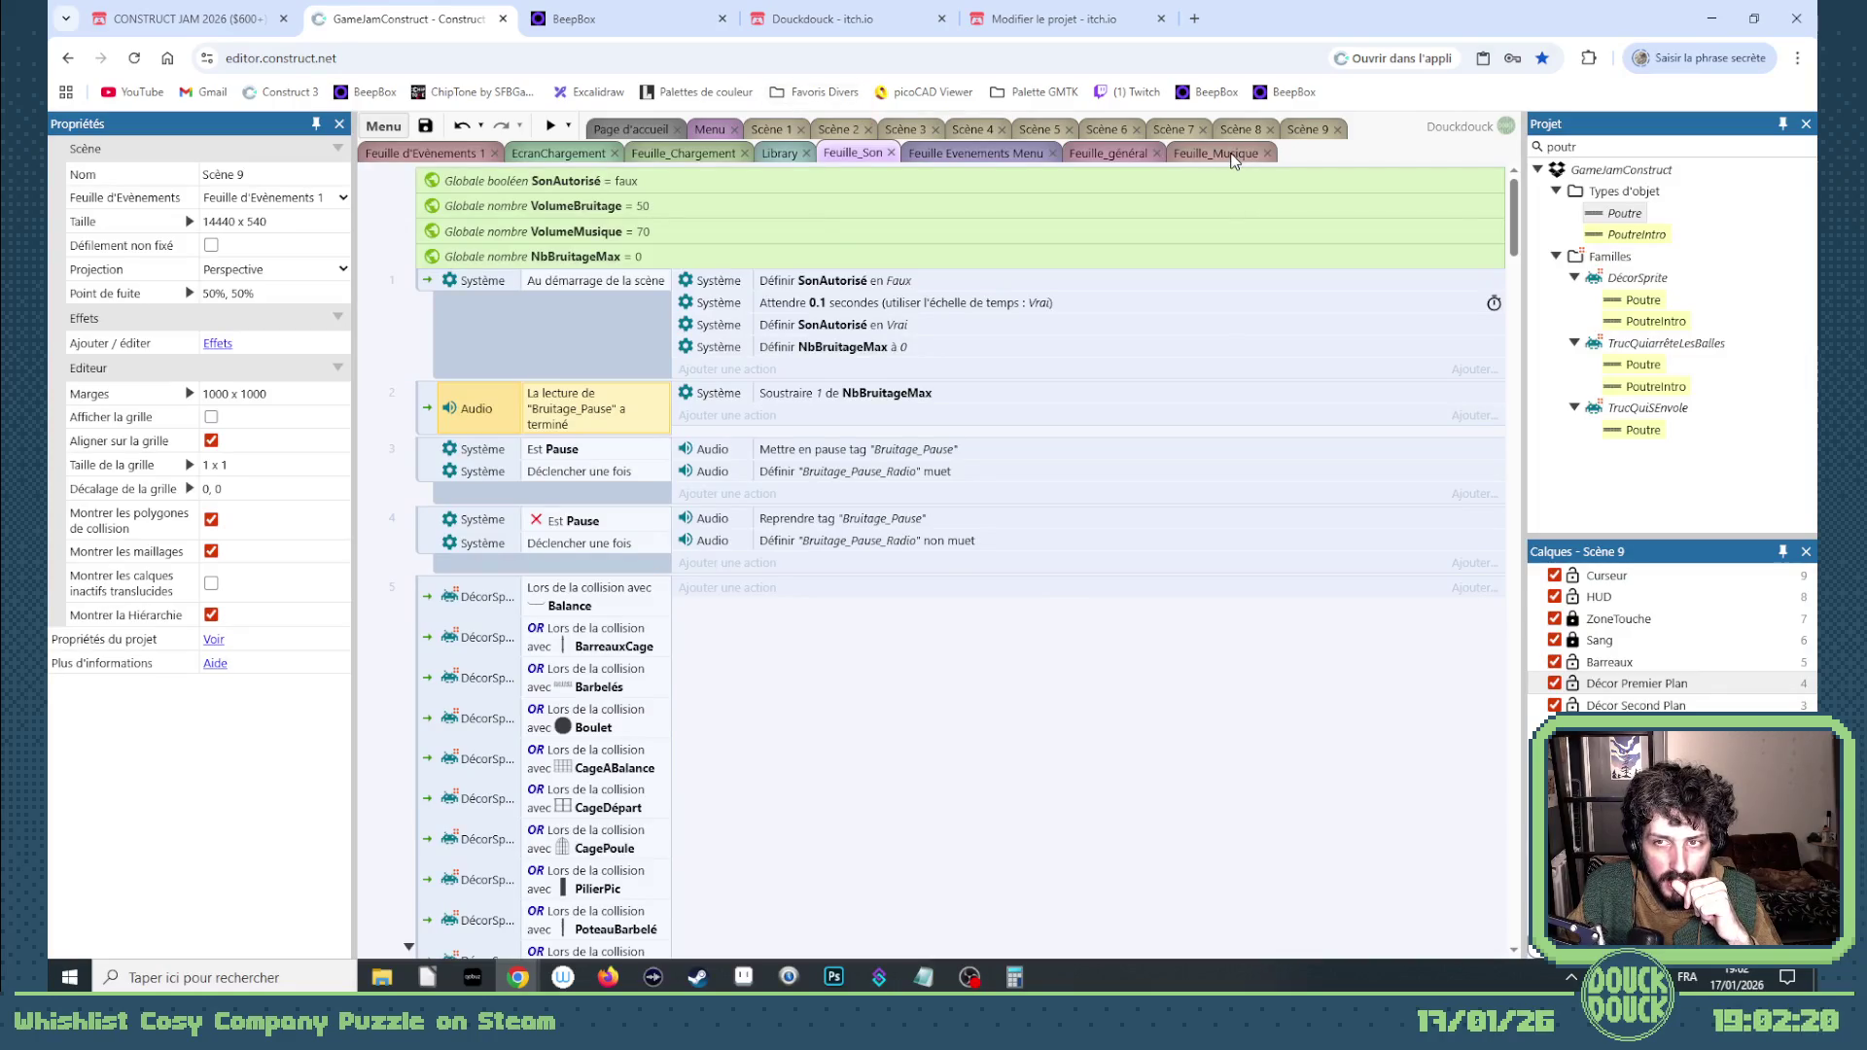
pyautogui.click(1312, 133)
pyautogui.click(550, 127)
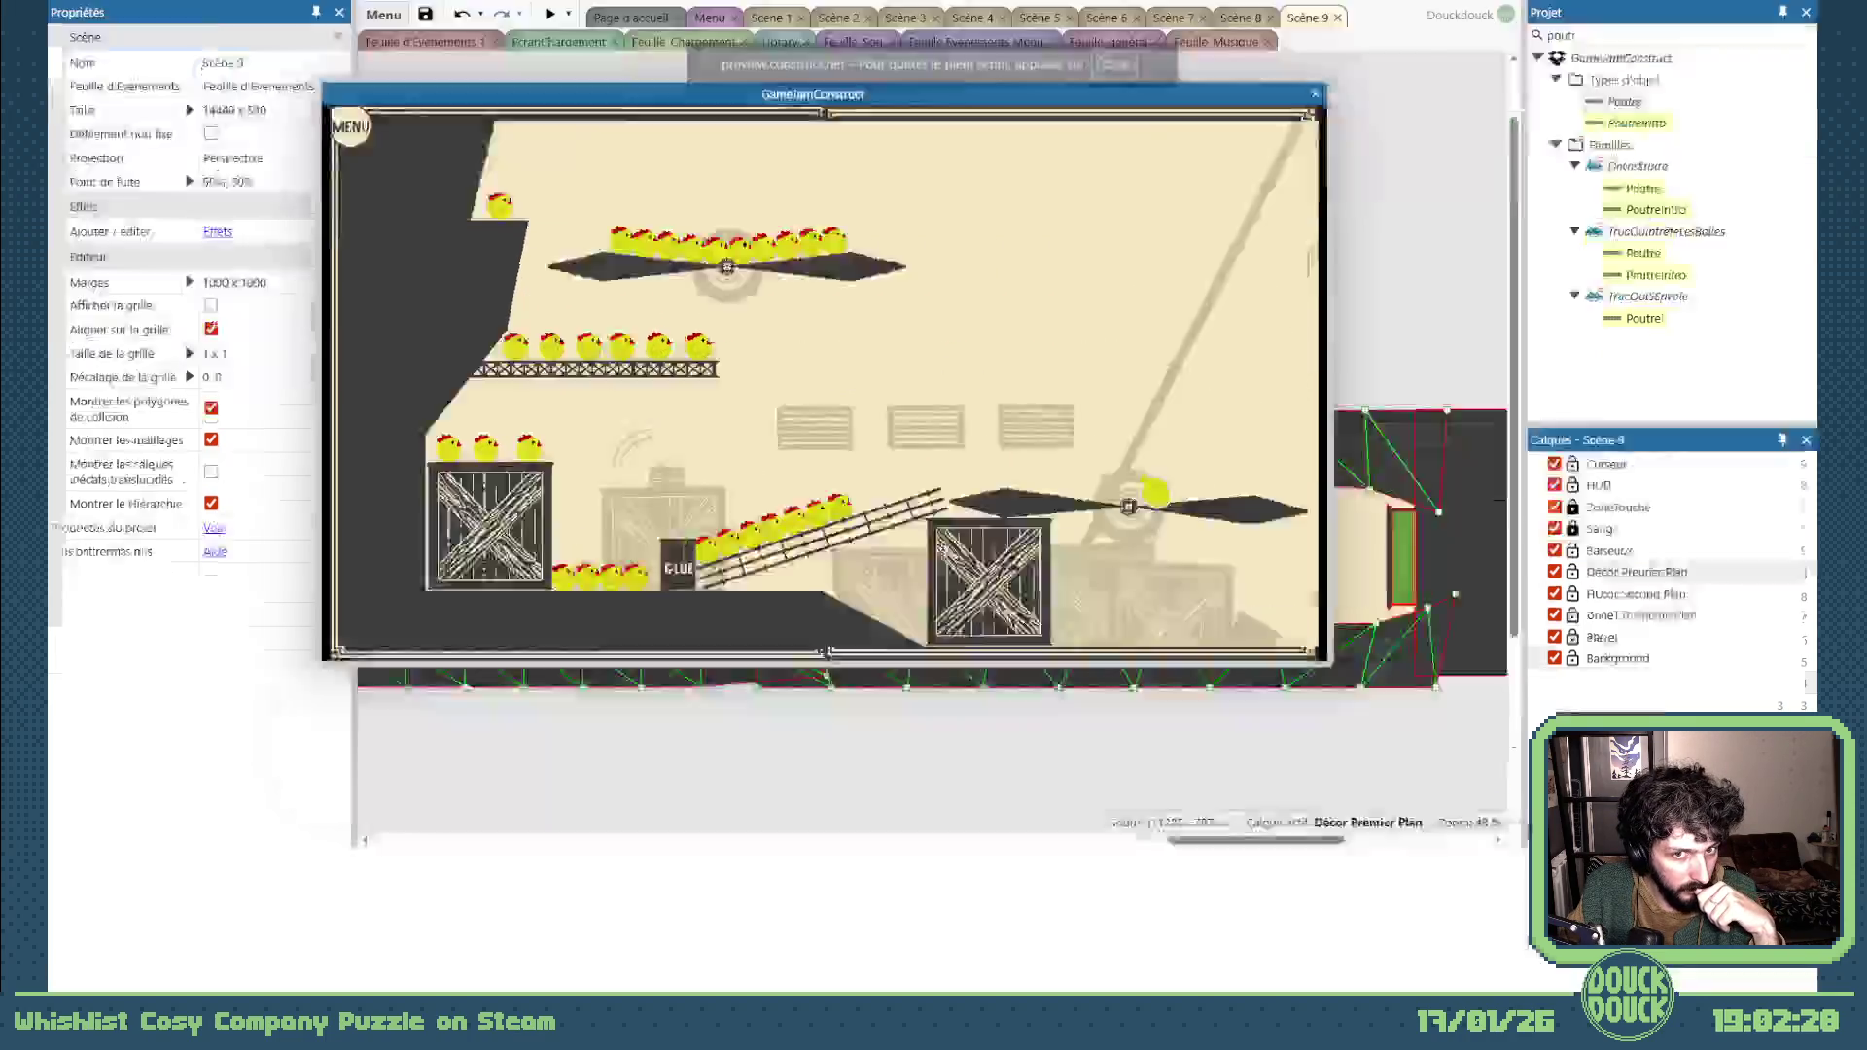
# Step: Play Scène 9 fullscreen, leaping the chickens up the slope toward the windmill blade, then exit fullscreen
pyautogui.click(1133, 572)
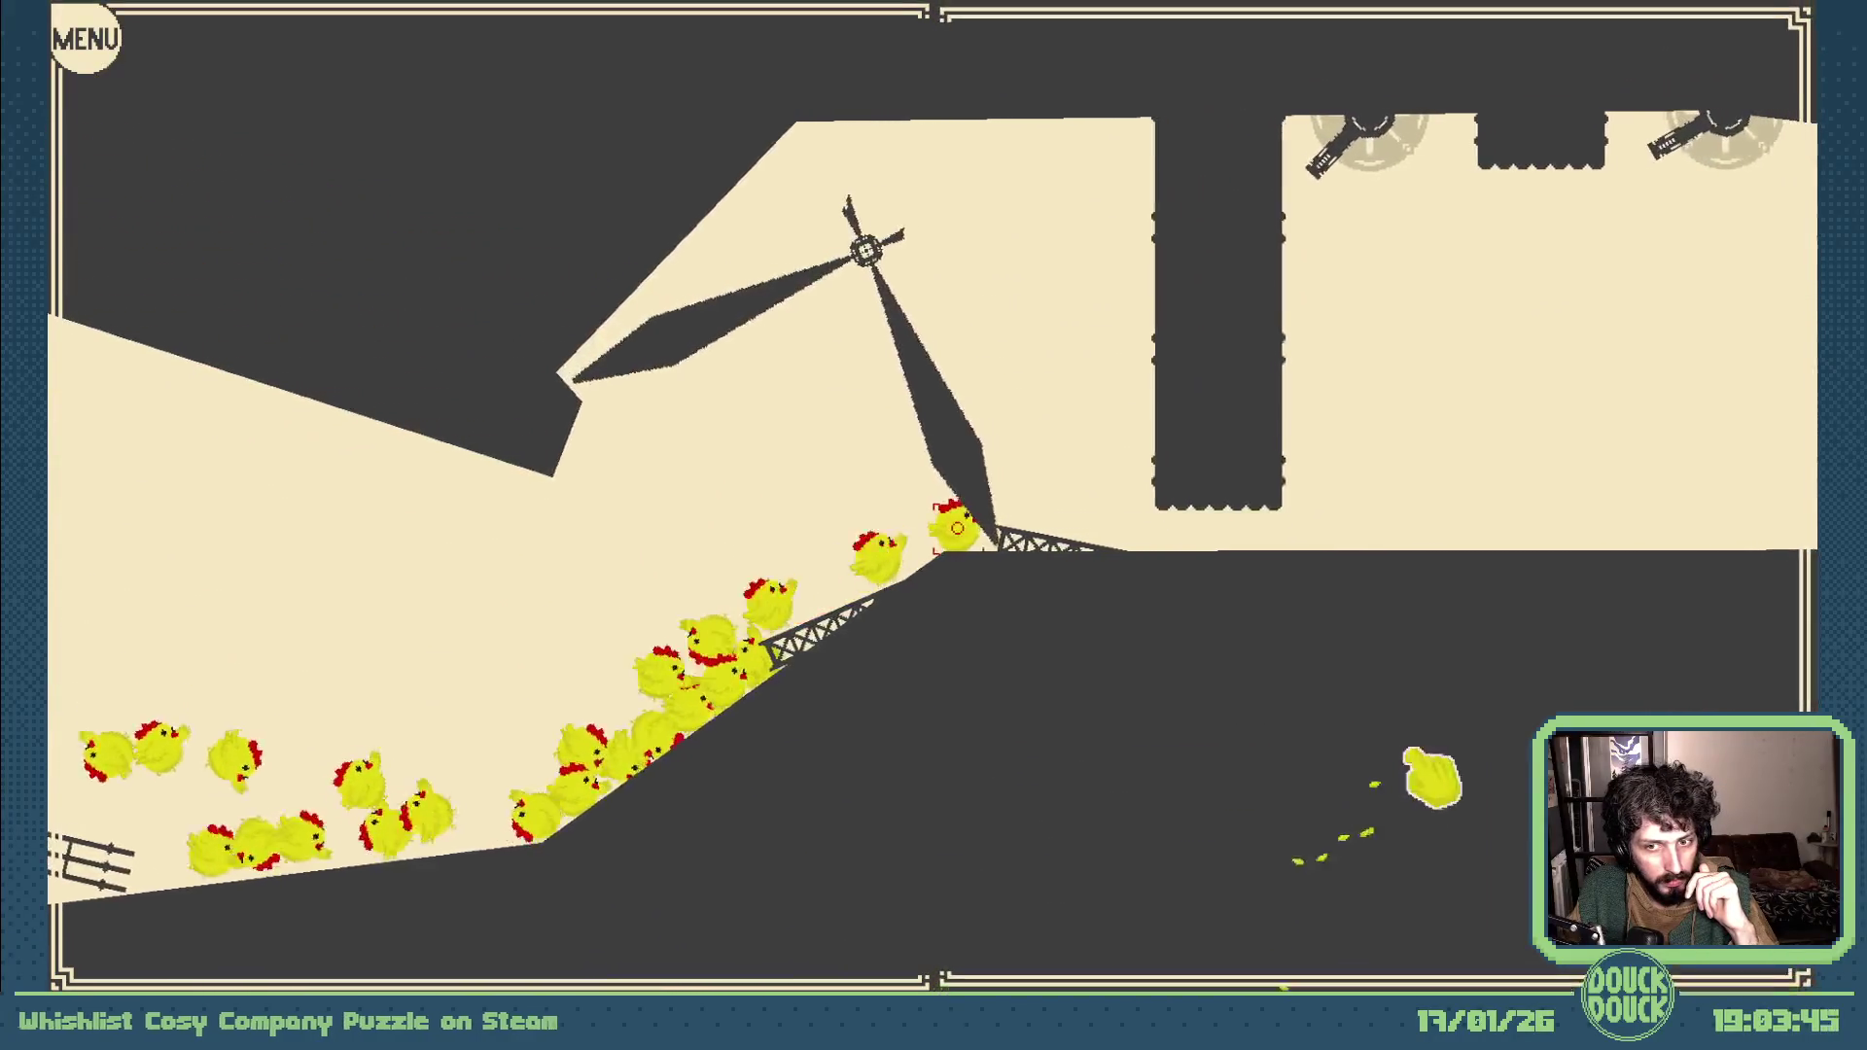
pyautogui.click(1417, 782)
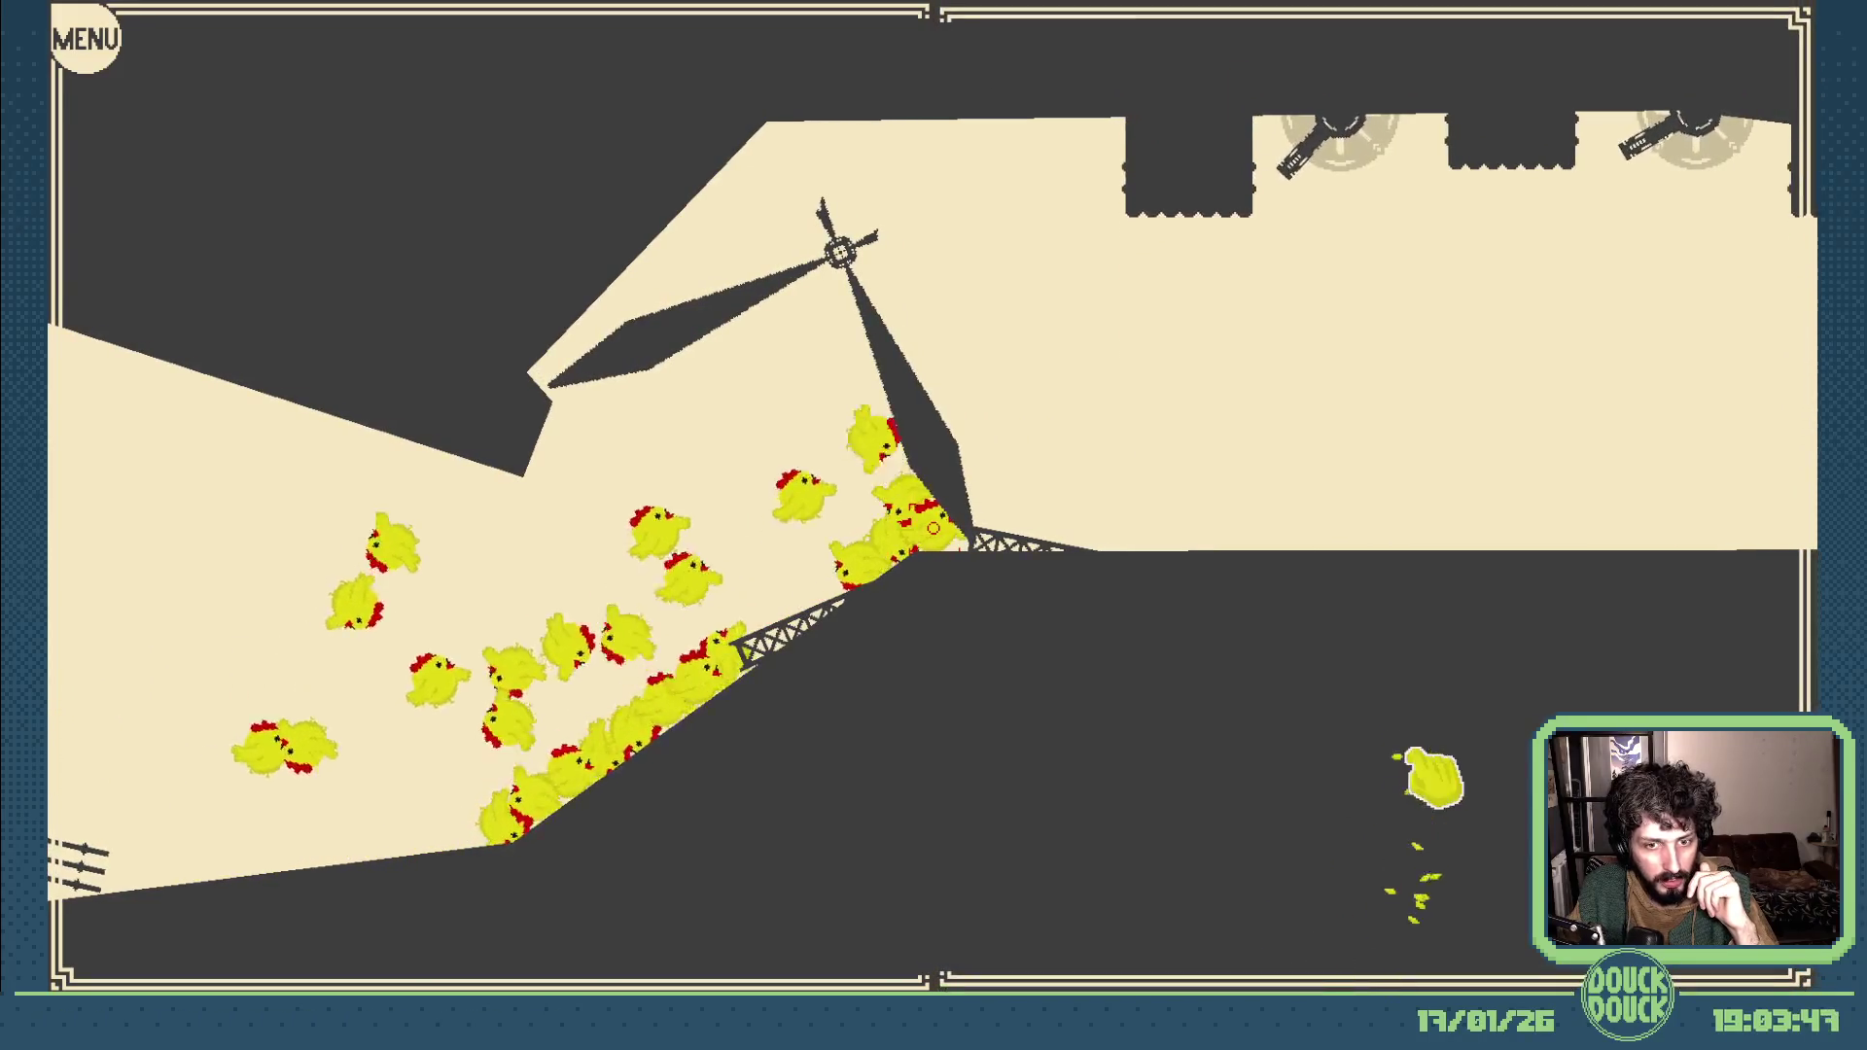
pyautogui.click(1418, 783)
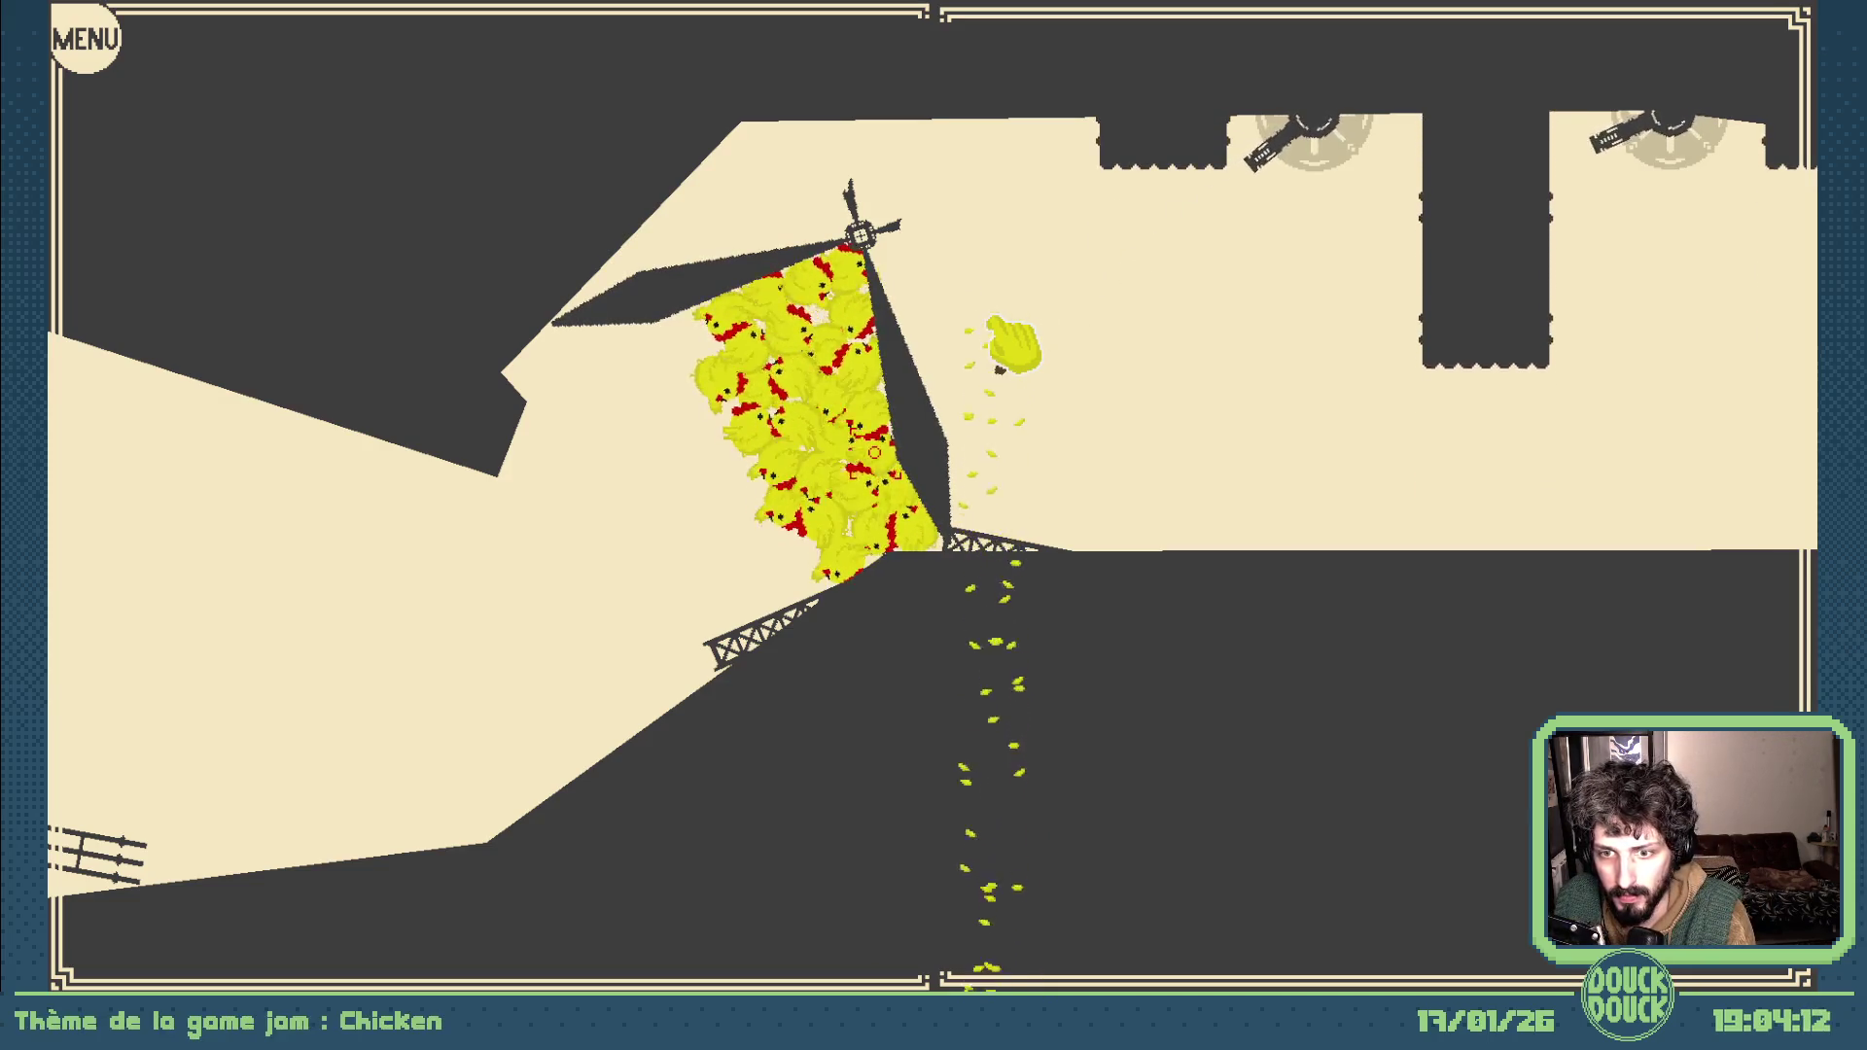
pyautogui.press('Escape')
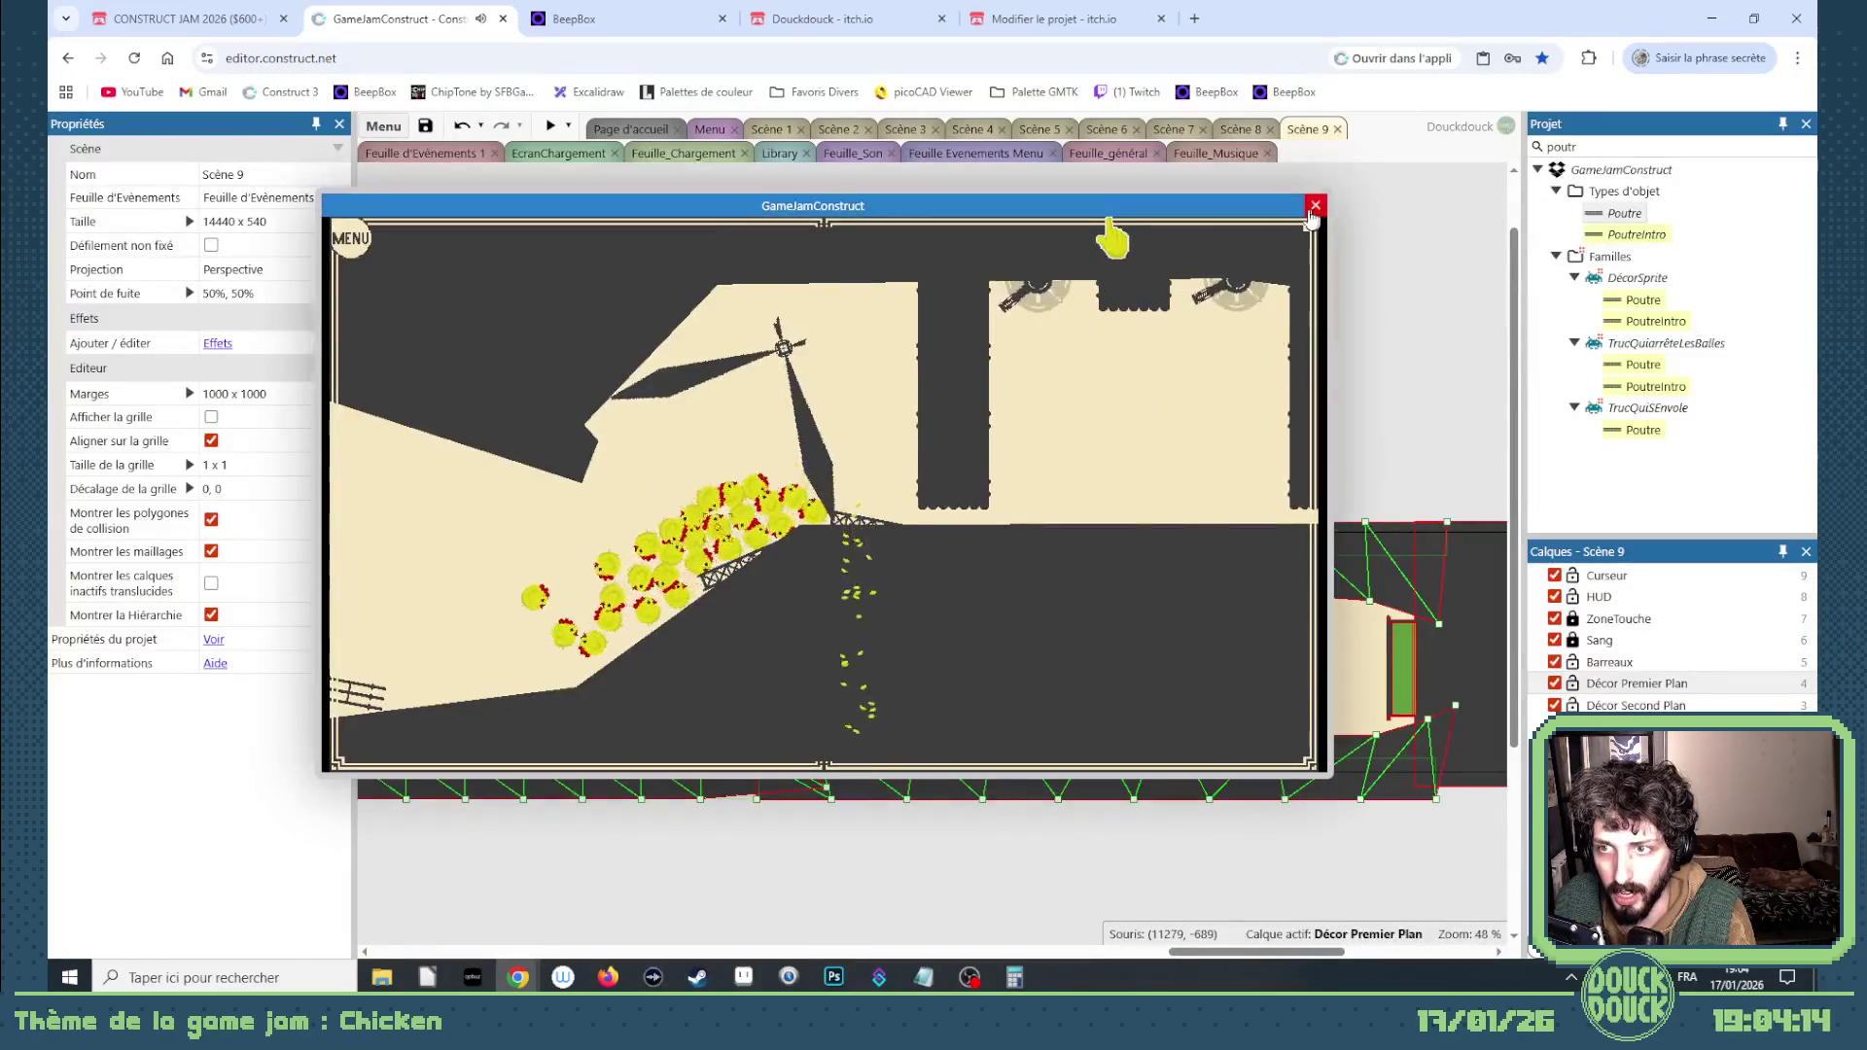
# Step: Close the game preview and return to the Scène 9 layout
pyautogui.click(1313, 206)
pyautogui.moveTo(1239, 954); pyautogui.dragTo(1010, 955)
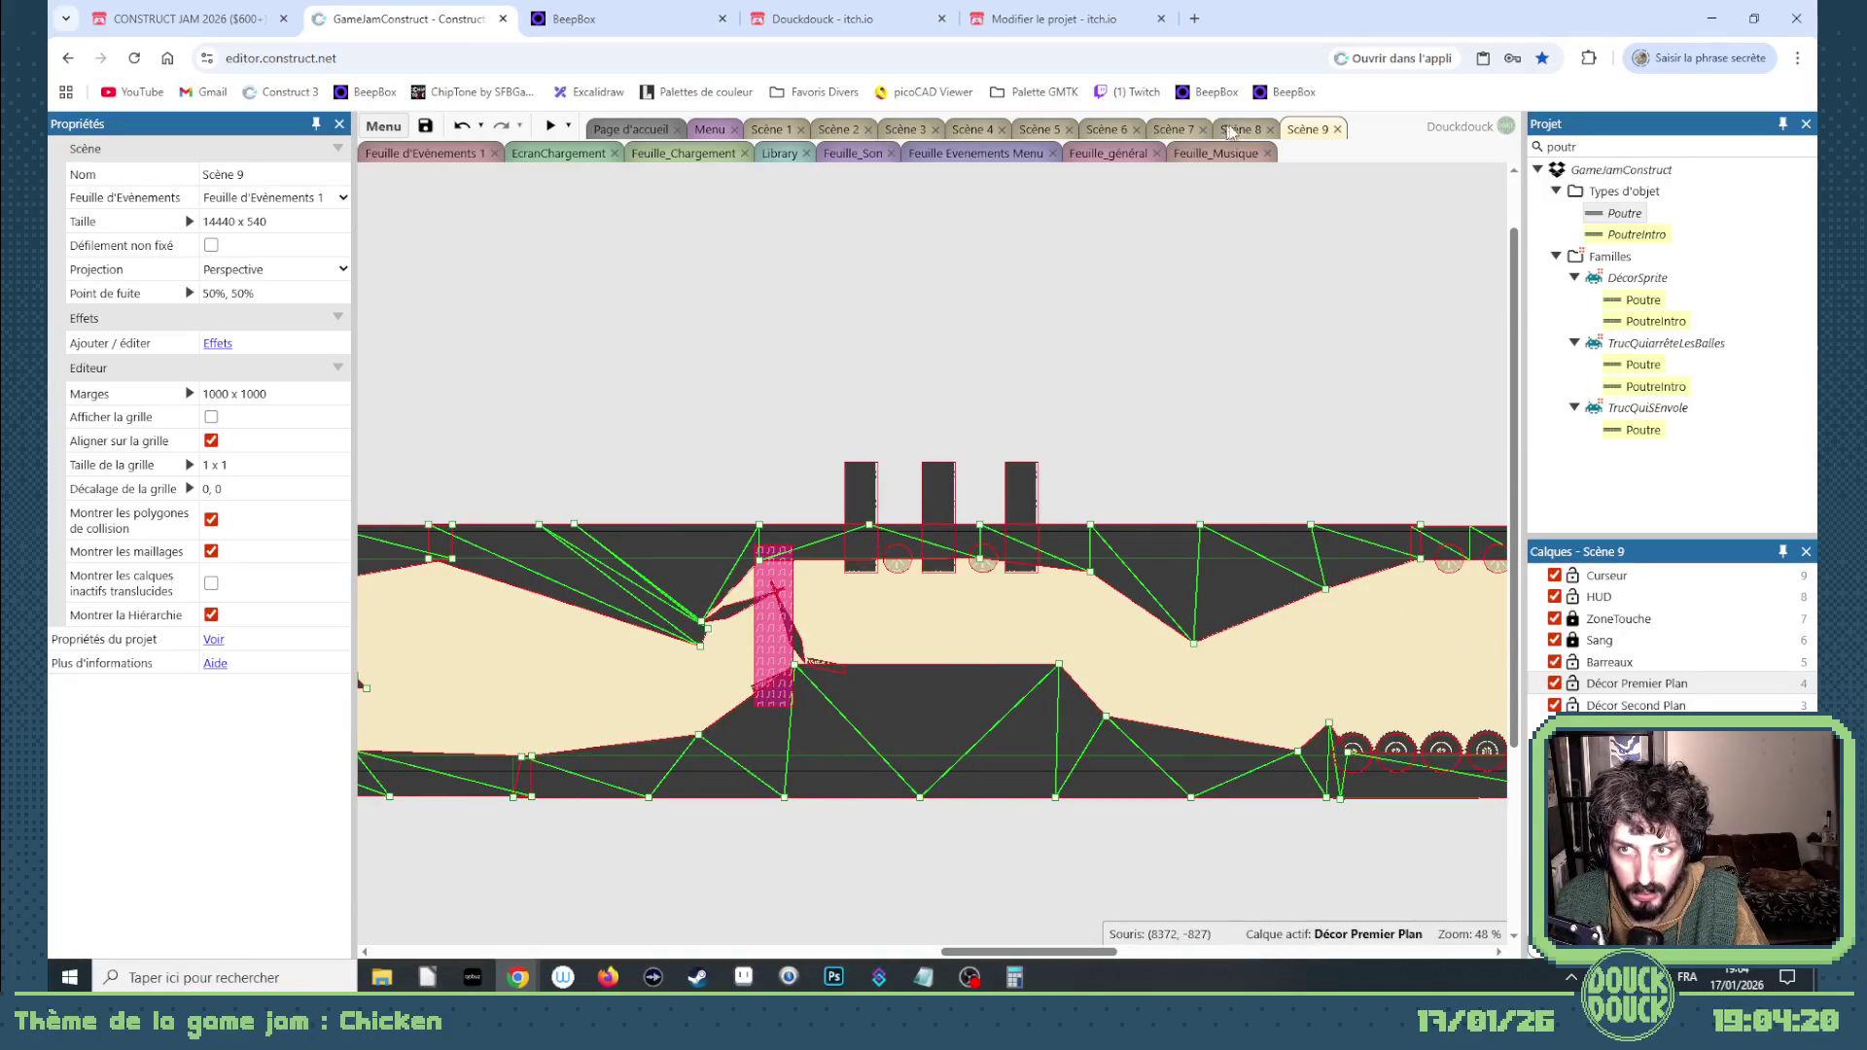
pyautogui.click(1239, 129)
pyautogui.click(1304, 129)
pyautogui.scroll(5, 786, 730)
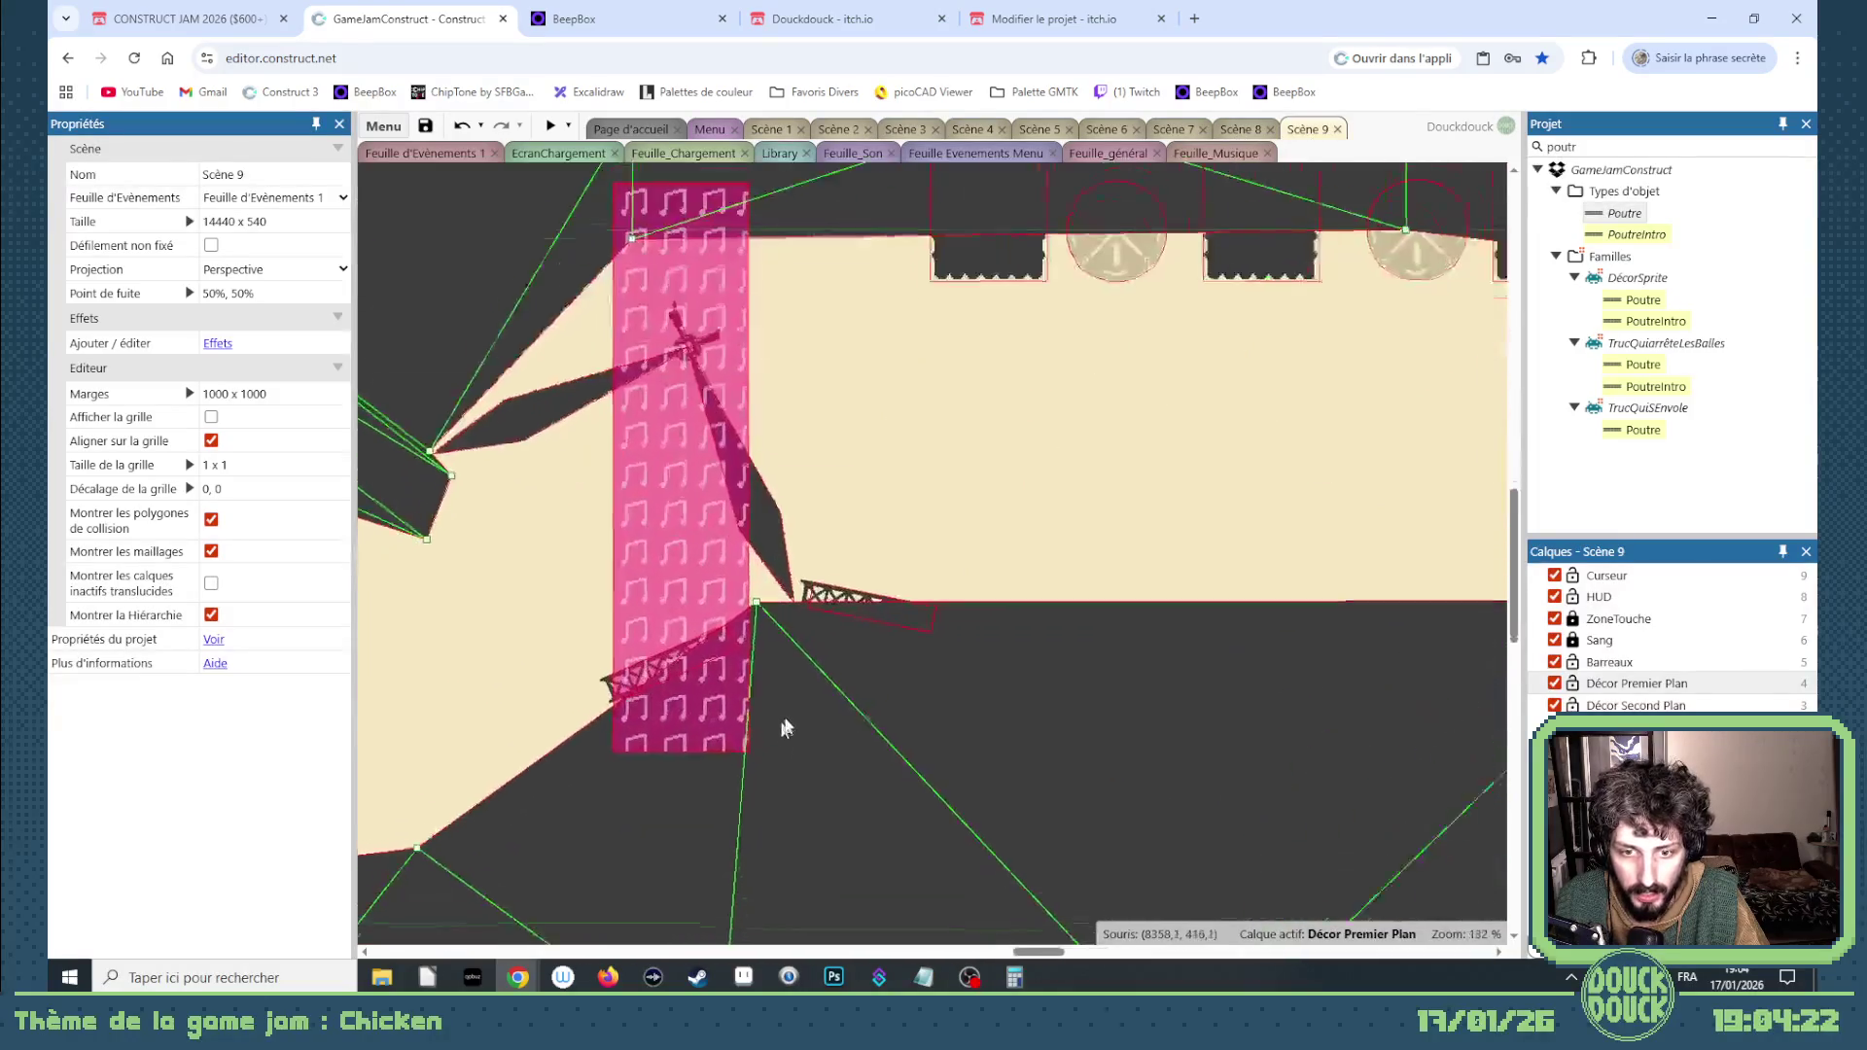
pyautogui.scroll(4, 785, 729)
# Step: Lower the beam beside the windmill onto the floor edge, nudged up one pixel
pyautogui.click(810, 514)
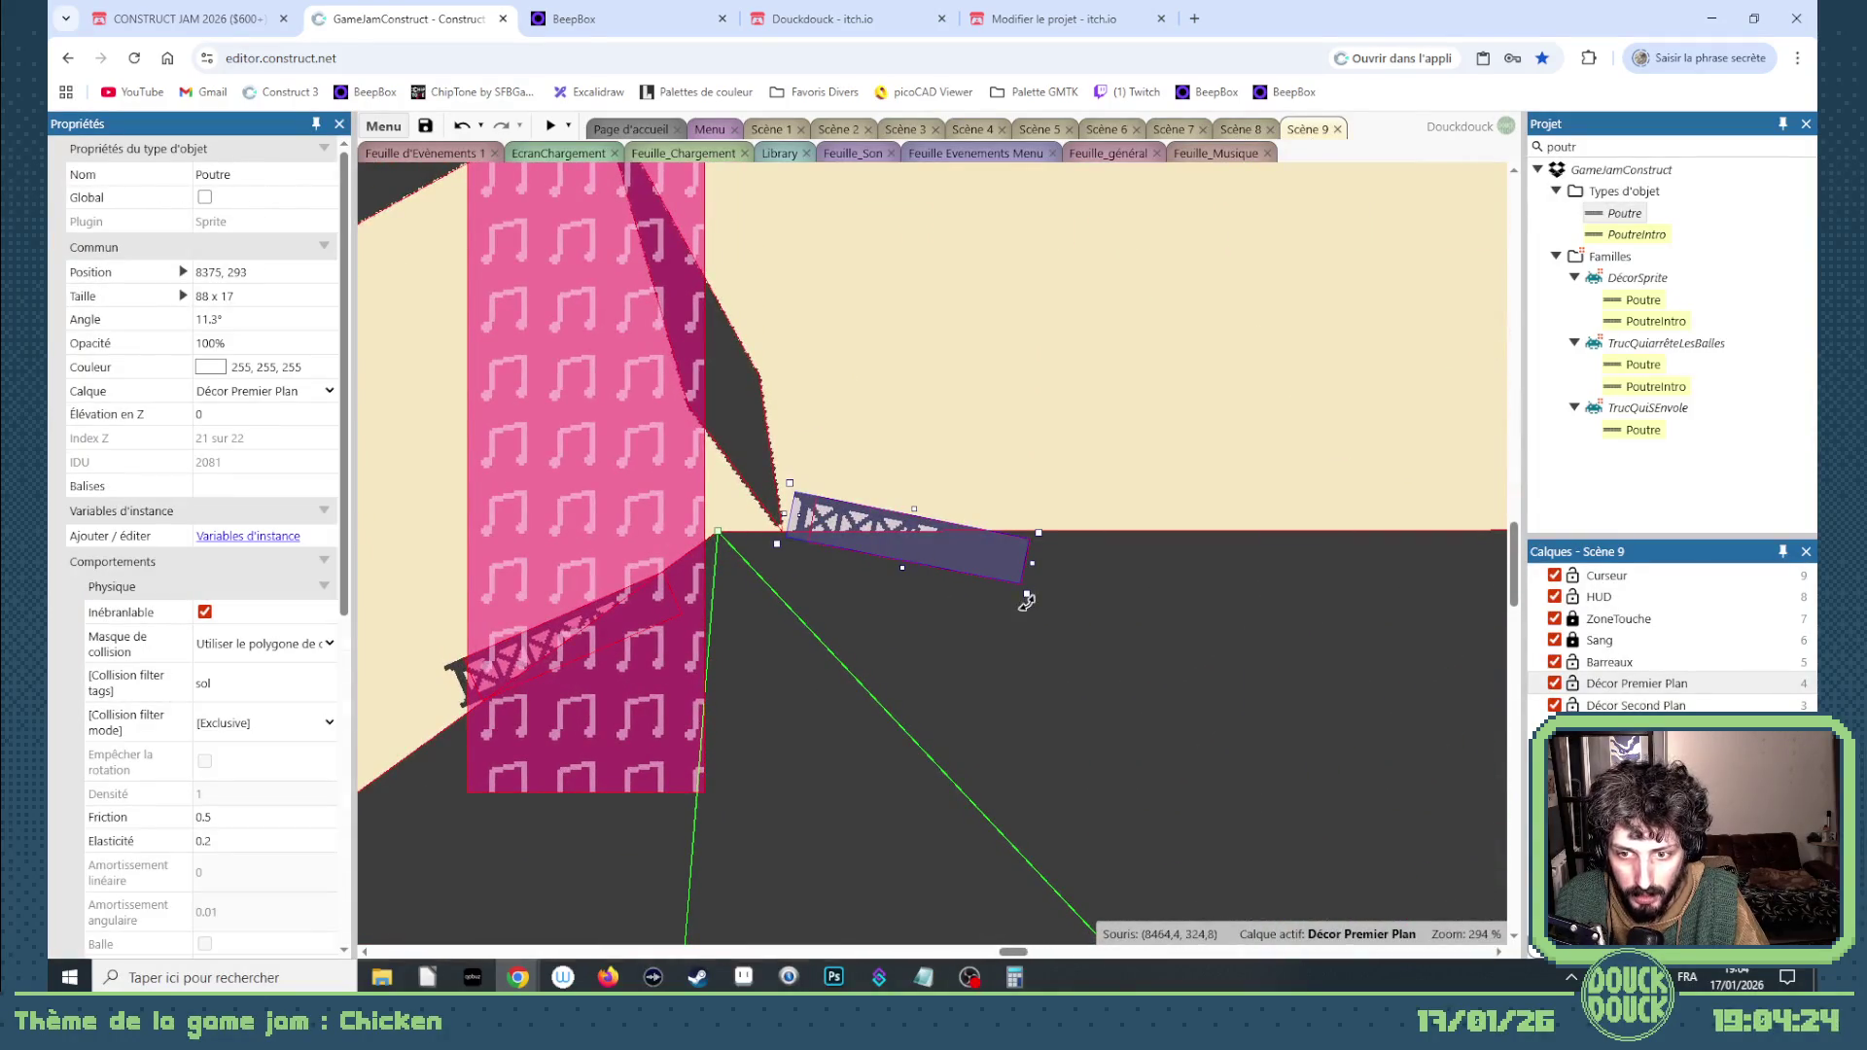
pyautogui.moveTo(856, 530); pyautogui.dragTo(848, 542)
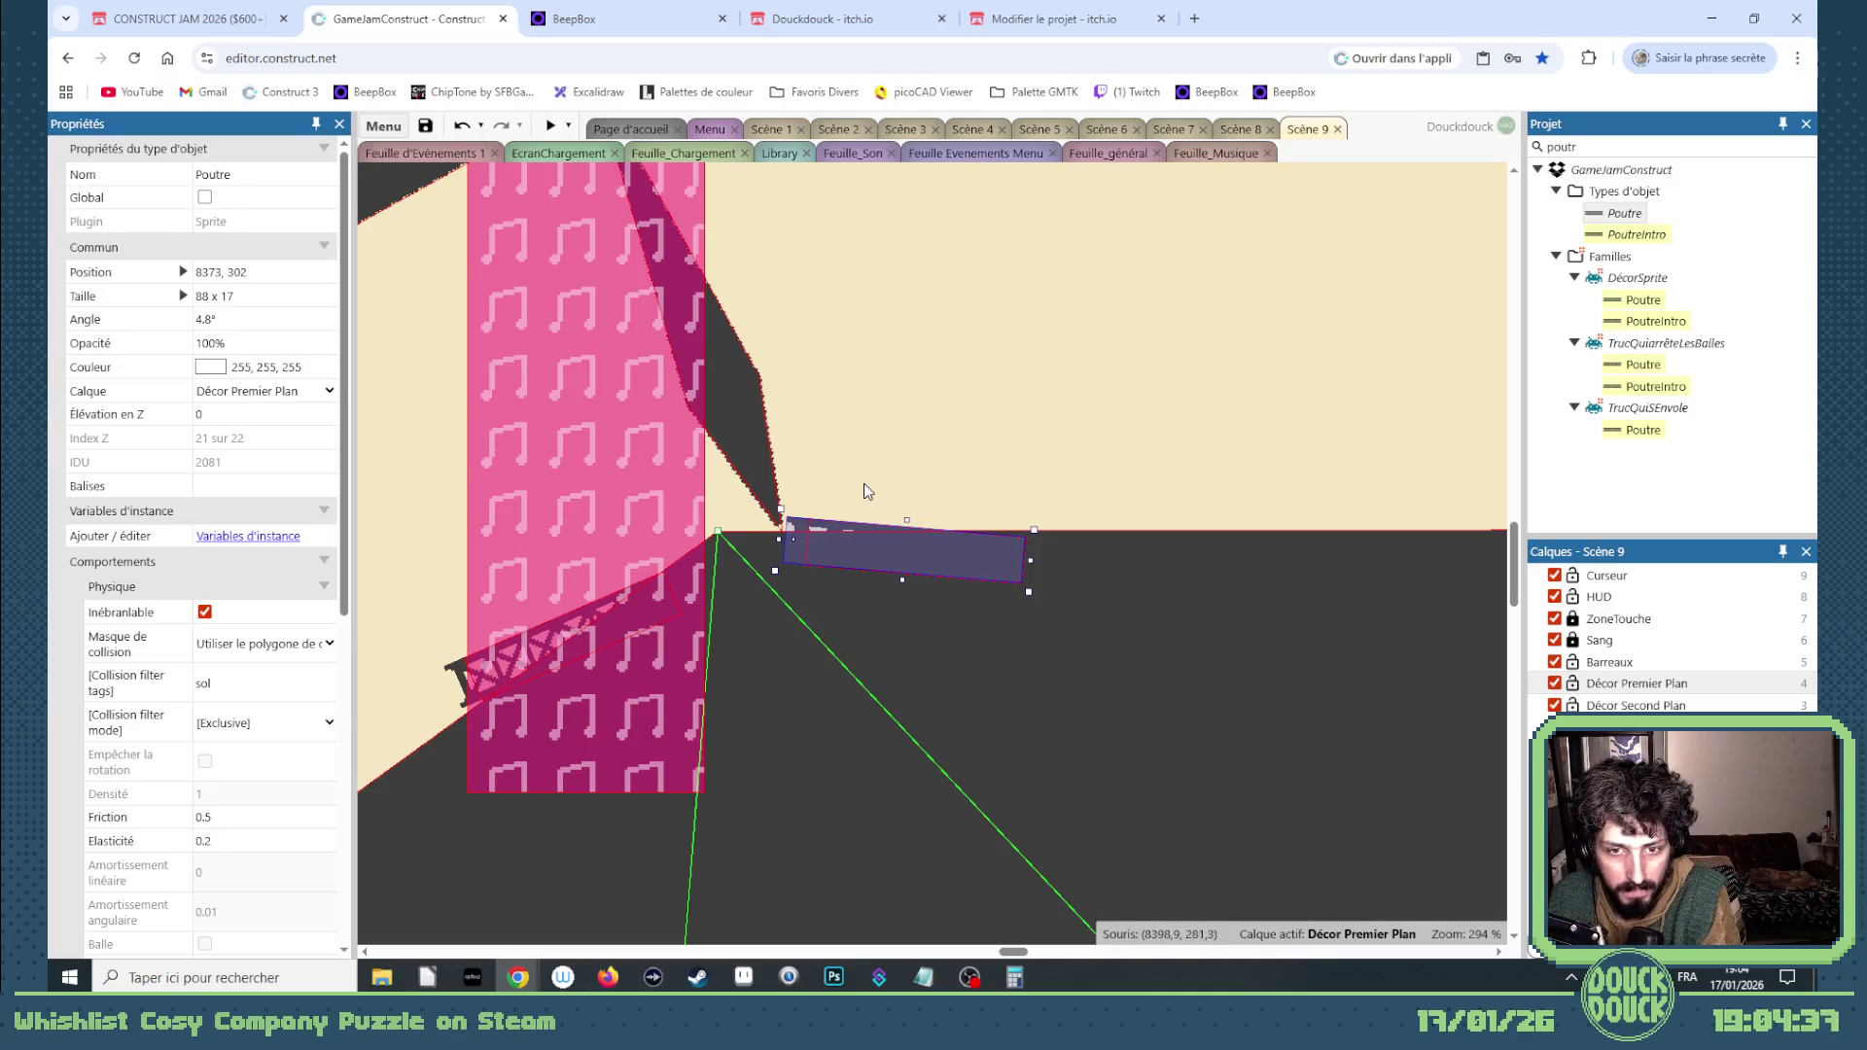
pyautogui.press('Up')
pyautogui.press('Up')
pyautogui.press('Up')
pyautogui.press('Up')
pyautogui.press('Up')
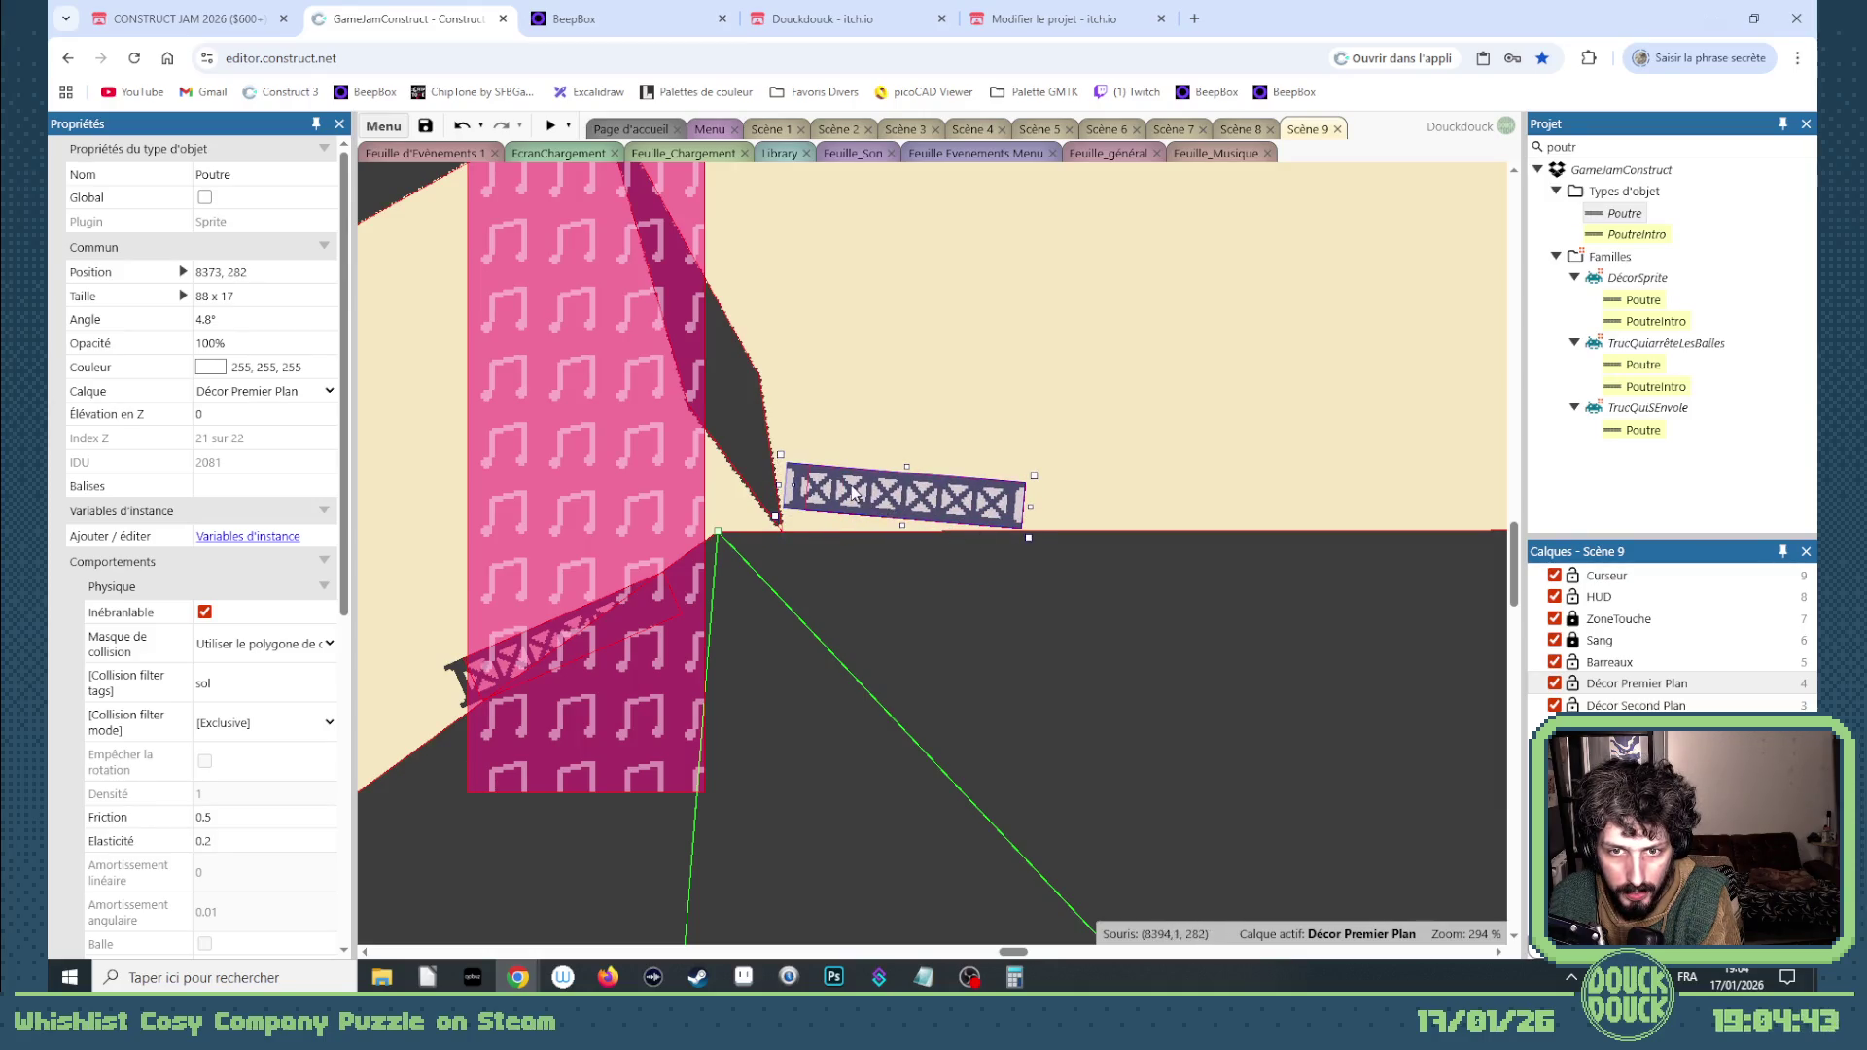
pyautogui.doubleClick(851, 492)
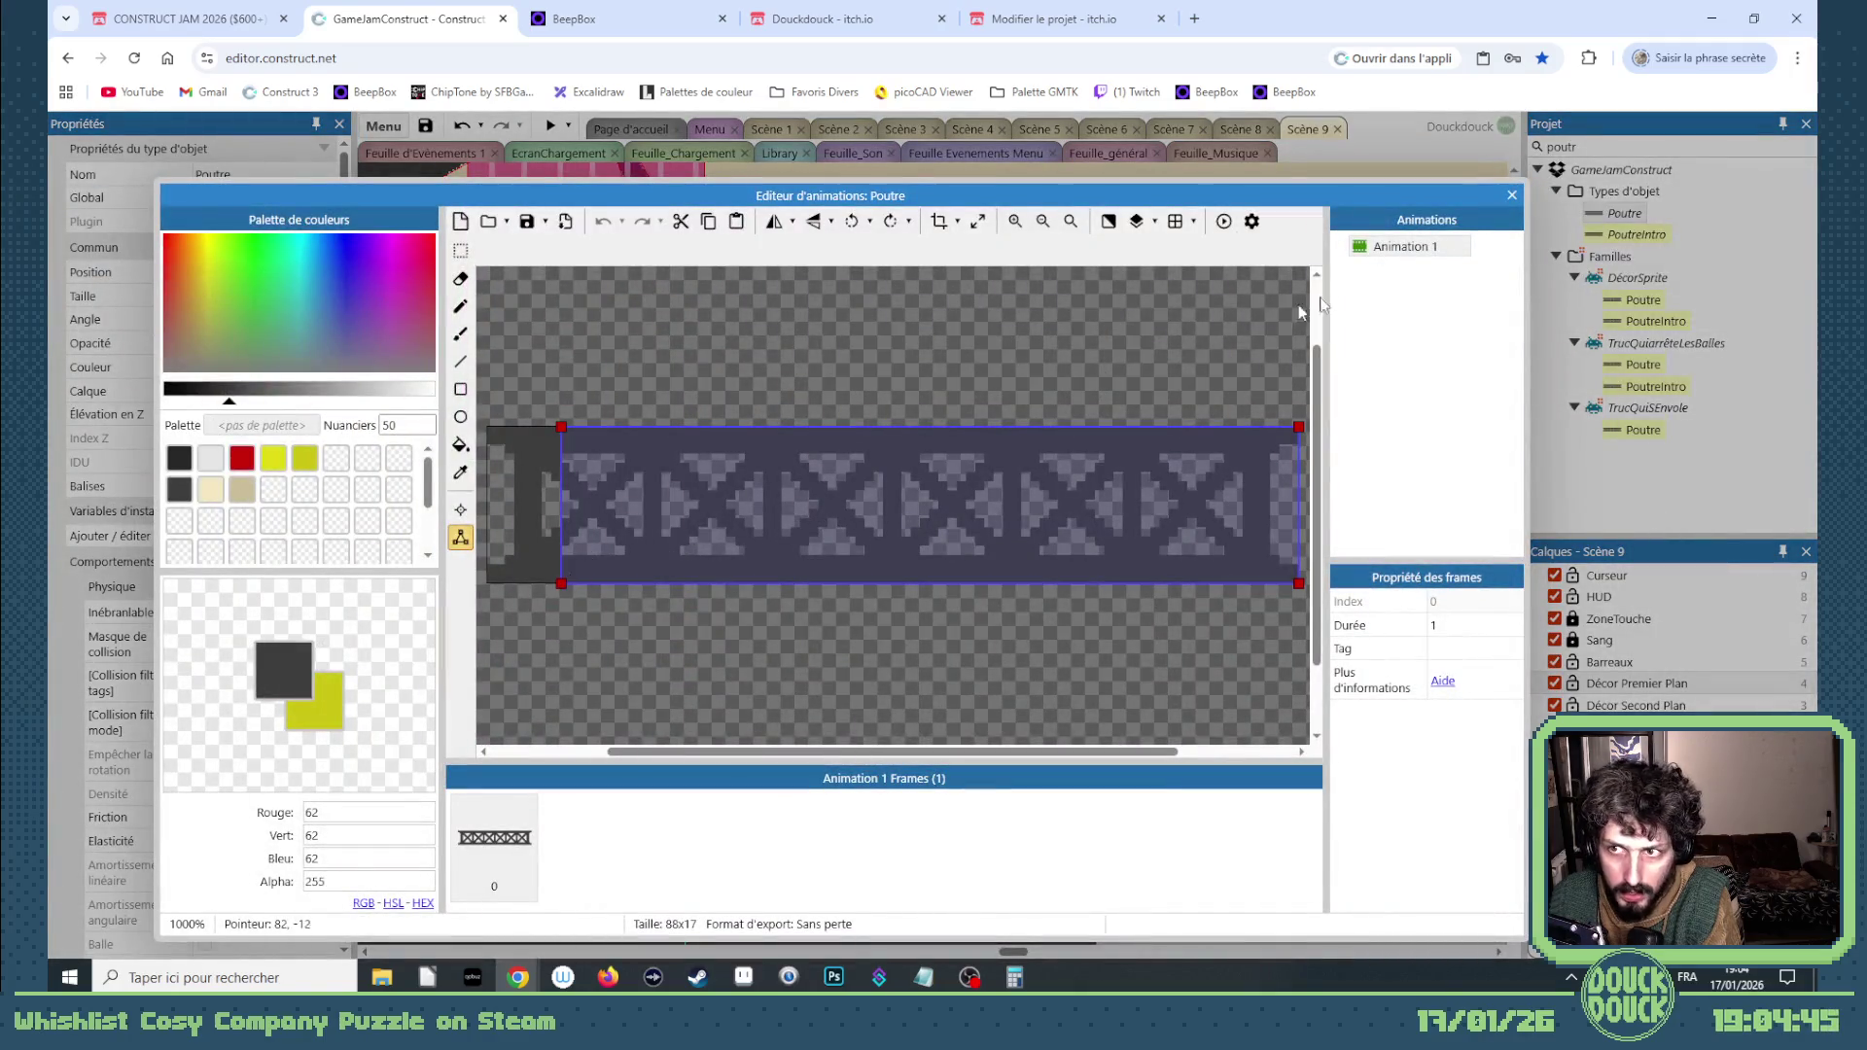
pyautogui.click(1514, 197)
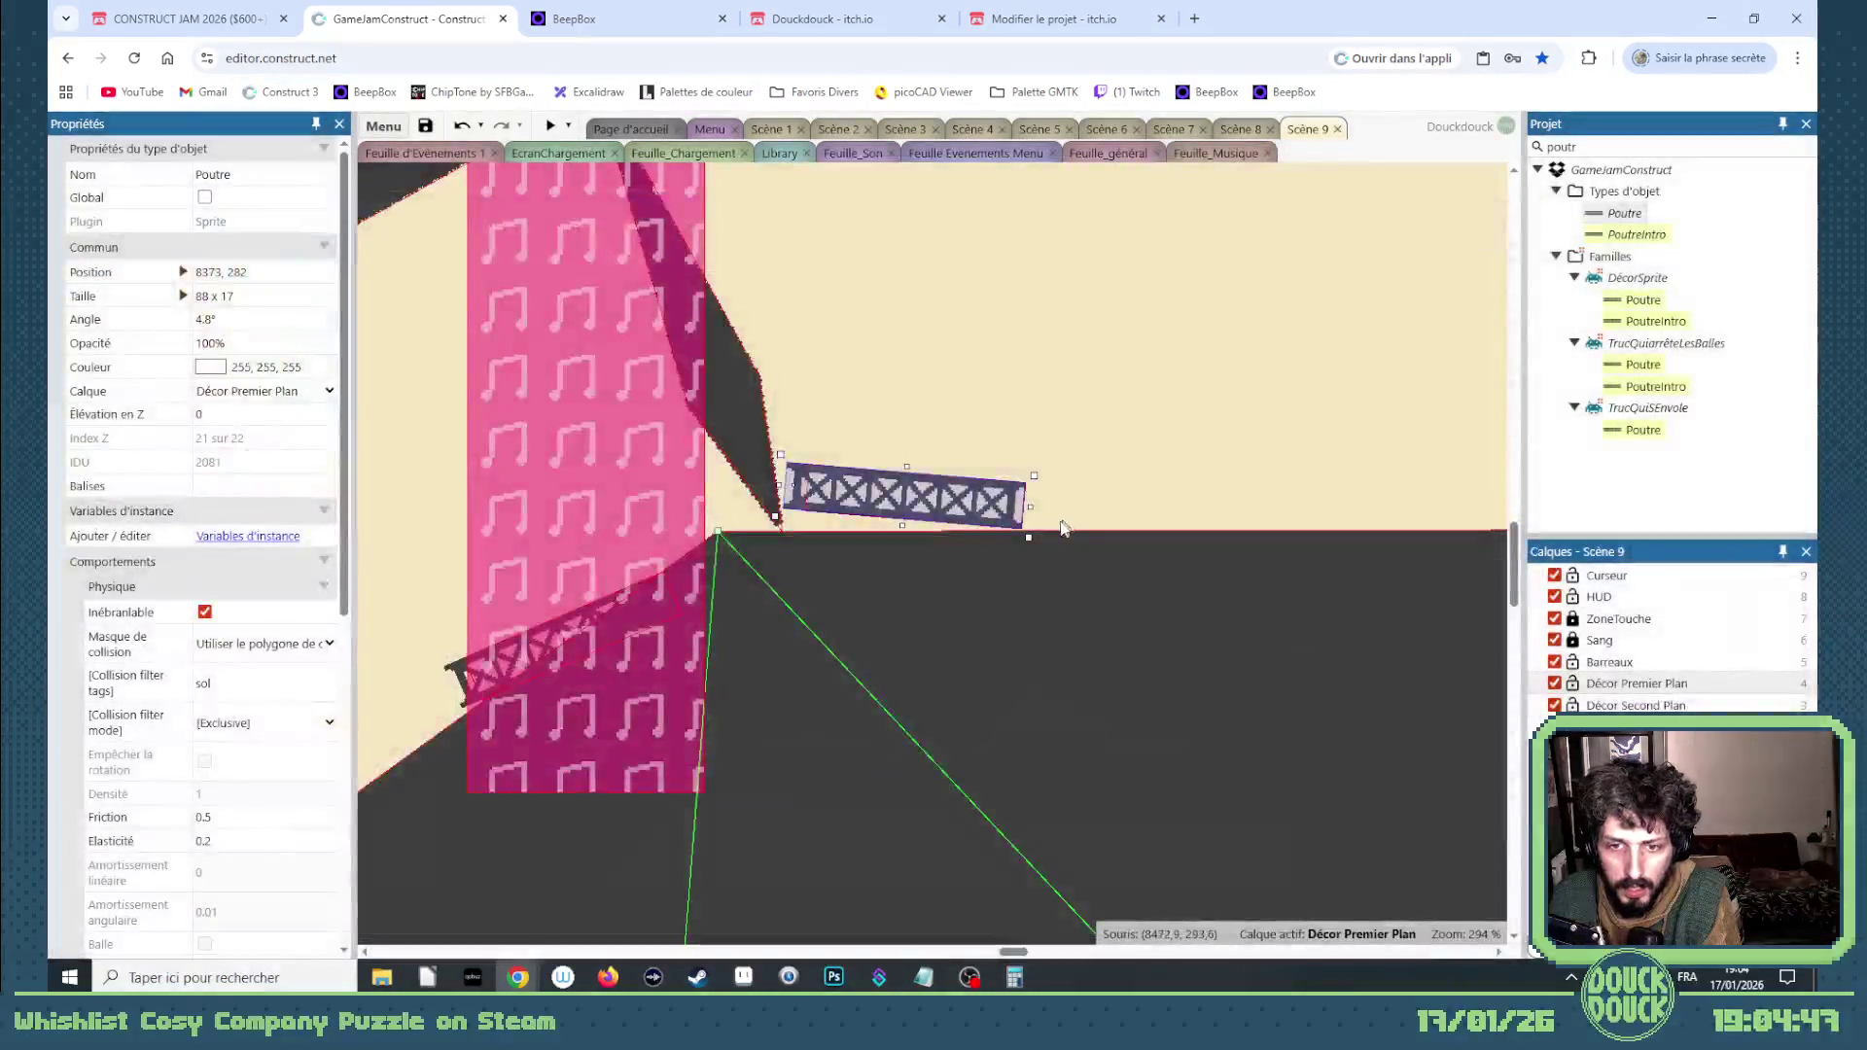
# Step: Rotate the beam upright, then nearly horizontal, shifting it right and slightly up
pyautogui.moveTo(1027, 543)
pyautogui.mouseDown()
pyautogui.moveTo(874, 281)
pyautogui.moveTo(812, 264)
pyautogui.mouseUp()
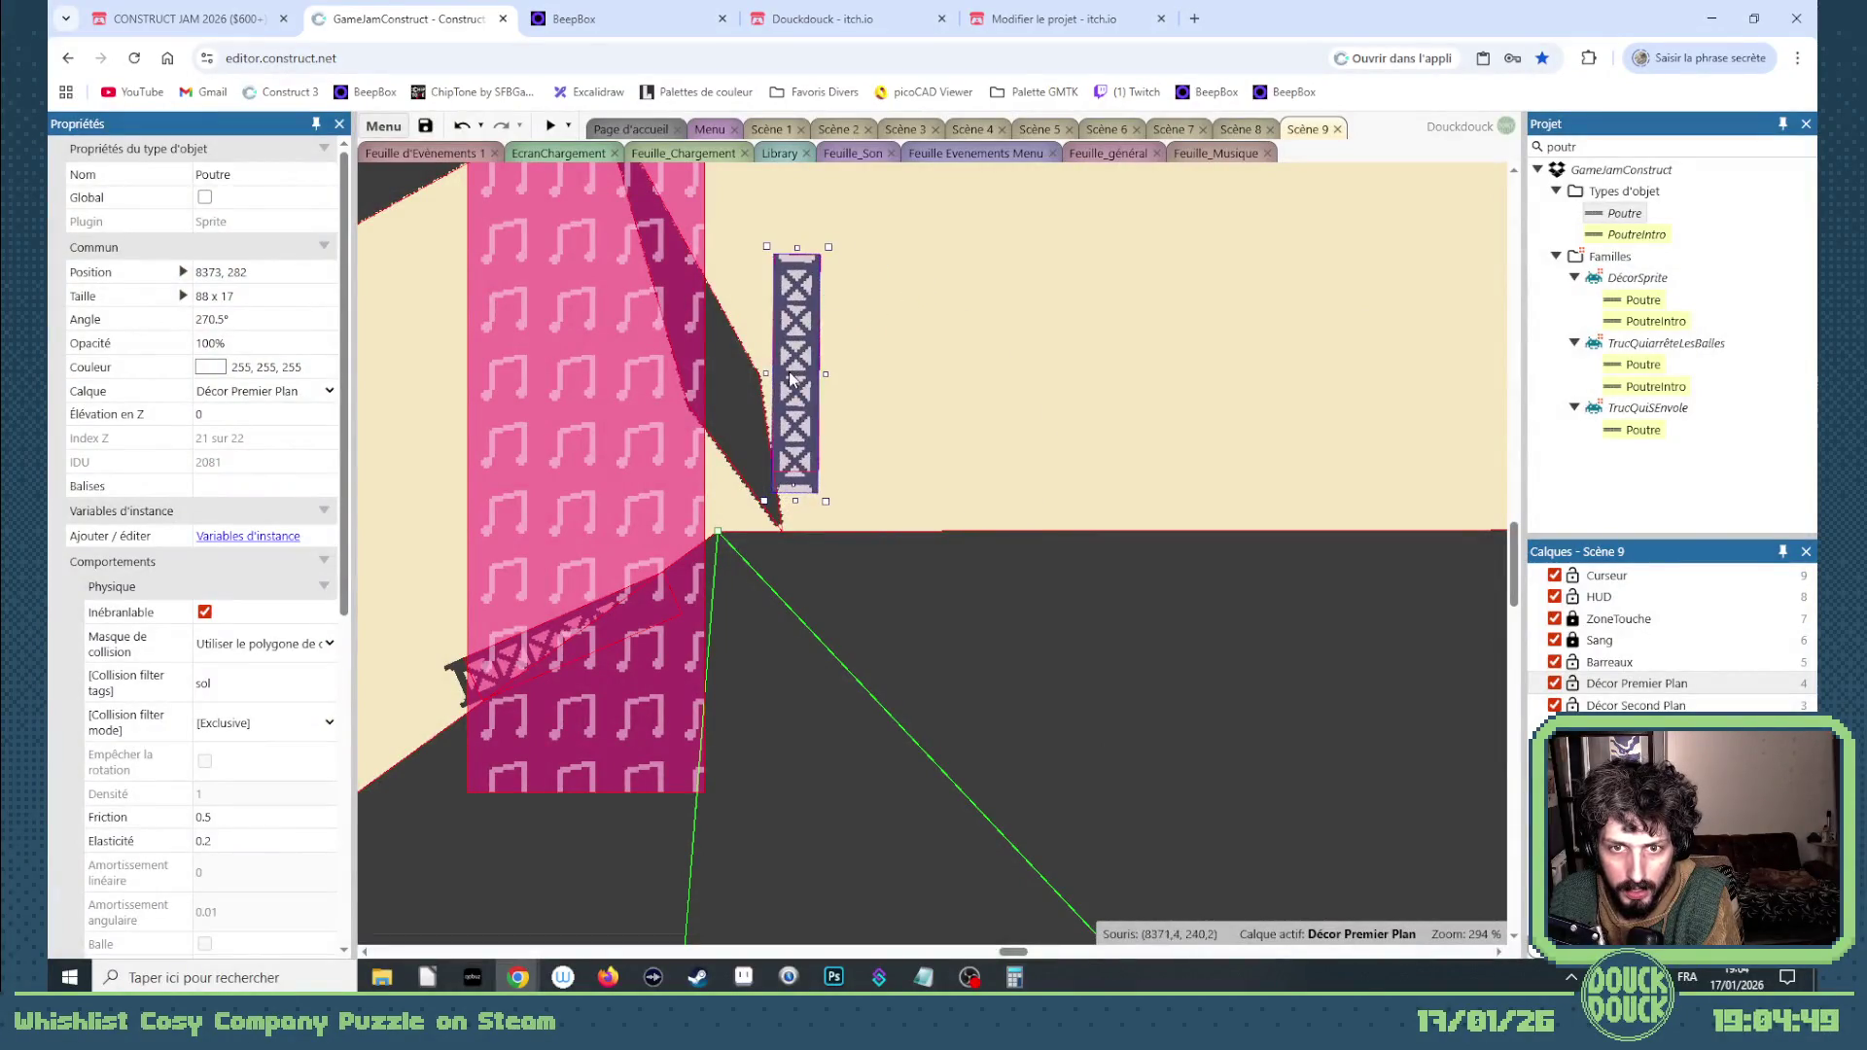
pyautogui.moveTo(805, 387); pyautogui.dragTo(865, 418)
pyautogui.moveTo(898, 549)
pyautogui.mouseDown()
pyautogui.moveTo(1026, 463)
pyautogui.moveTo(992, 420)
pyautogui.mouseUp()
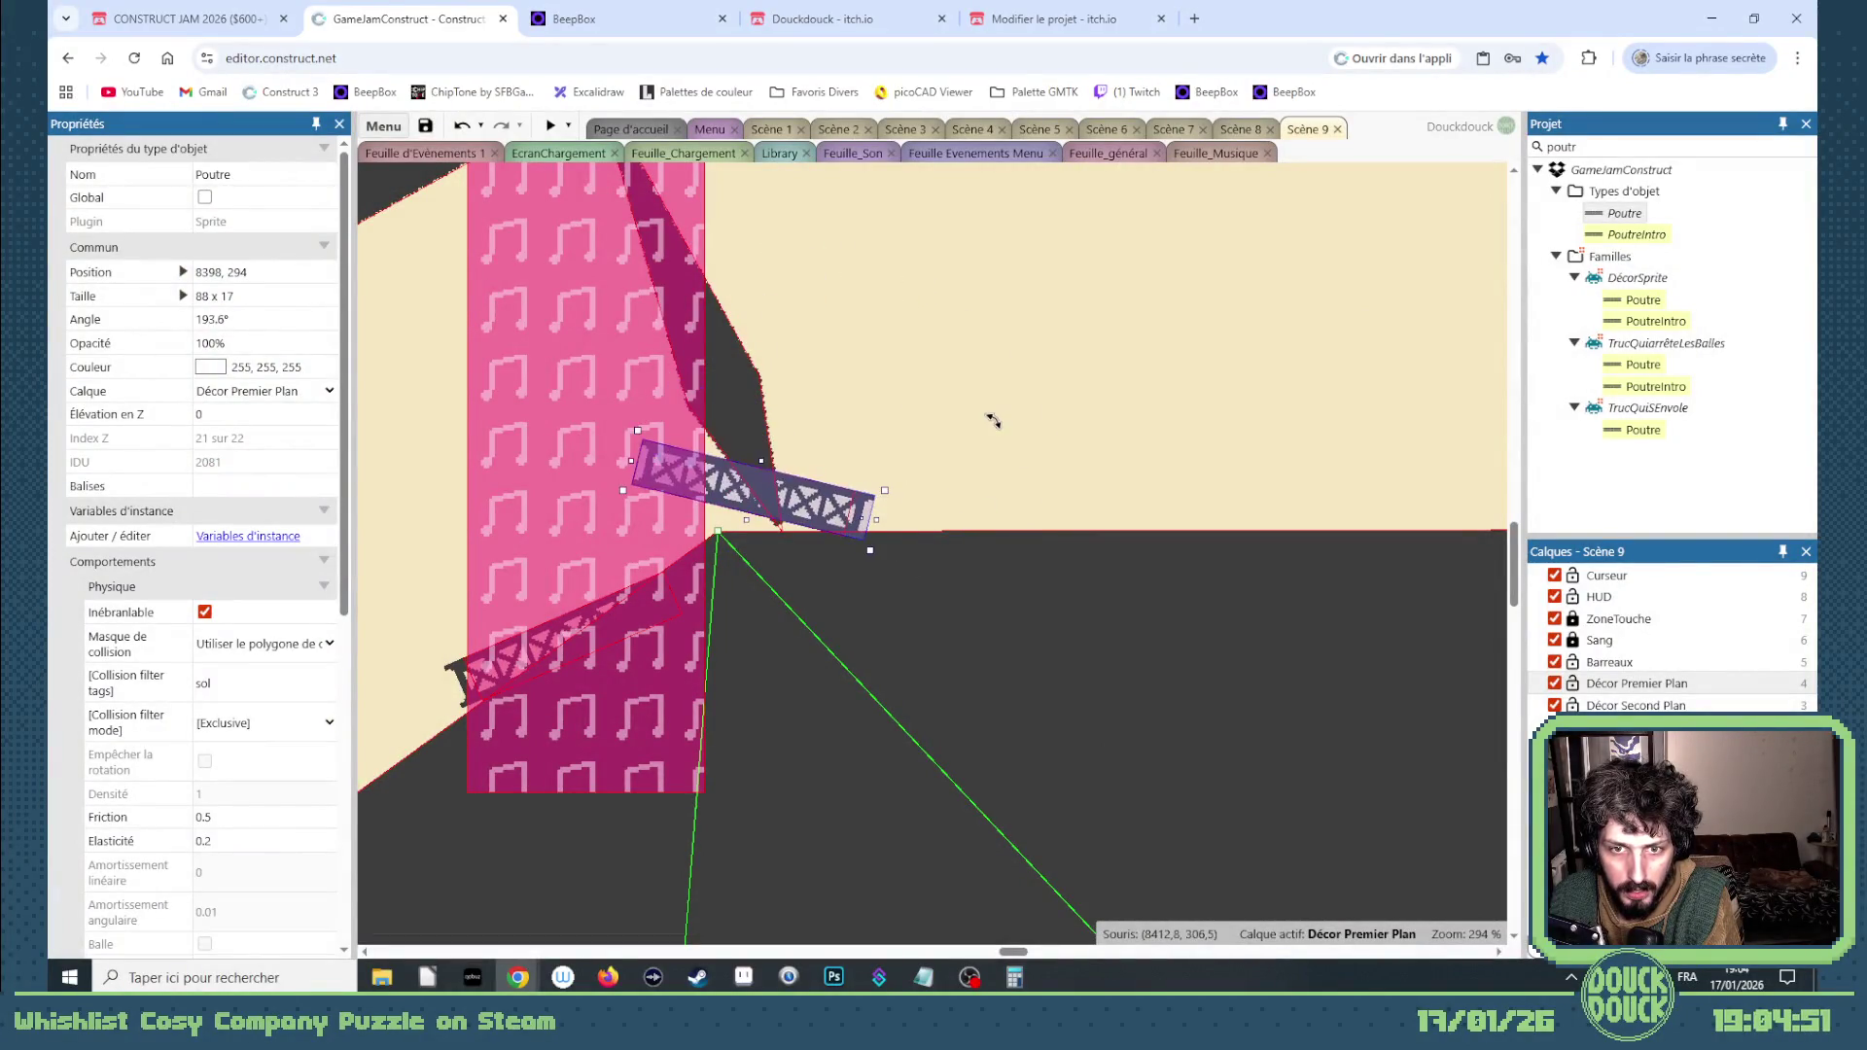
pyautogui.moveTo(813, 515)
pyautogui.mouseDown()
pyautogui.moveTo(1031, 520)
pyautogui.moveTo(978, 533)
pyautogui.mouseUp()
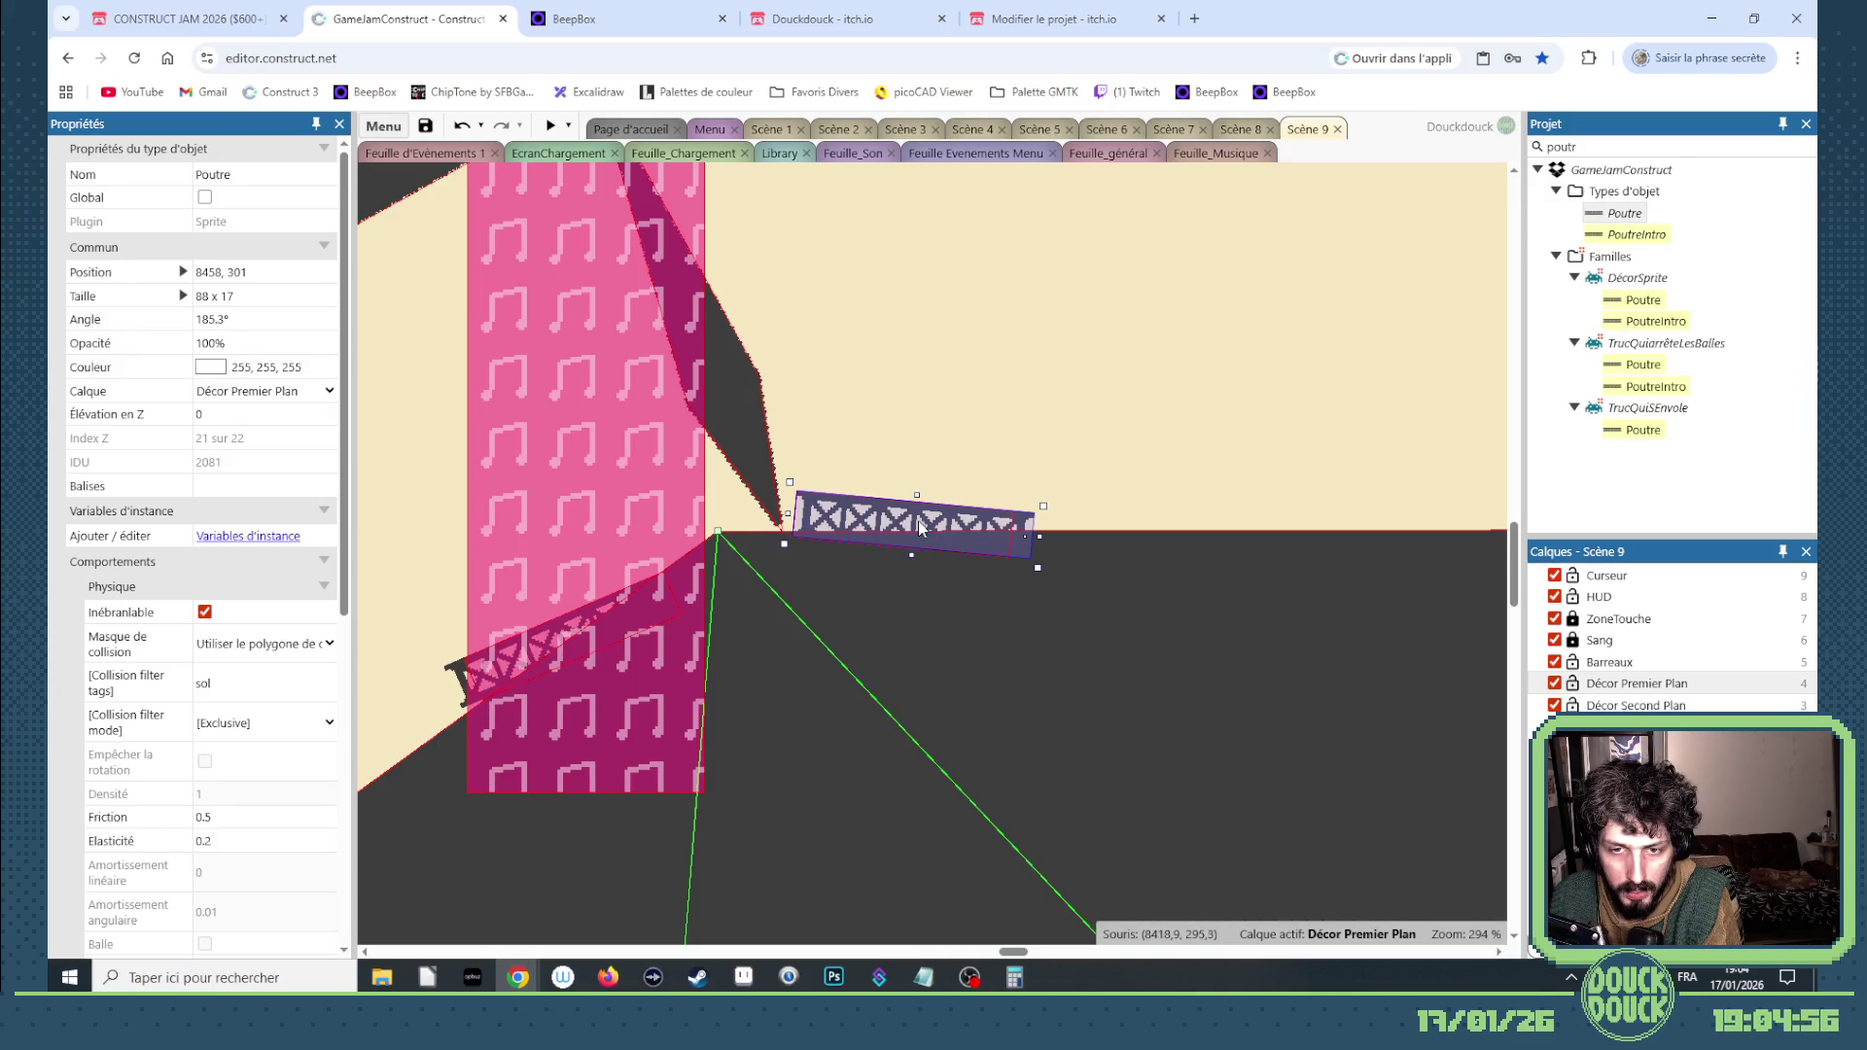
pyautogui.moveTo(918, 527); pyautogui.dragTo(923, 493)
# Step: Pull a Sol ground-mesh point up-left and settle the beam back onto the floor edge
pyautogui.scroll(-5, 925, 430)
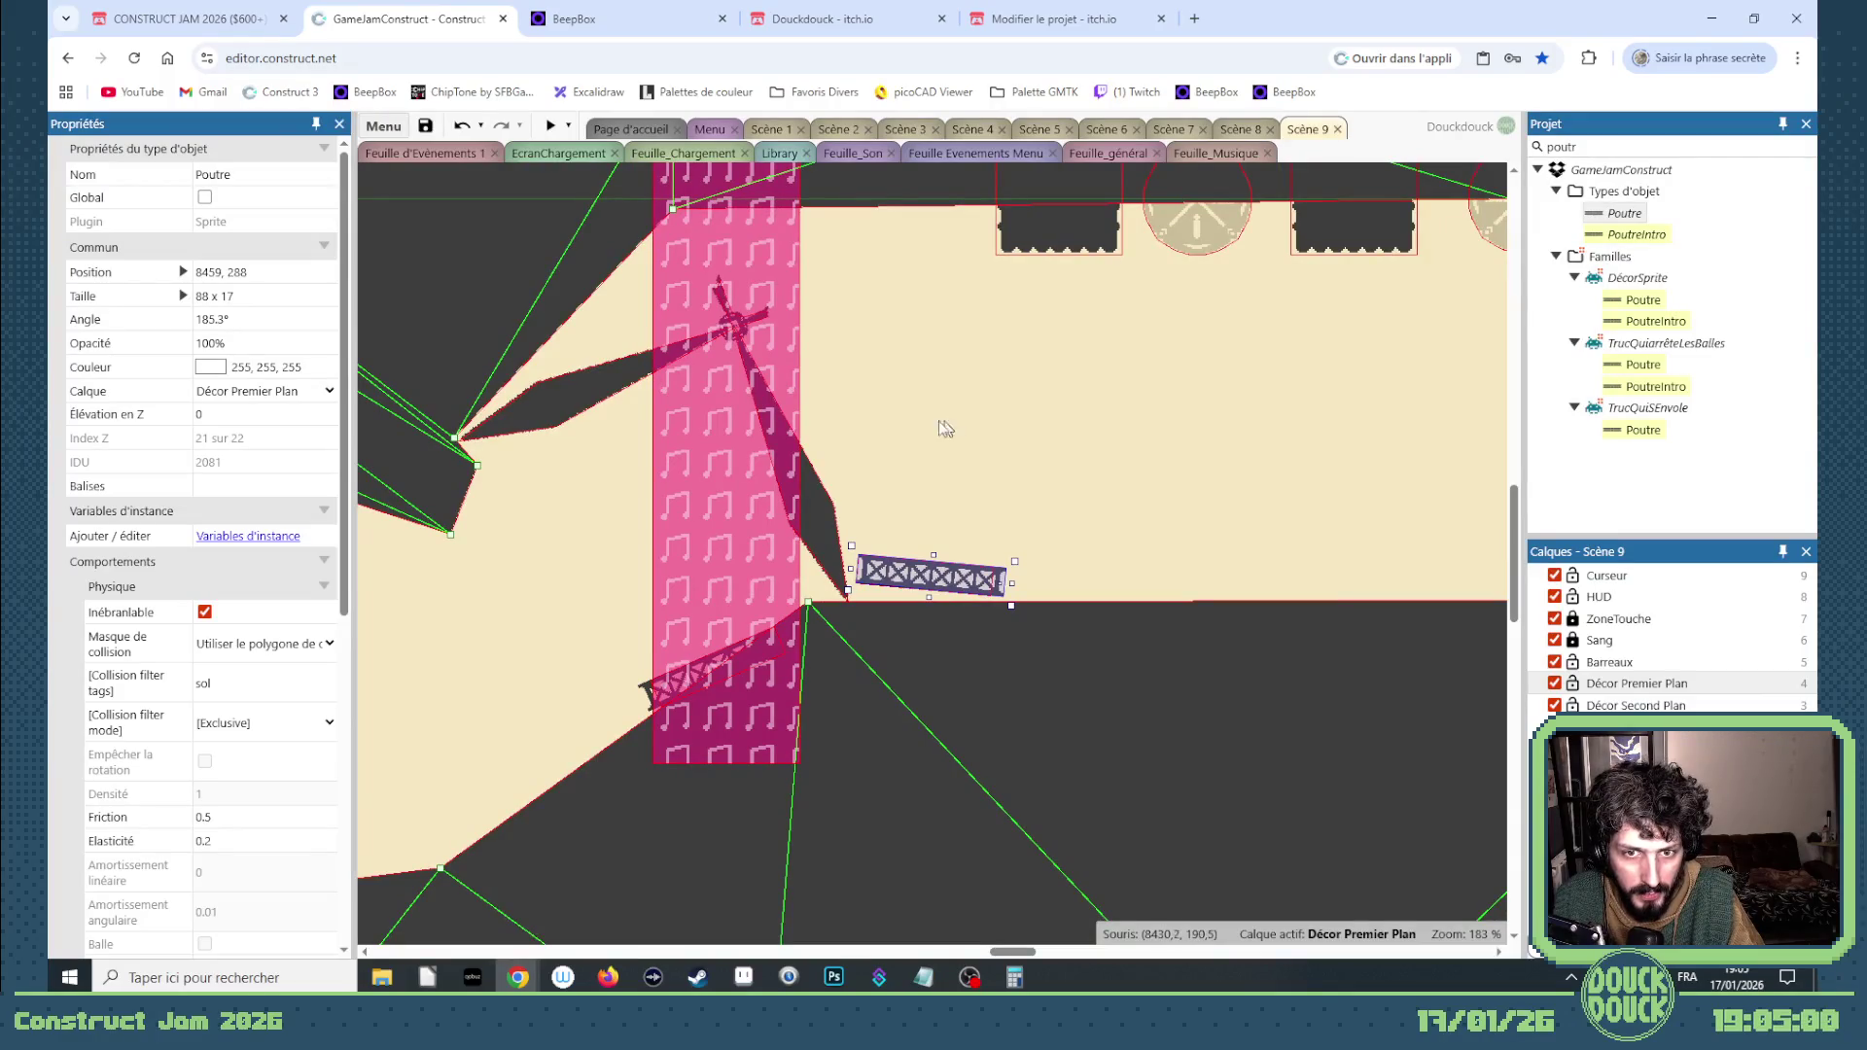
pyautogui.moveTo(454, 437); pyautogui.dragTo(430, 420)
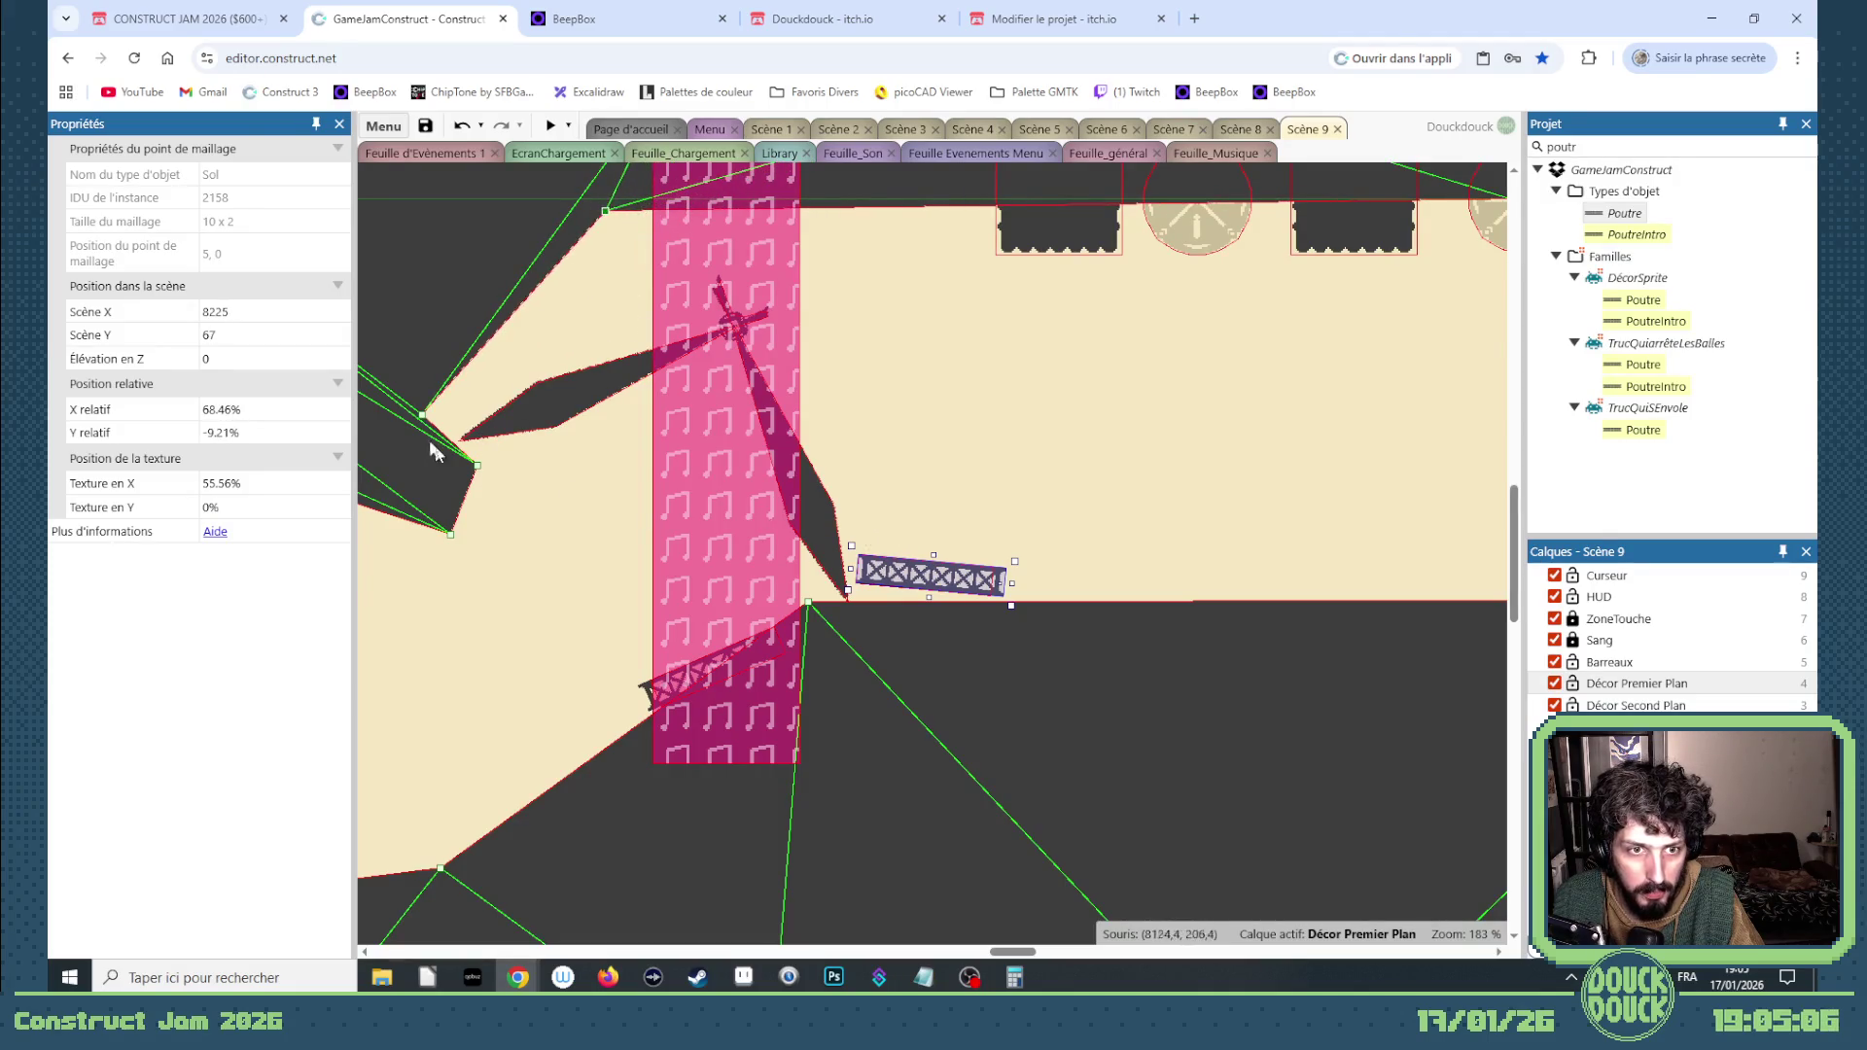
pyautogui.click(876, 569)
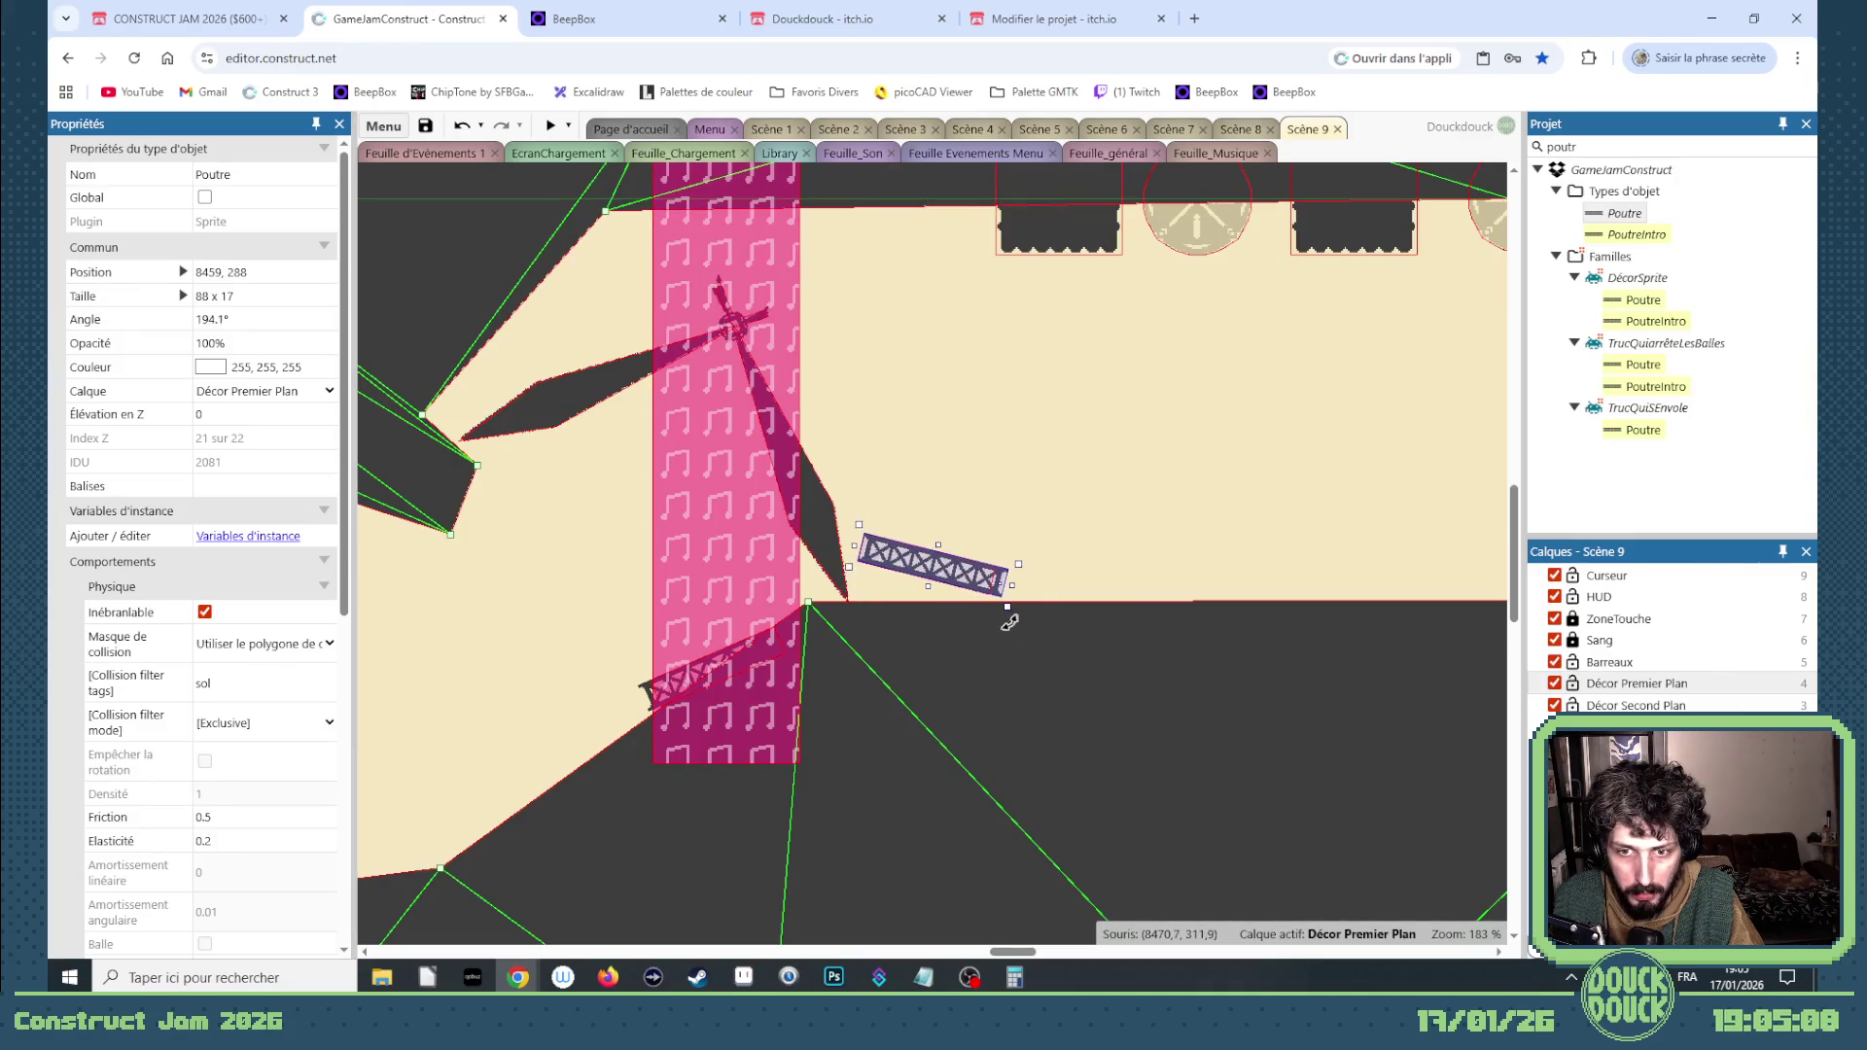
pyautogui.moveTo(953, 592); pyautogui.dragTo(951, 611)
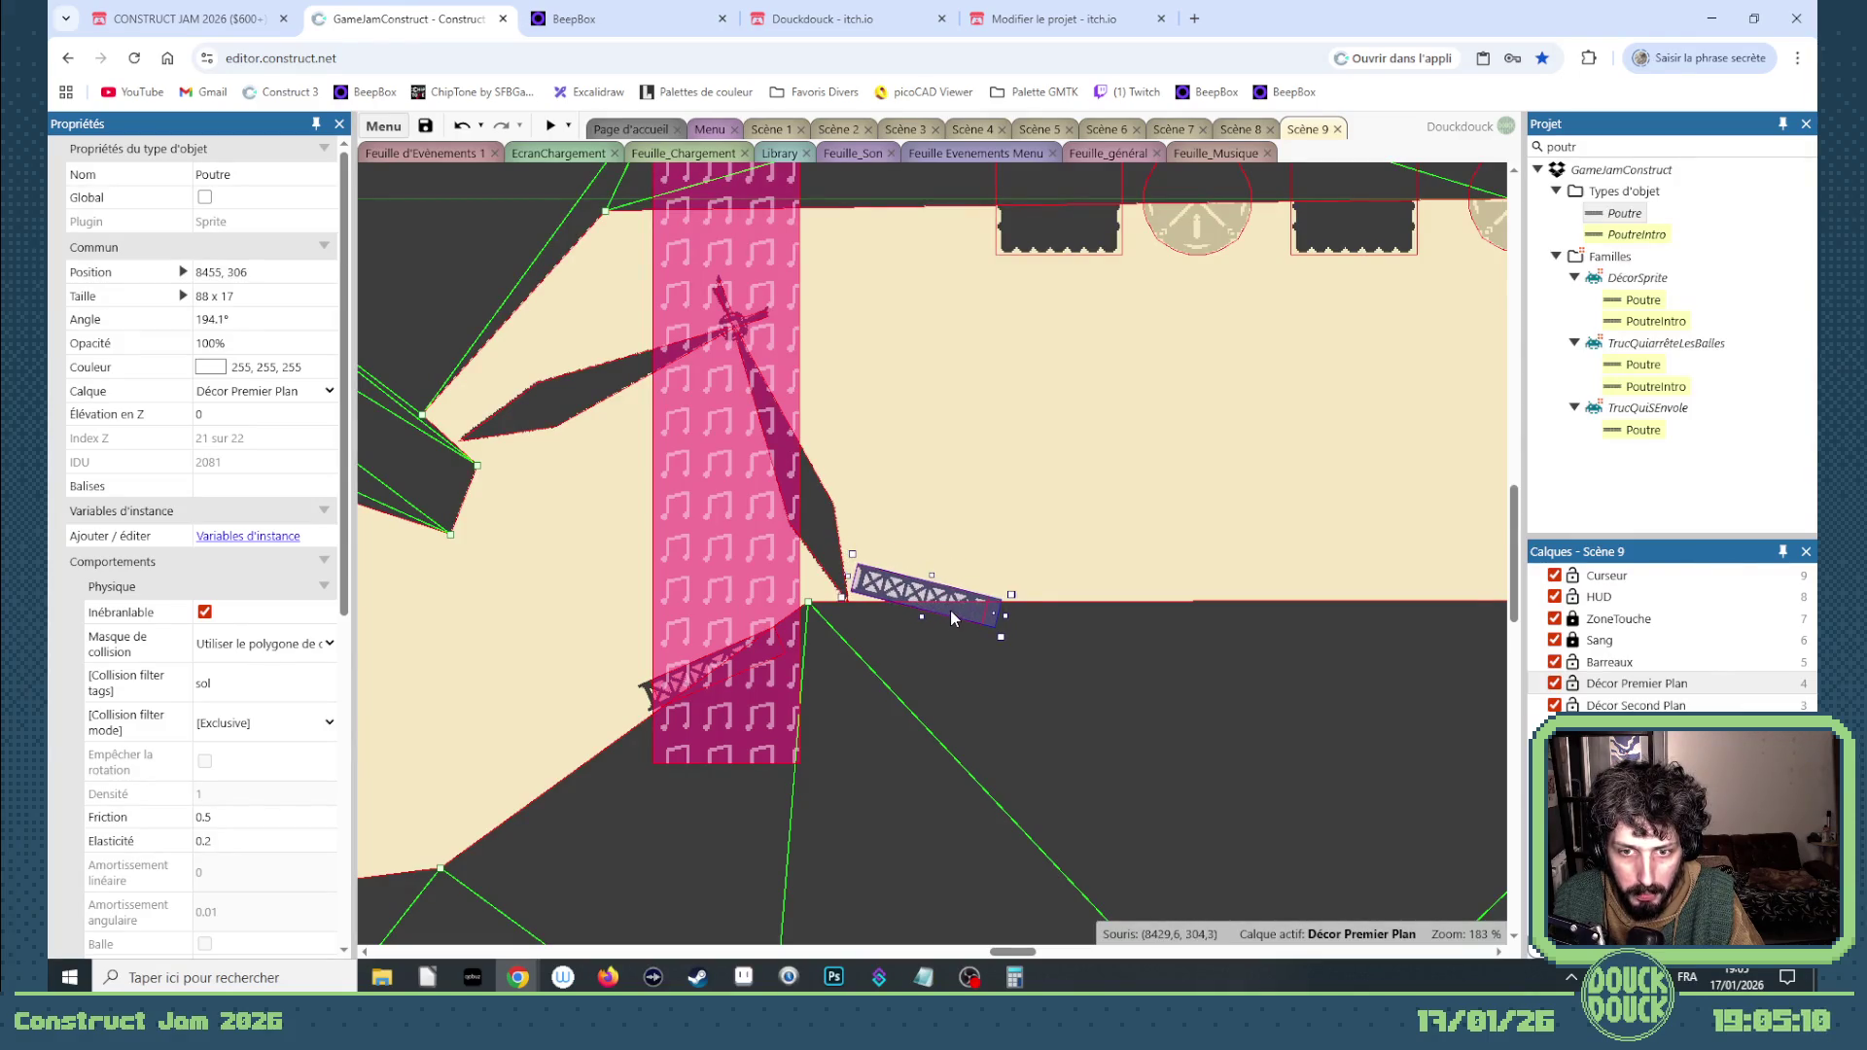
pyautogui.click(992, 656)
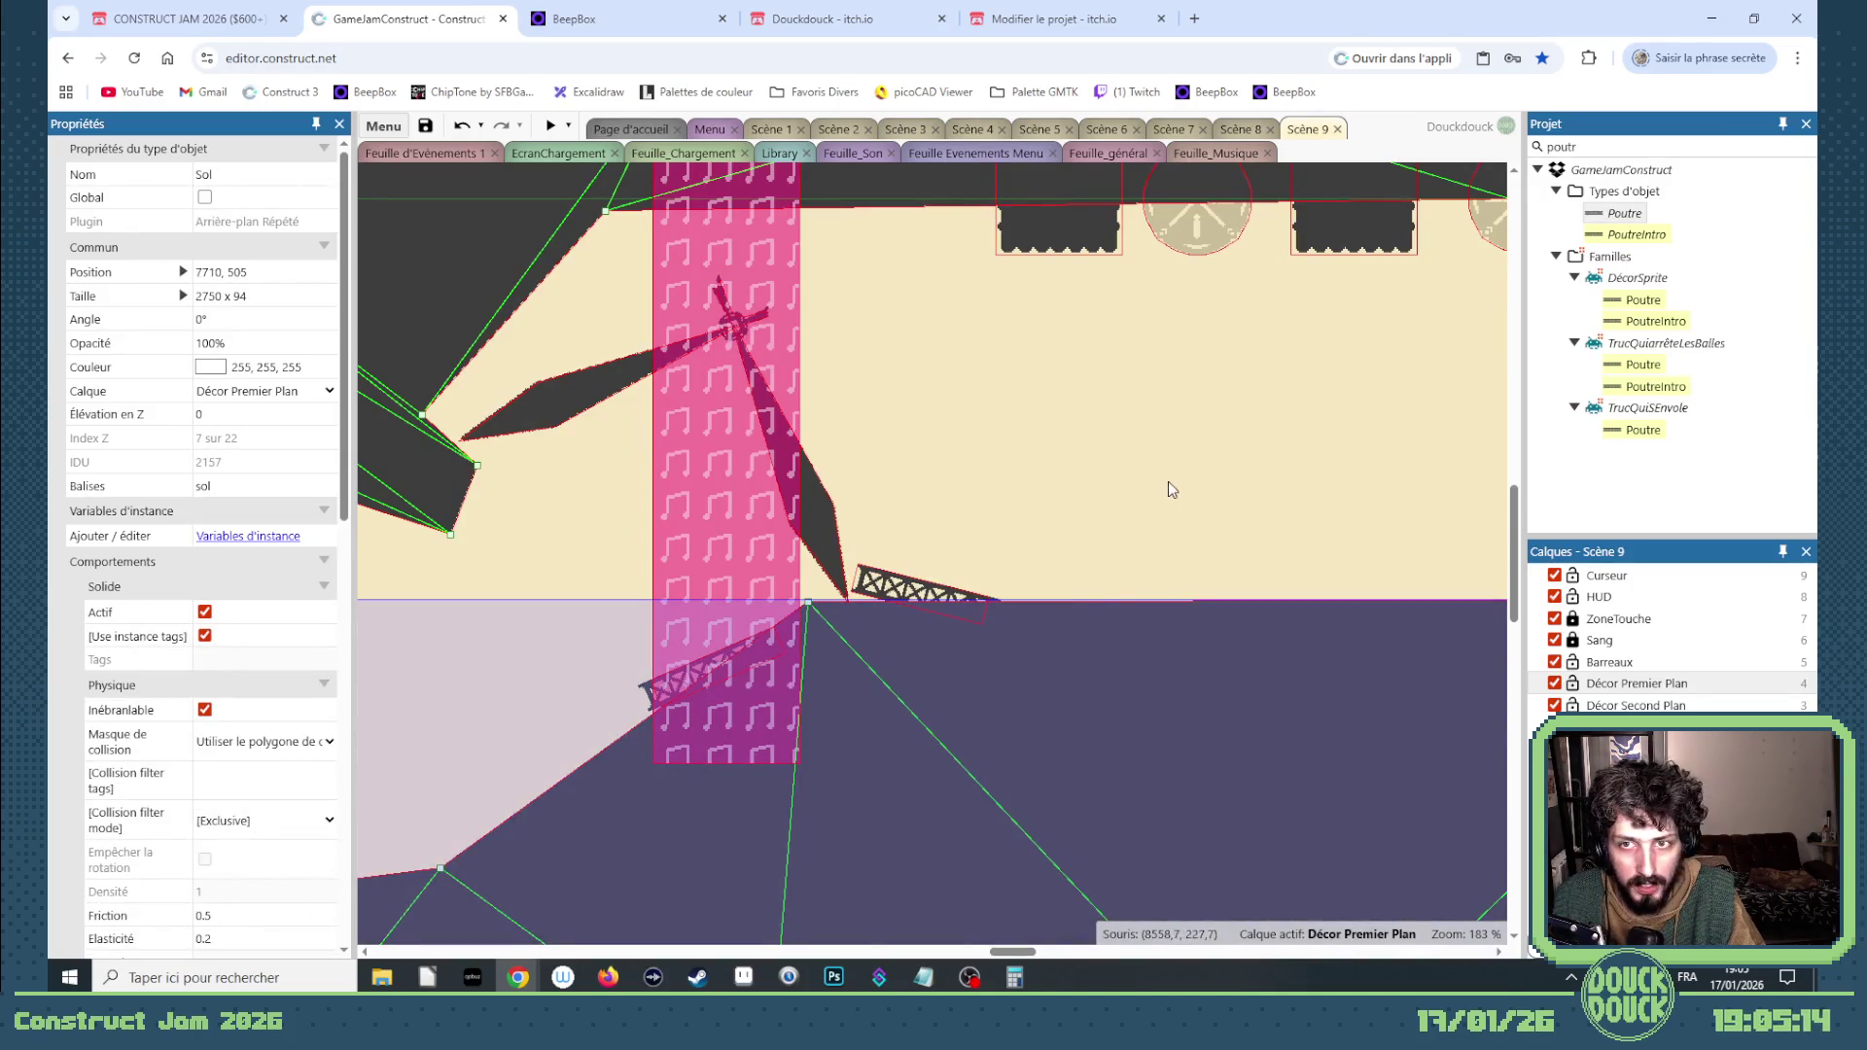
pyautogui.click(570, 126)
# Step: Run Scène 9 as a debug preview with Déboguer la scène
pyautogui.click(604, 211)
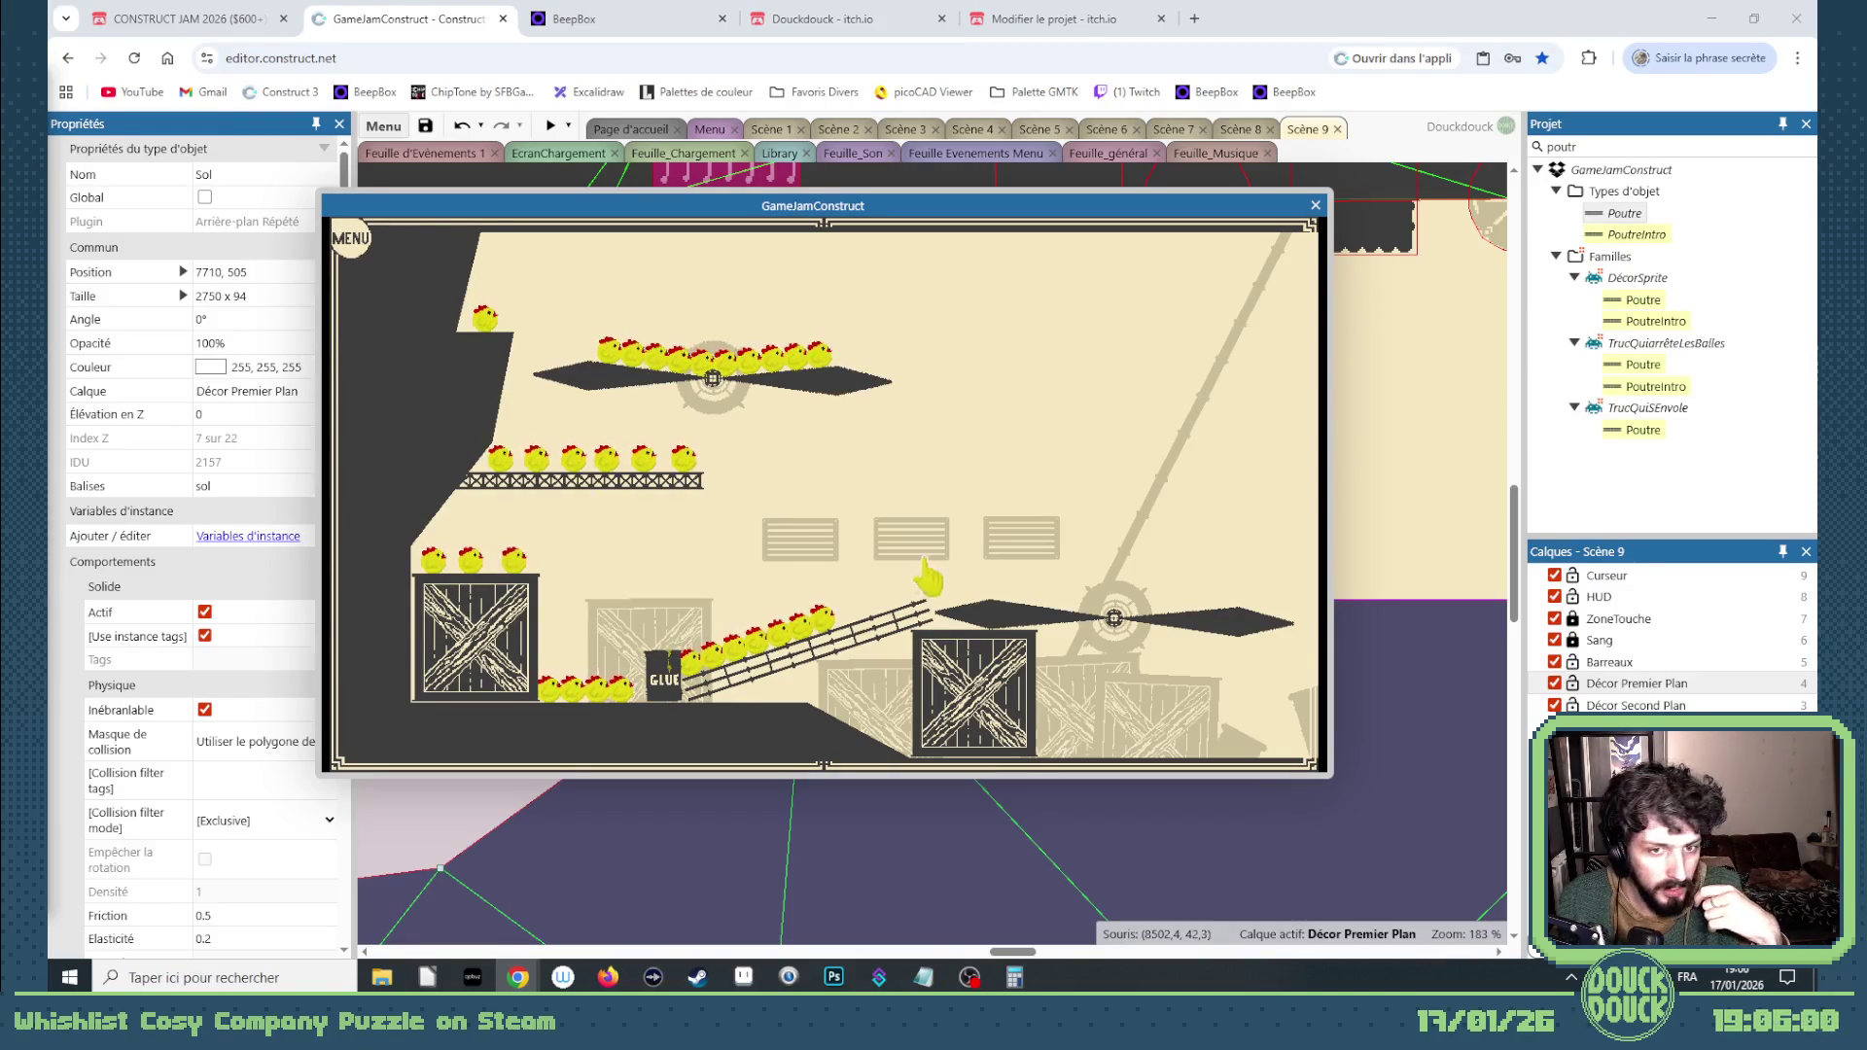
# Step: Playtest Scène 9 fullscreen, launching the piled chickens upward, then exit and close the preview
pyautogui.click(927, 576)
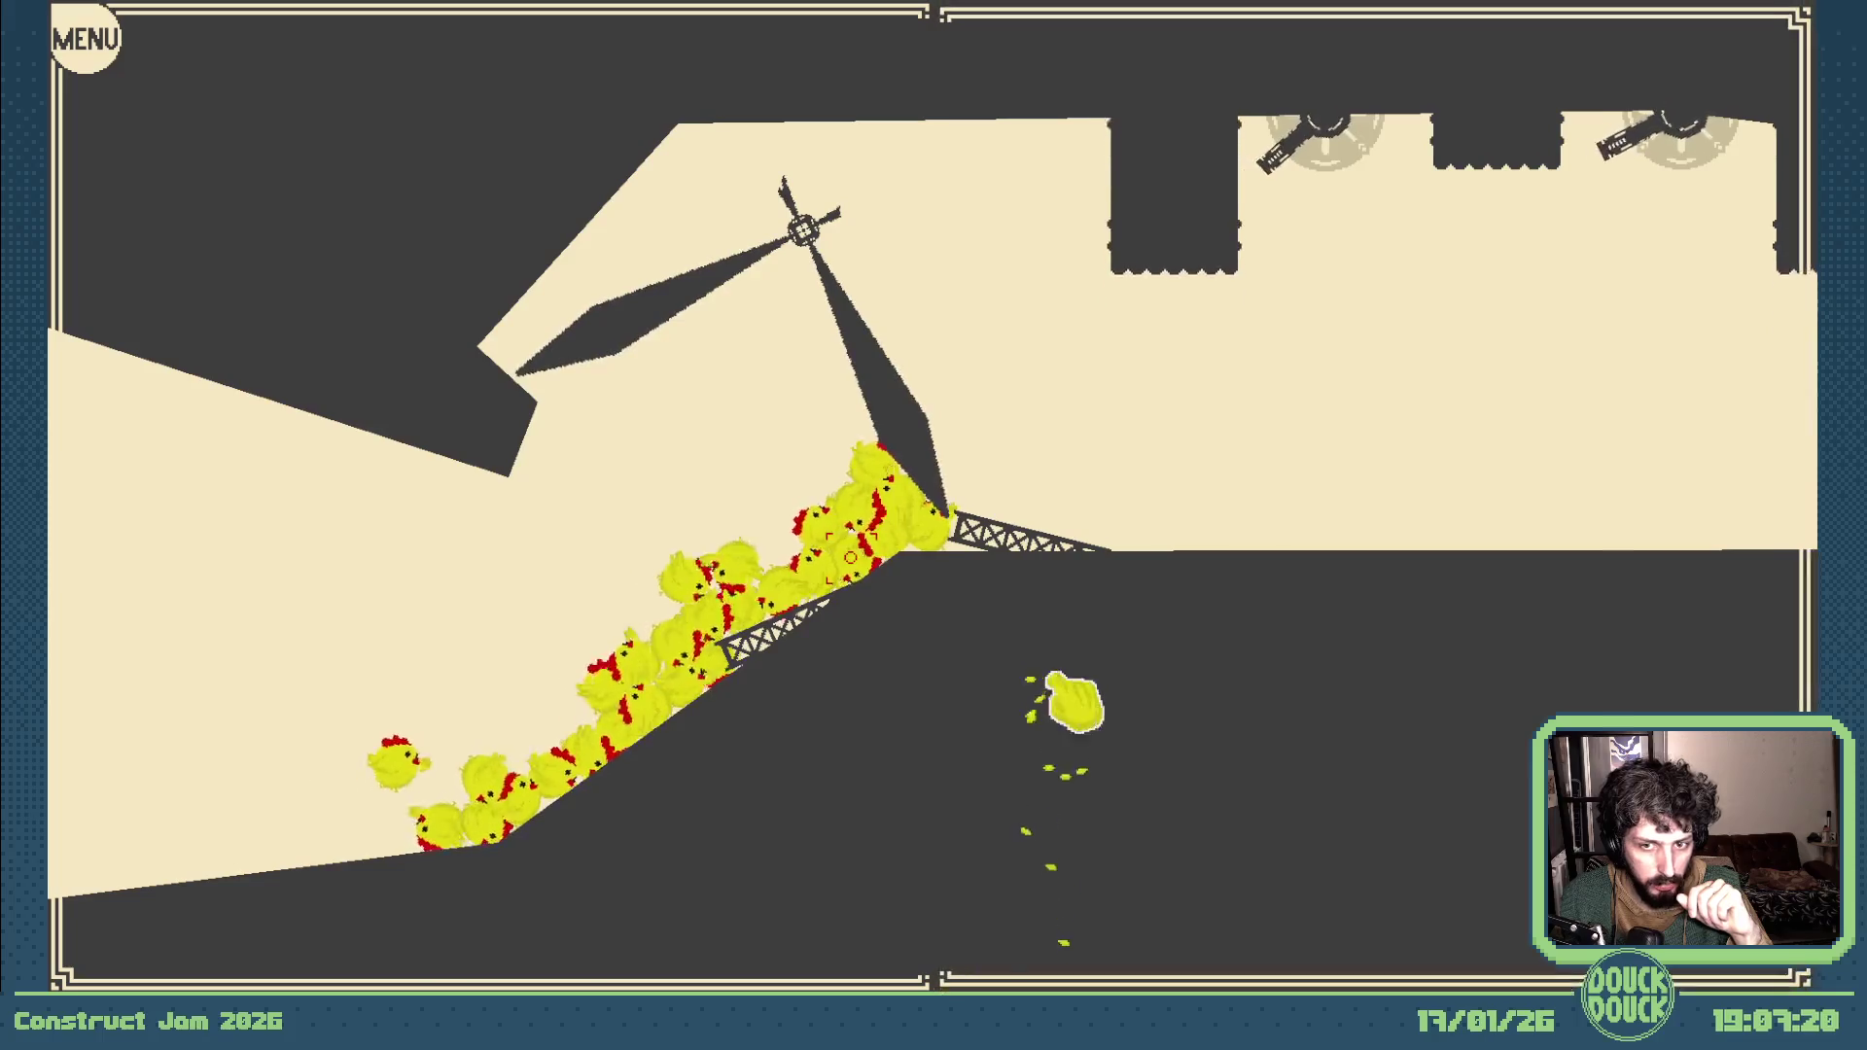
pyautogui.click(937, 675)
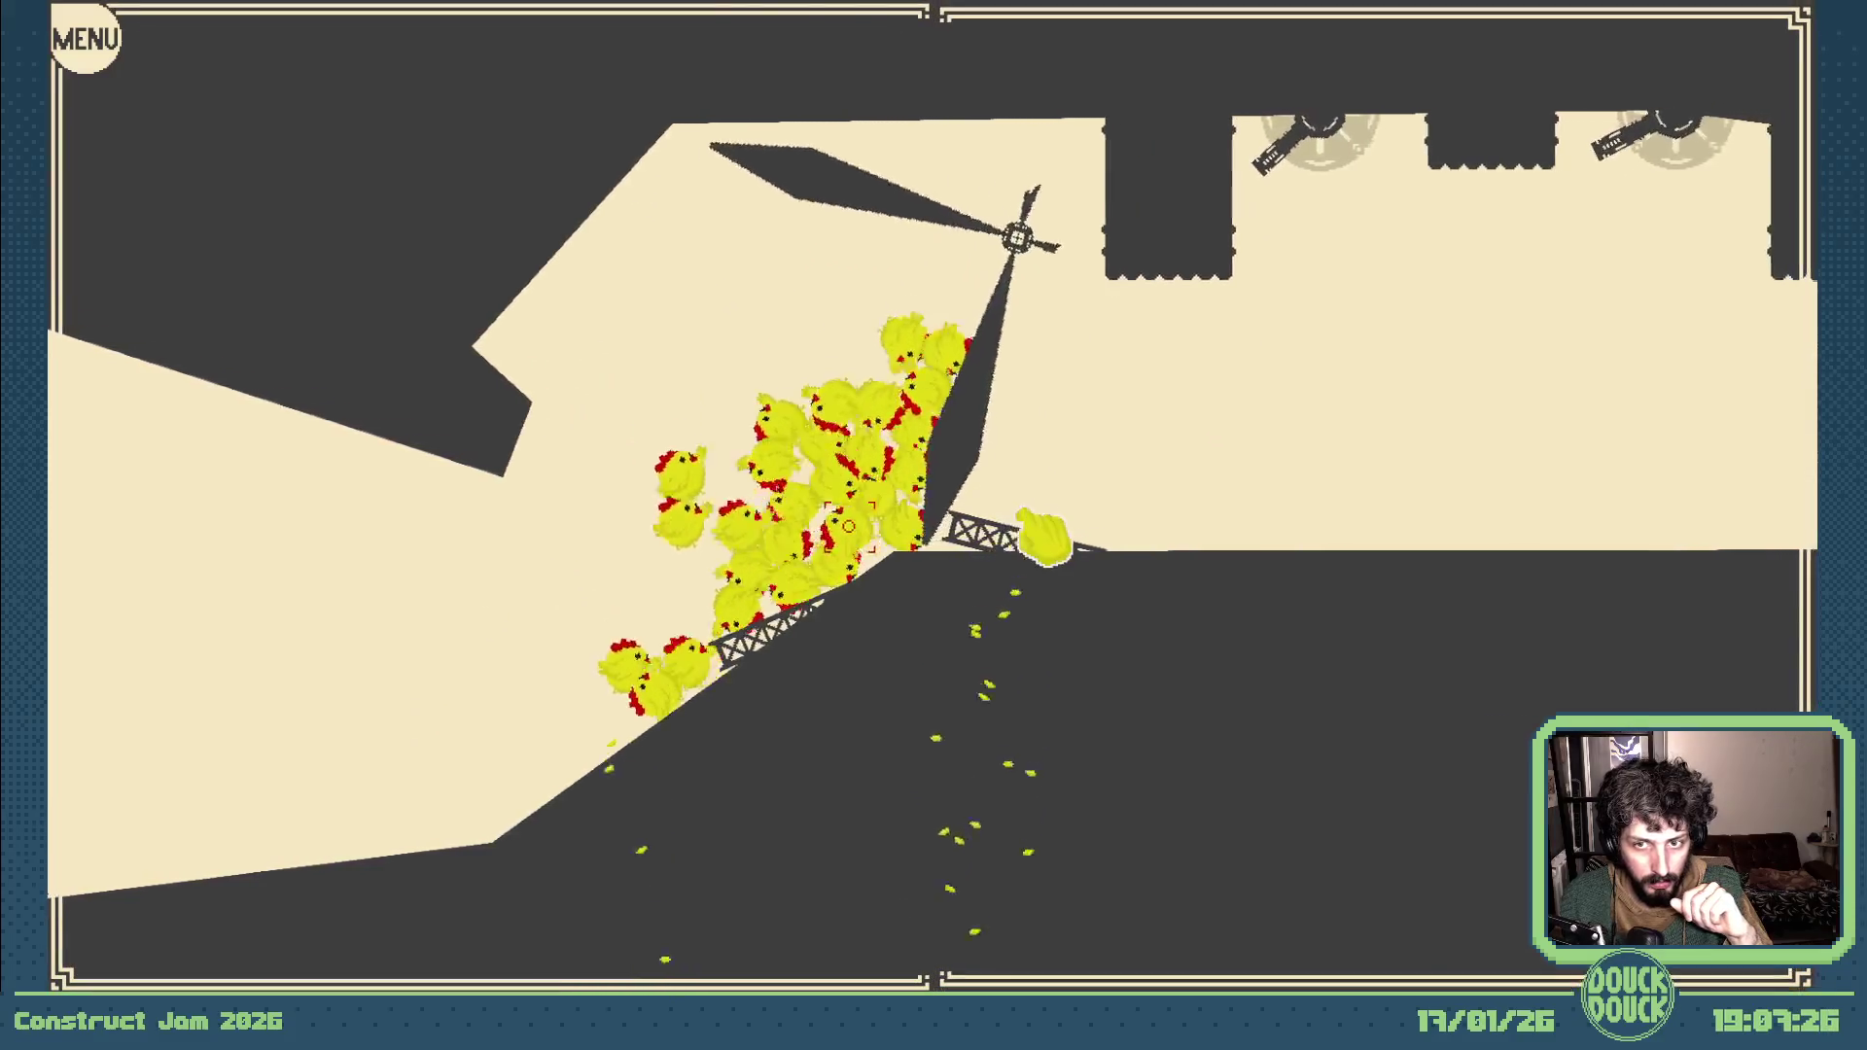
pyautogui.click(1054, 535)
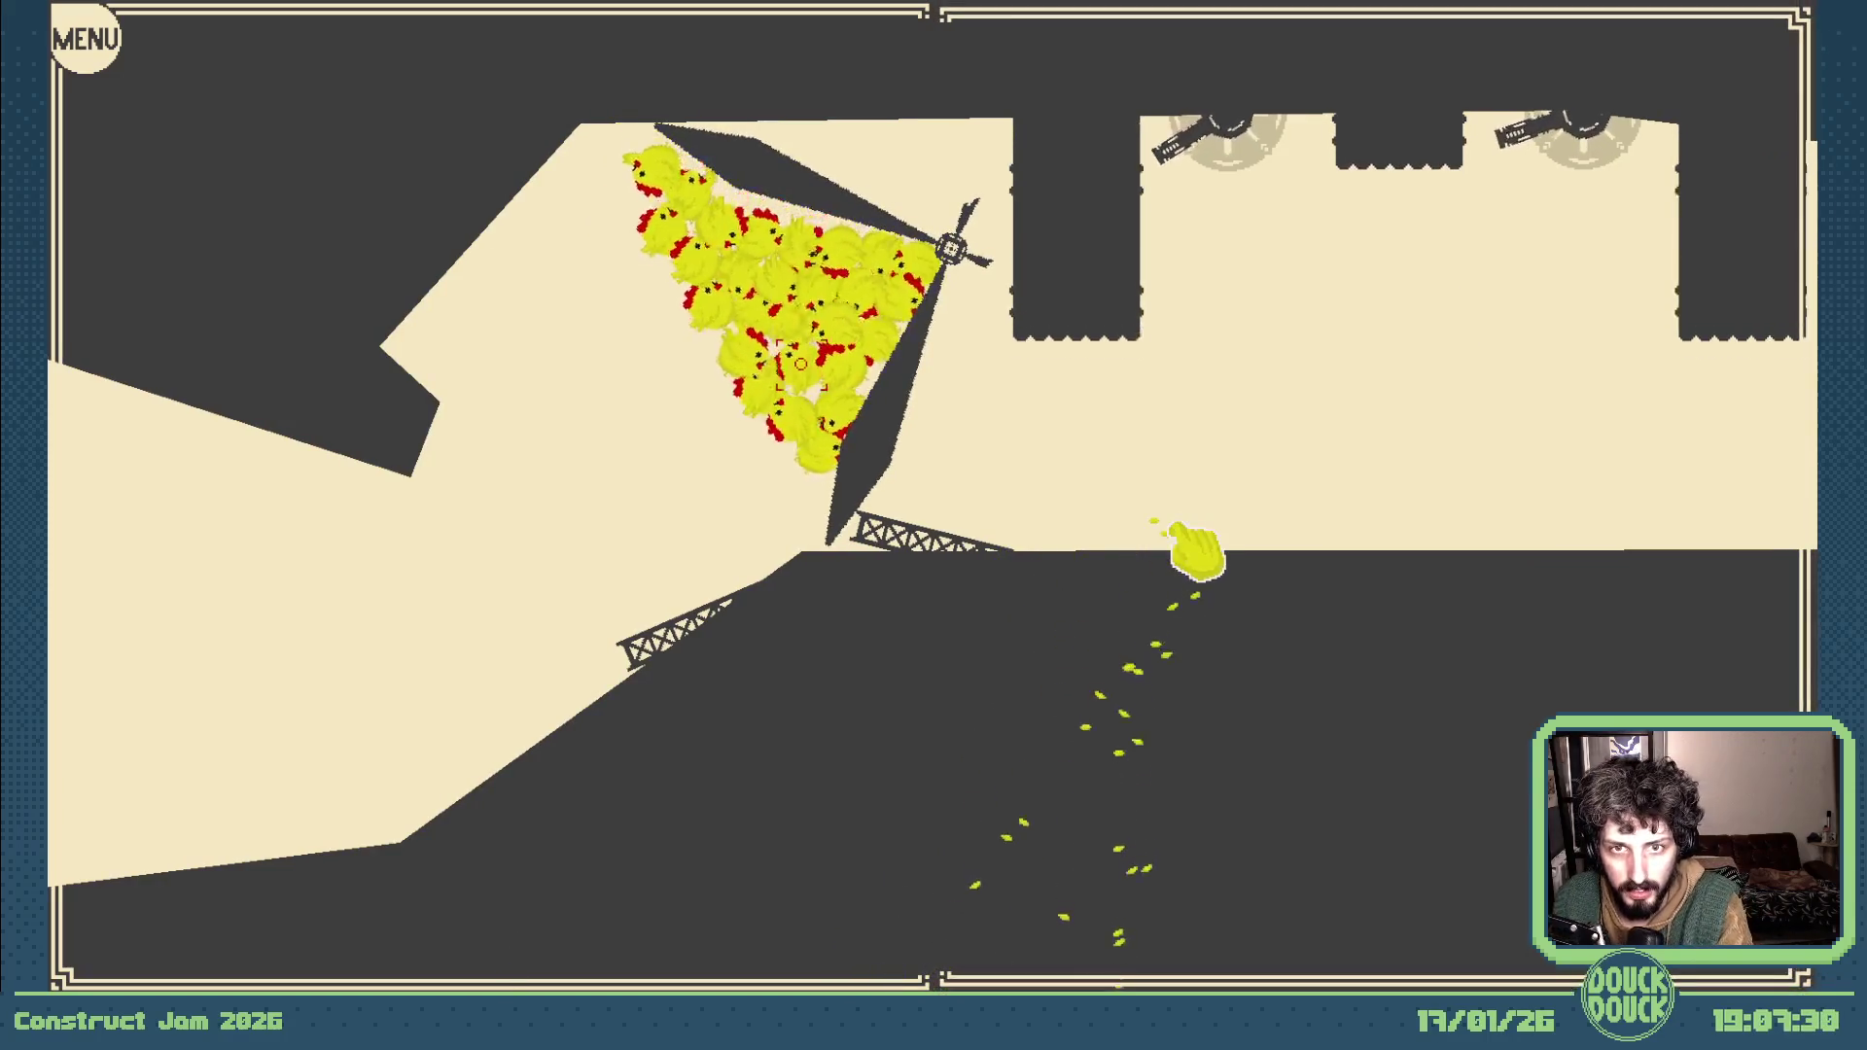
pyautogui.press('Escape')
pyautogui.click(1315, 206)
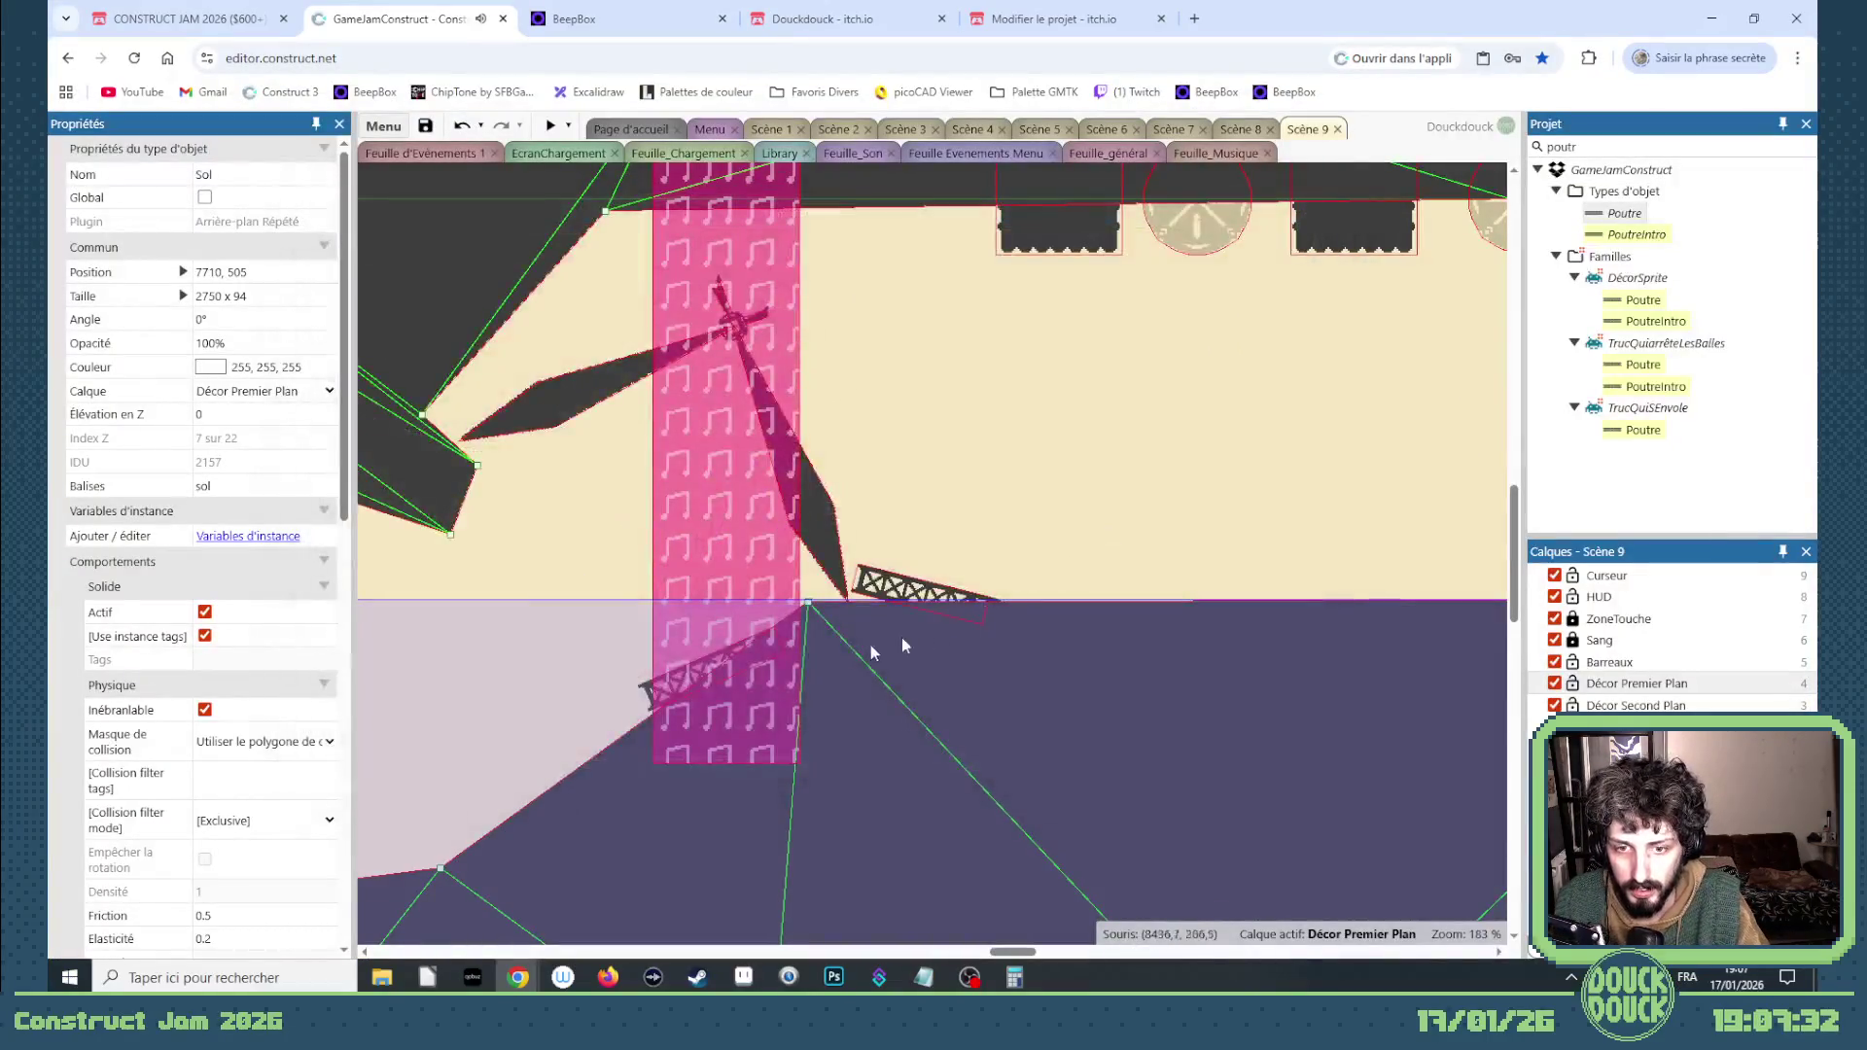
# Step: Delete the lower Poutre beam crossing the pink strip and playtest the level again
pyautogui.click(643, 692)
pyautogui.press('Delete')
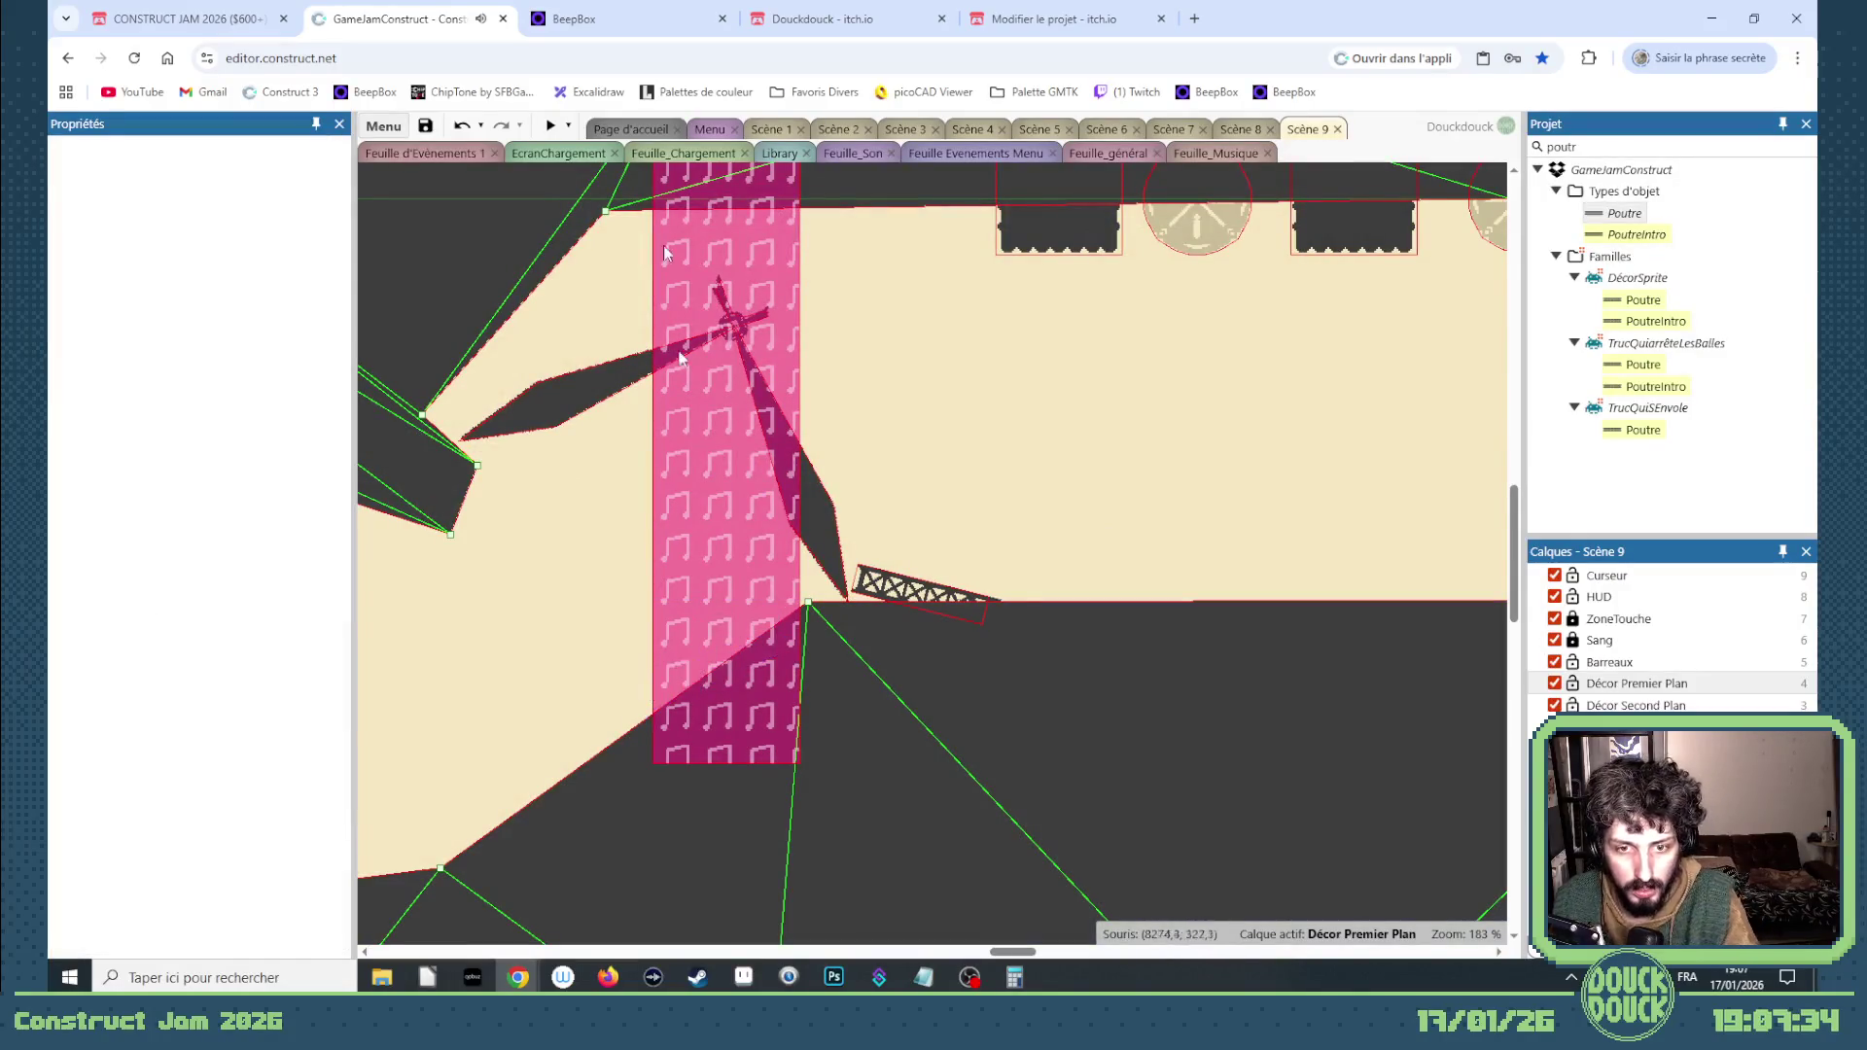
pyautogui.click(542, 126)
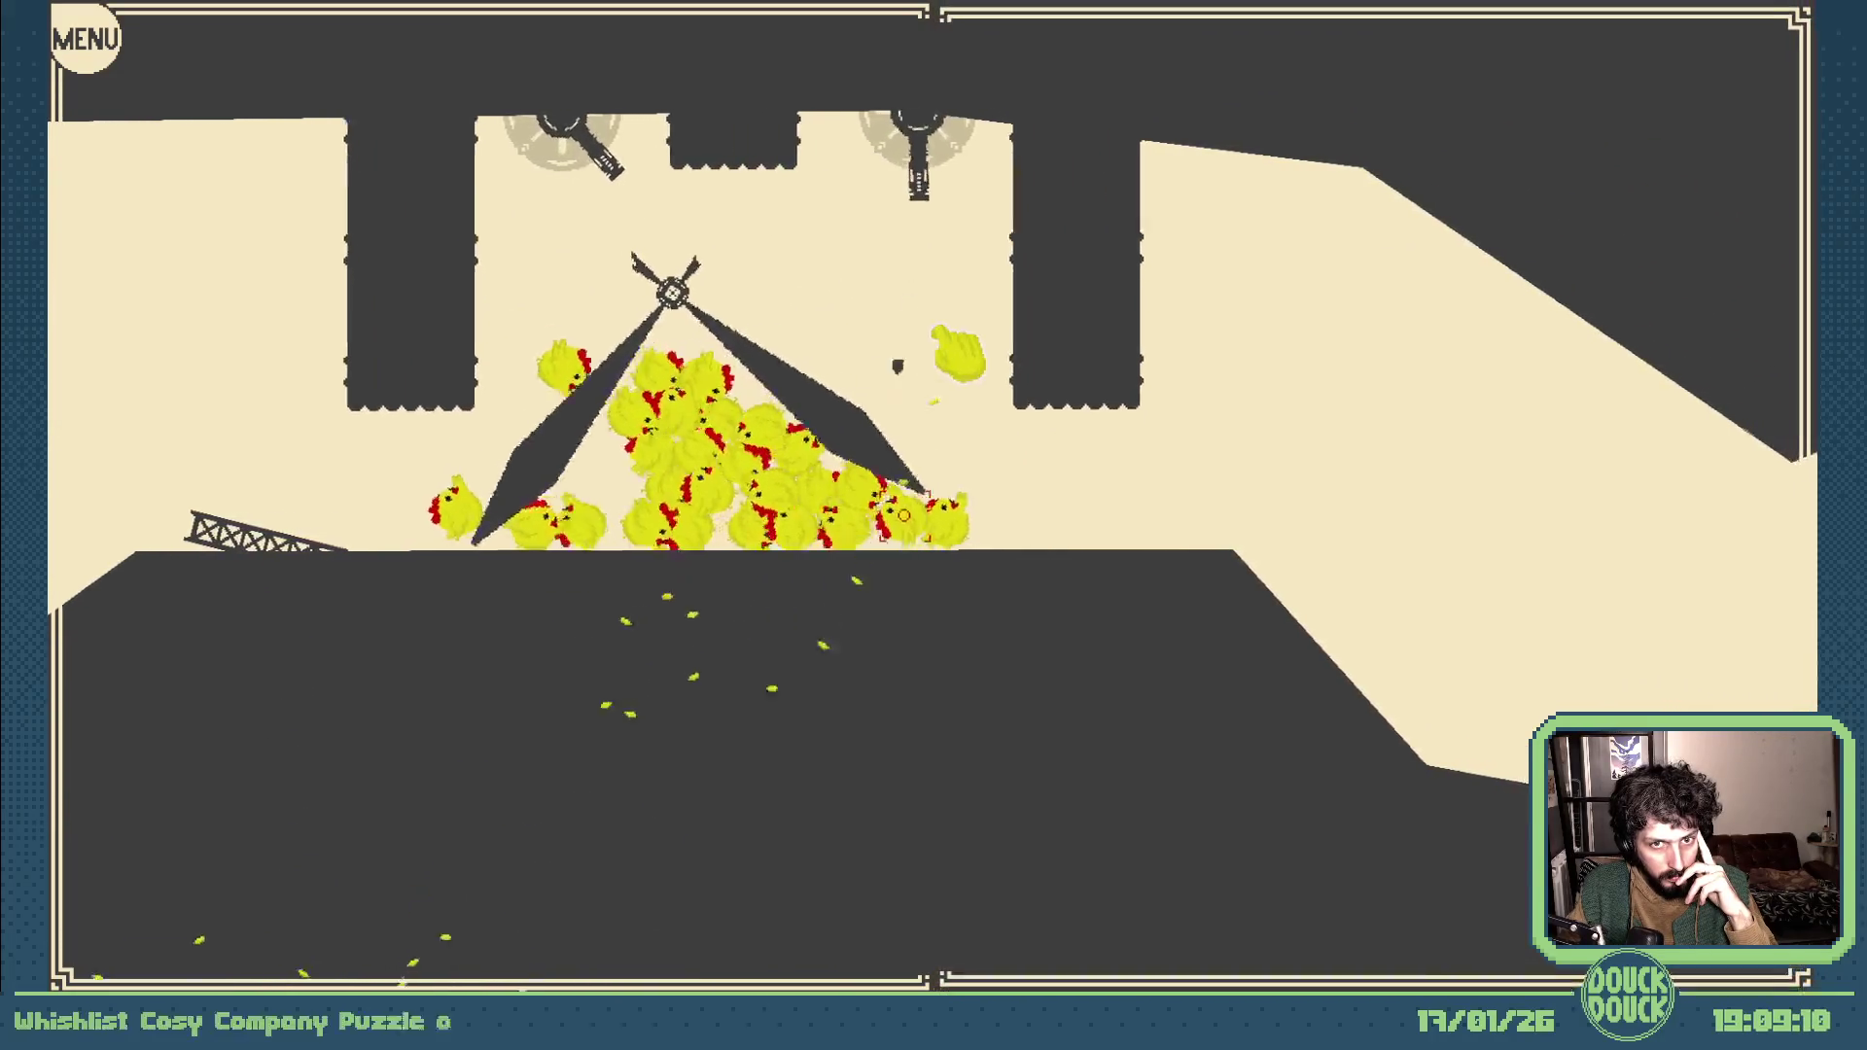
# Step: Drag a chick off the edge of the pile, then exit fullscreen and close the preview
pyautogui.moveTo(941, 362); pyautogui.dragTo(951, 350)
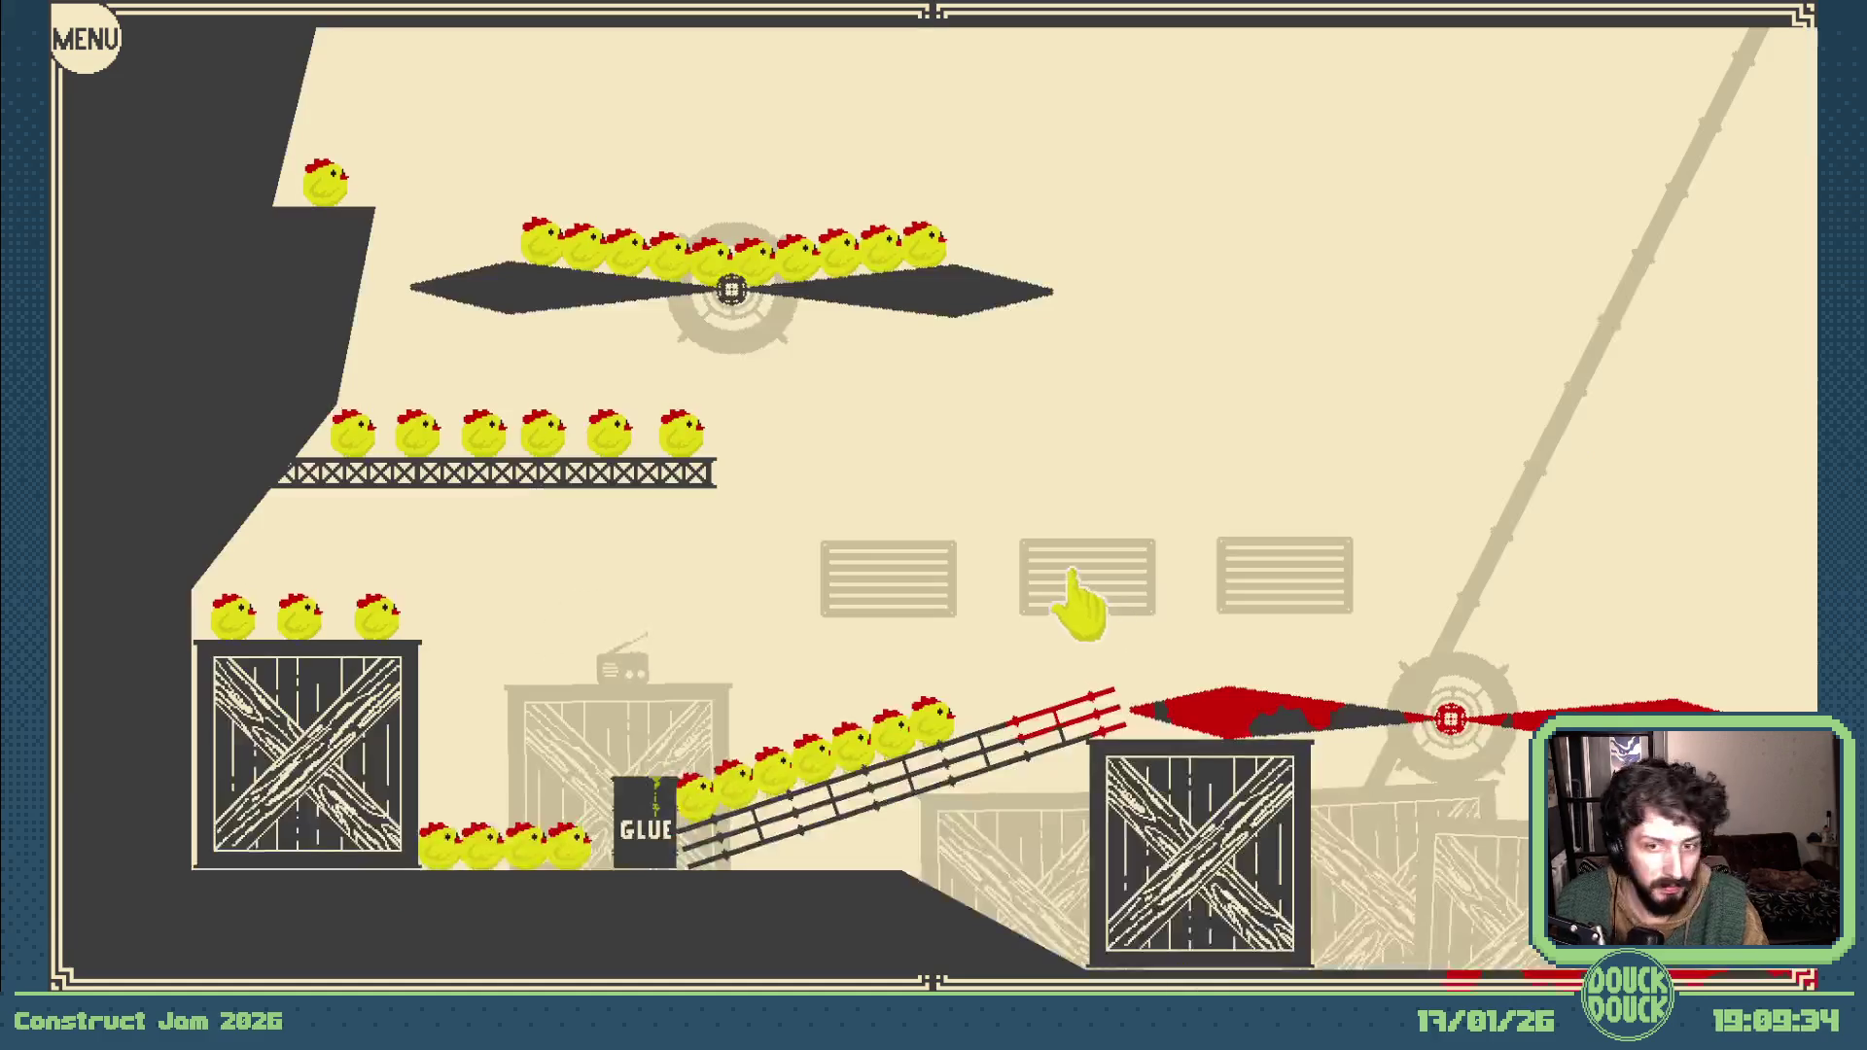
pyautogui.press('Escape')
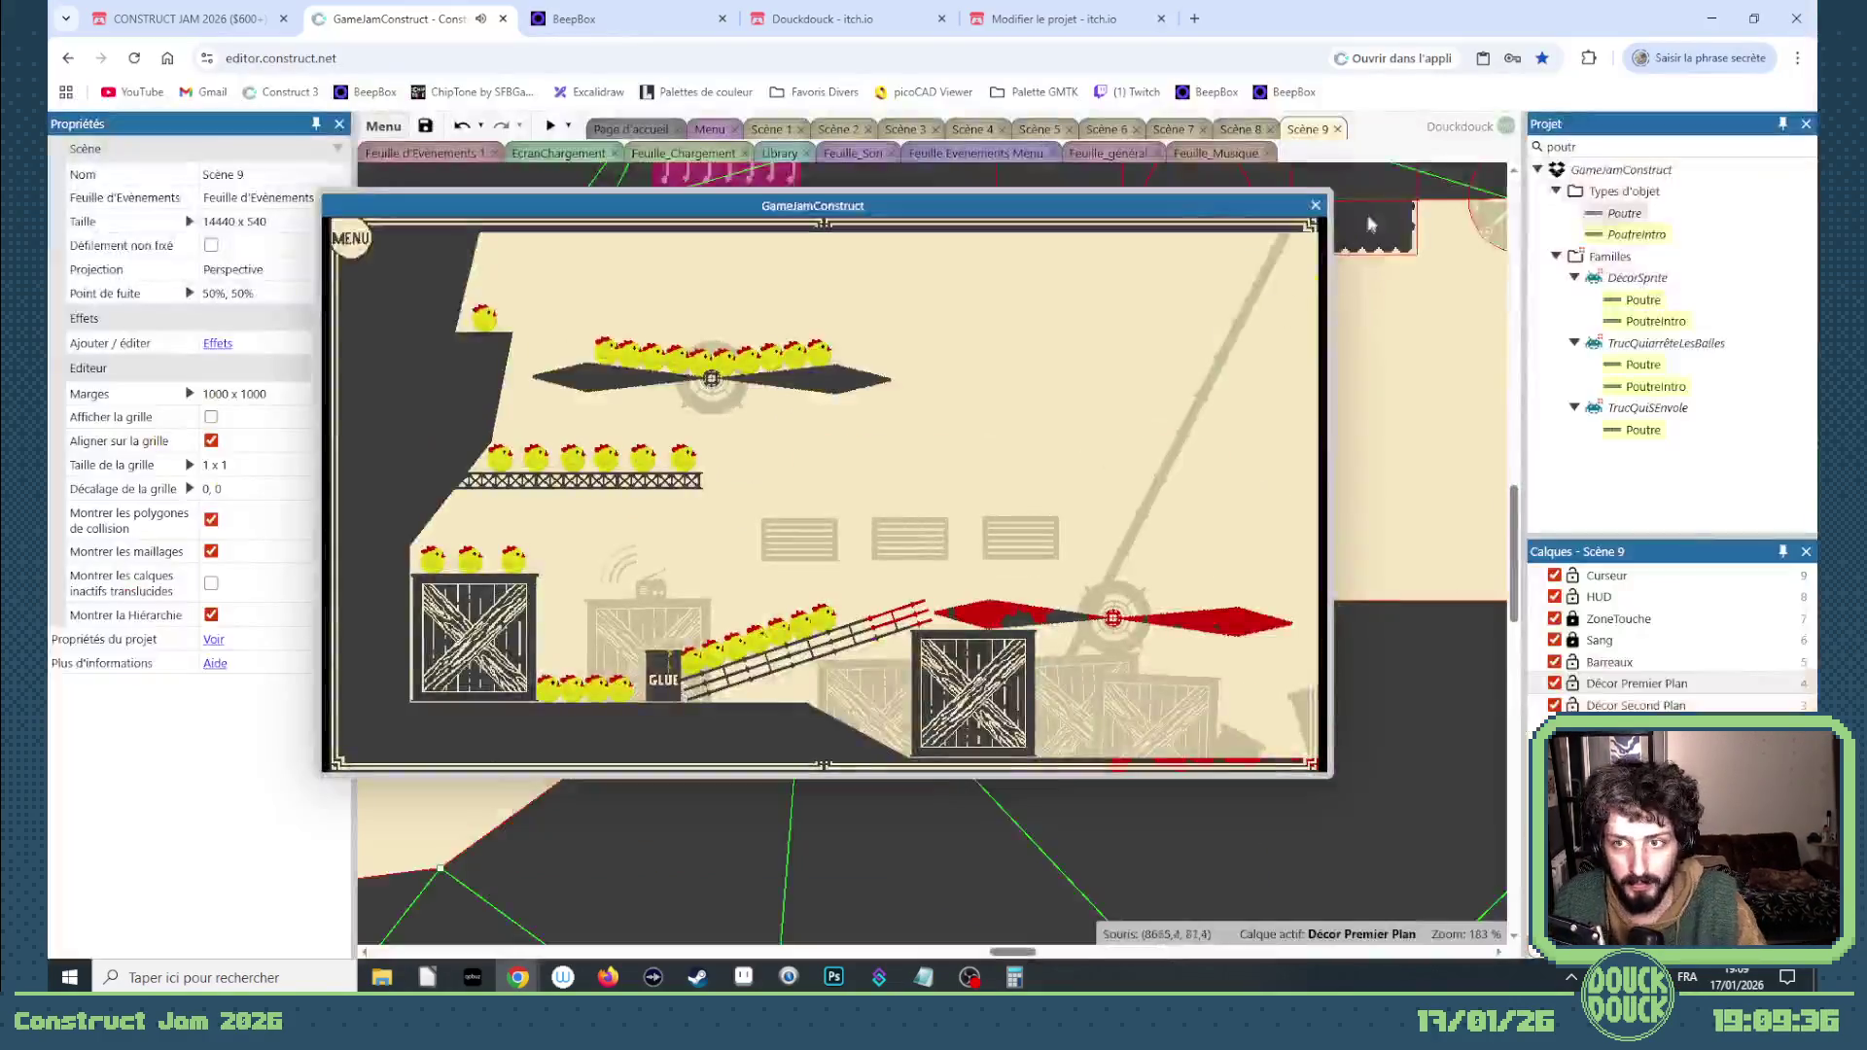
pyautogui.click(1315, 207)
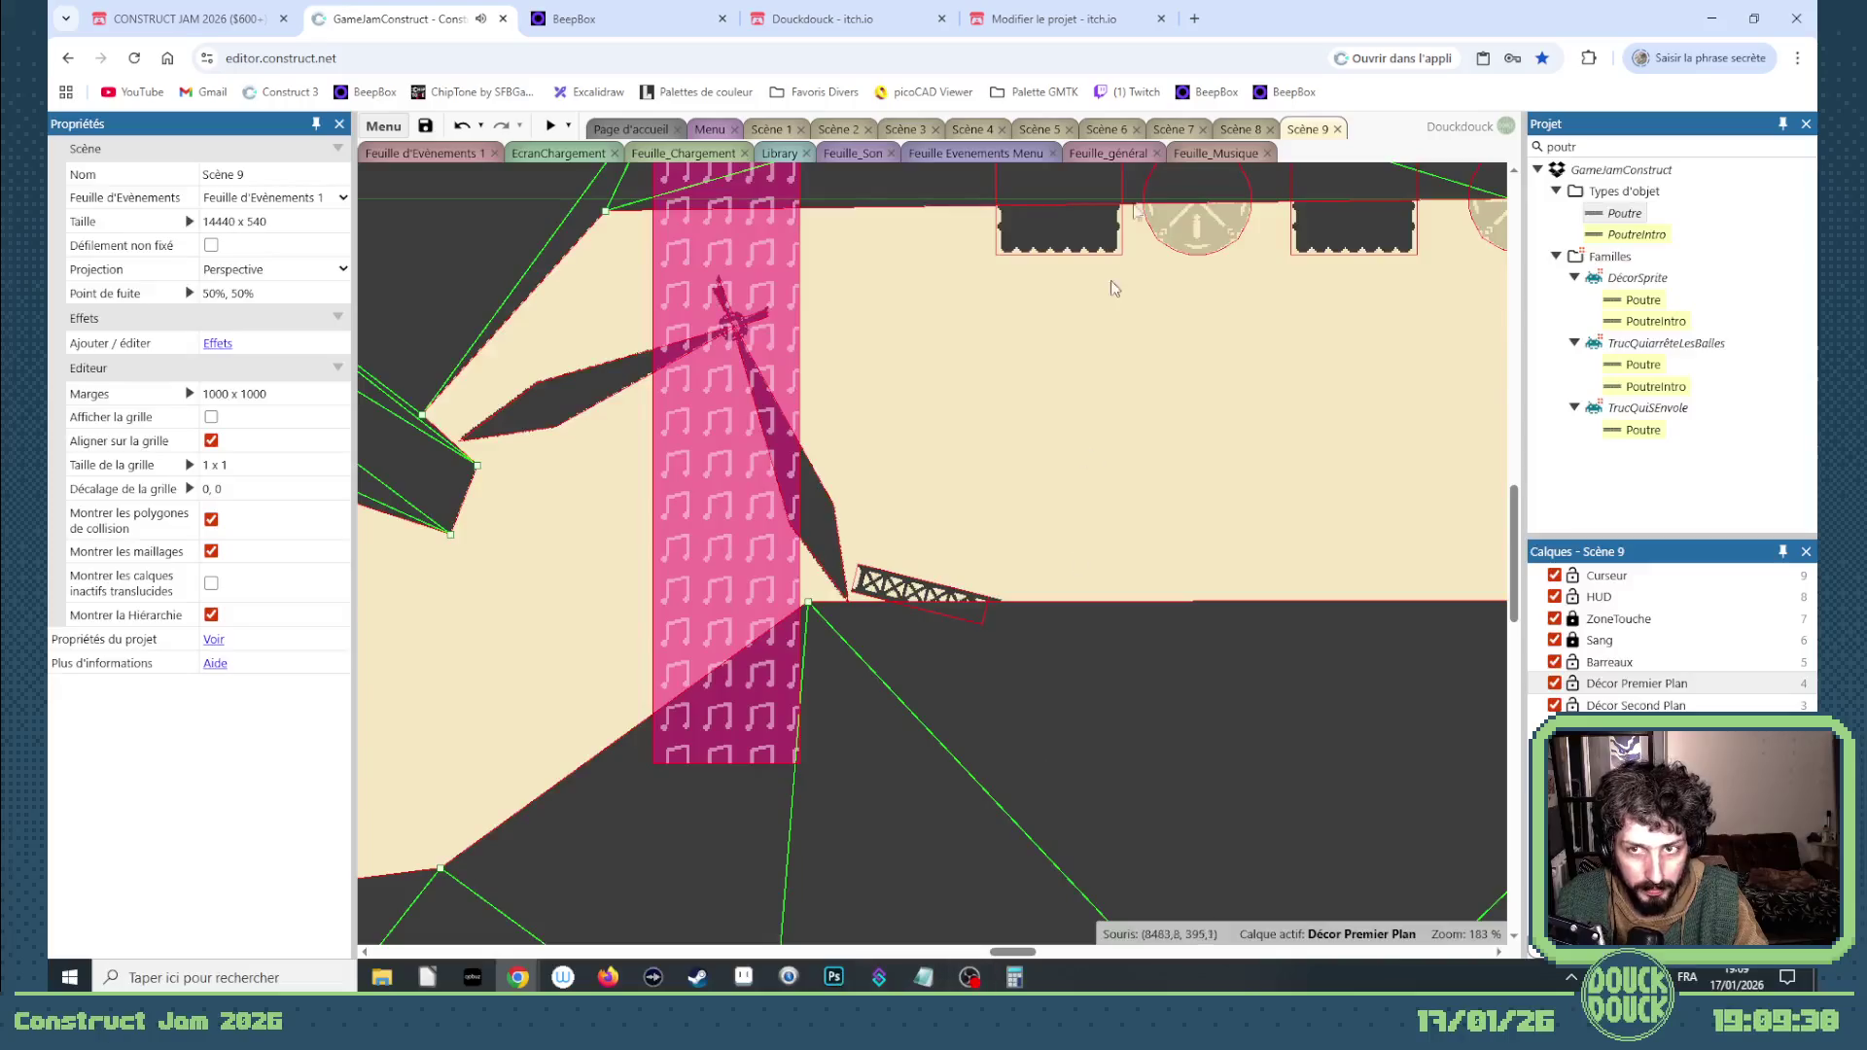
# Step: In Feuille_Son, add an event below event 2 with the condition System Compare variable NbBruitageMax < 0
pyautogui.click(855, 155)
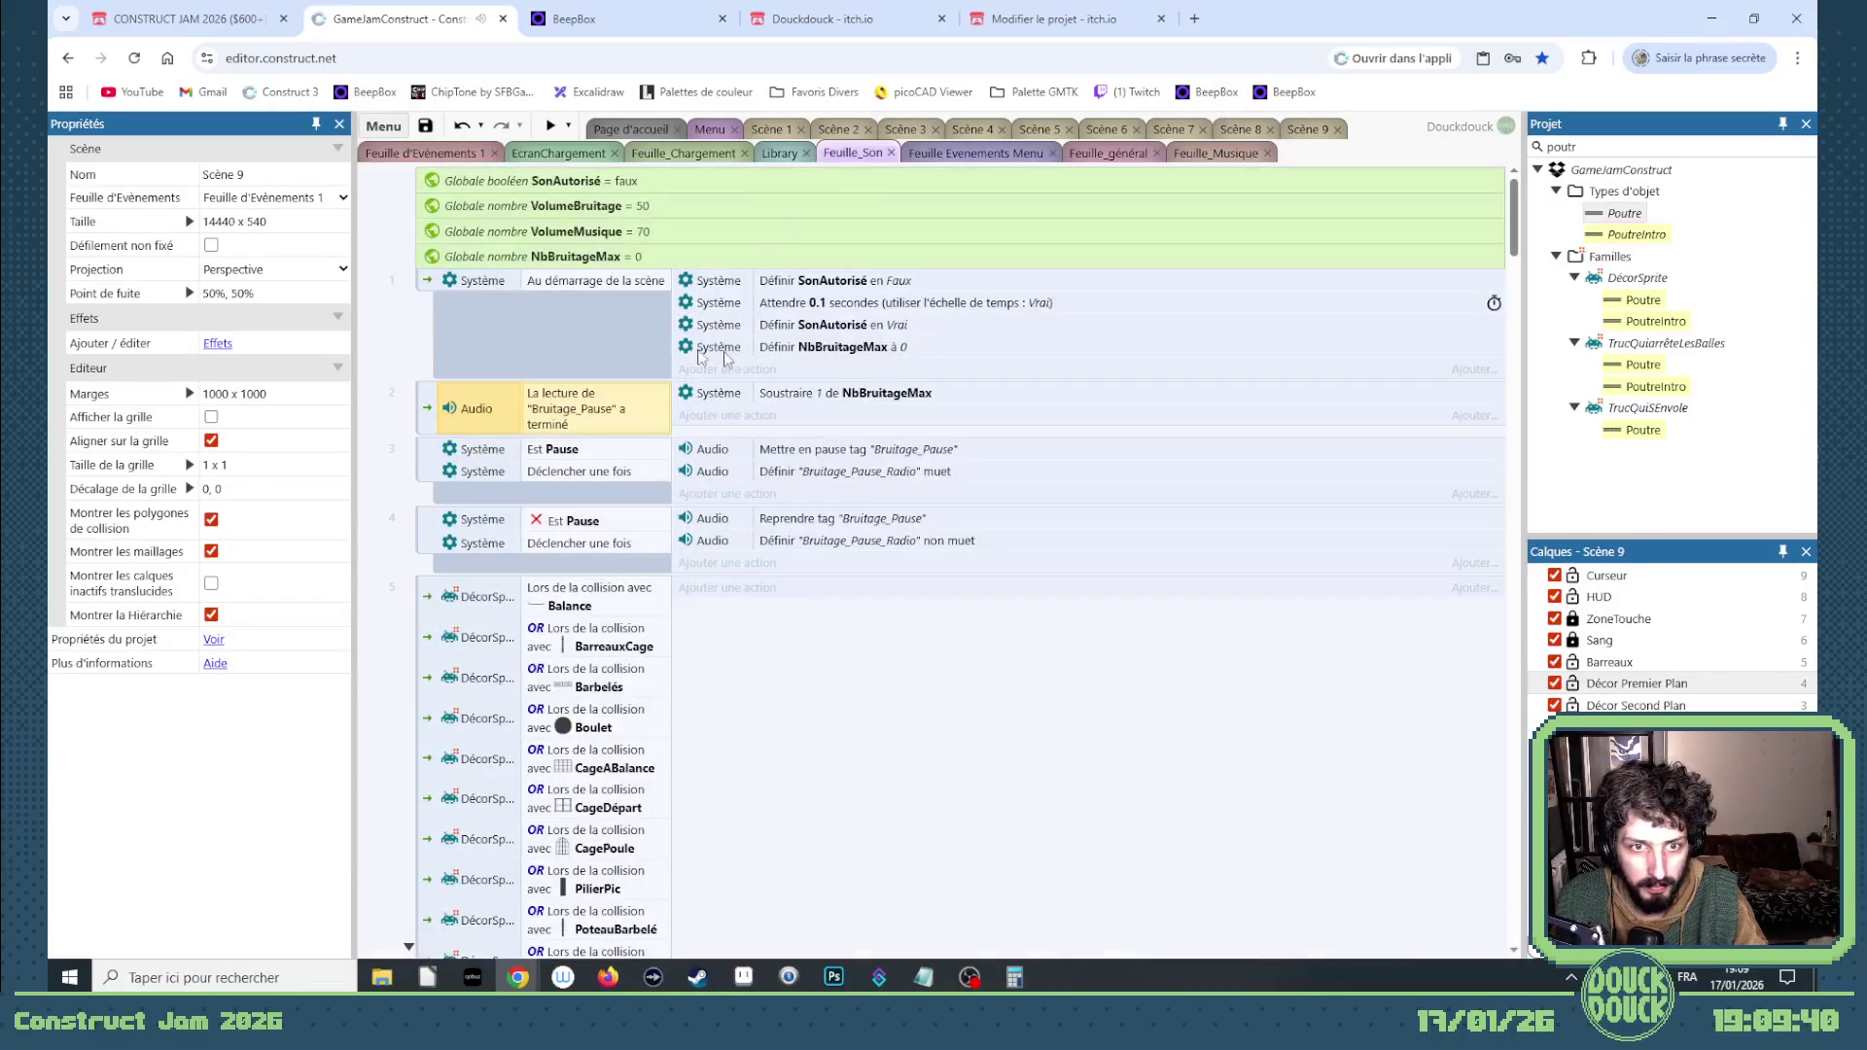
pyautogui.rightClick(435, 413)
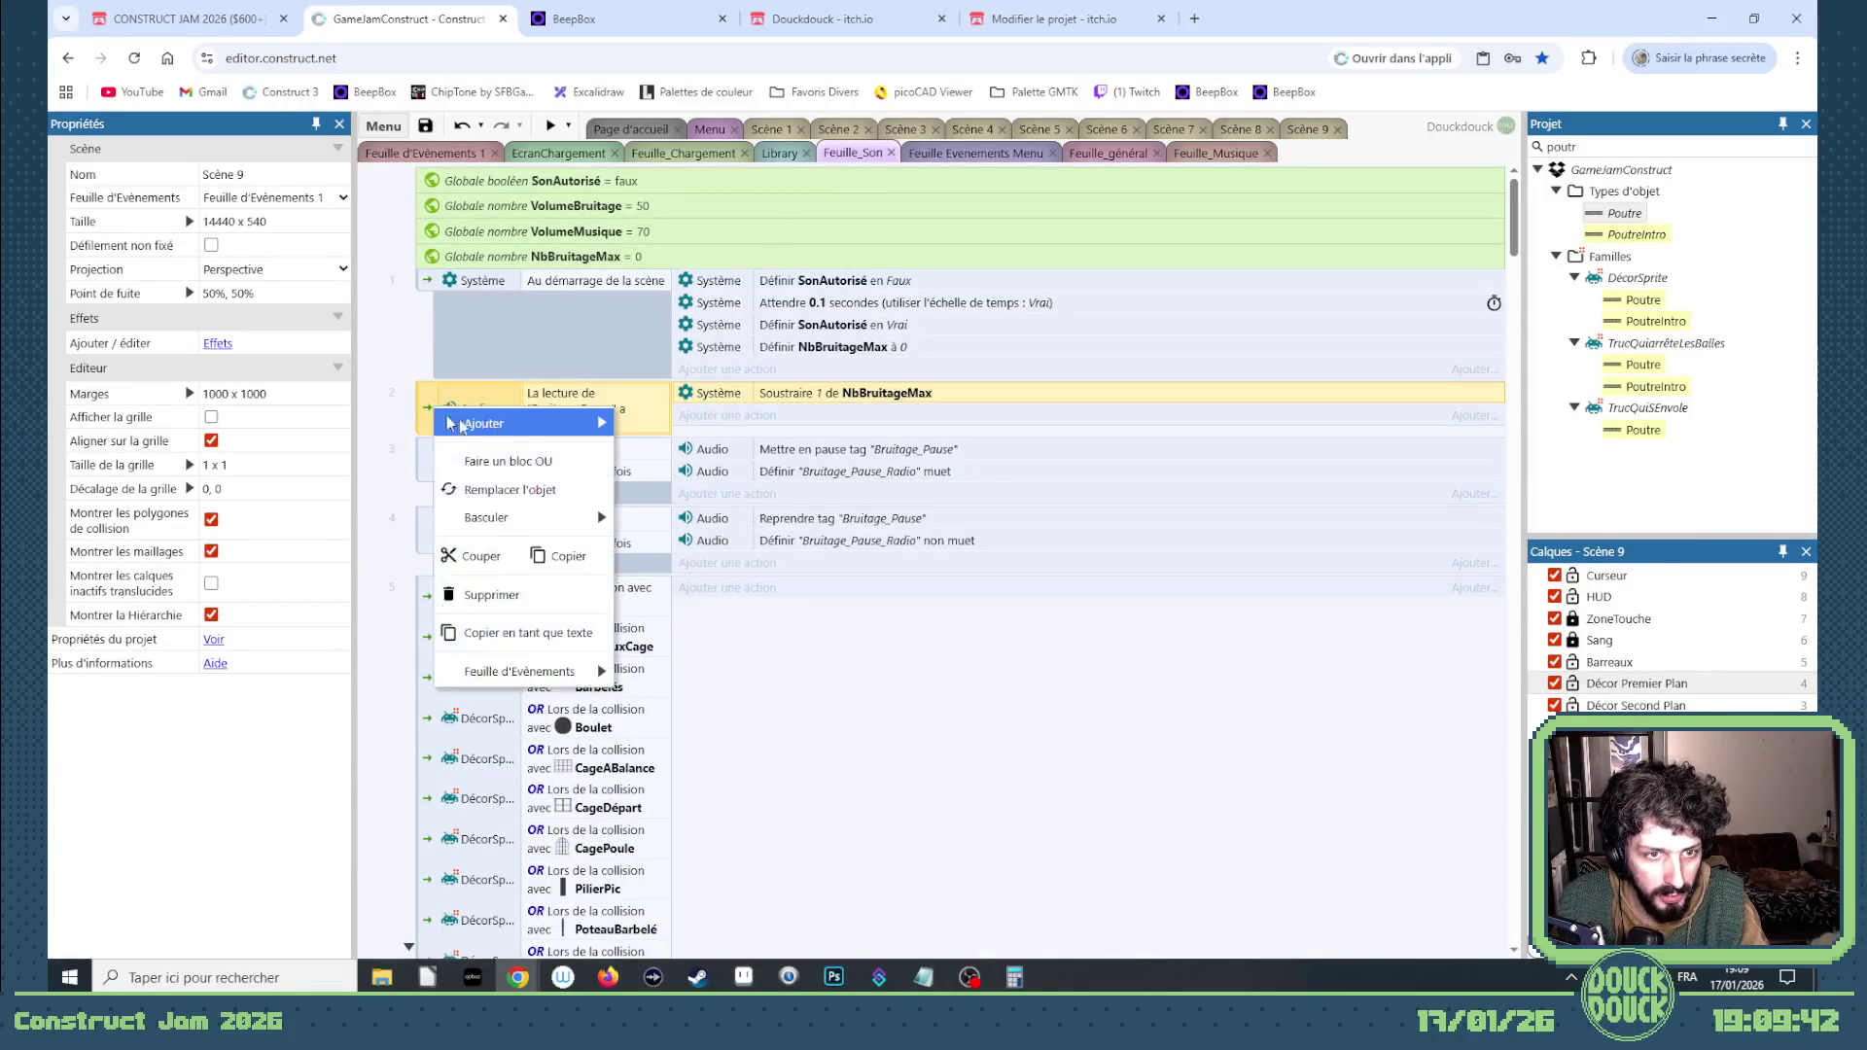
pyautogui.moveTo(479, 421)
pyautogui.click(793, 432)
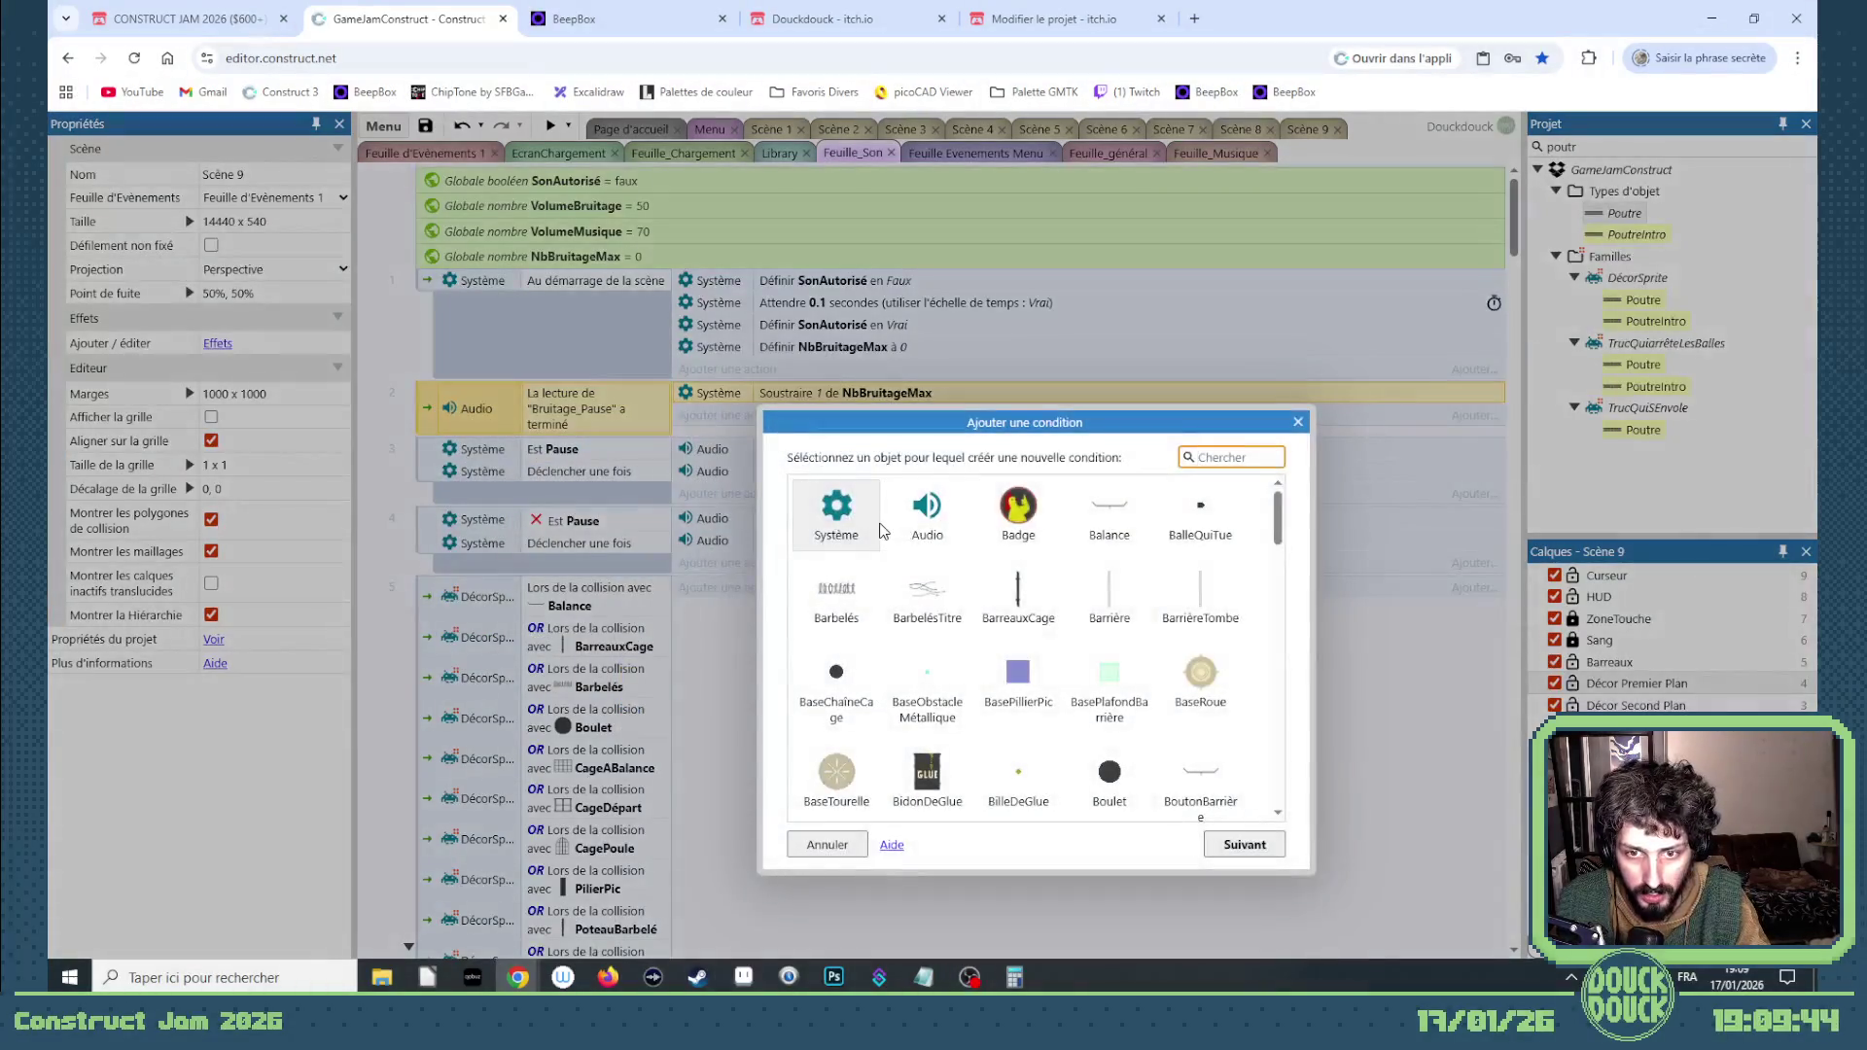
pyautogui.doubleClick(860, 528)
pyautogui.scroll(-10, 1087, 775)
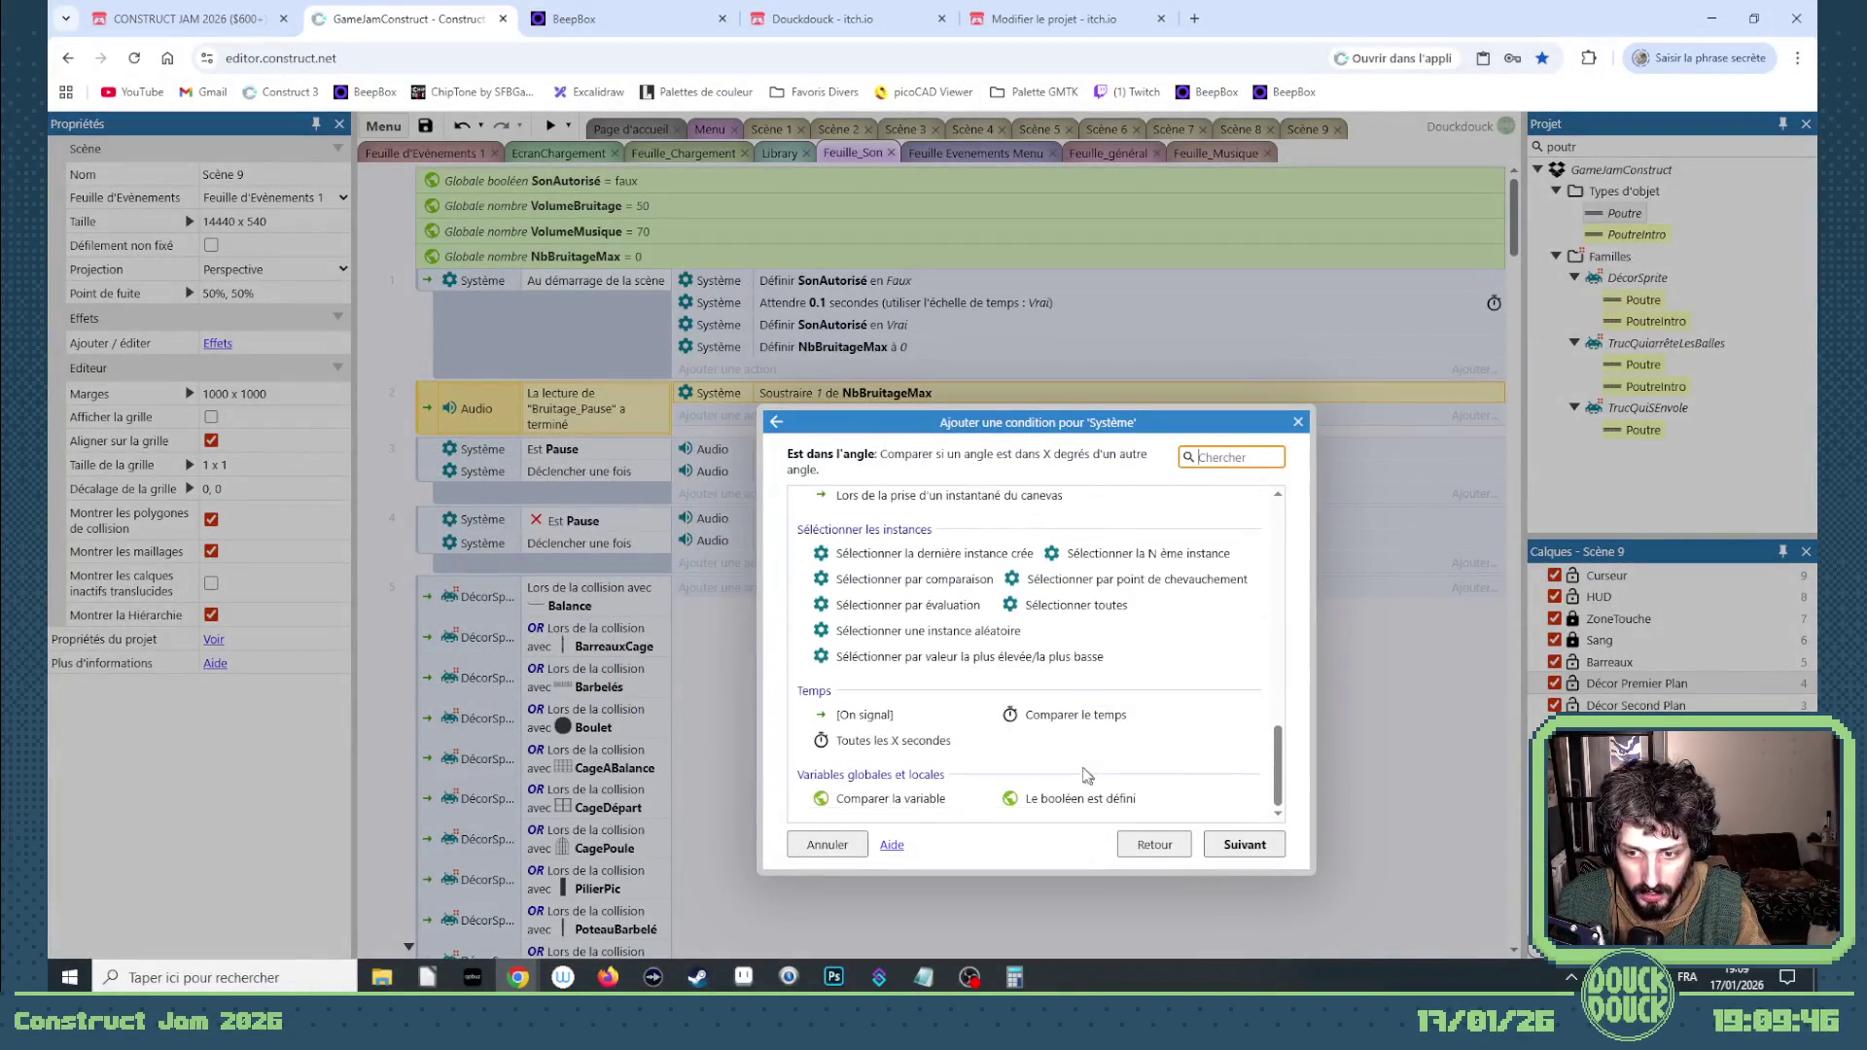
pyautogui.doubleClick(948, 808)
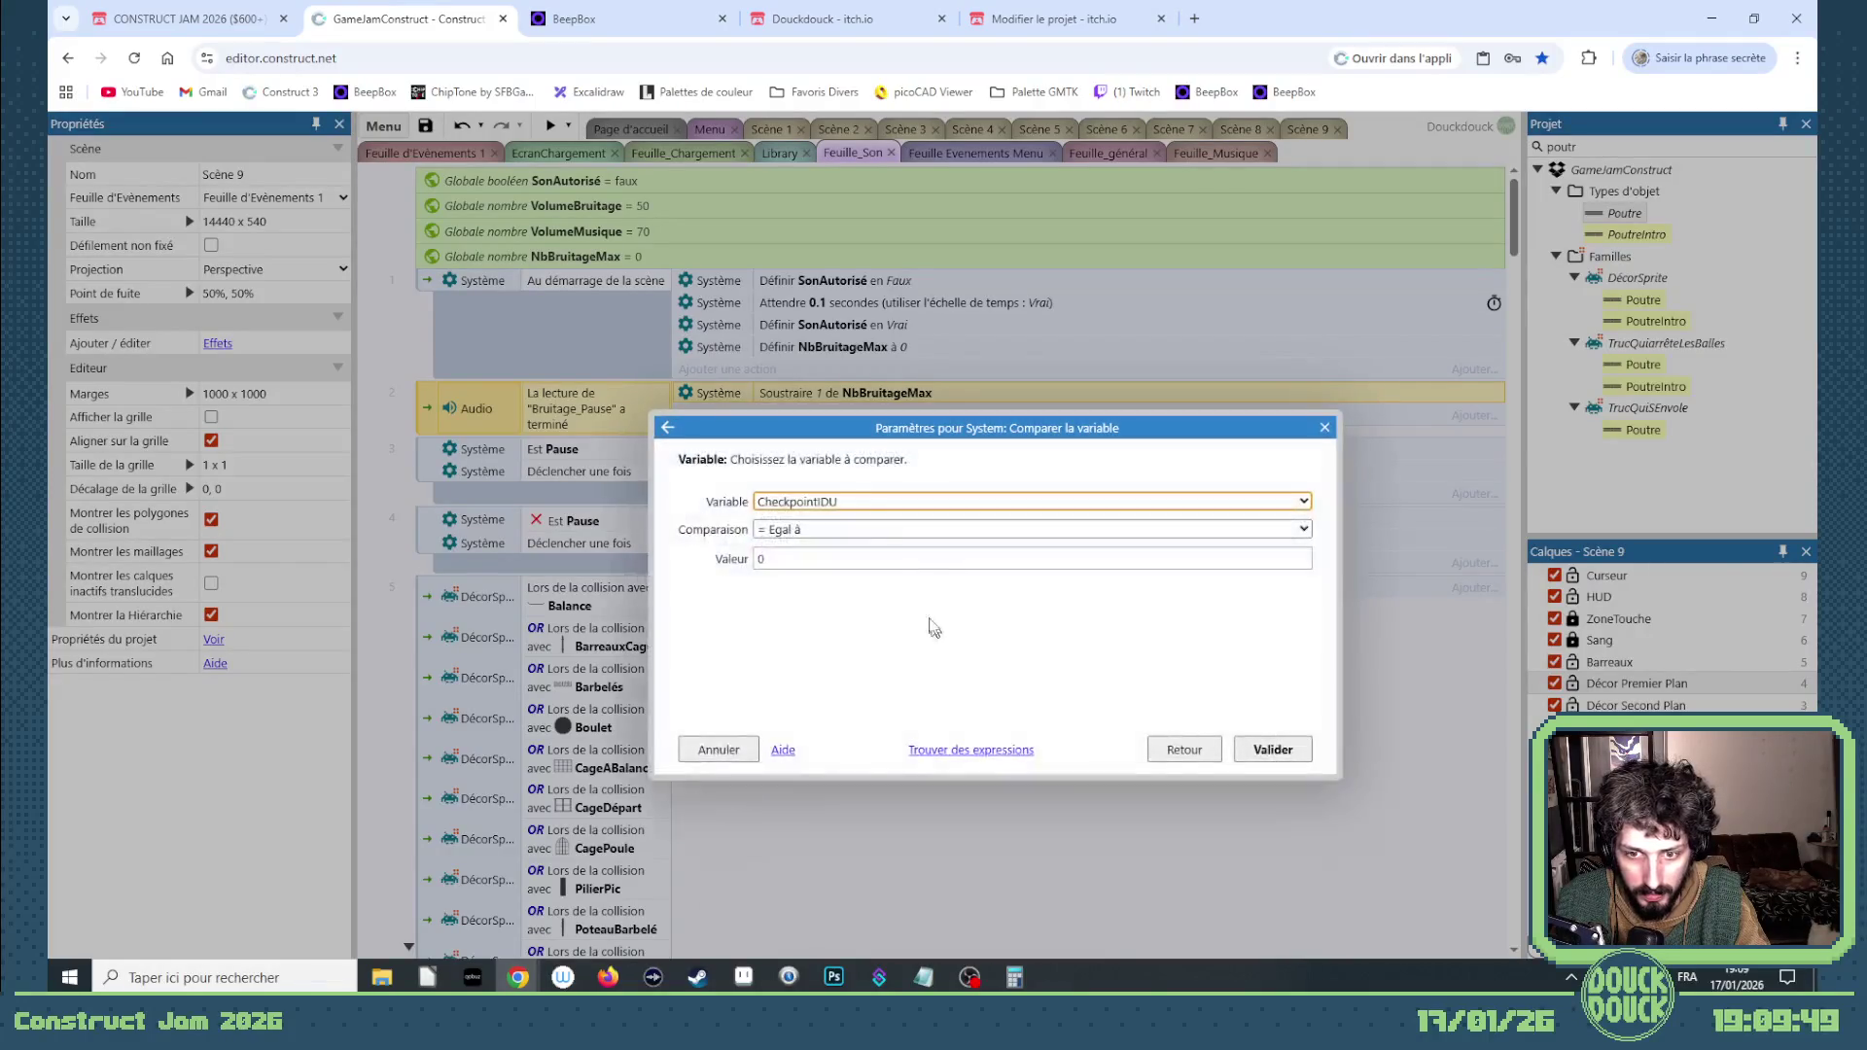
pyautogui.click(817, 498)
pyautogui.click(813, 587)
pyautogui.click(802, 532)
pyautogui.click(790, 596)
pyautogui.click(1273, 750)
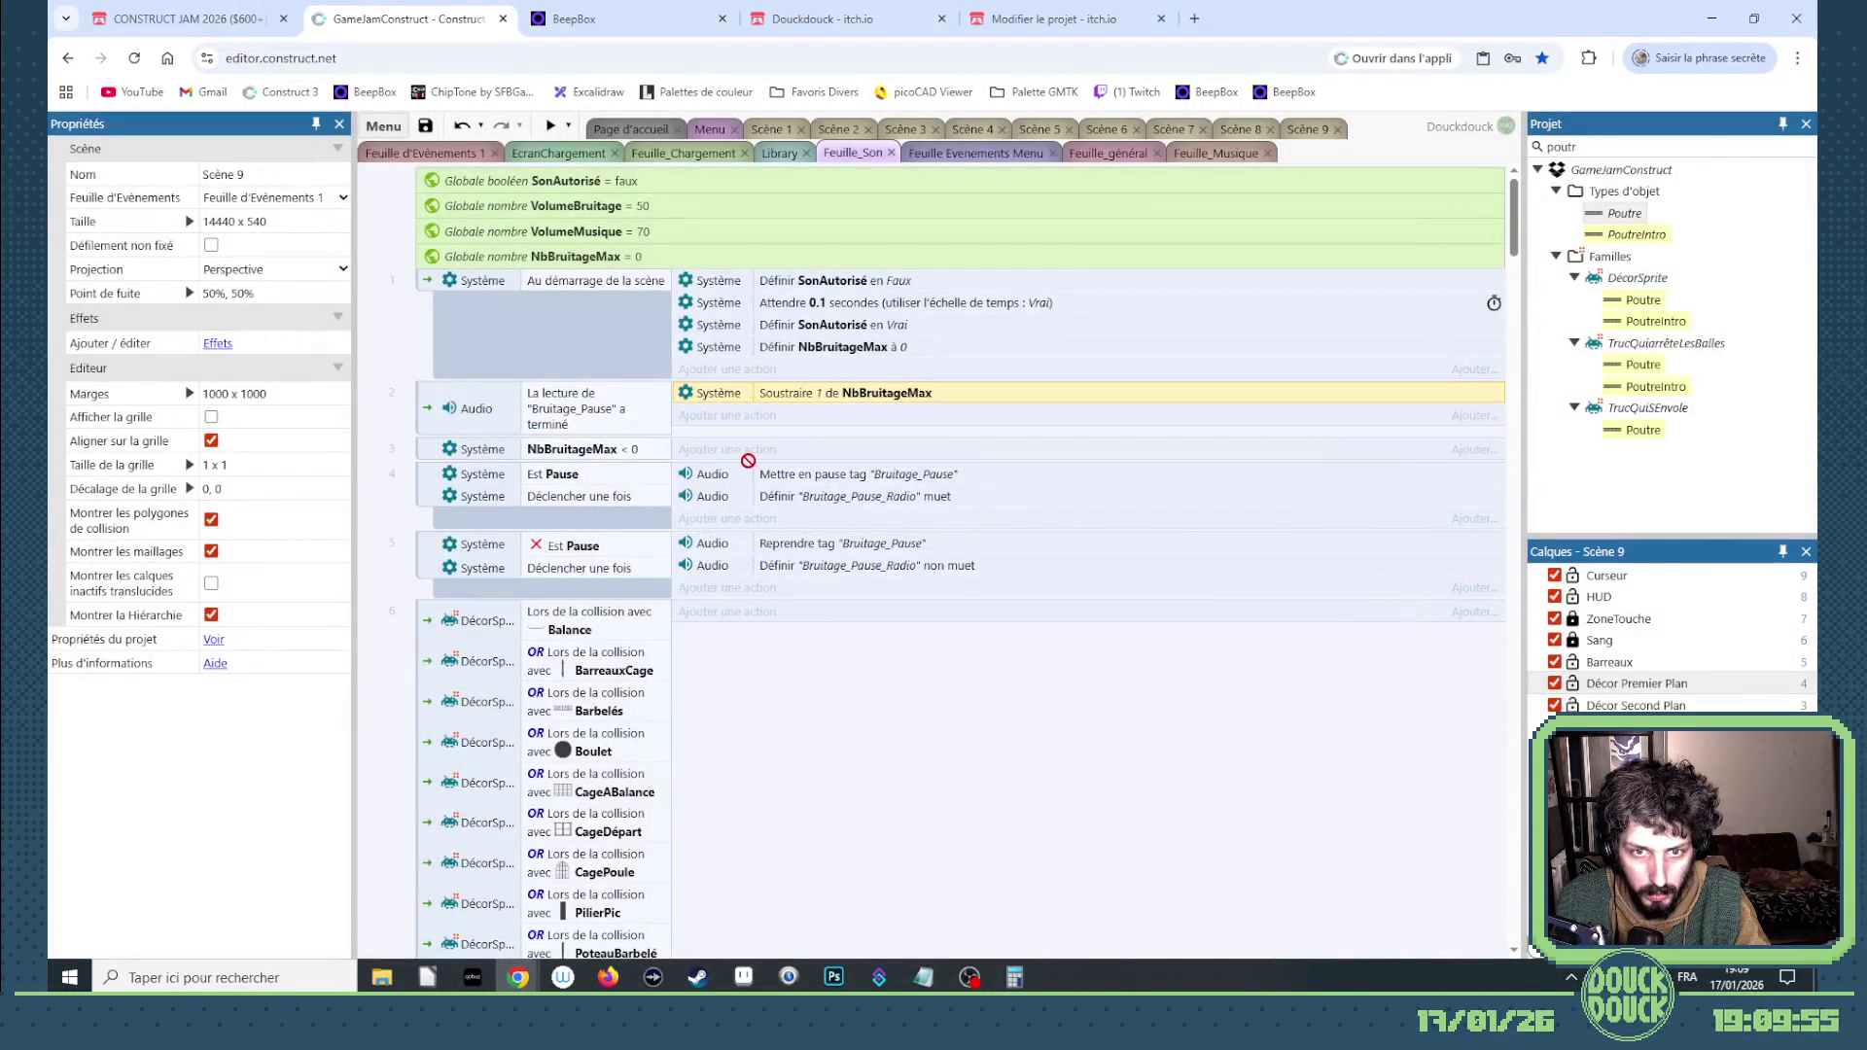
# Step: Give the new event the action Set NbBruitageMax to 0, then show the Scène 5 layout
pyautogui.moveTo(752, 456); pyautogui.dragTo(754, 450)
pyautogui.doubleClick(778, 450)
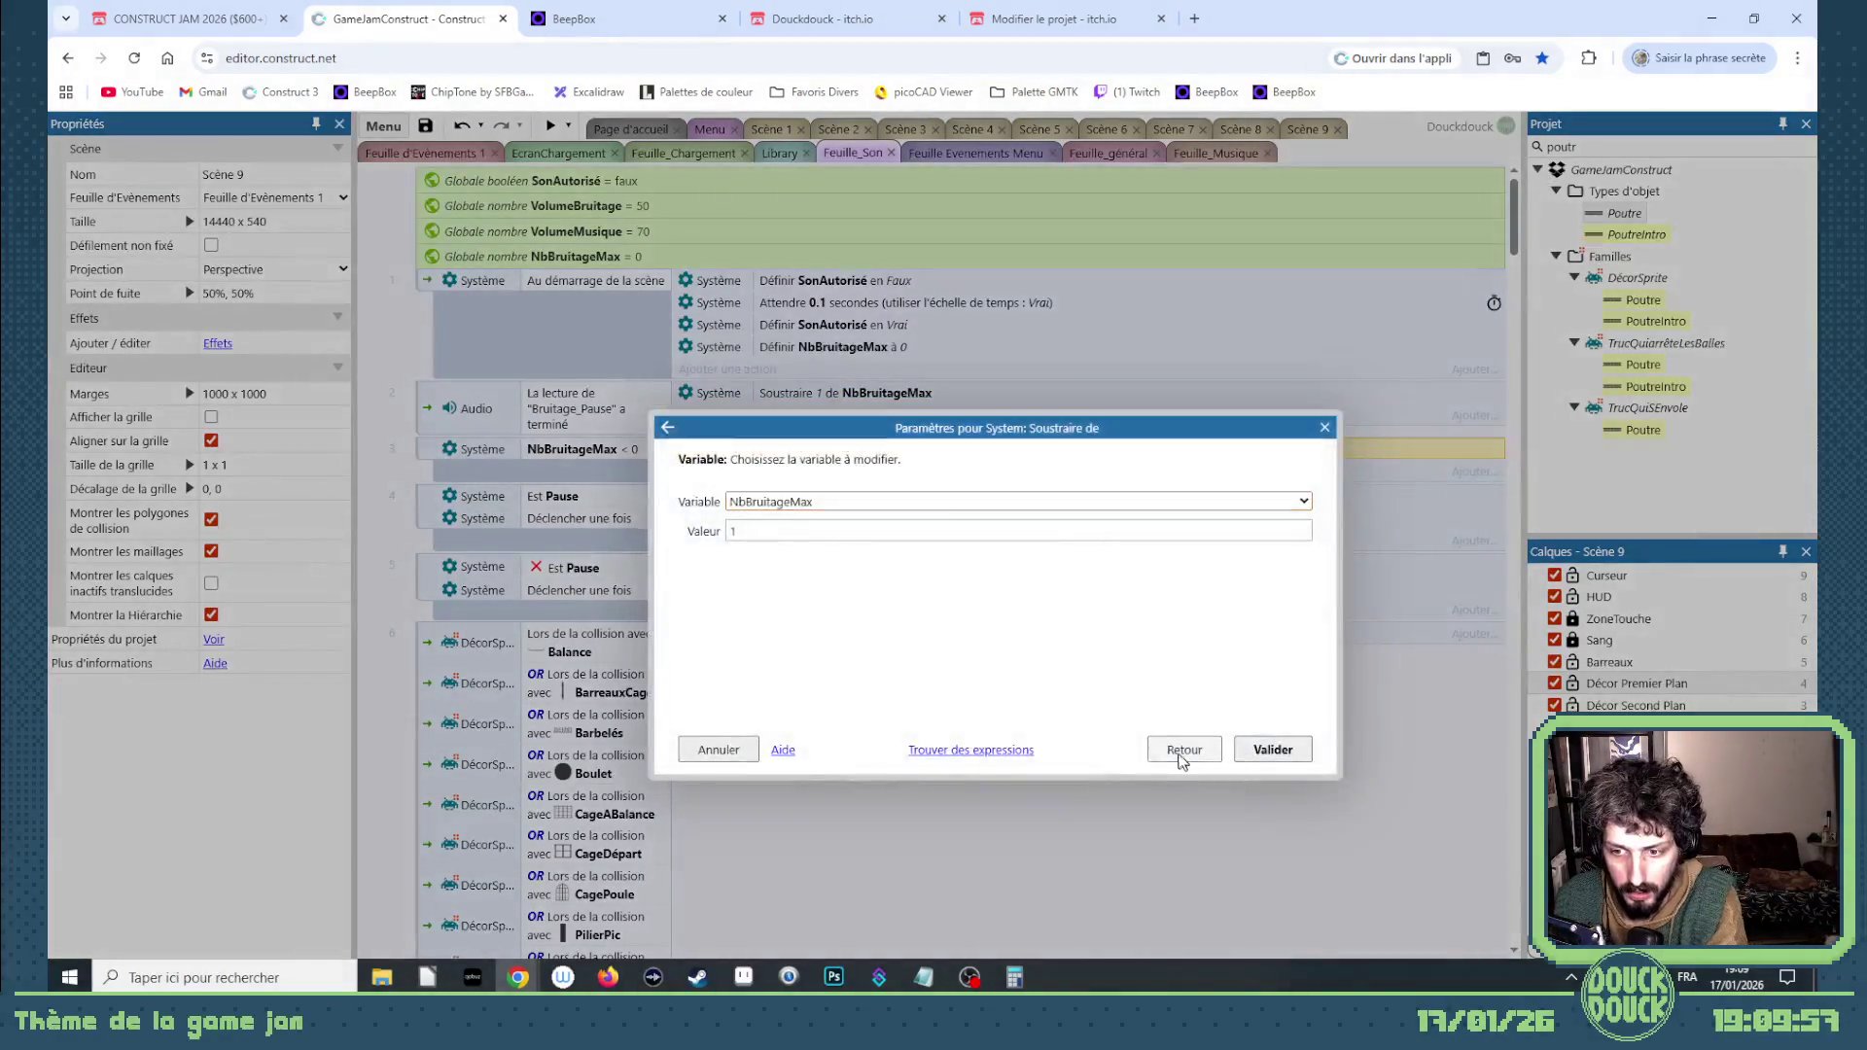
pyautogui.click(1178, 754)
pyautogui.doubleClick(1049, 756)
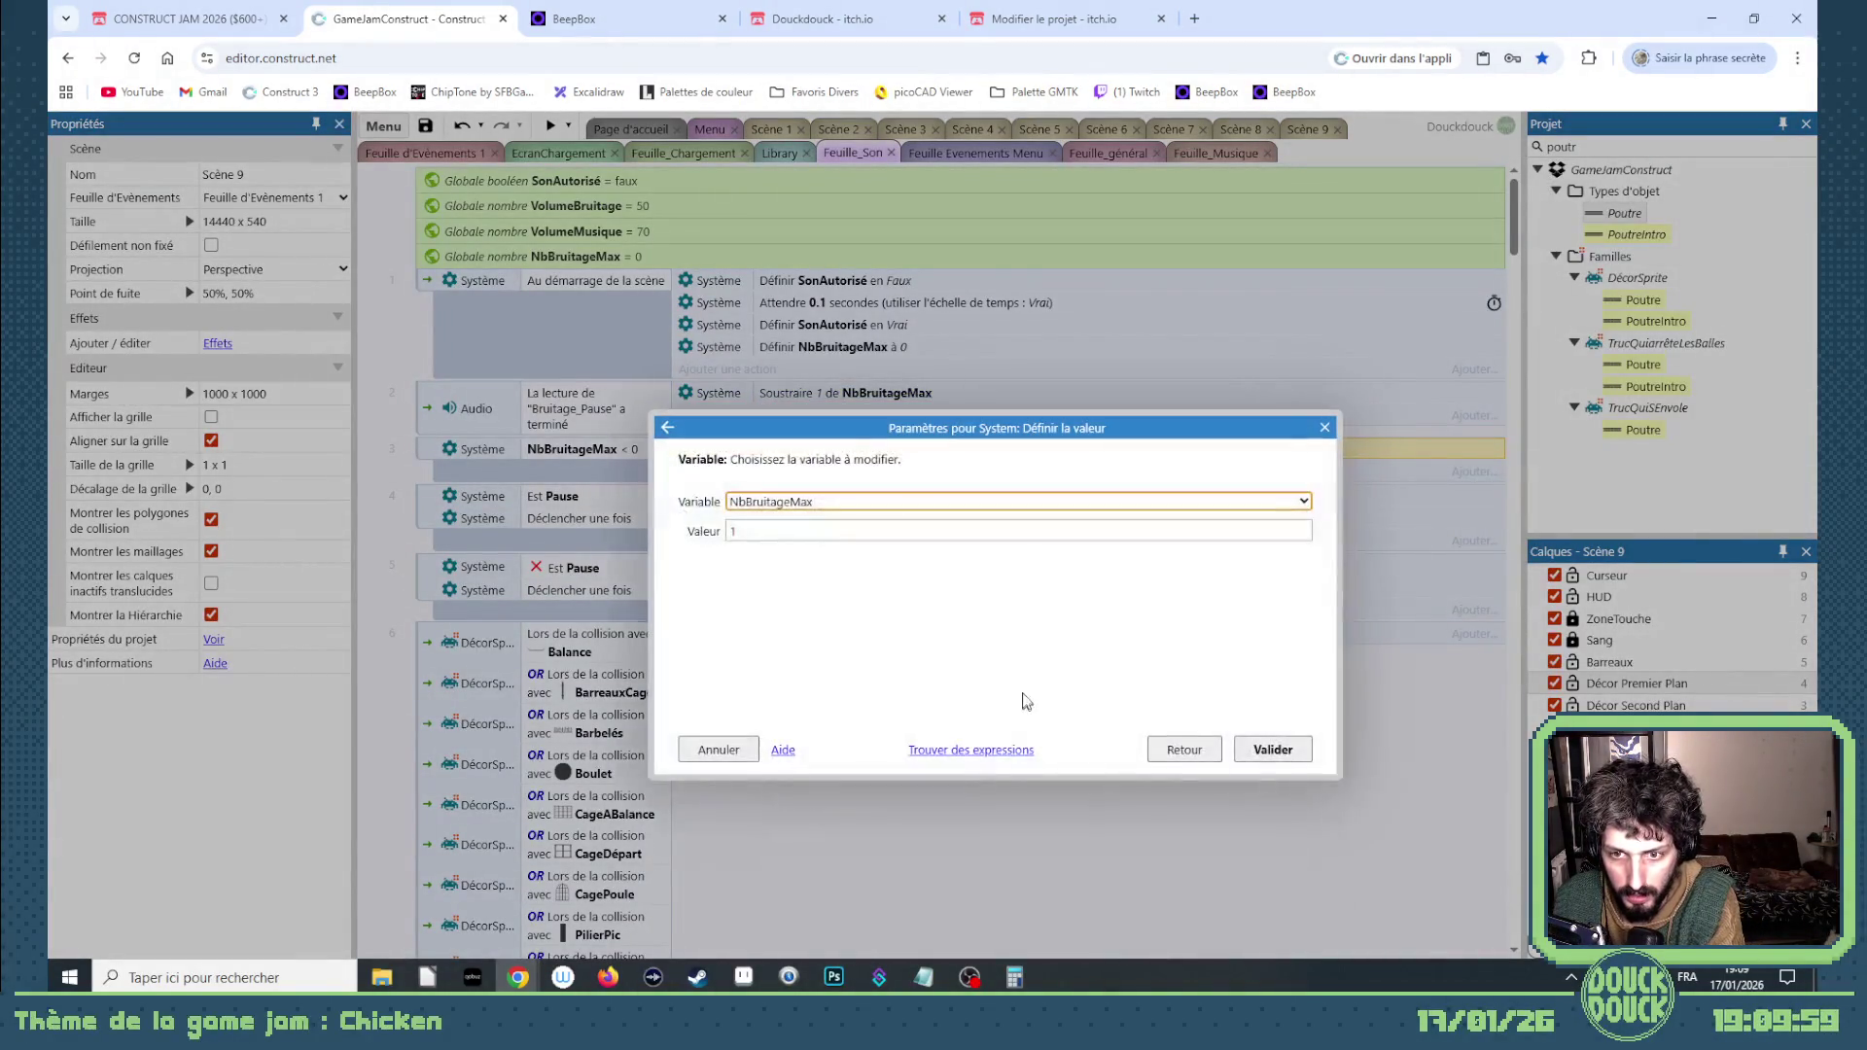
pyautogui.press('Tab')
pyautogui.press('Return')
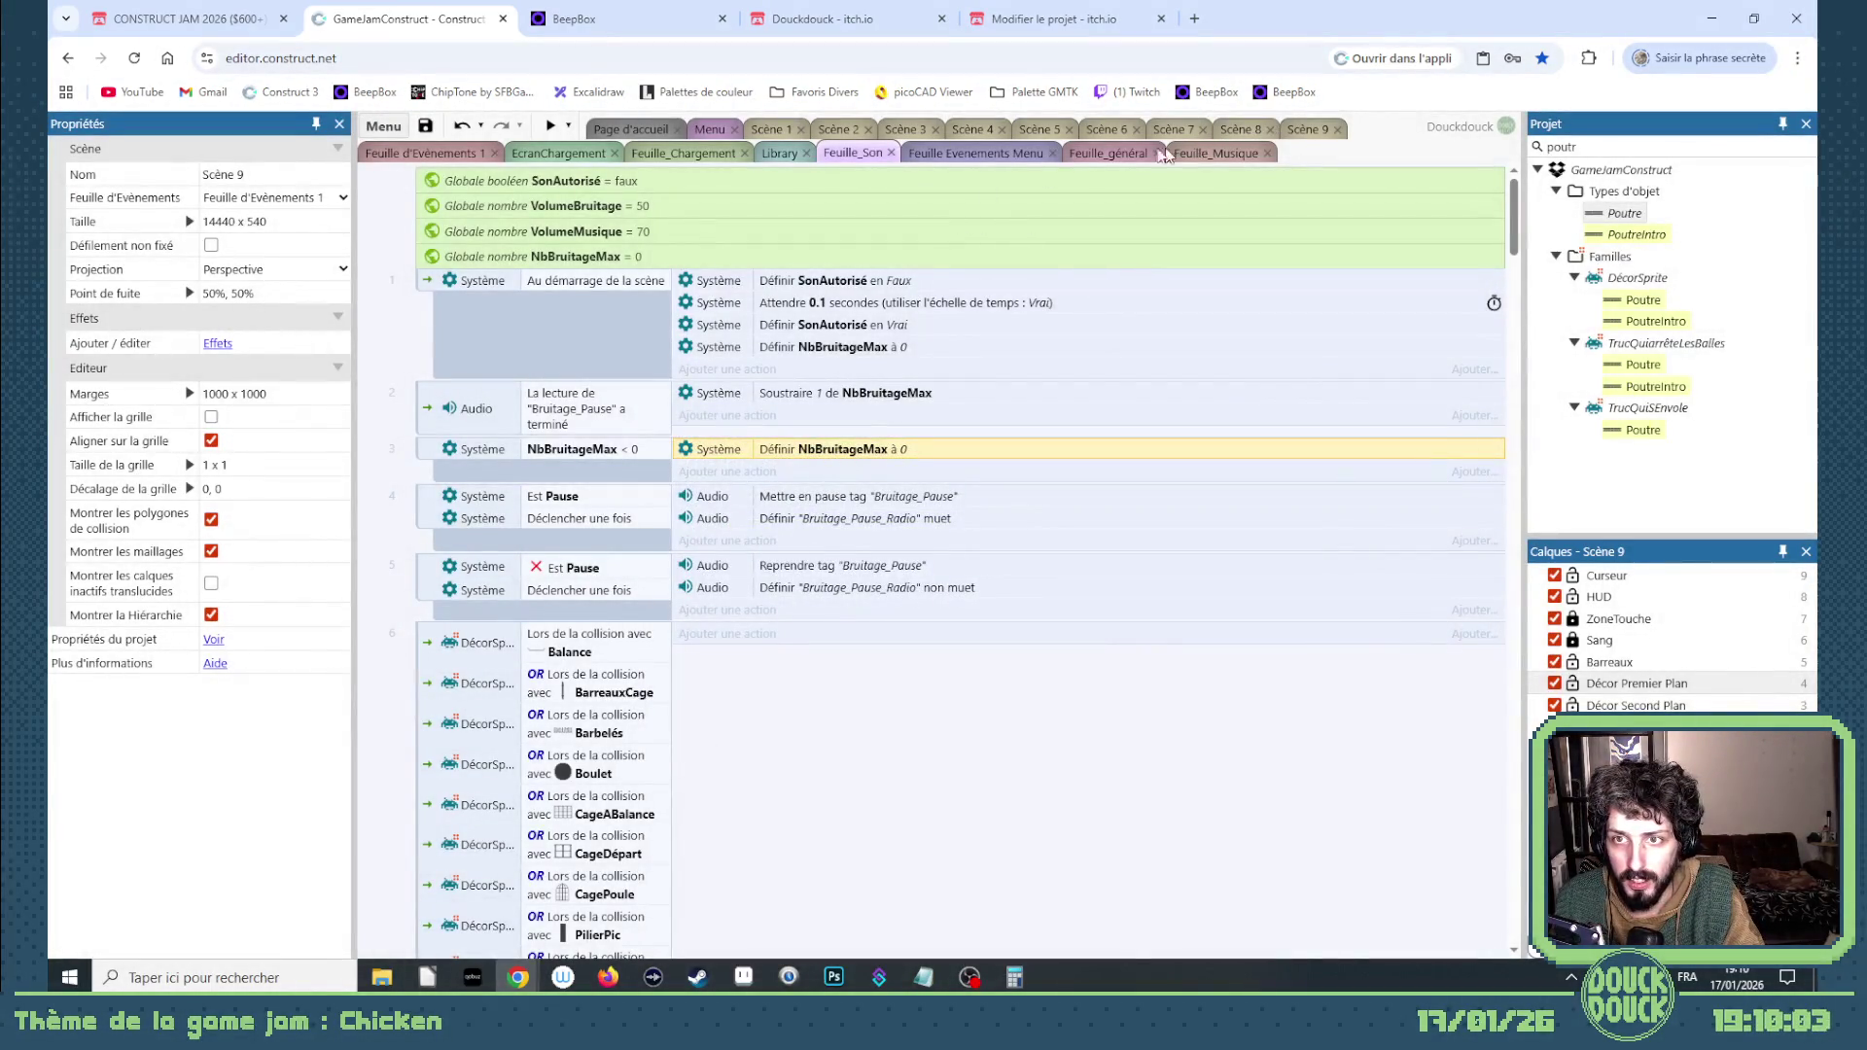
pyautogui.click(1043, 129)
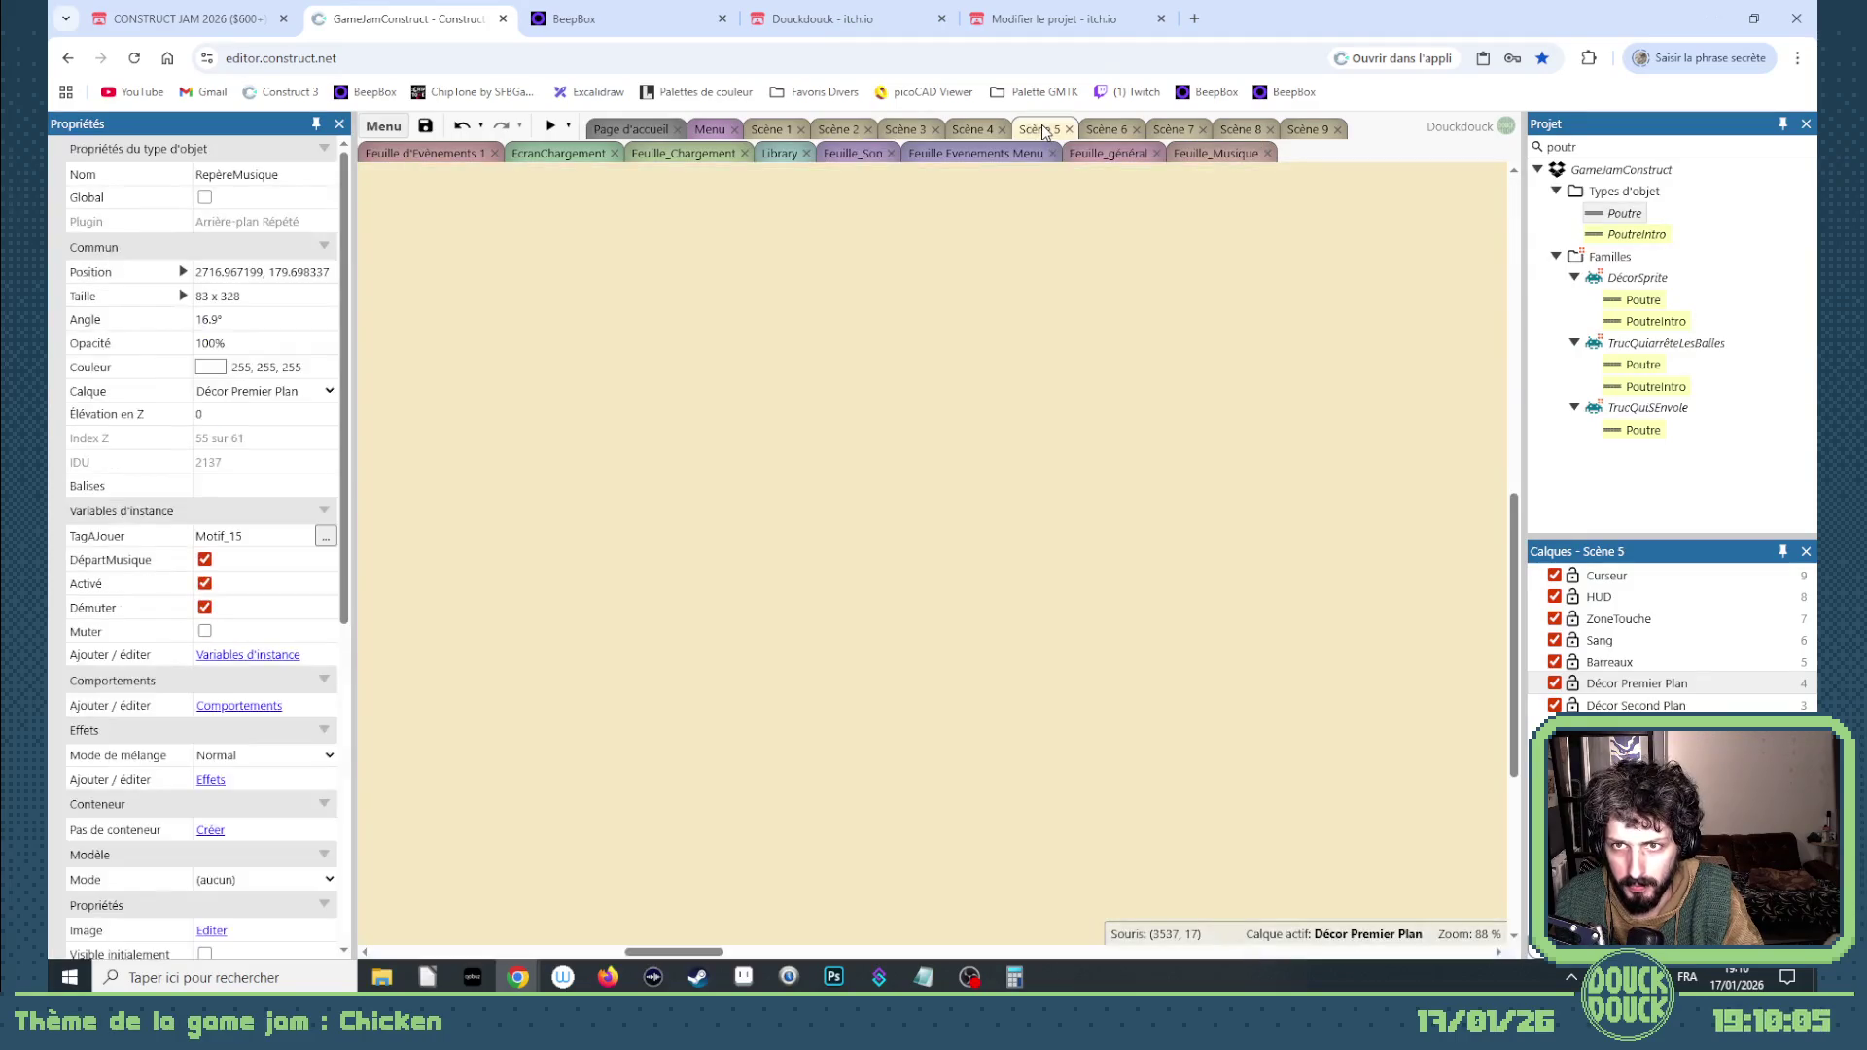
# Step: In Scène 9, lower the ground's top corners beside the beam and stretch the spike down-right to 8196, 303
pyautogui.click(1297, 130)
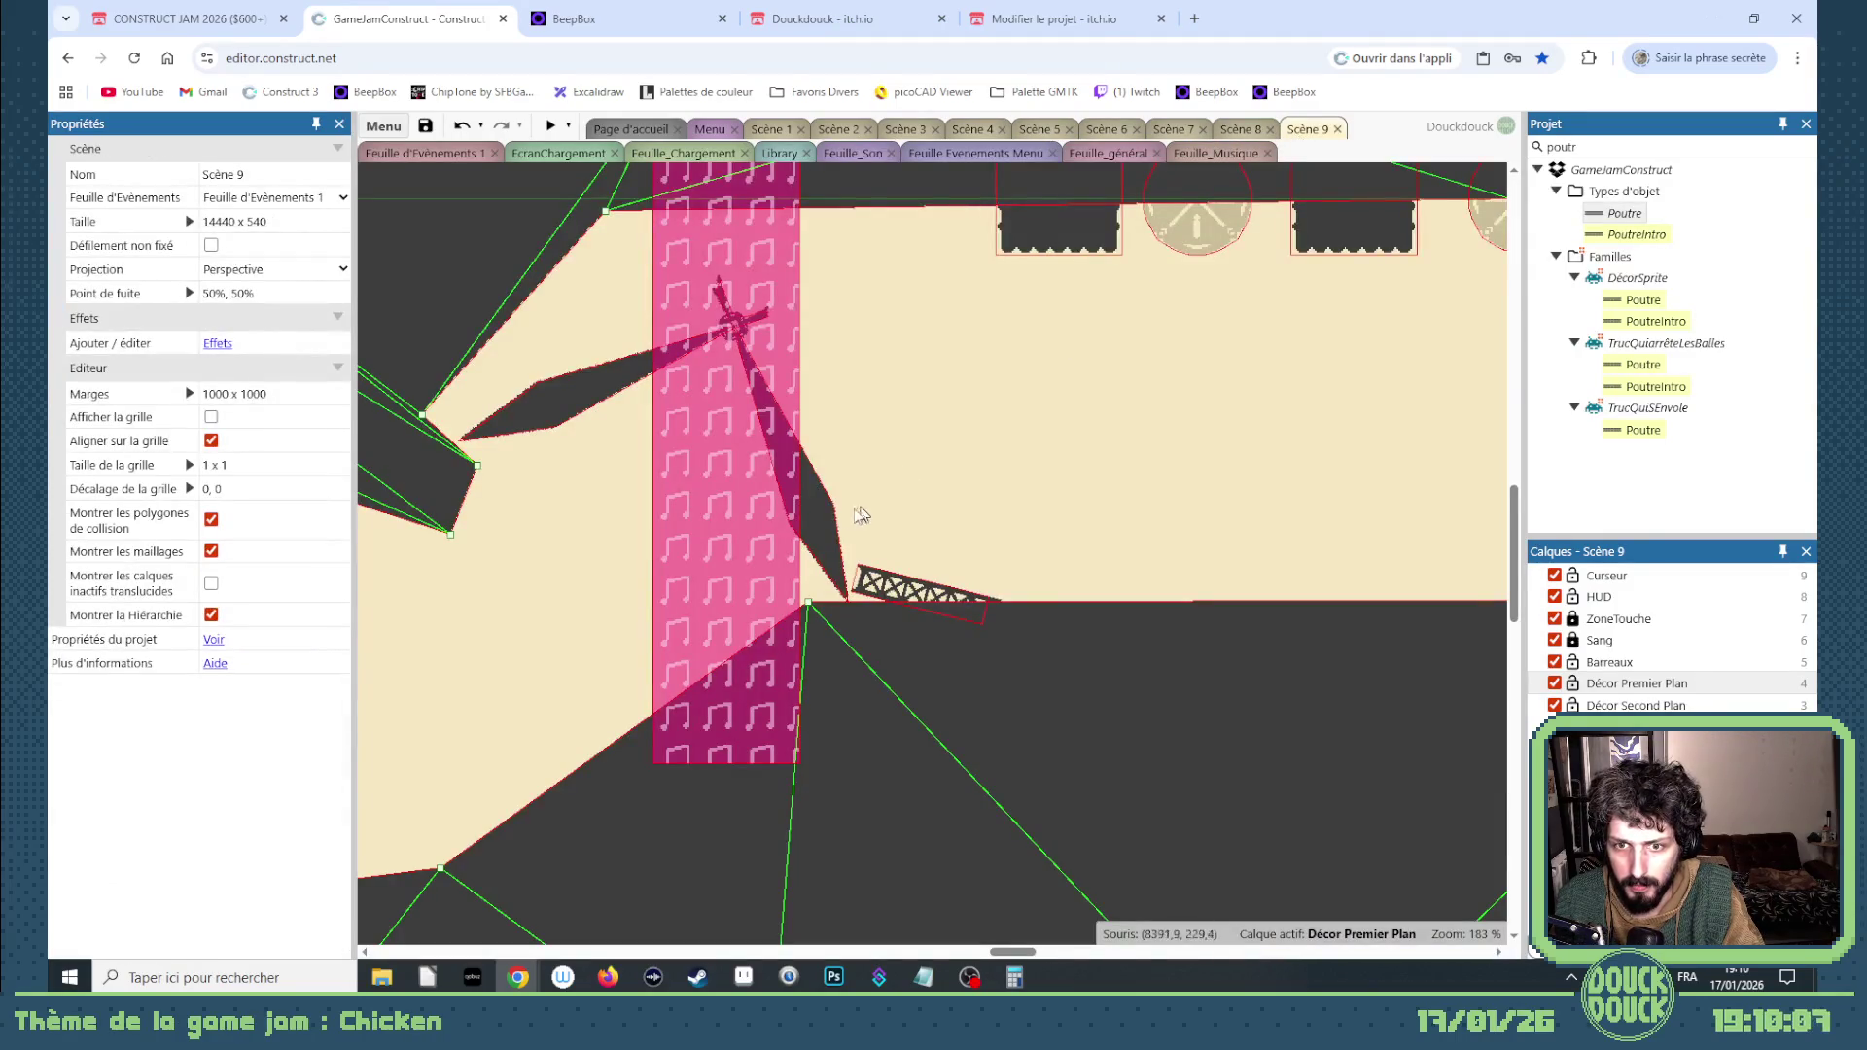
pyautogui.scroll(-5, 859, 515)
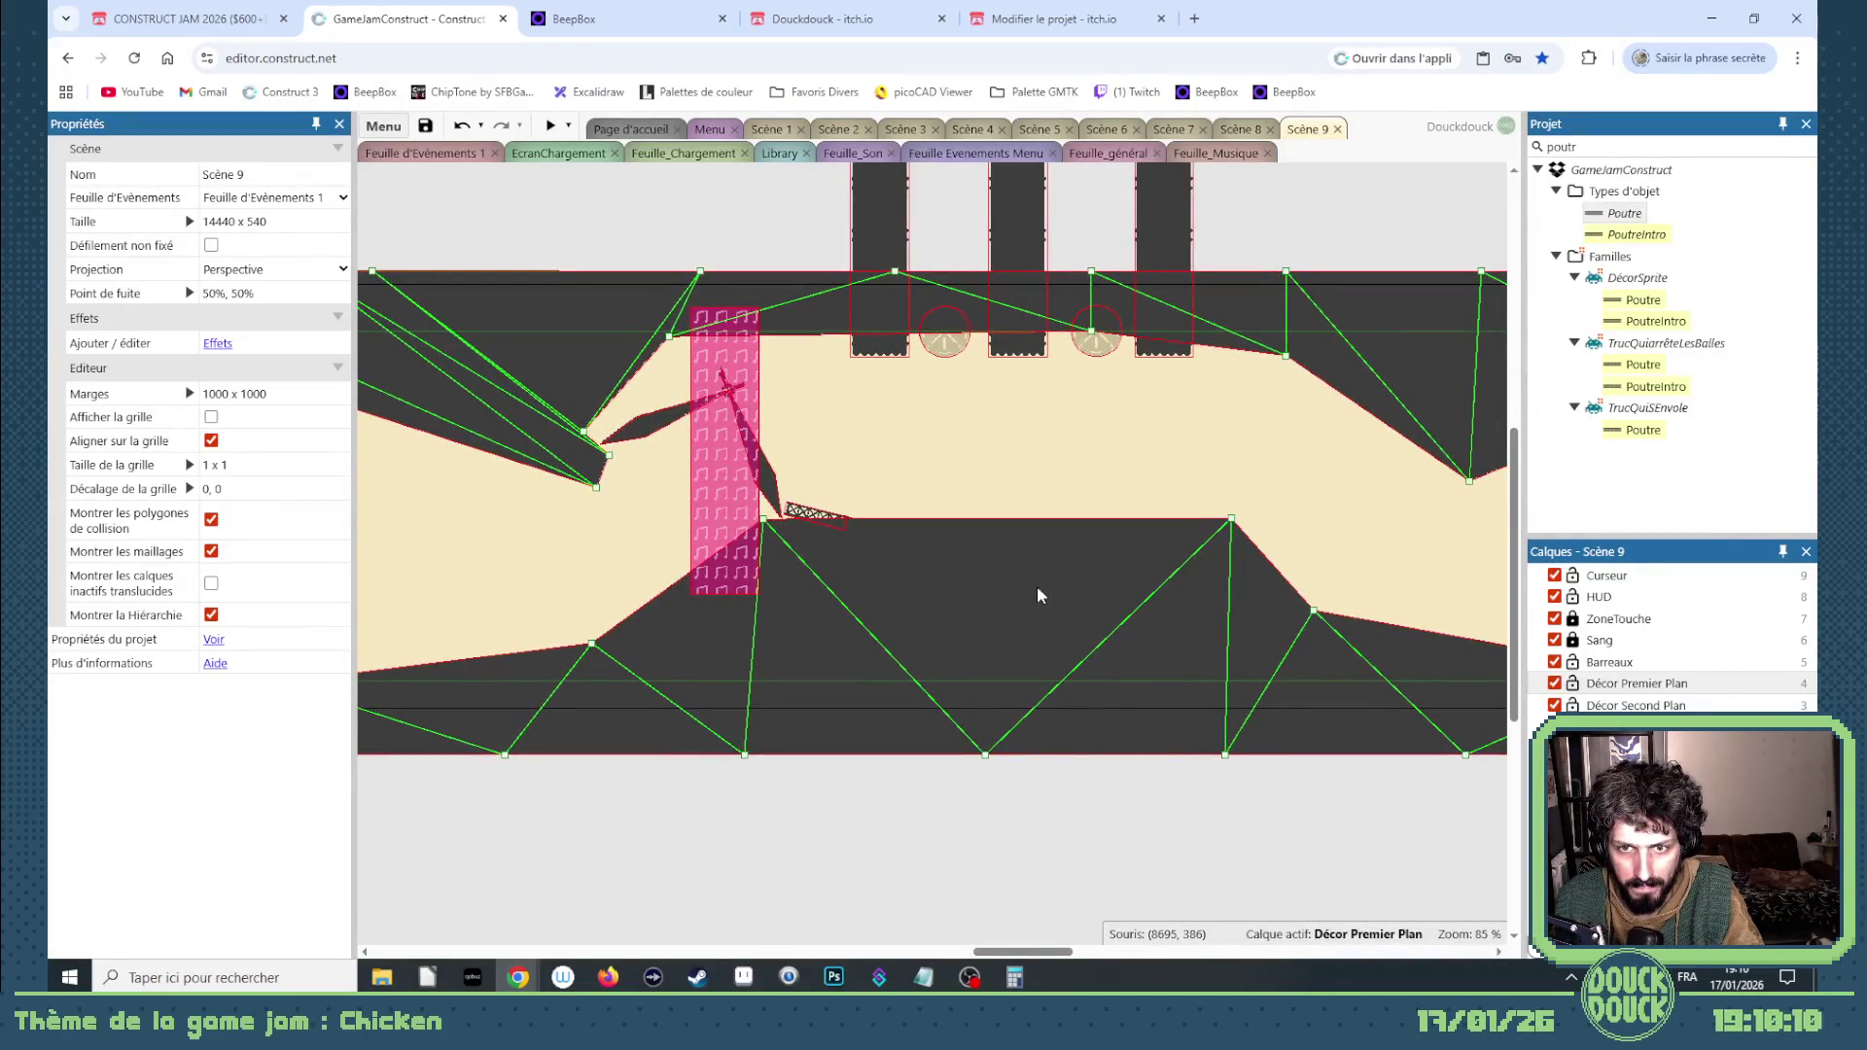
pyautogui.moveTo(763, 518); pyautogui.dragTo(761, 562)
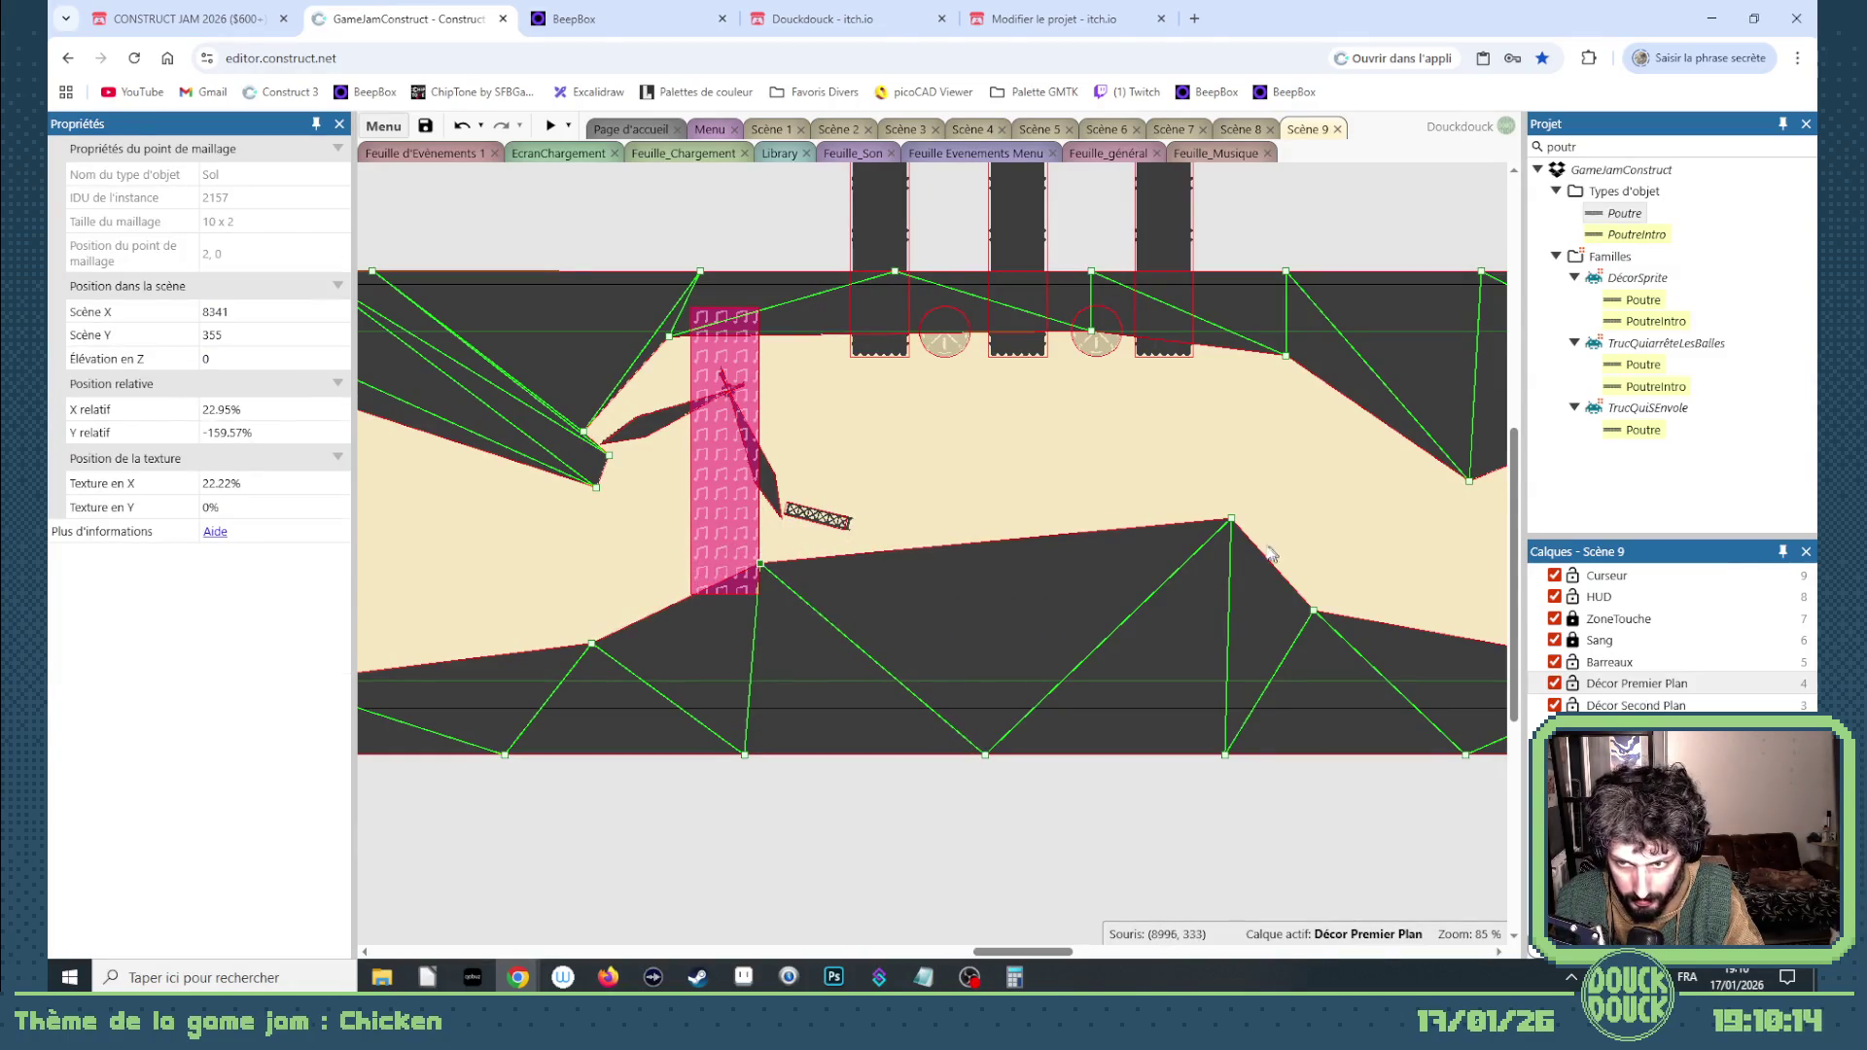
pyautogui.moveTo(1229, 519); pyautogui.dragTo(1228, 550)
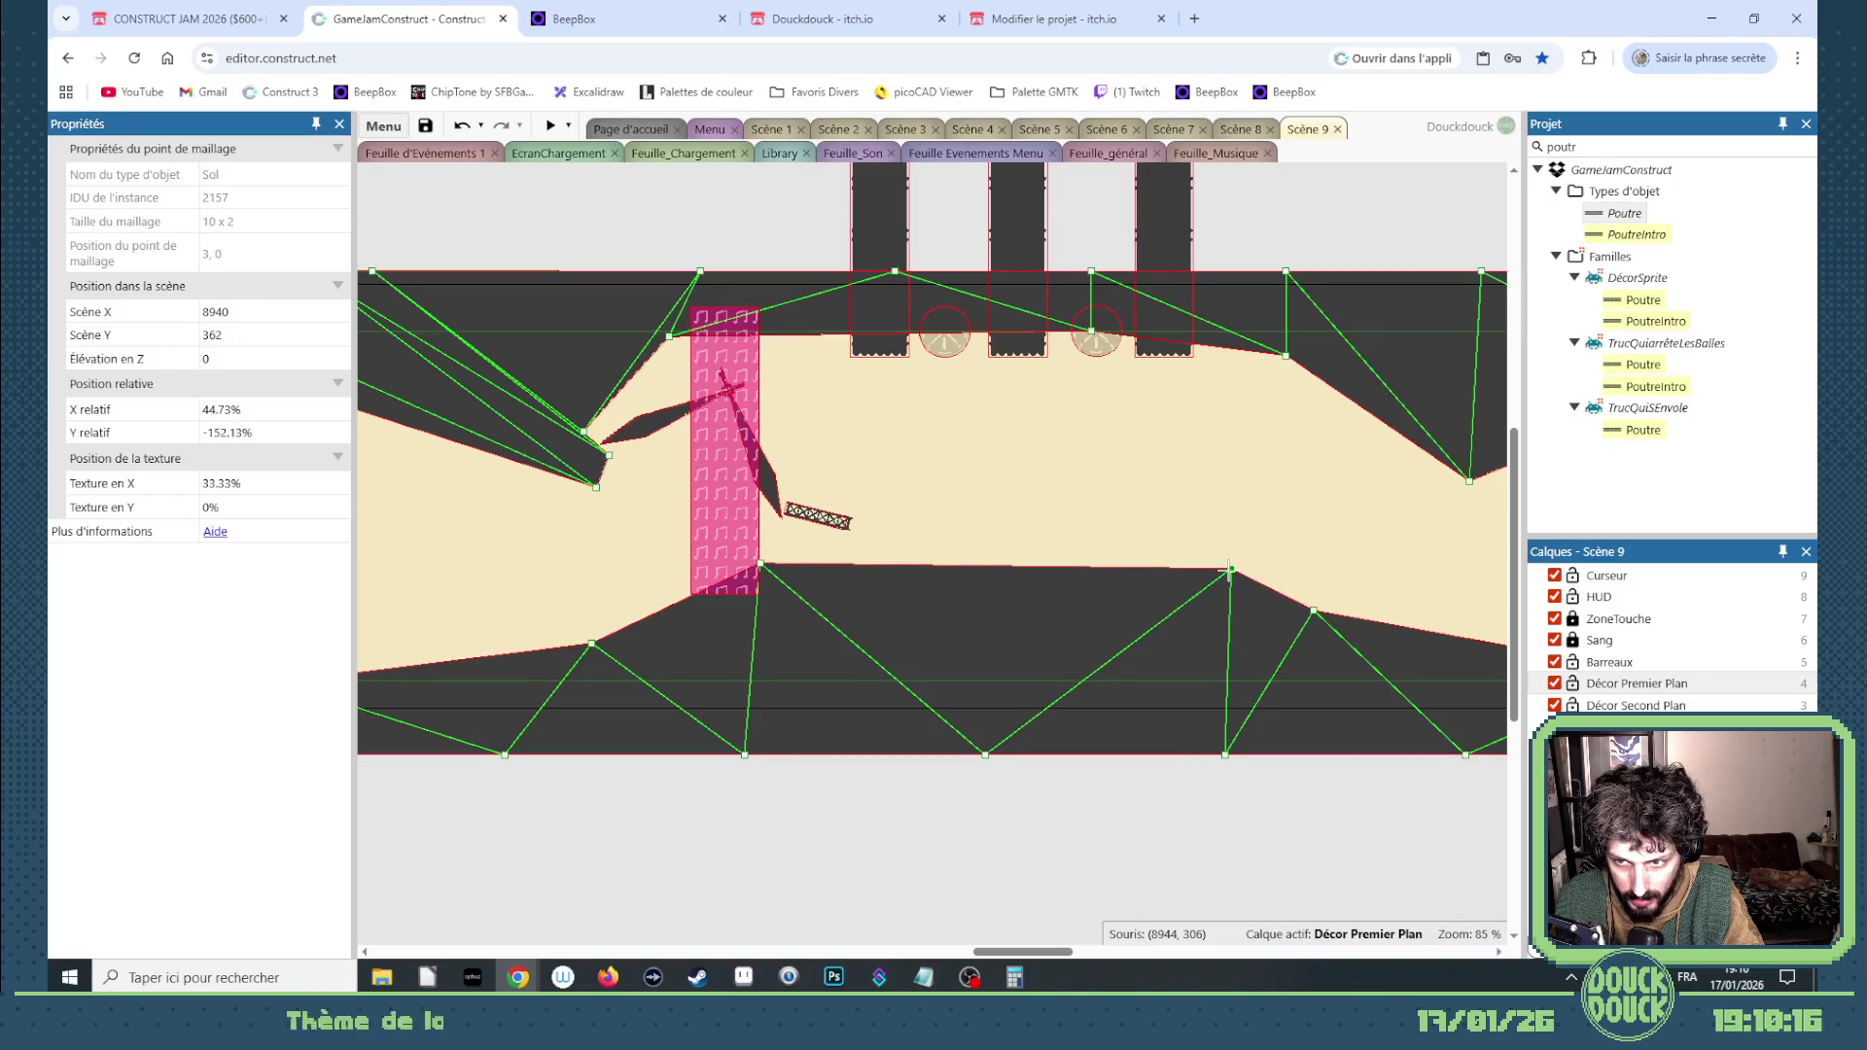
pyautogui.scroll(1, 1205, 513)
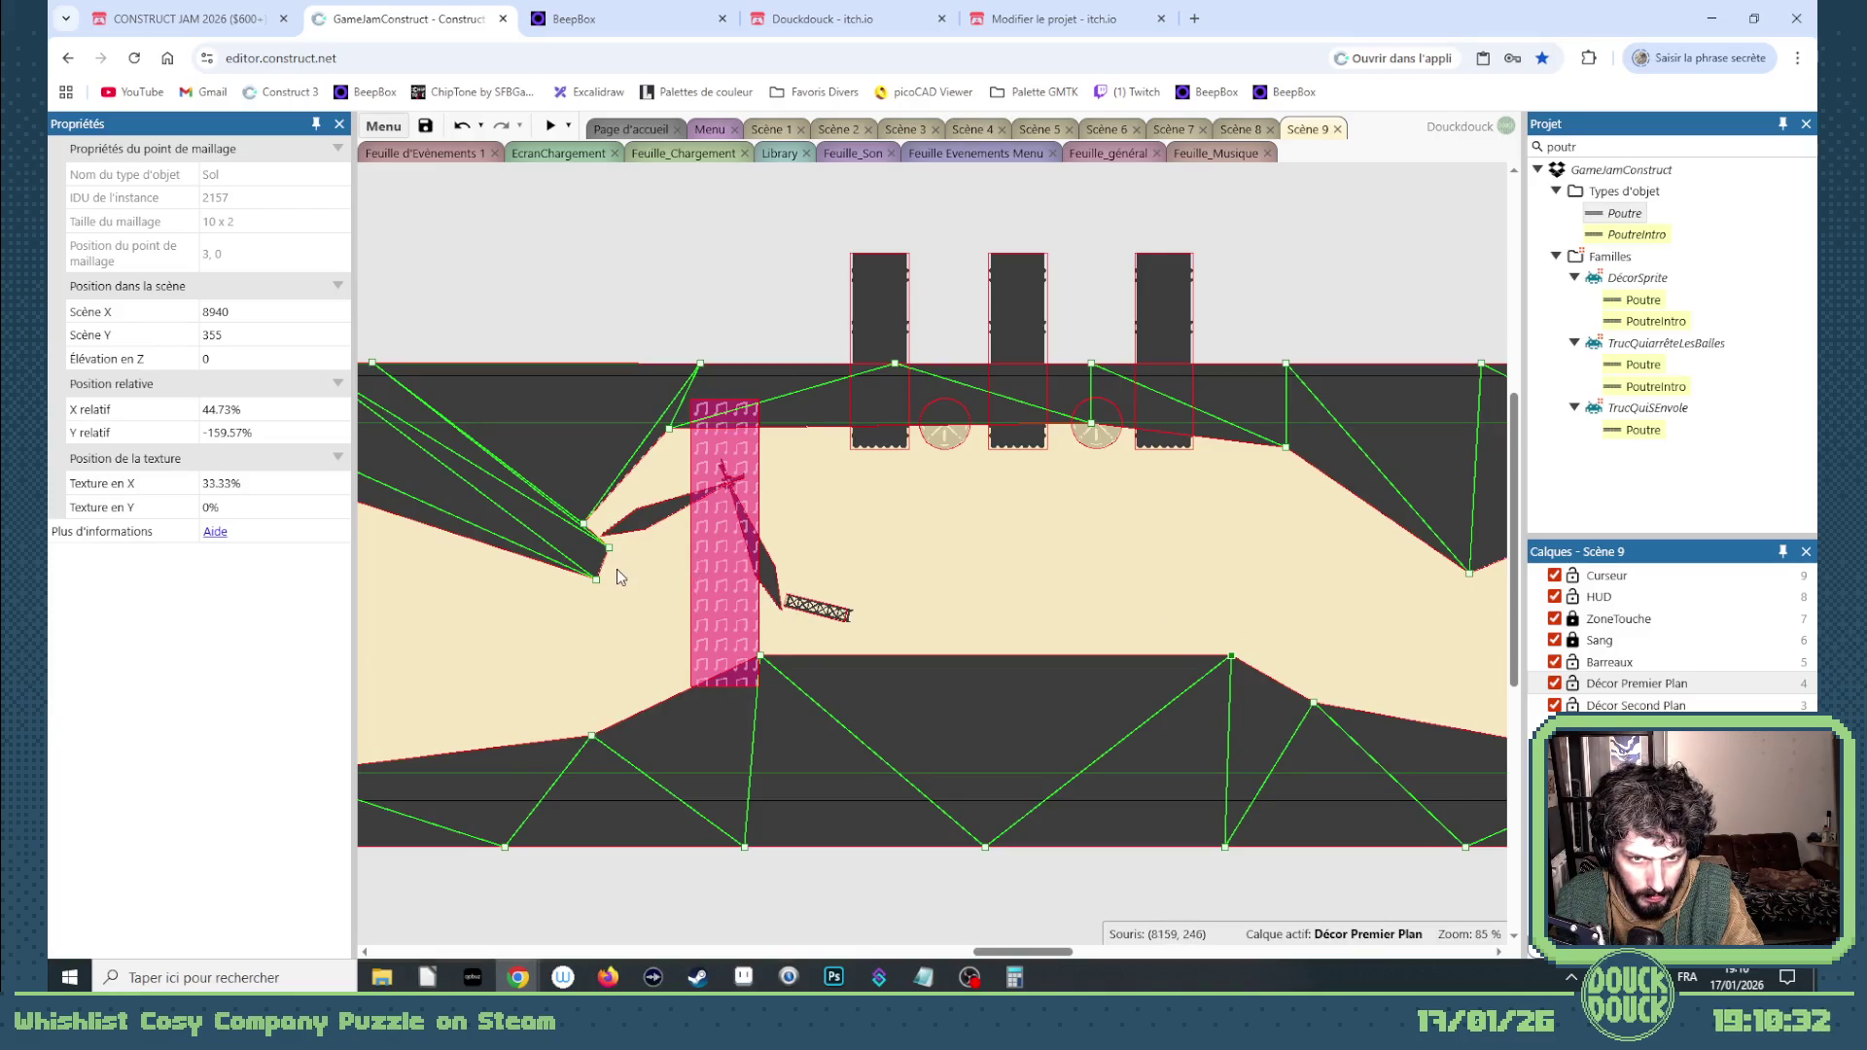
pyautogui.scroll(2, 611, 598)
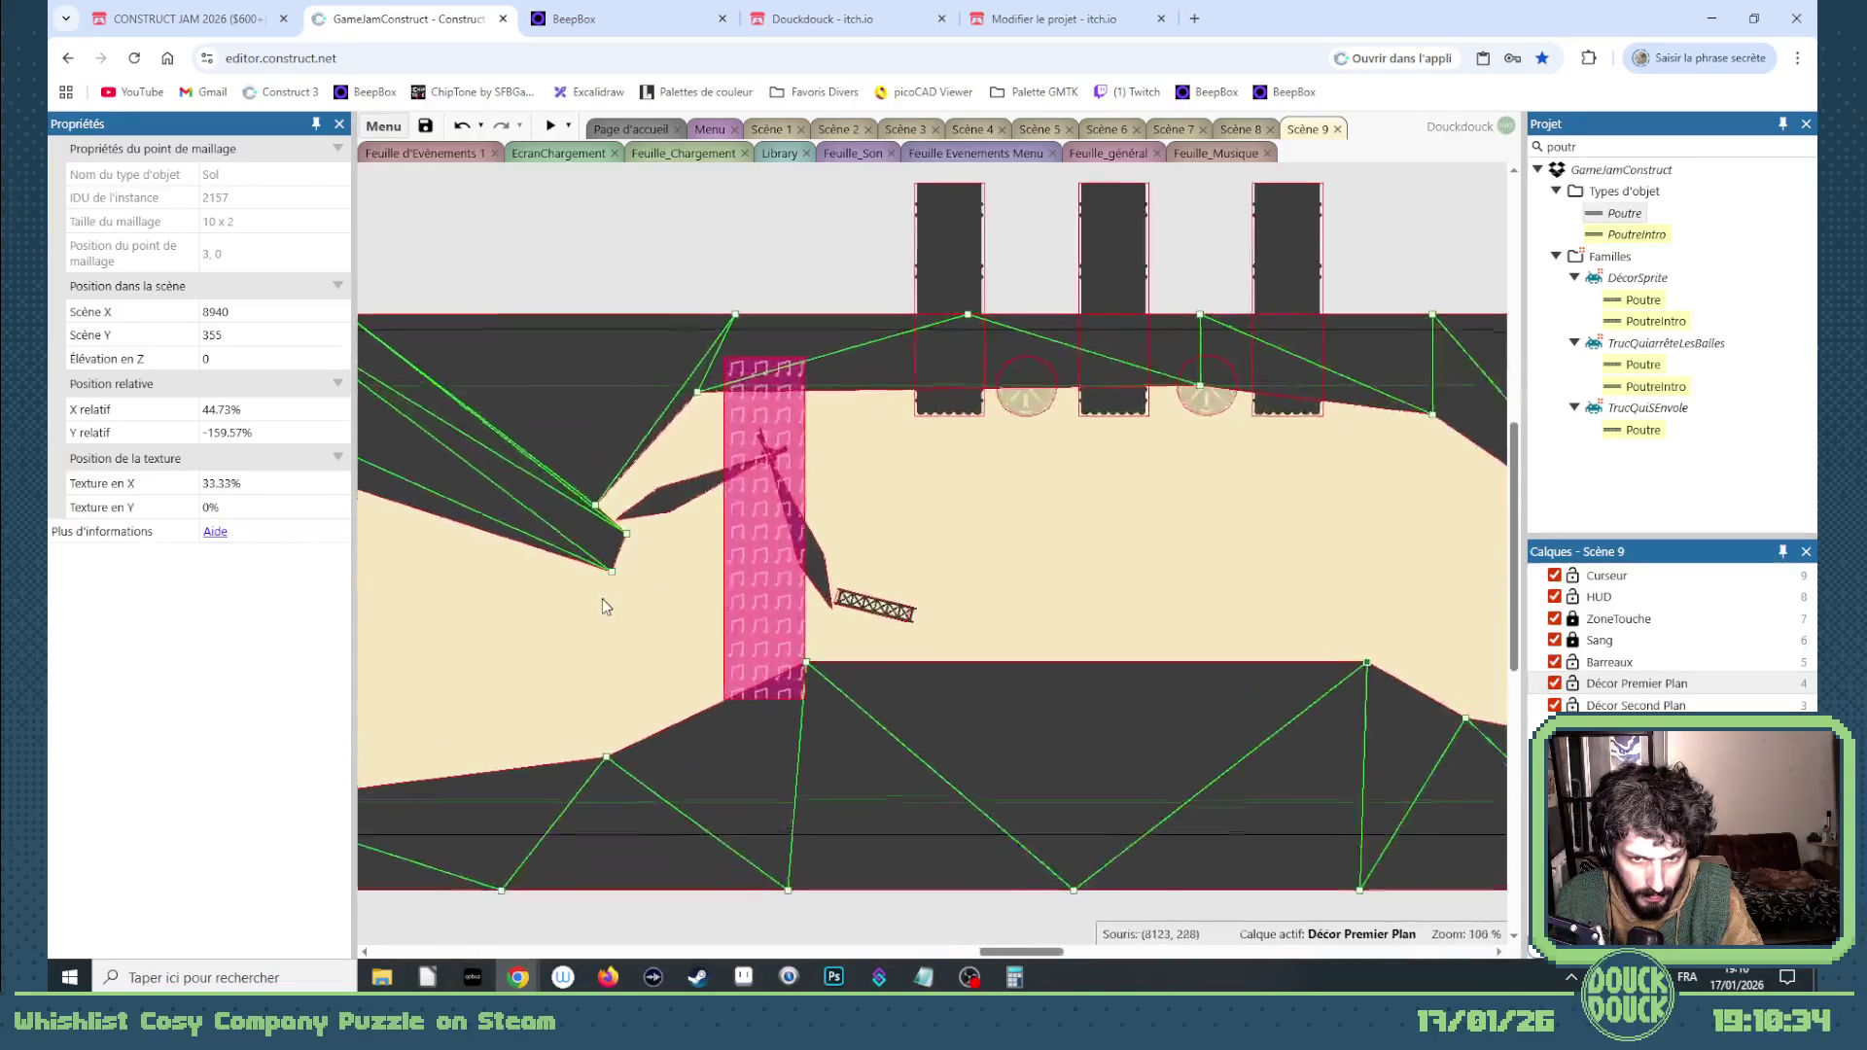
pyautogui.scroll(3, 602, 597)
pyautogui.moveTo(610, 563); pyautogui.dragTo(658, 648)
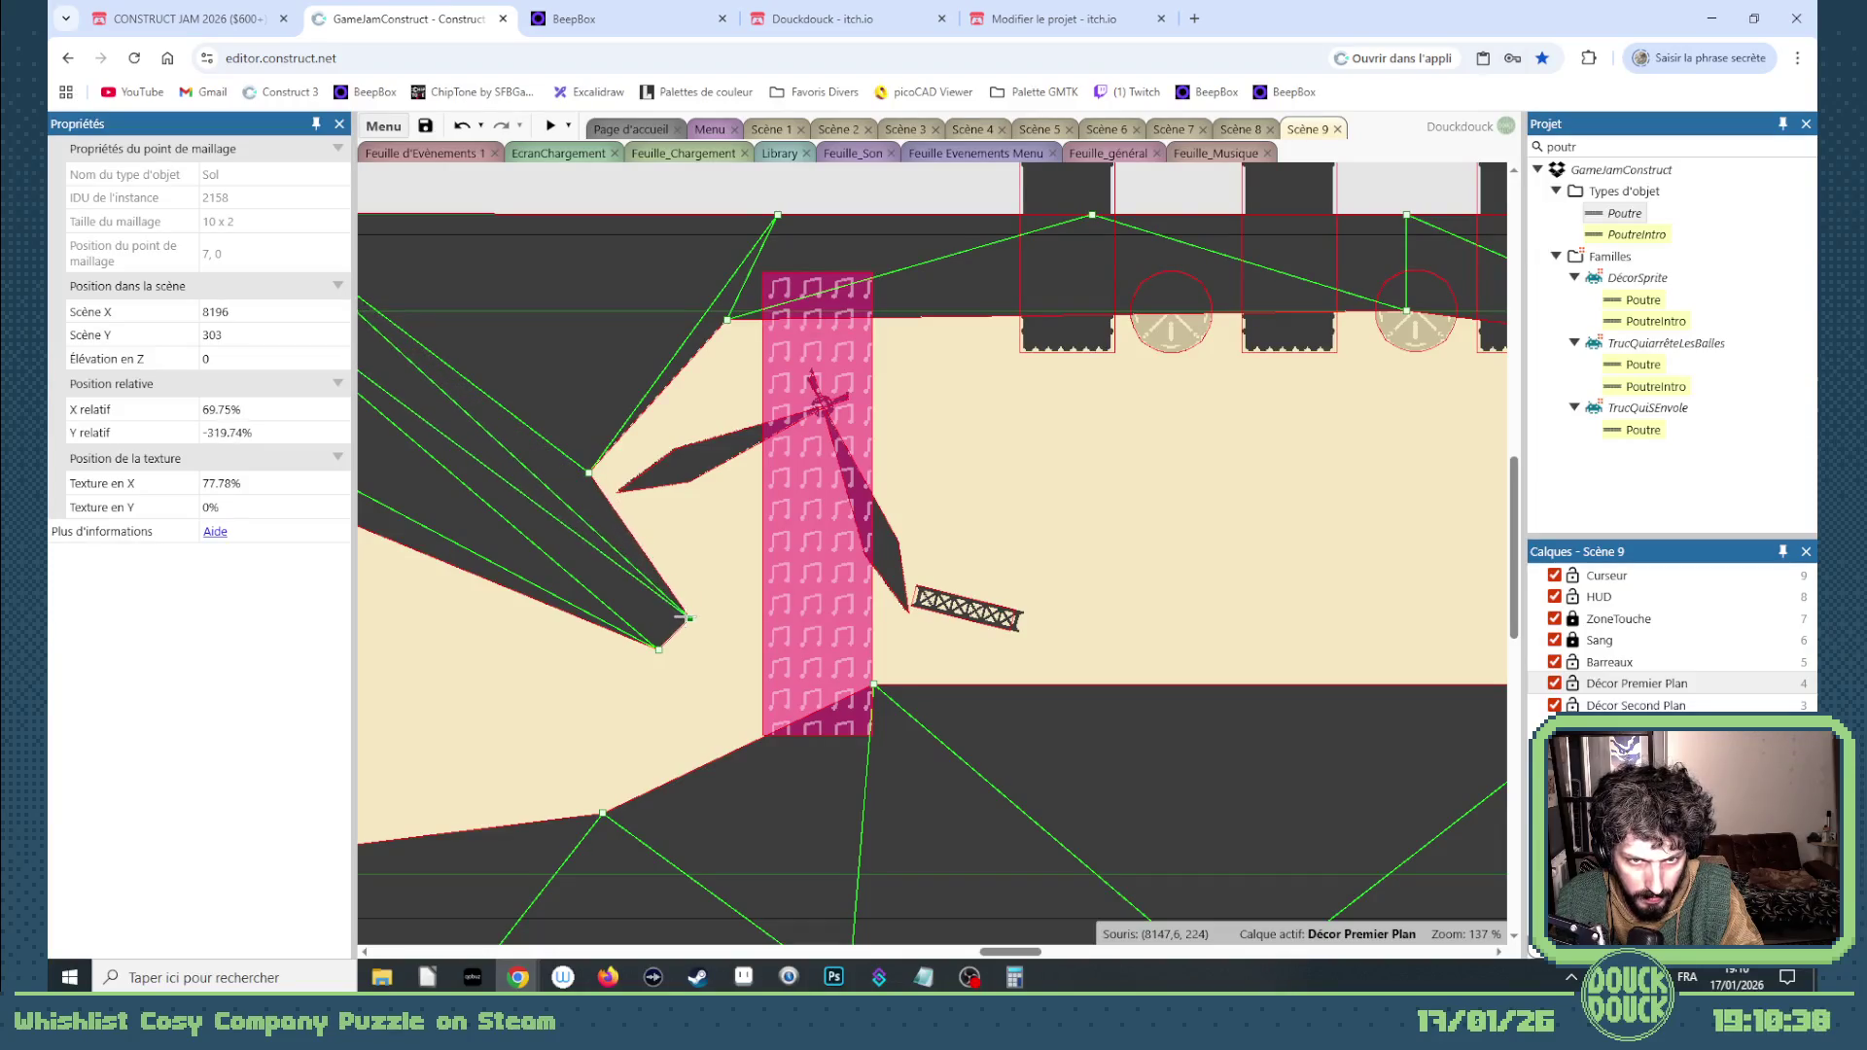
# Step: Lower the Poutre girder and the DéchetMétallique spike, and pull a ground mesh point down-left
pyautogui.moveTo(954, 614); pyautogui.dragTo(956, 658)
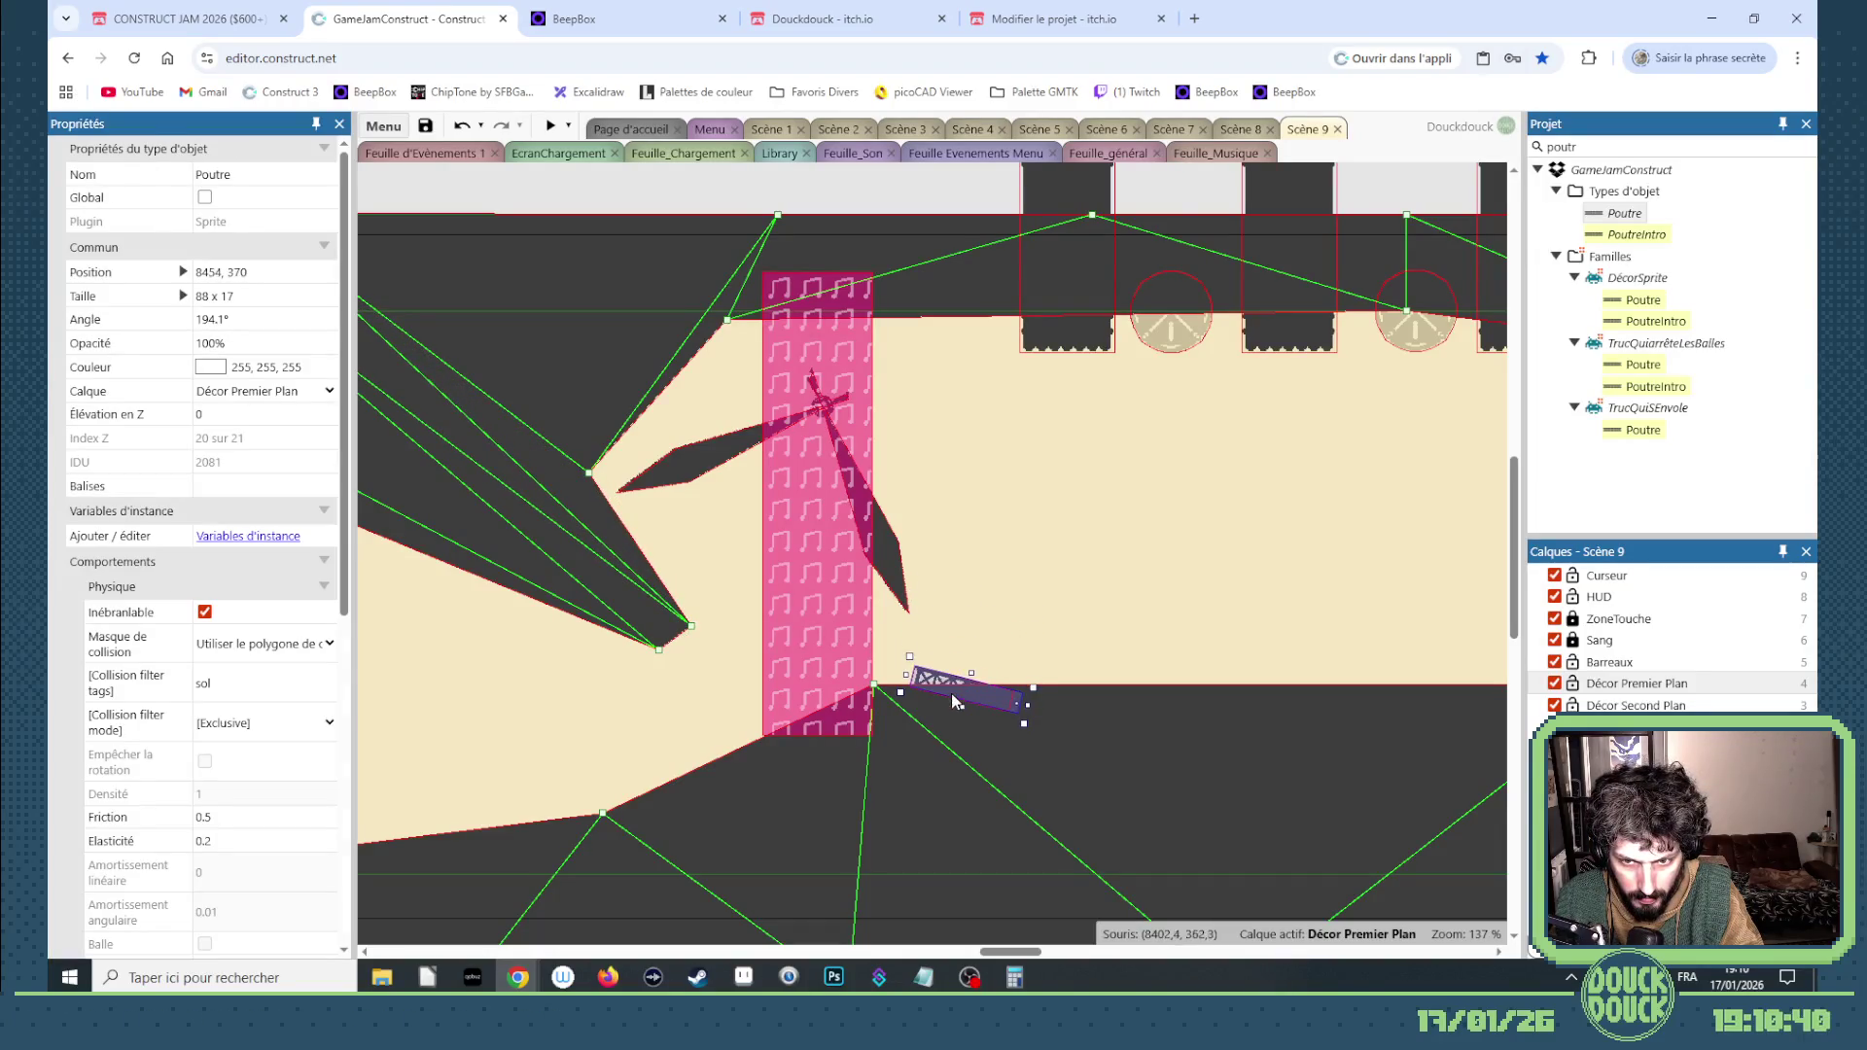
pyautogui.moveTo(886, 573); pyautogui.dragTo(885, 641)
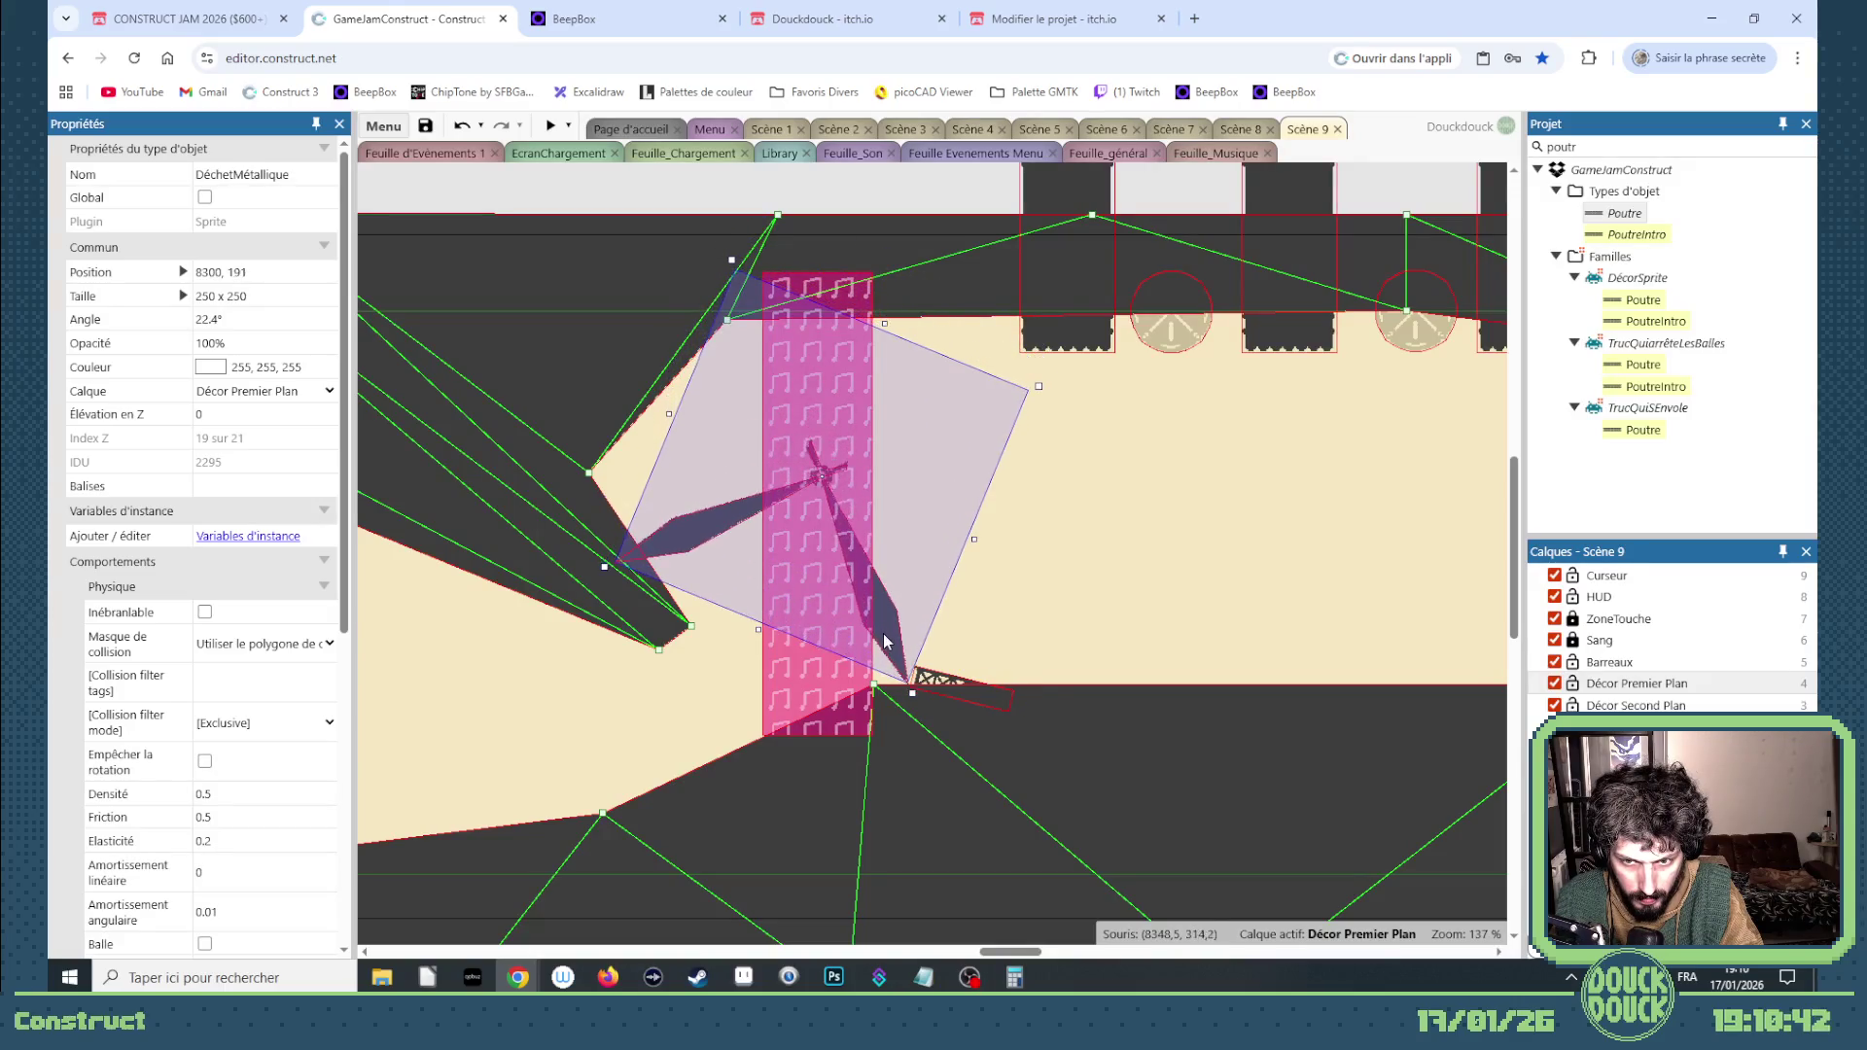
pyautogui.moveTo(587, 472); pyautogui.dragTo(542, 514)
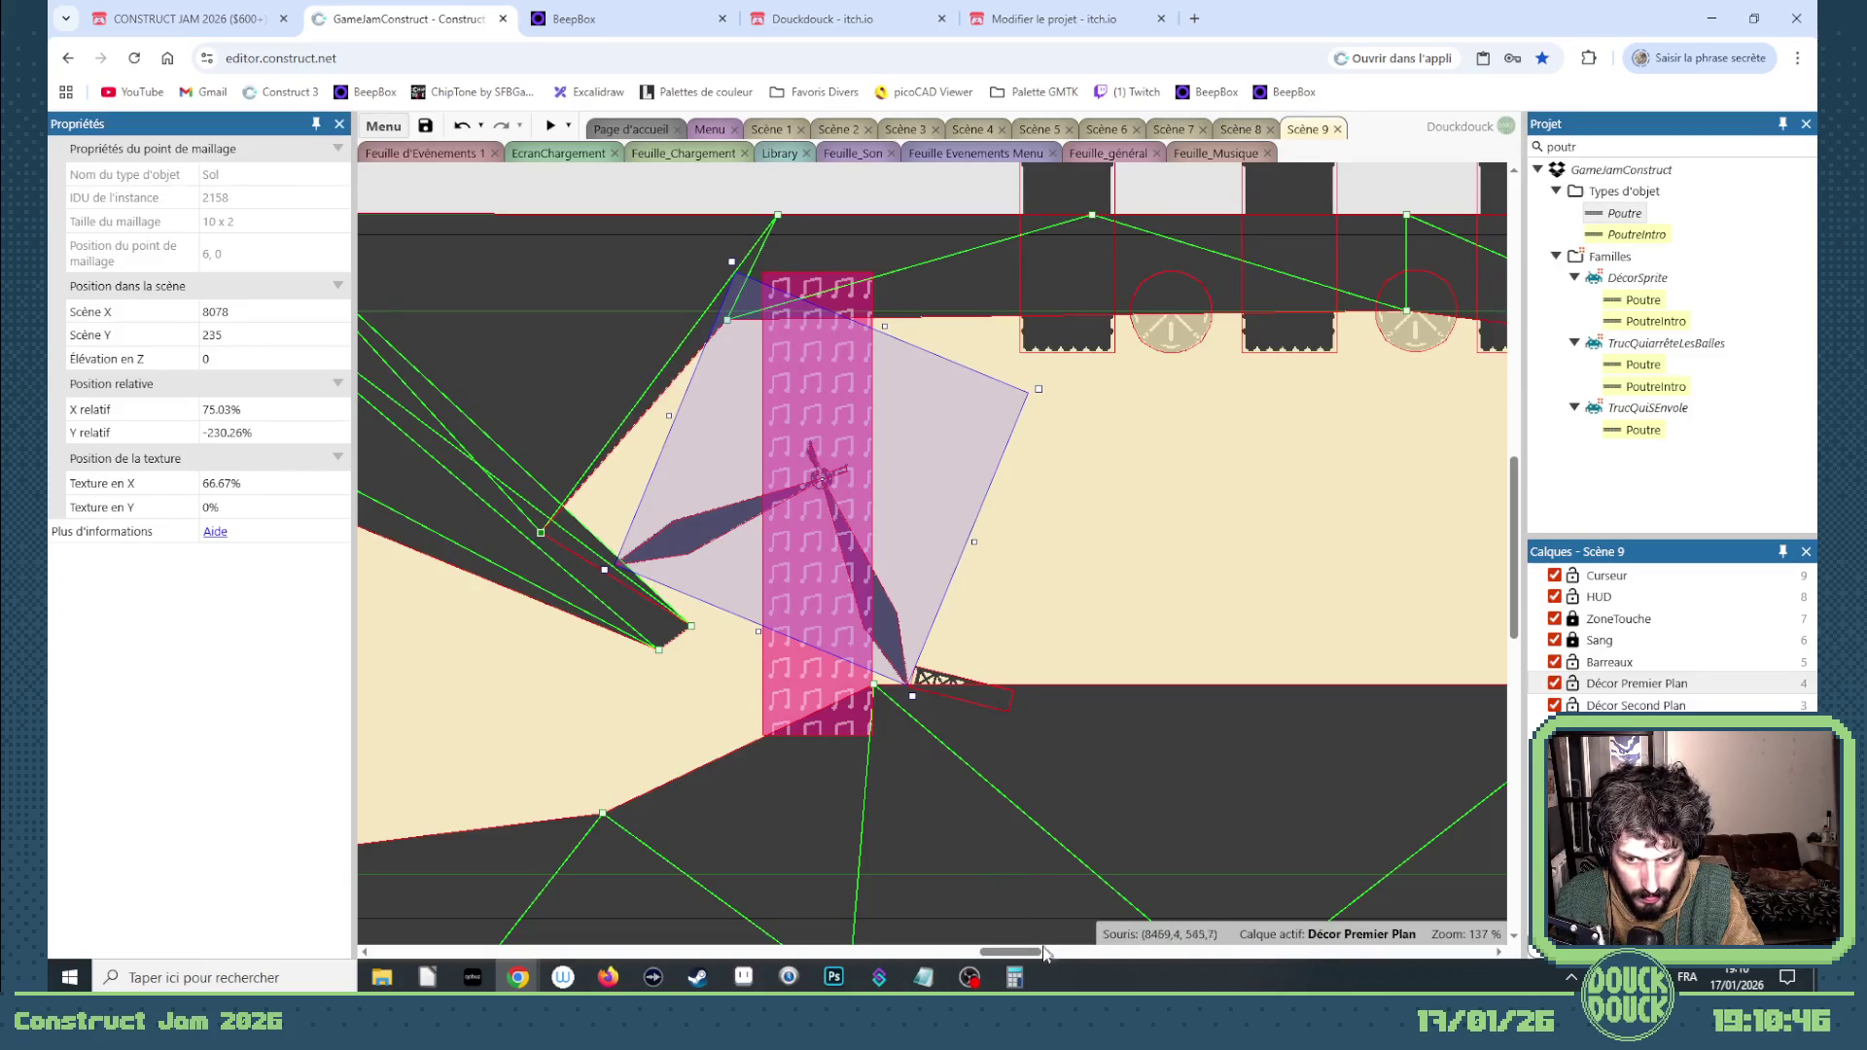
pyautogui.moveTo(1036, 953); pyautogui.dragTo(1001, 951)
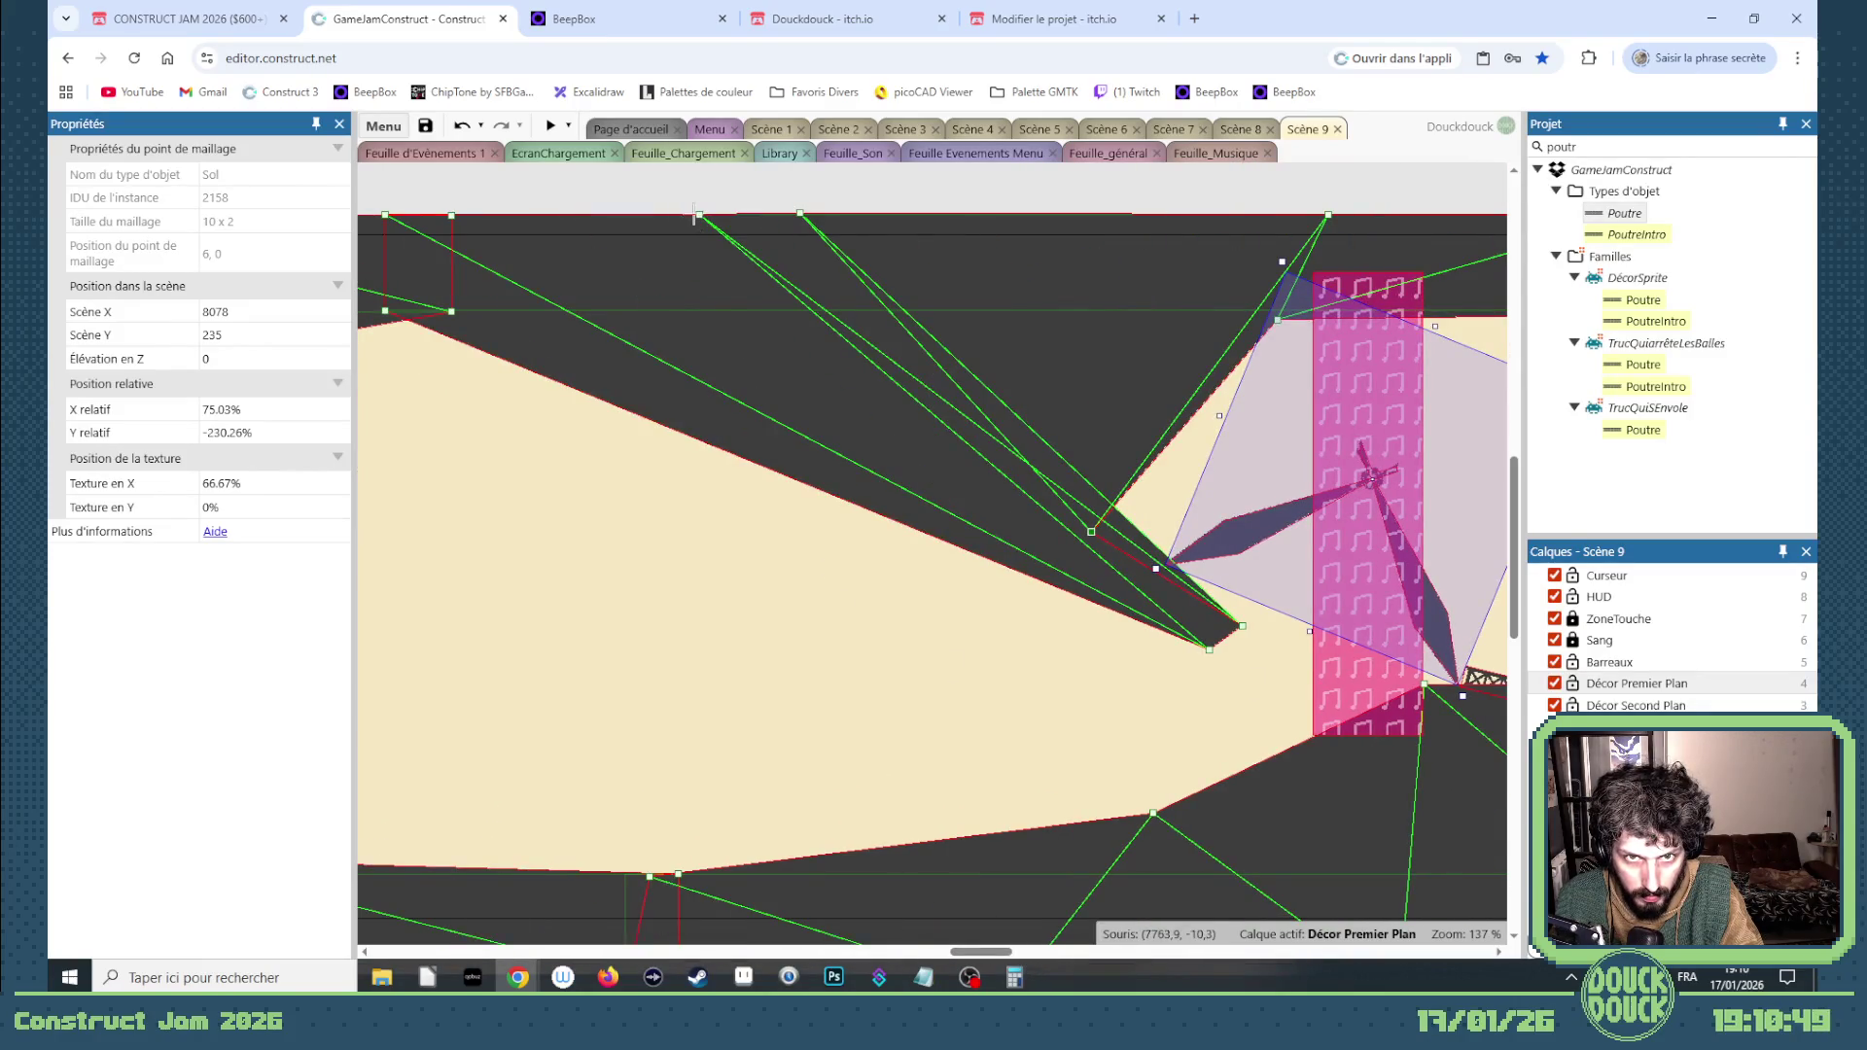
# Step: Pull several top-edge Sol mesh points left to reshape the ceiling, then preview the level
pyautogui.moveTo(694, 214); pyautogui.dragTo(463, 216)
pyautogui.moveTo(813, 216); pyautogui.dragTo(469, 209)
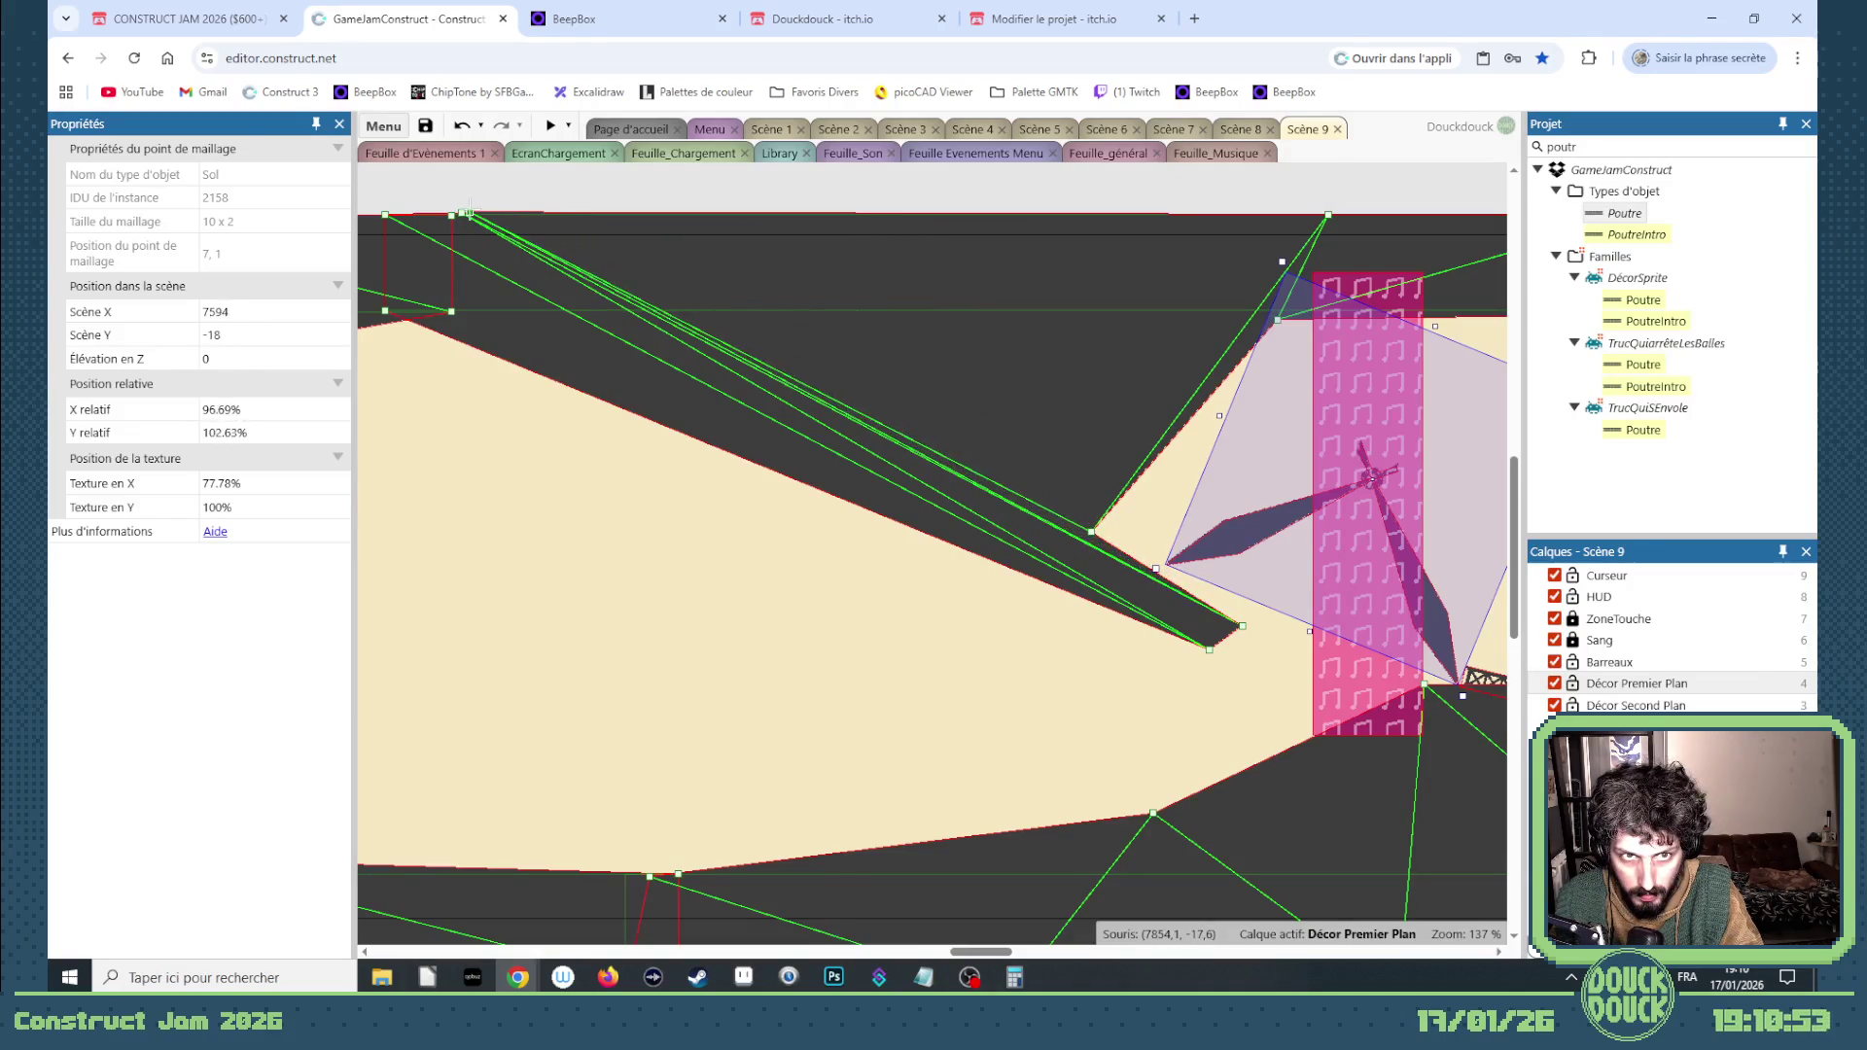
pyautogui.moveTo(1080, 529); pyautogui.dragTo(1108, 527)
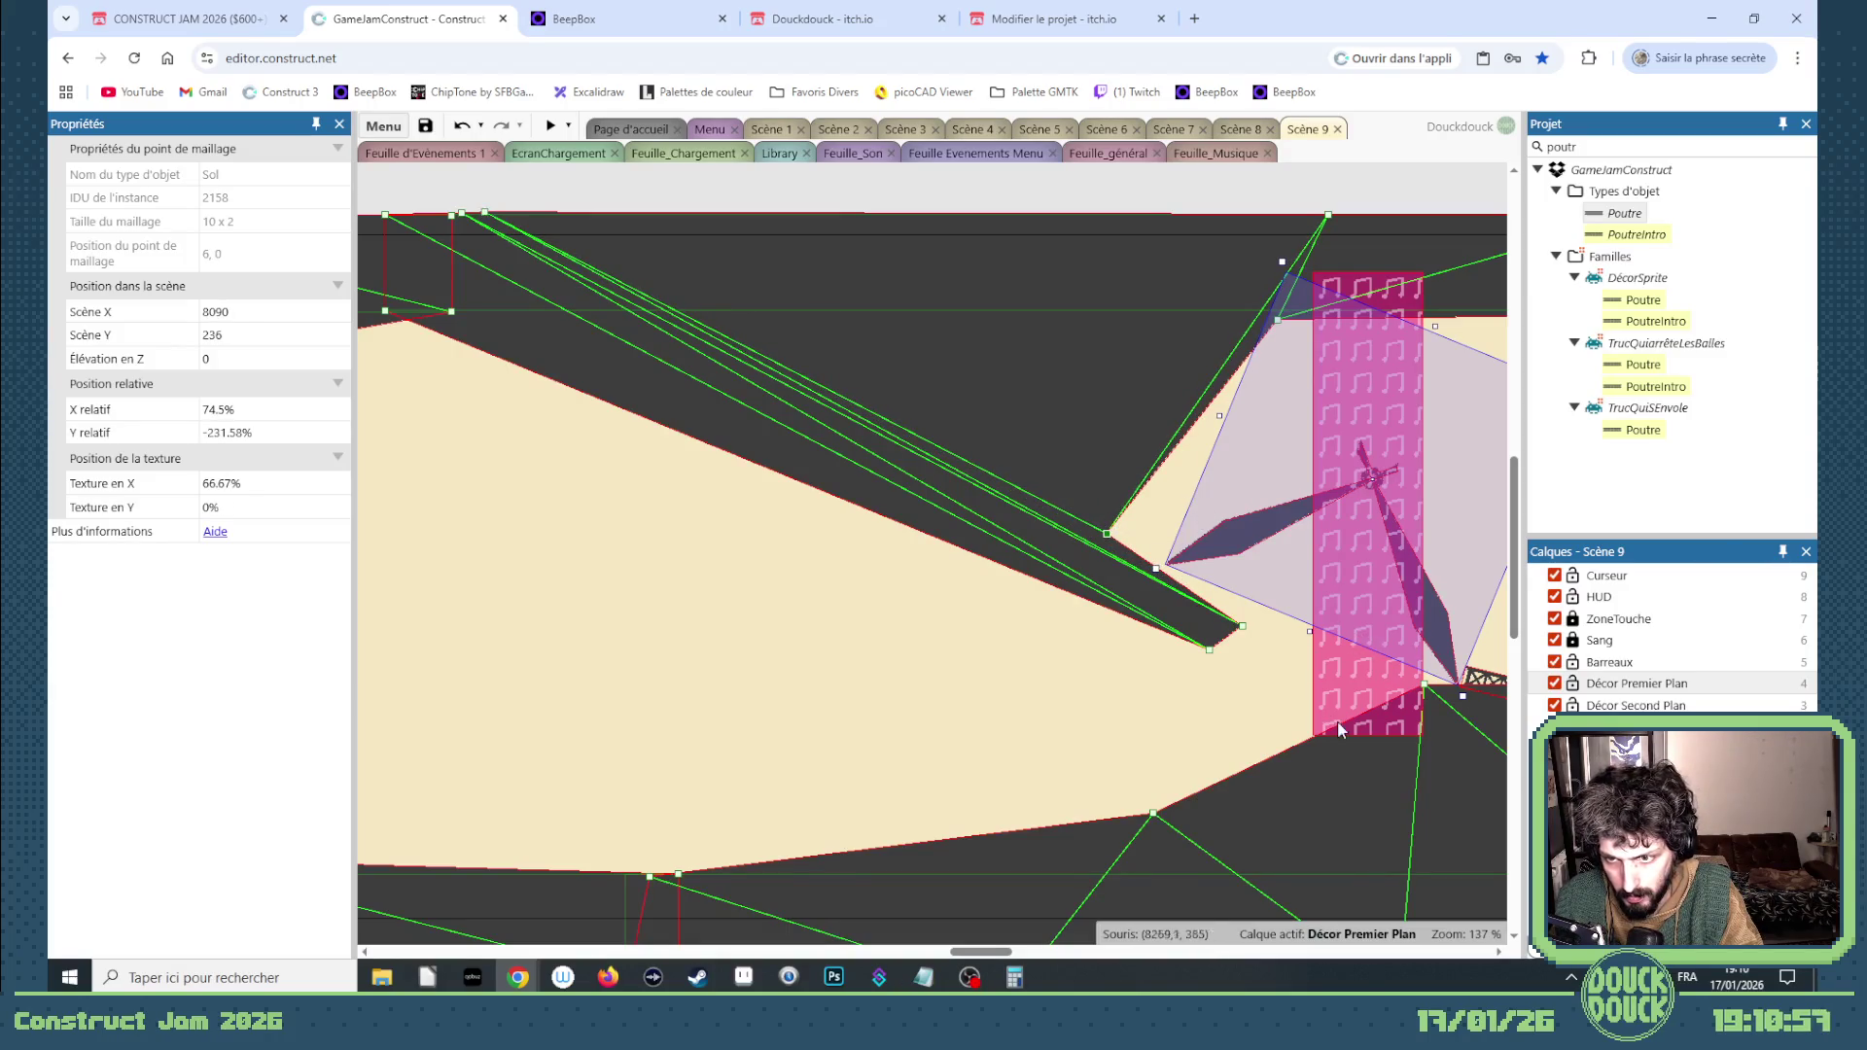
pyautogui.moveTo(994, 958); pyautogui.dragTo(1019, 958)
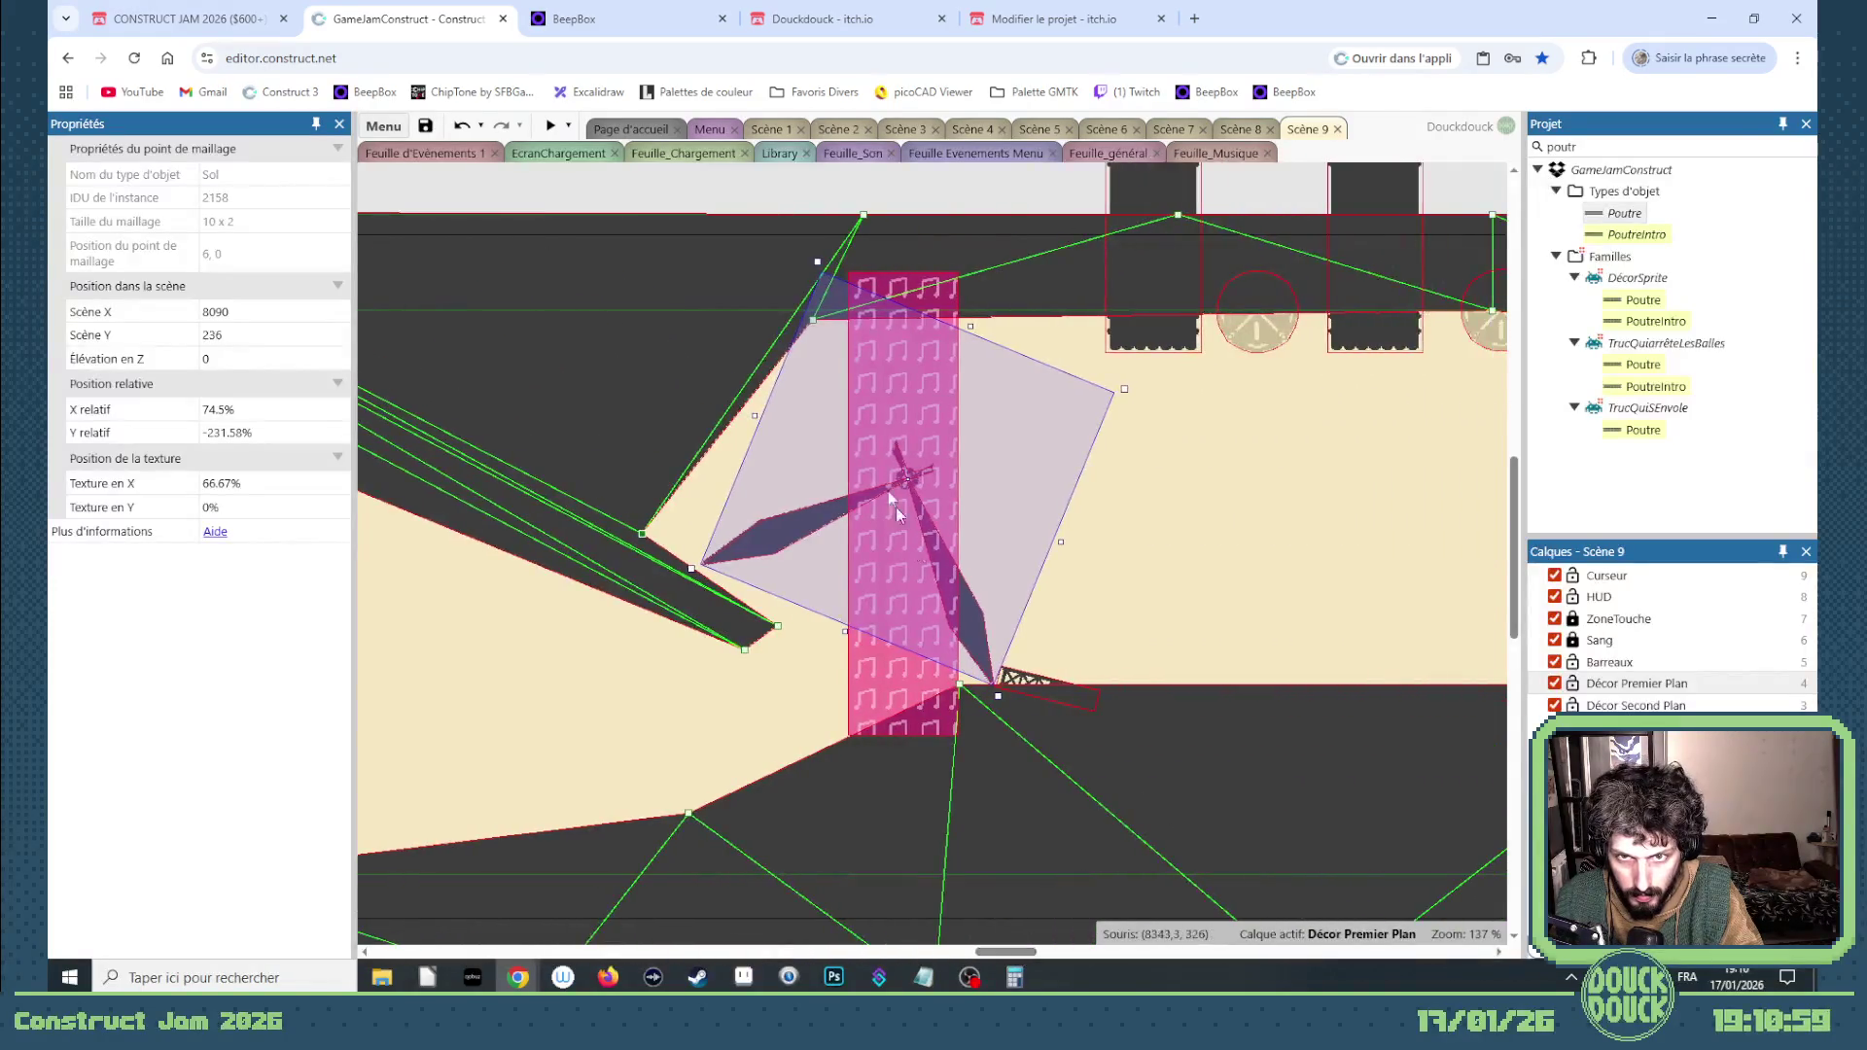
pyautogui.moveTo(792, 318); pyautogui.dragTo(700, 310)
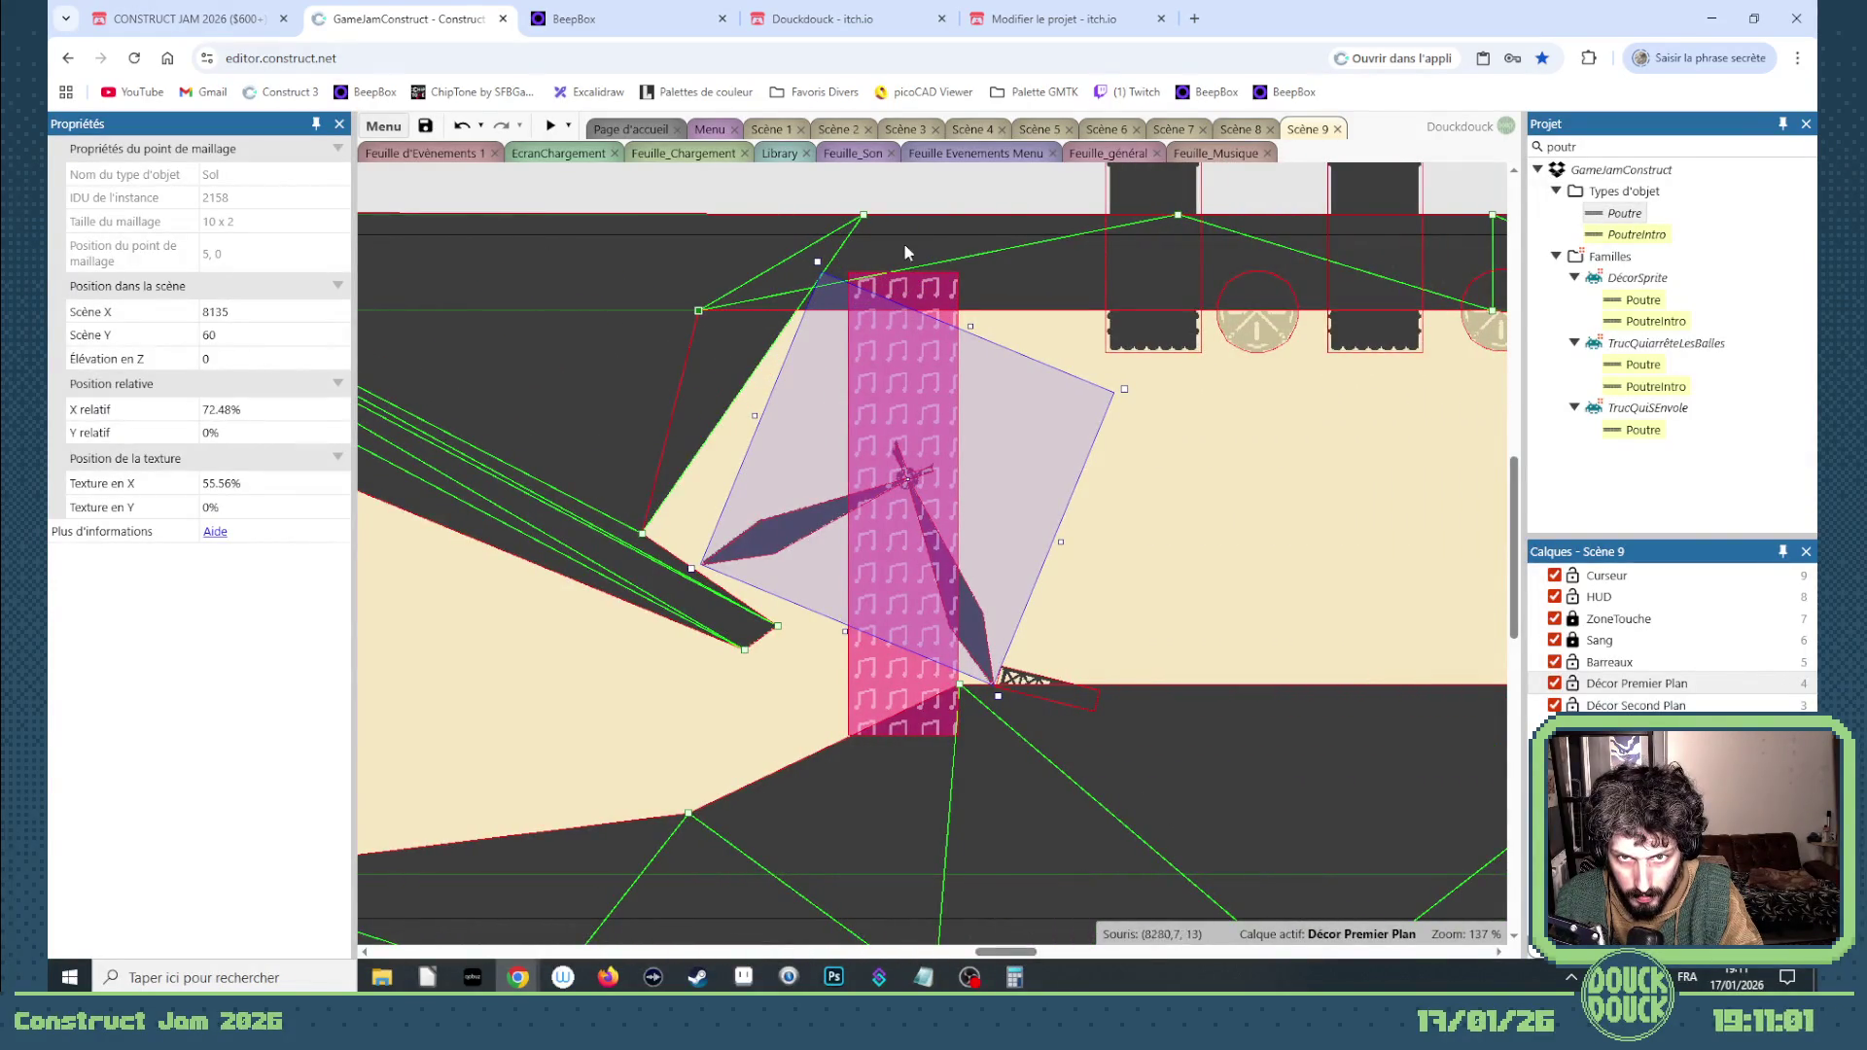
pyautogui.moveTo(865, 214); pyautogui.dragTo(620, 215)
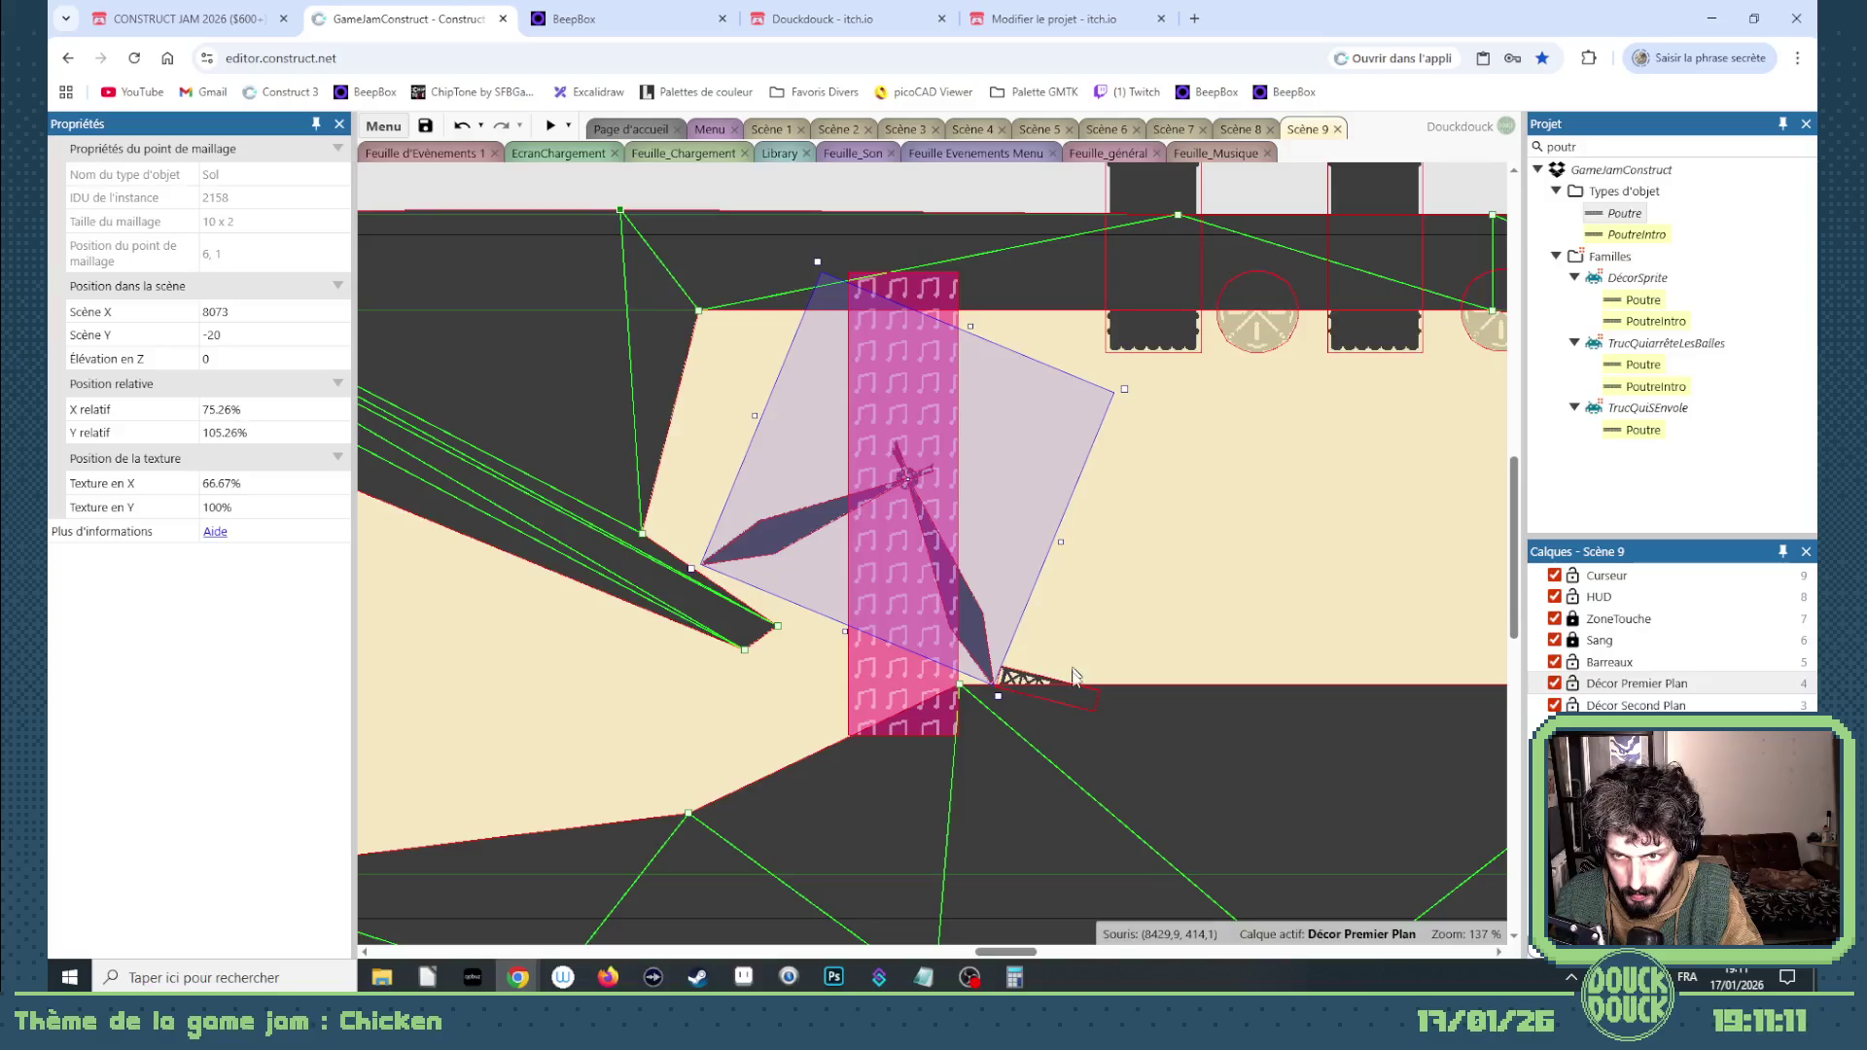
pyautogui.moveTo(989, 954)
pyautogui.mouseDown()
pyautogui.moveTo(1111, 955)
pyautogui.moveTo(1033, 946)
pyautogui.mouseUp()
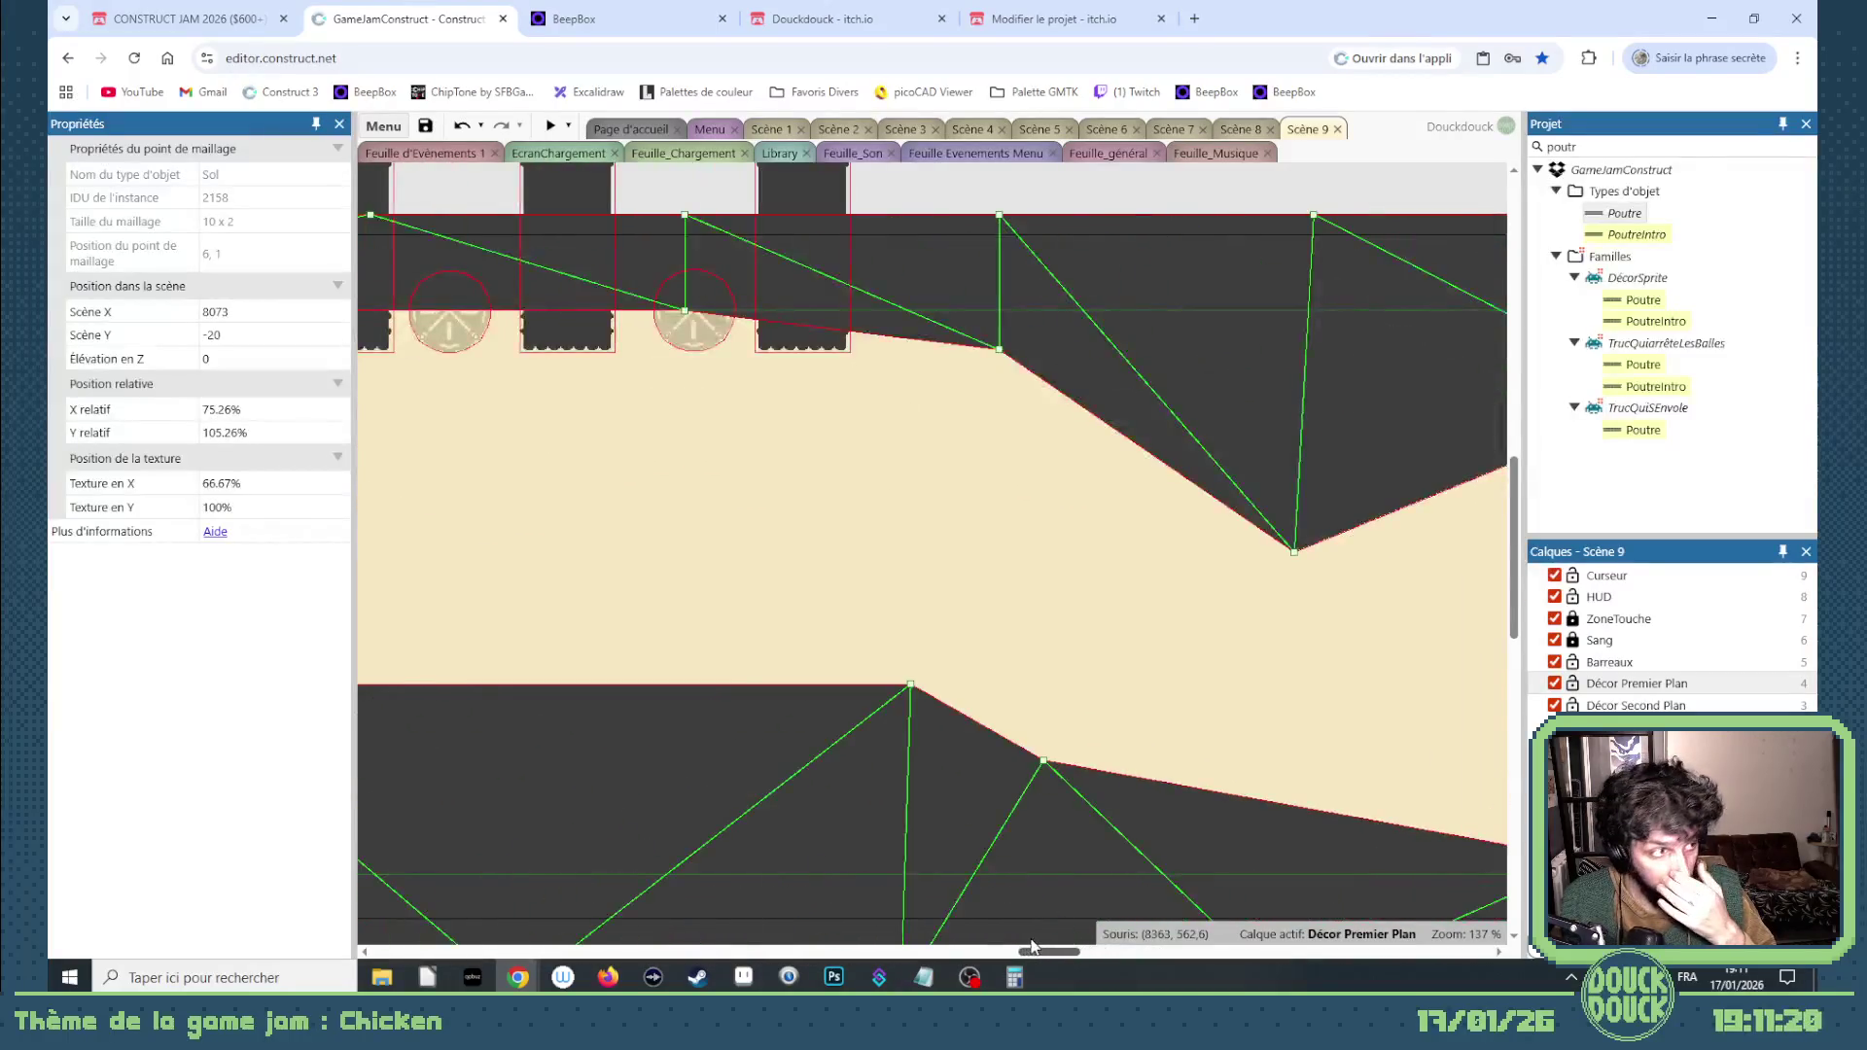
pyautogui.click(552, 126)
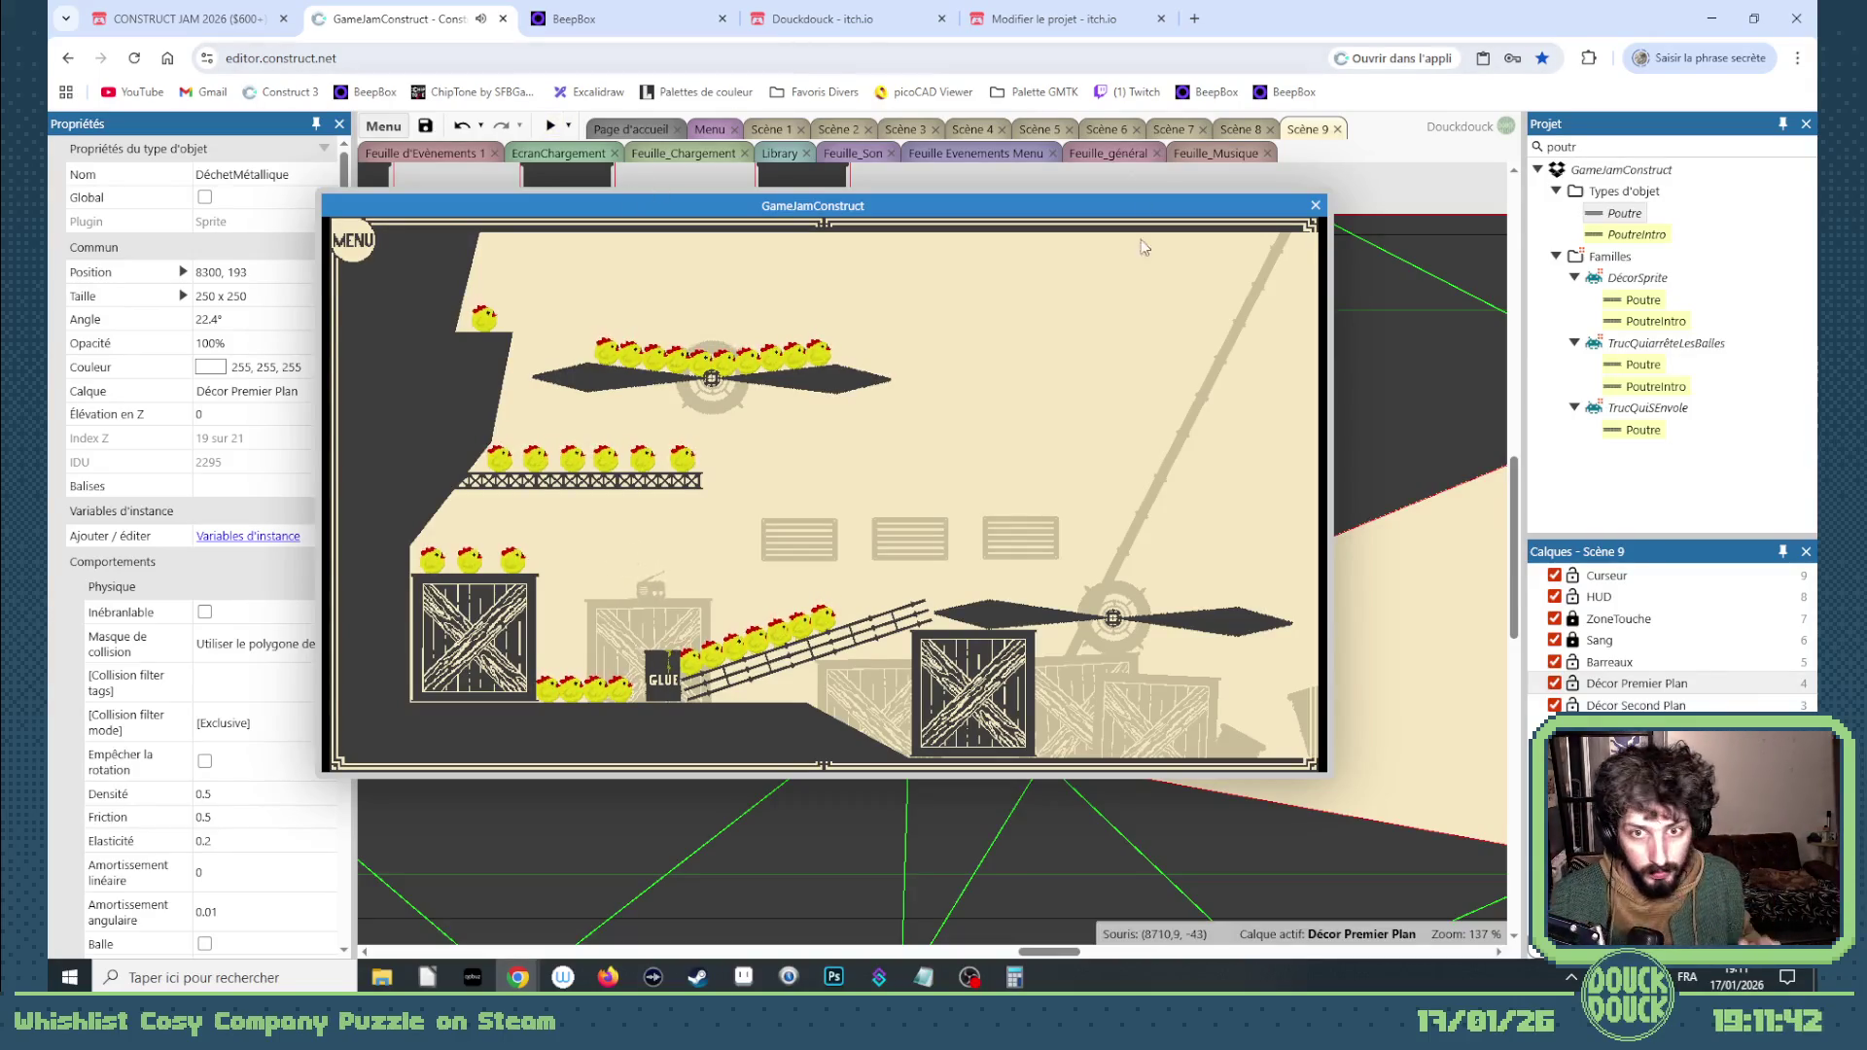
# Step: Switch the Scène 9 preview to fullscreen to playtest the level
pyautogui.click(1055, 521)
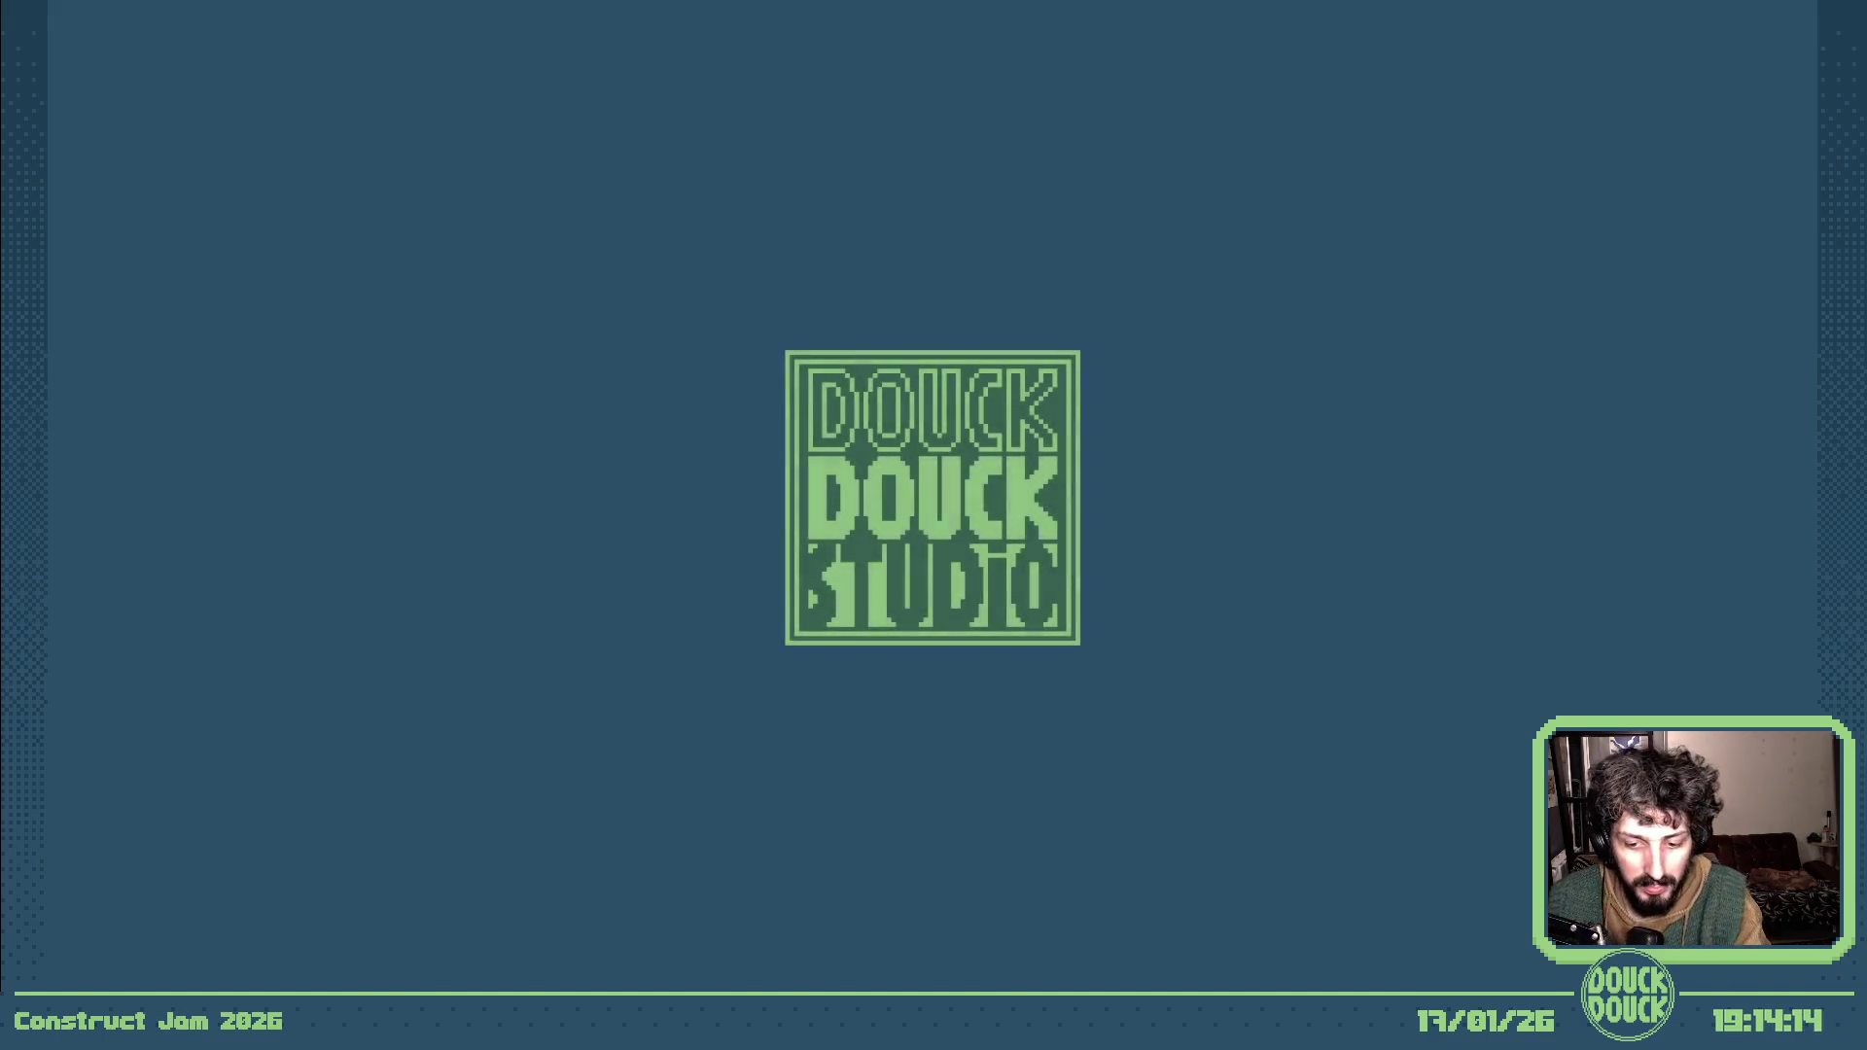
# Step: Close the preview, lower the ceiling mesh's V-dip point to 11548, 261, and preview again
pyautogui.press('Escape')
pyautogui.click(1315, 207)
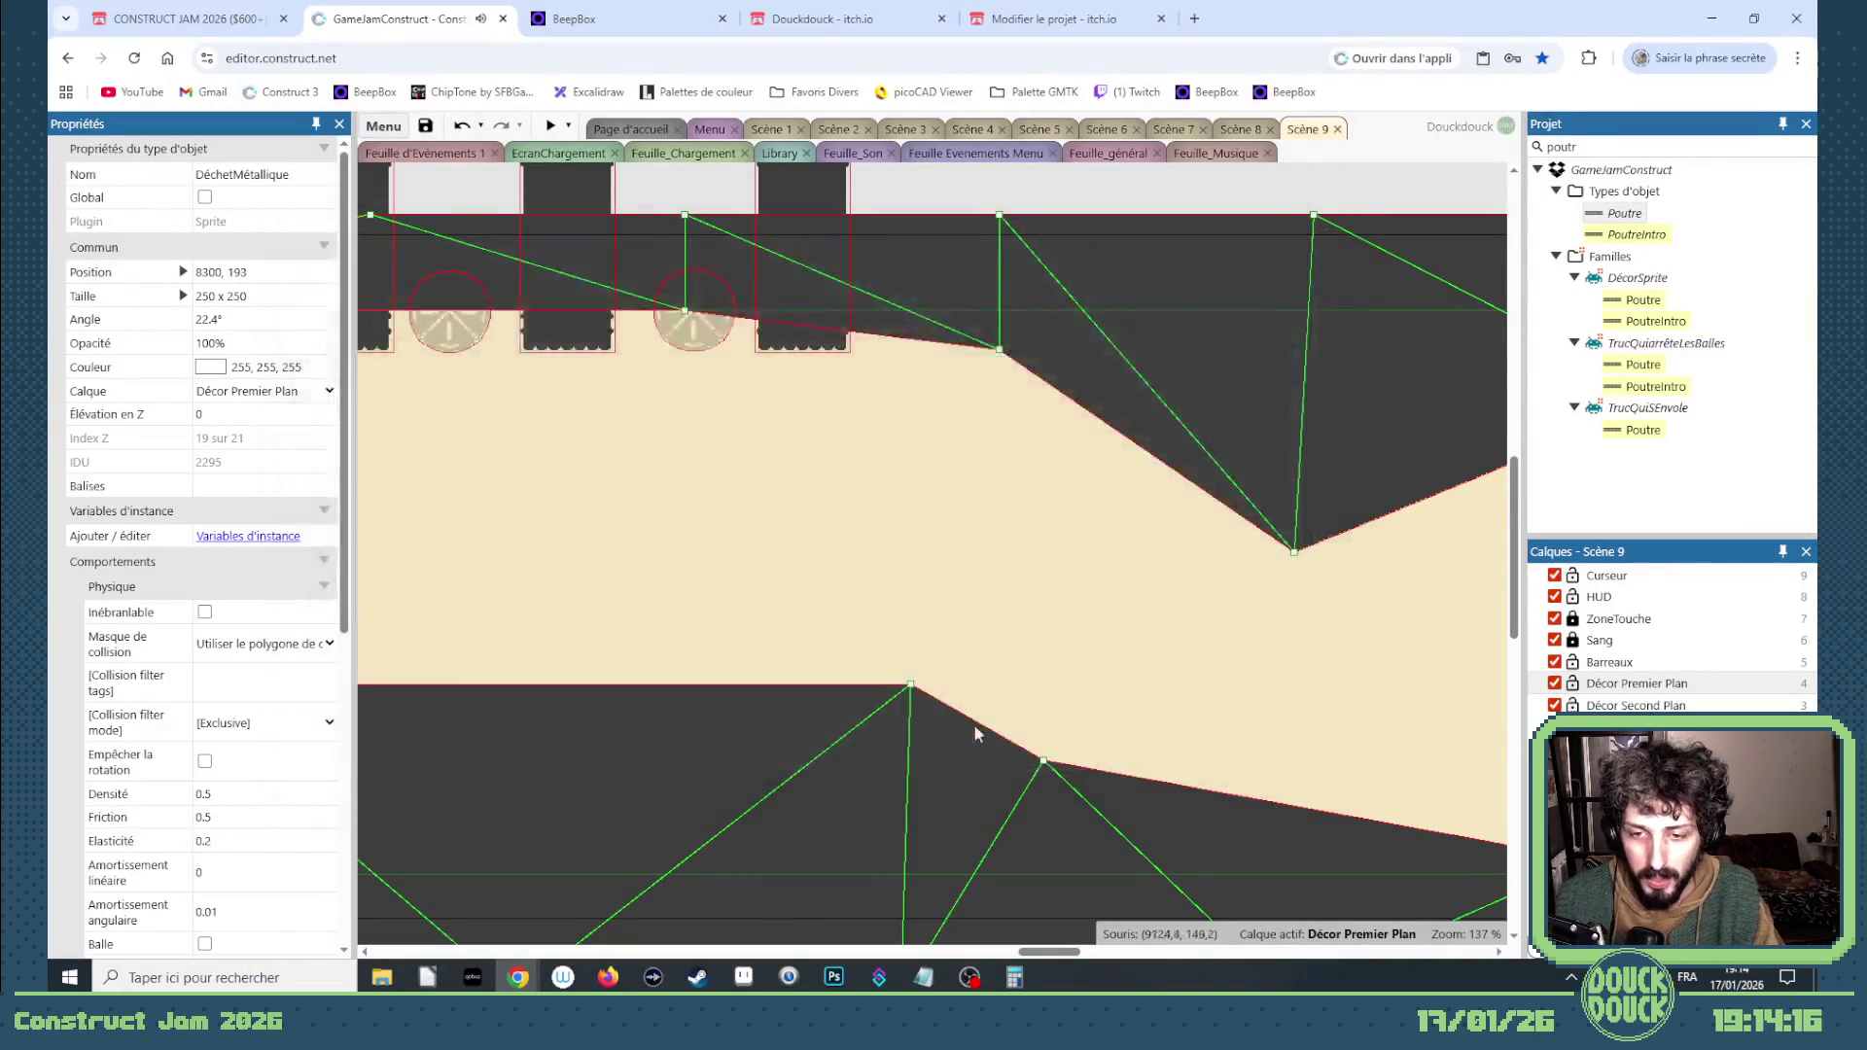
pyautogui.moveTo(1045, 960); pyautogui.dragTo(1232, 960)
pyautogui.moveTo(900, 478); pyautogui.dragTo(902, 492)
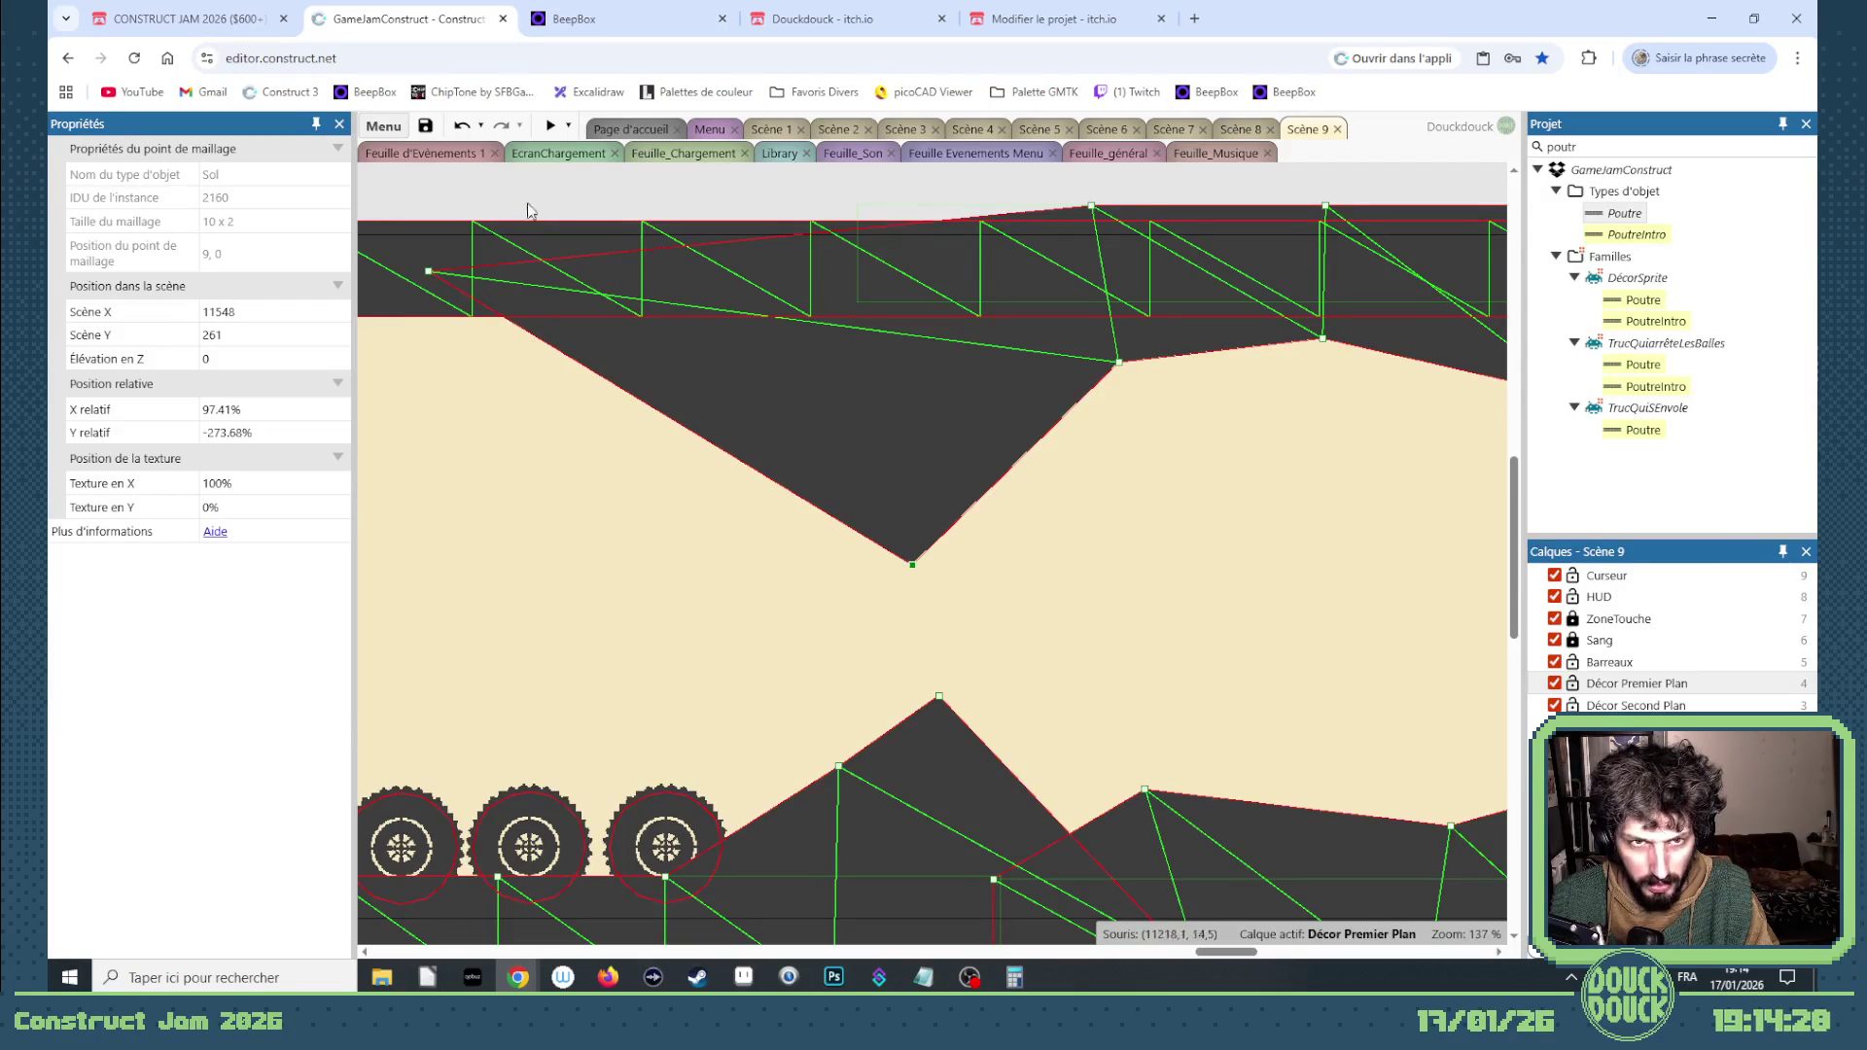
pyautogui.click(548, 128)
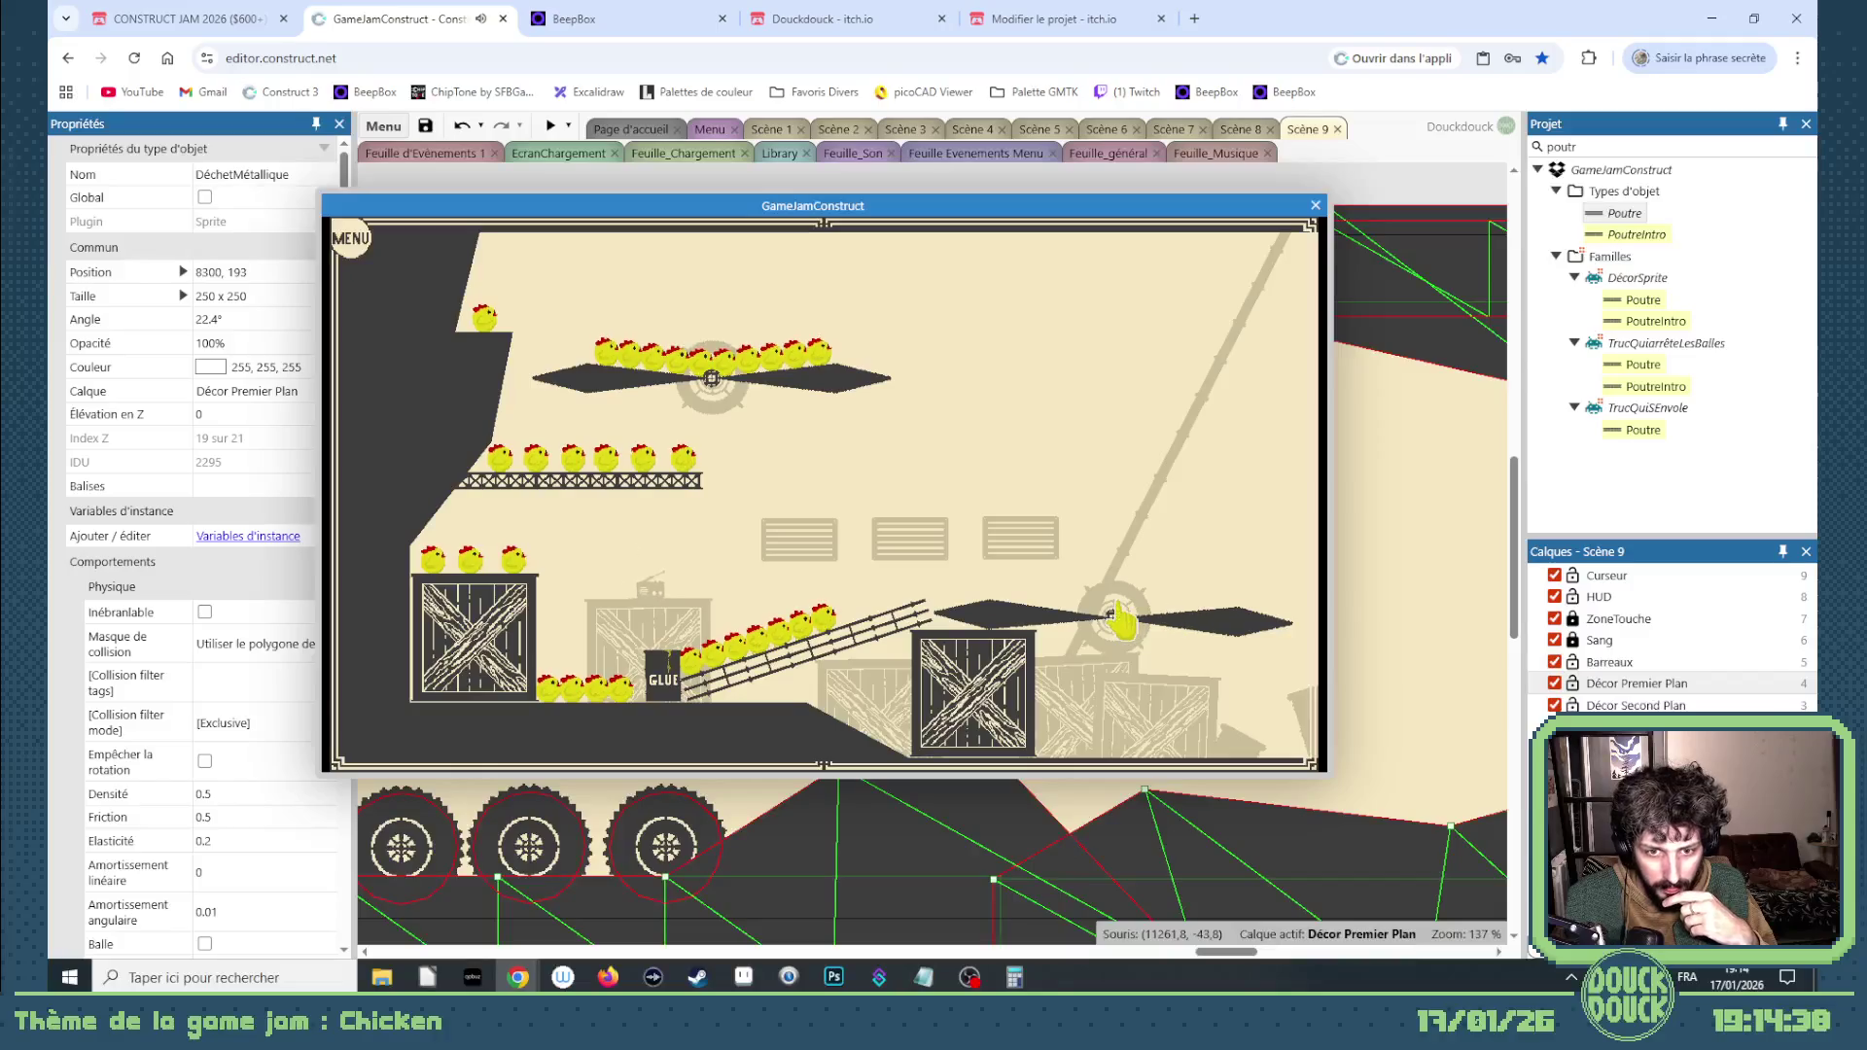
# Step: Playtest Scène 9 fullscreen, making the chick flap upward, then return to a windowed preview
pyautogui.click(1118, 612)
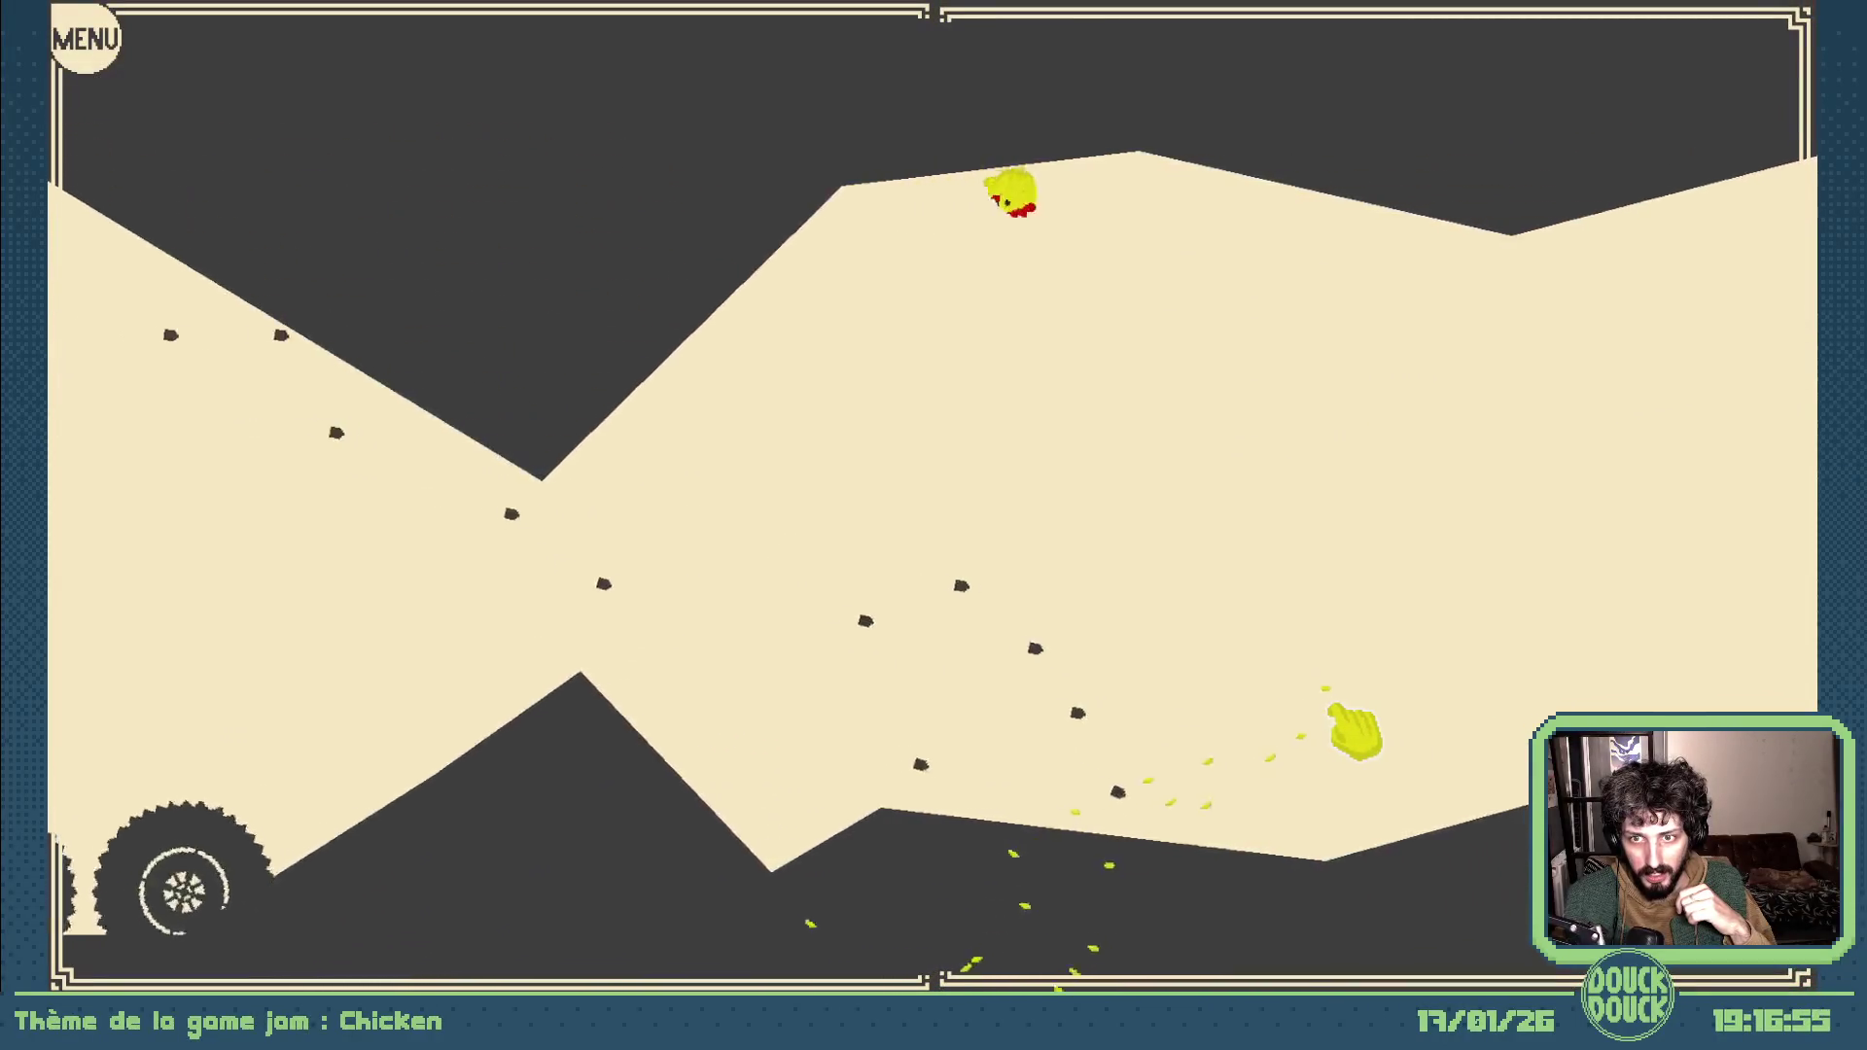
pyautogui.click(1437, 702)
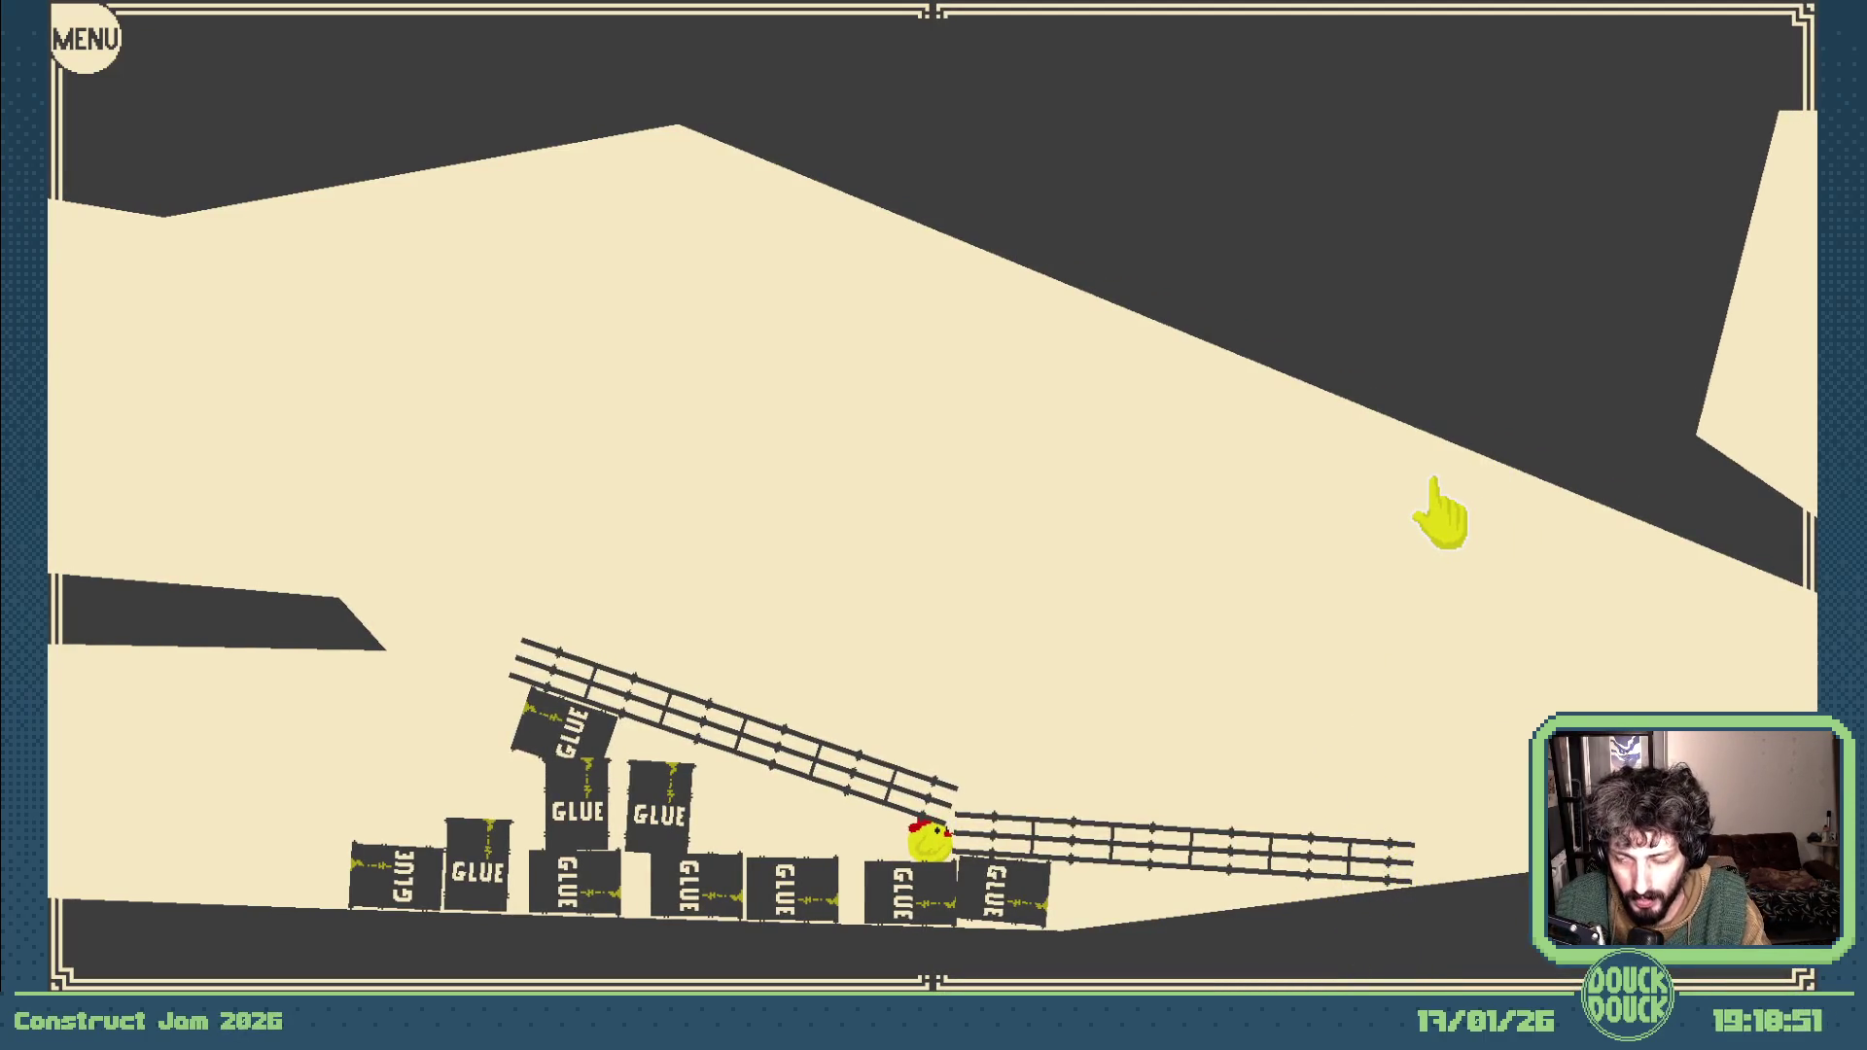
pyautogui.press('Escape')
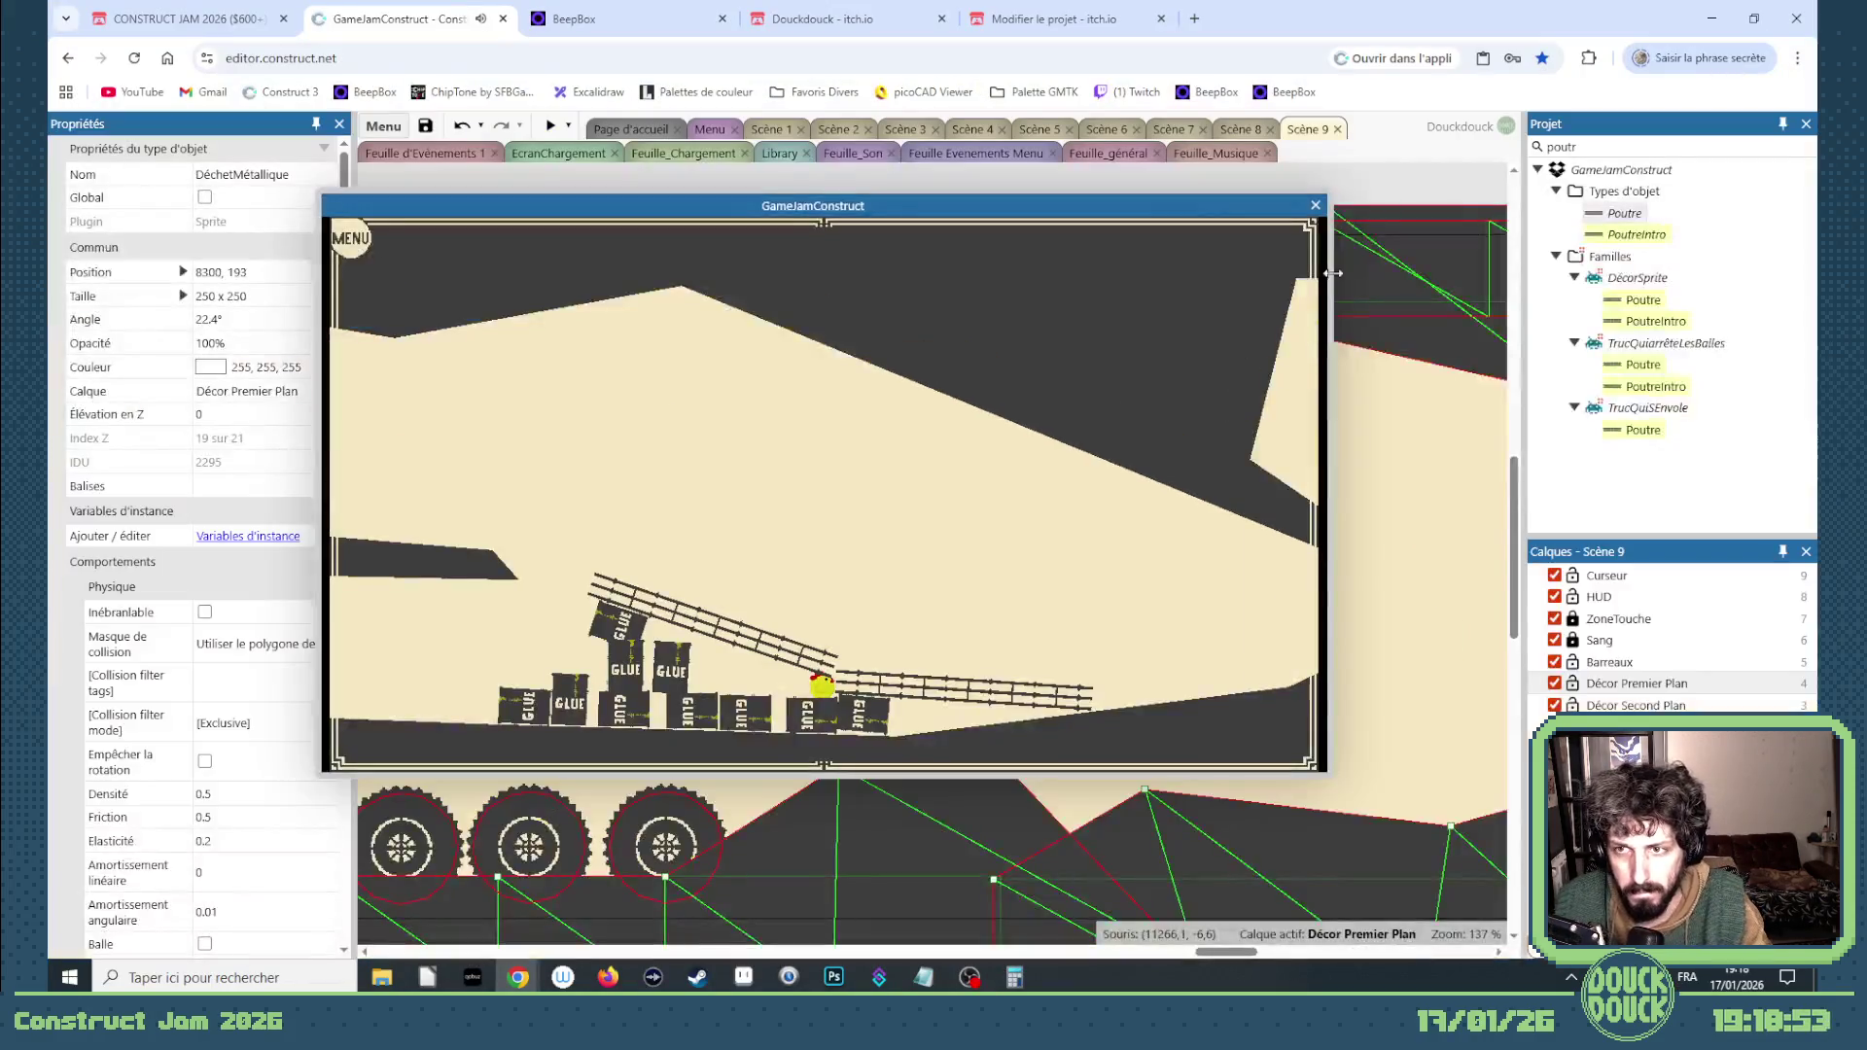
# Step: Close the preview, scroll left to the pink music pillar, and select the small Poutre beam
pyautogui.click(1314, 206)
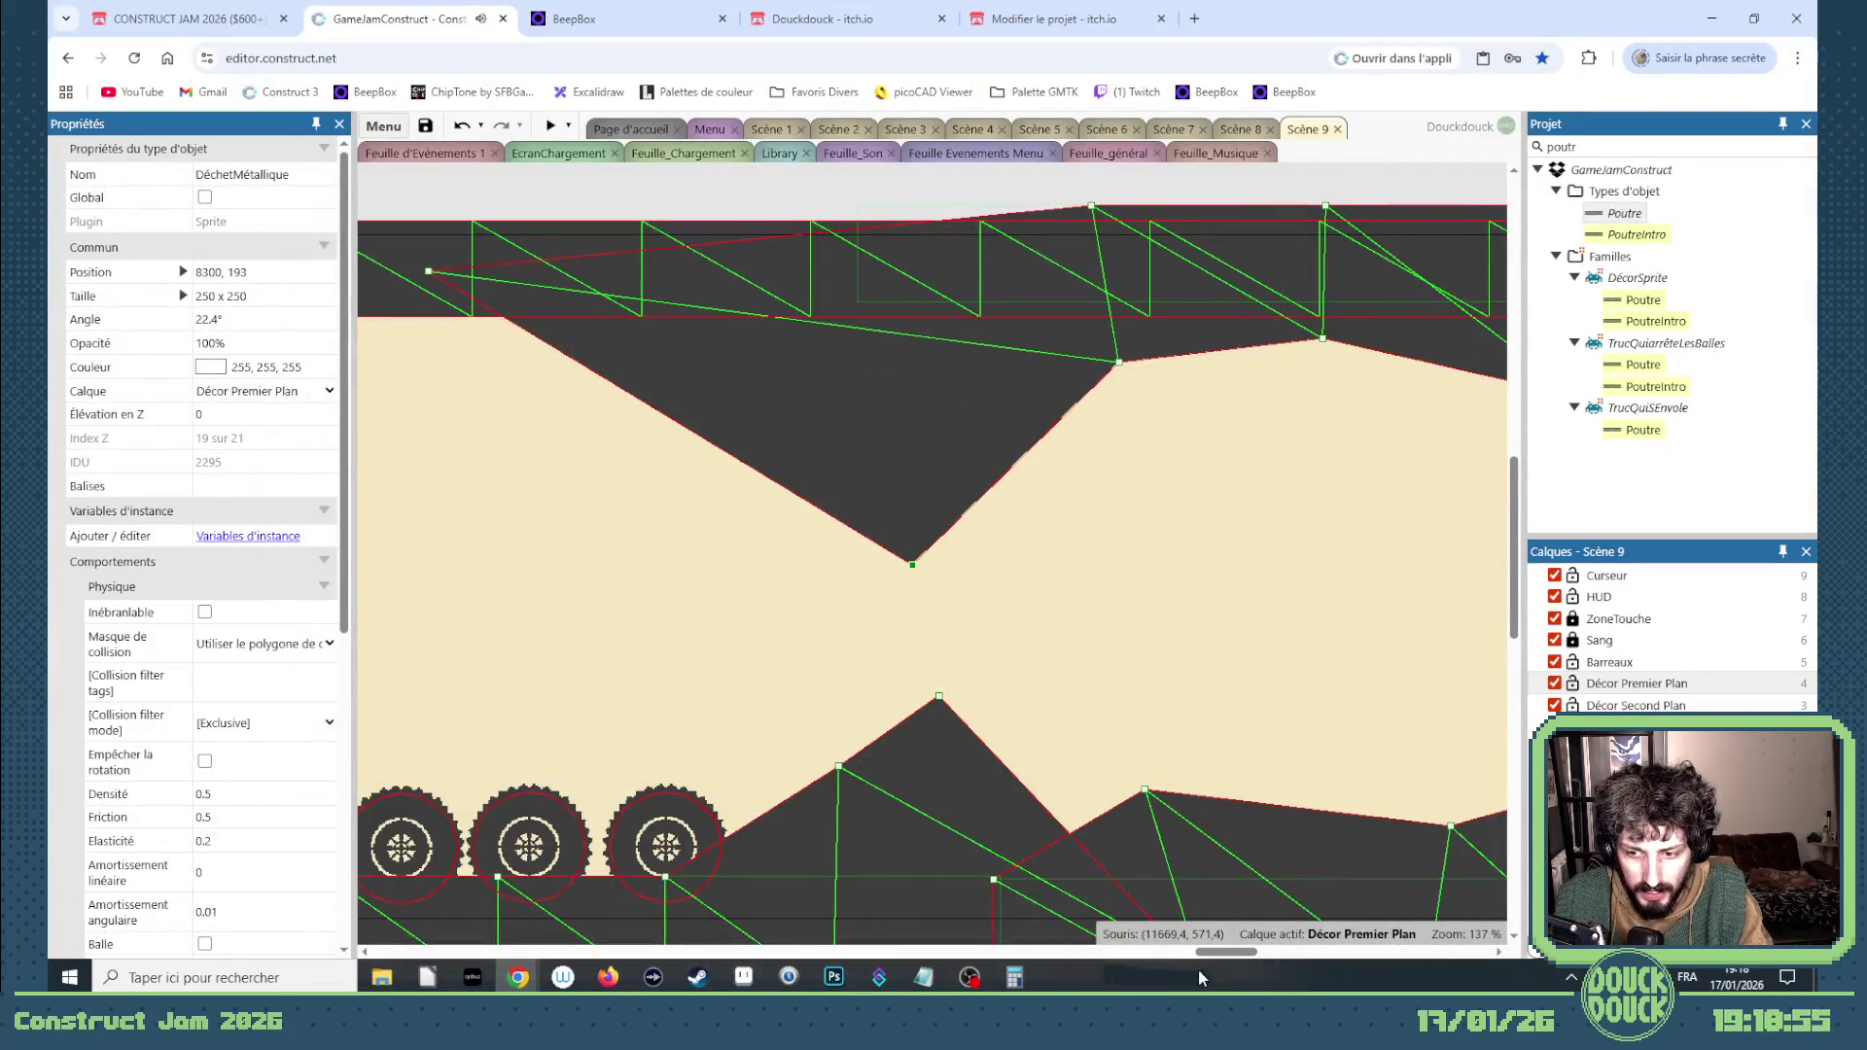
pyautogui.moveTo(1210, 958); pyautogui.dragTo(979, 962)
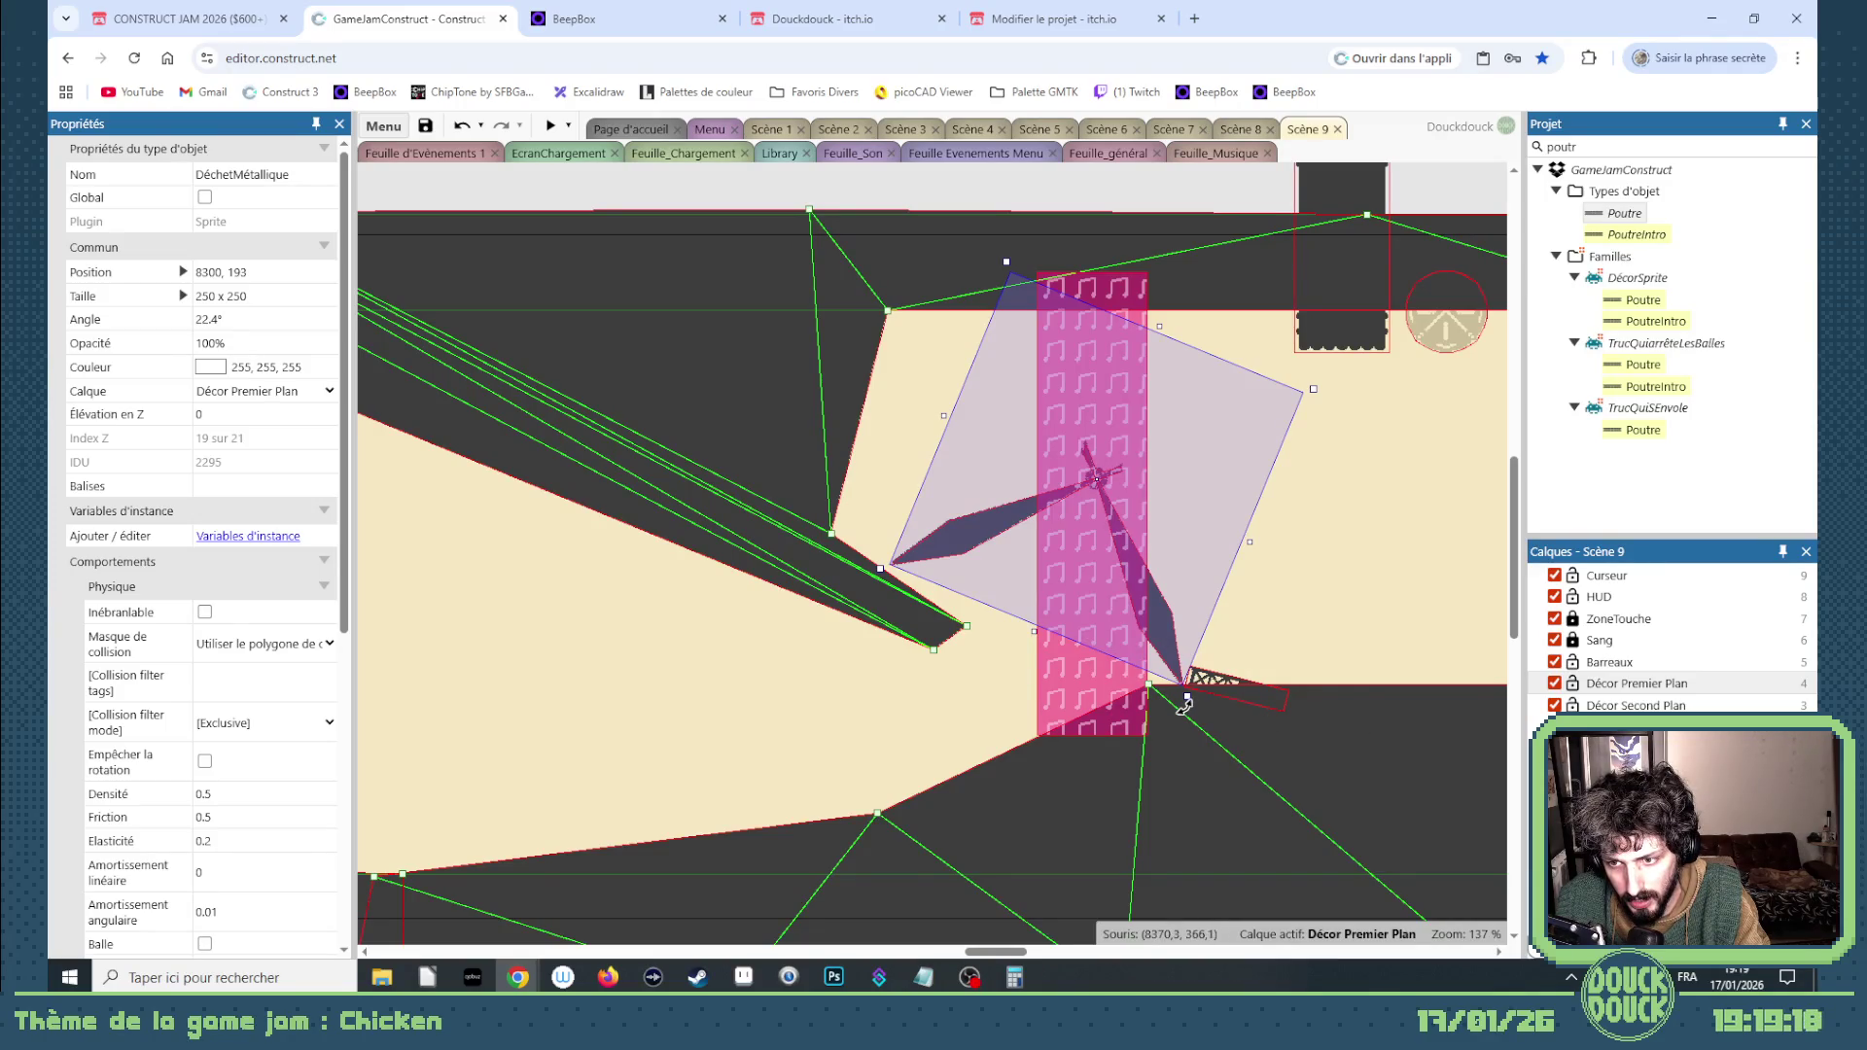
pyautogui.click(1201, 690)
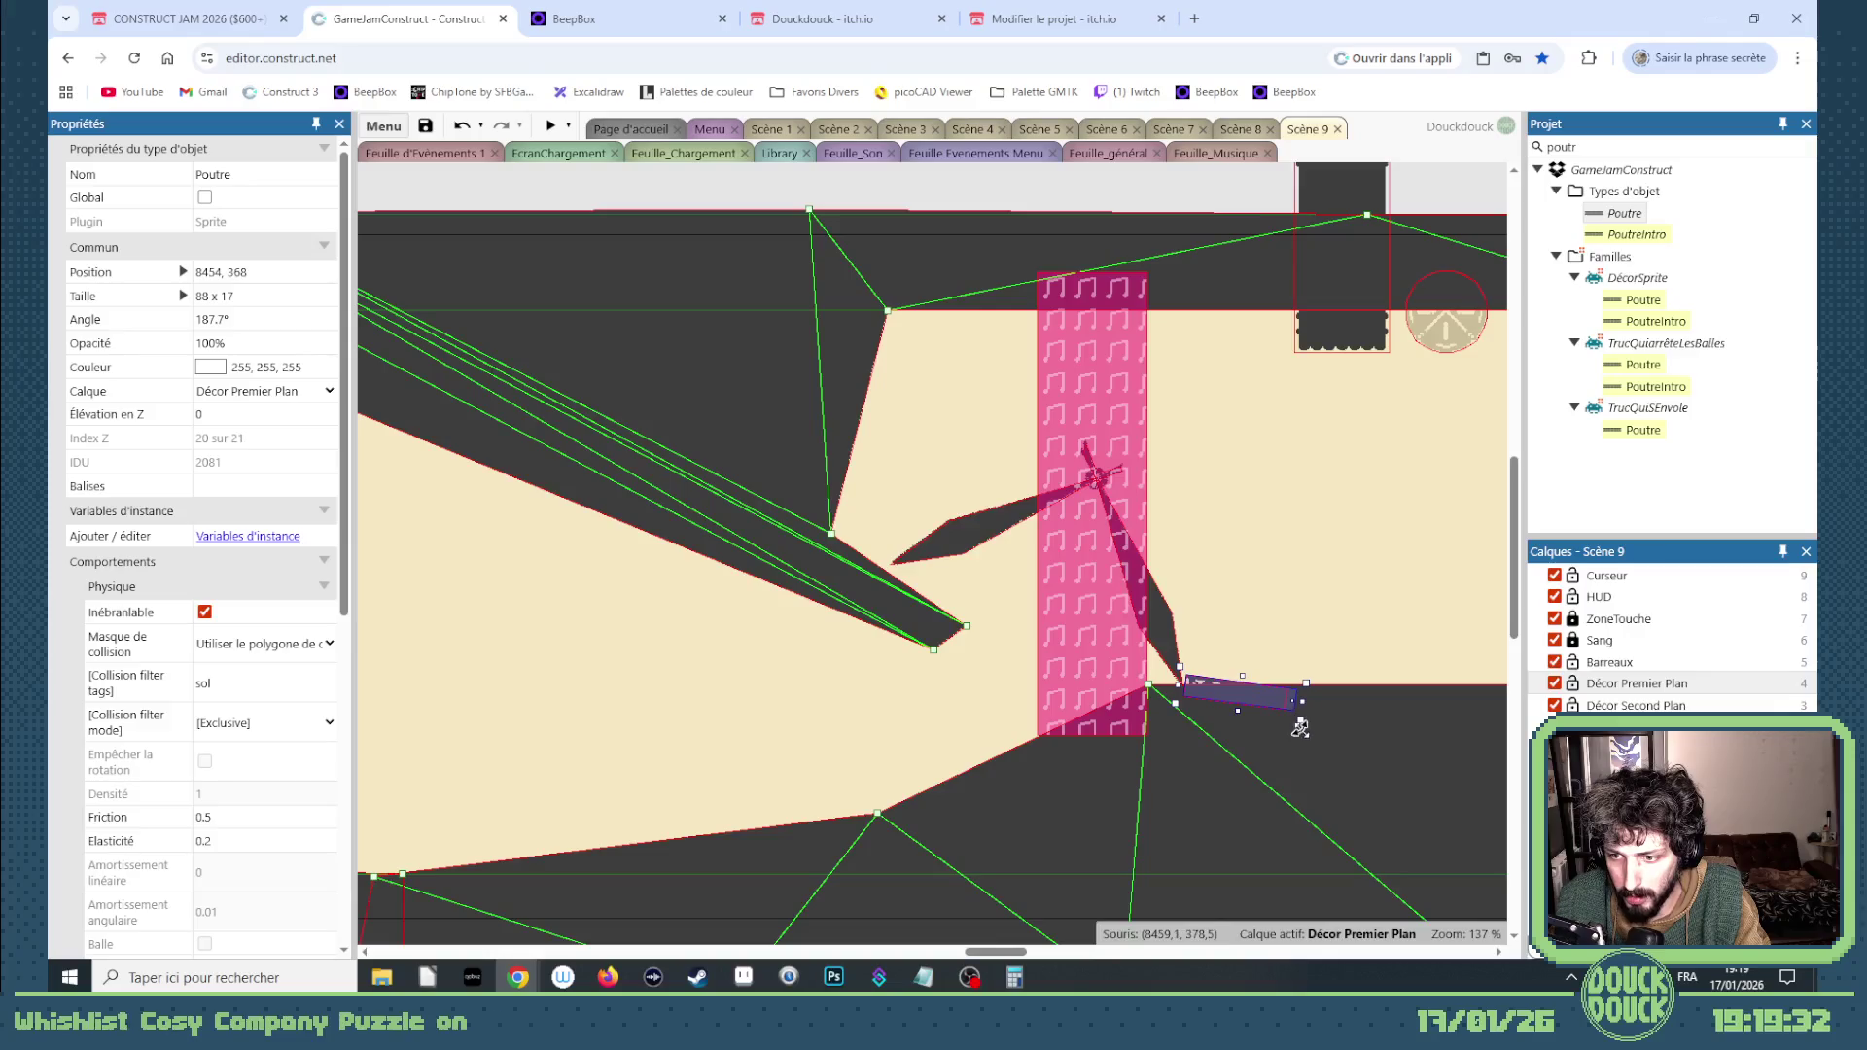
# Step: Nudge the Poutre beam one pixel right and up, select Sol, and start a game preview
pyautogui.press('Right')
pyautogui.press('Up')
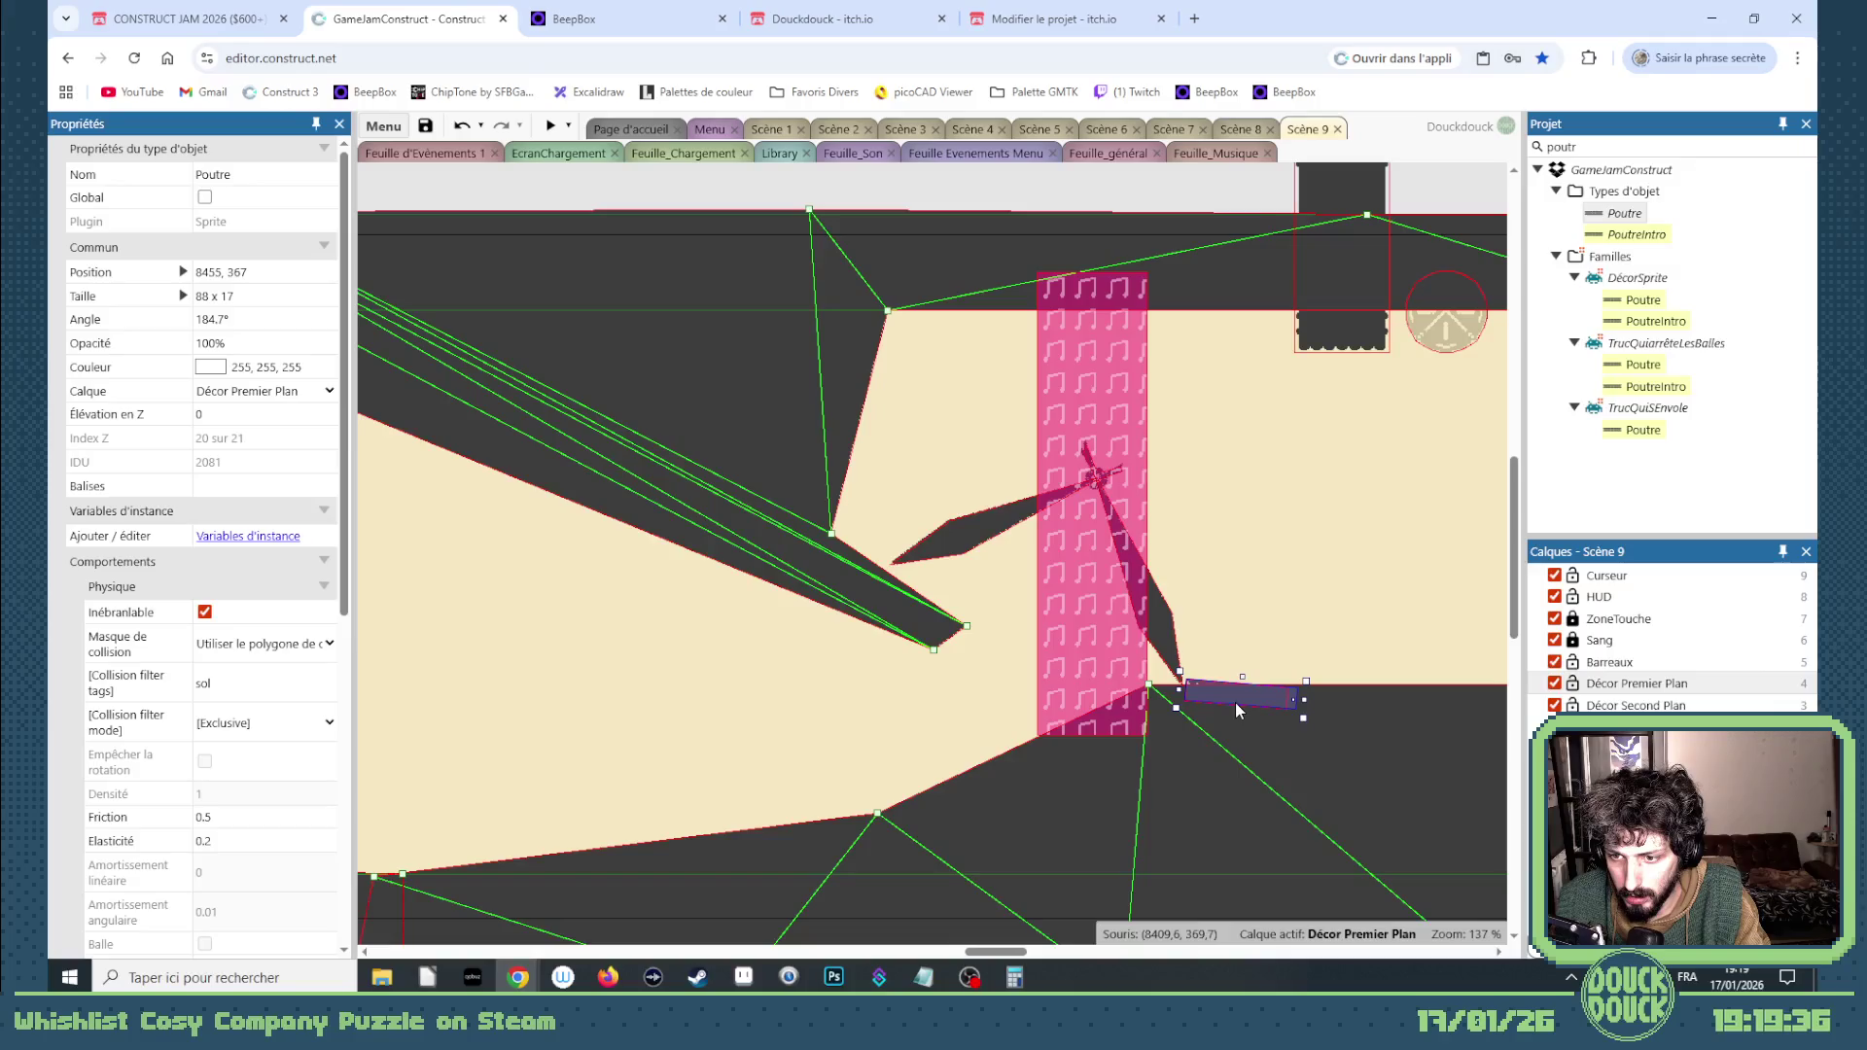
pyautogui.click(1252, 744)
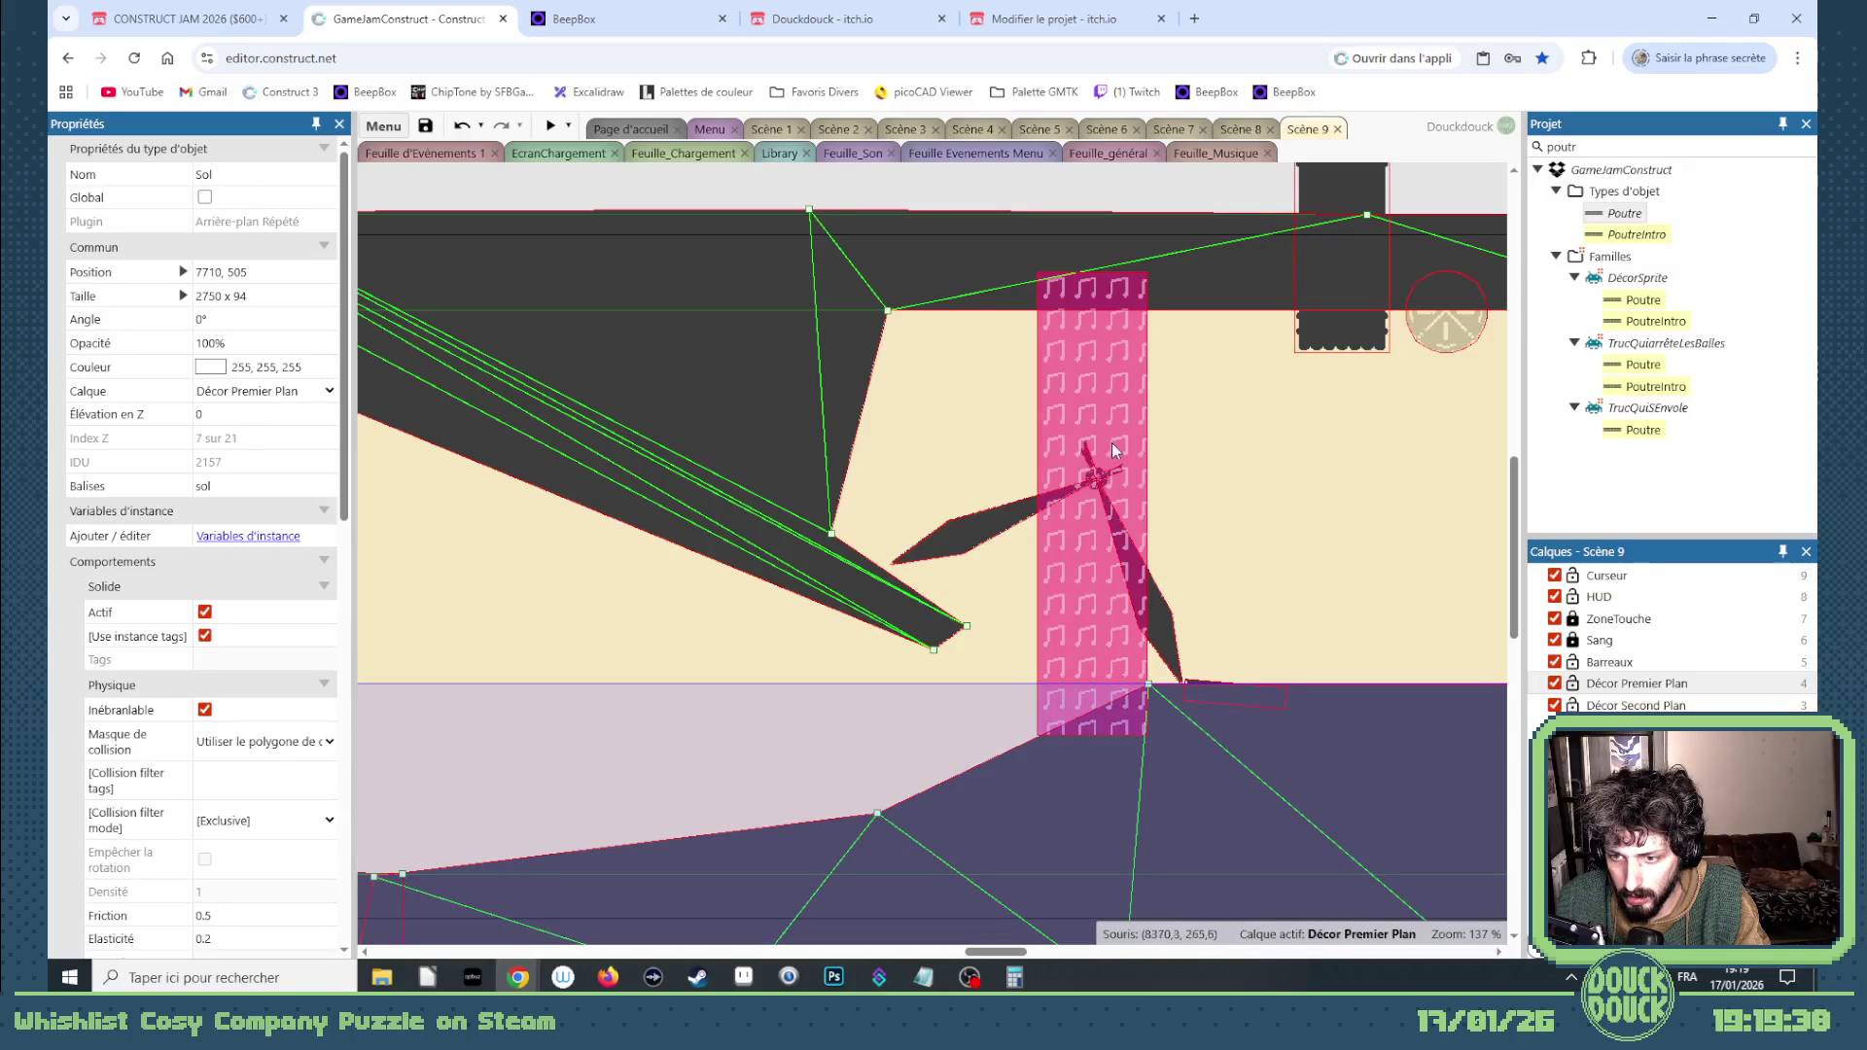
pyautogui.click(545, 129)
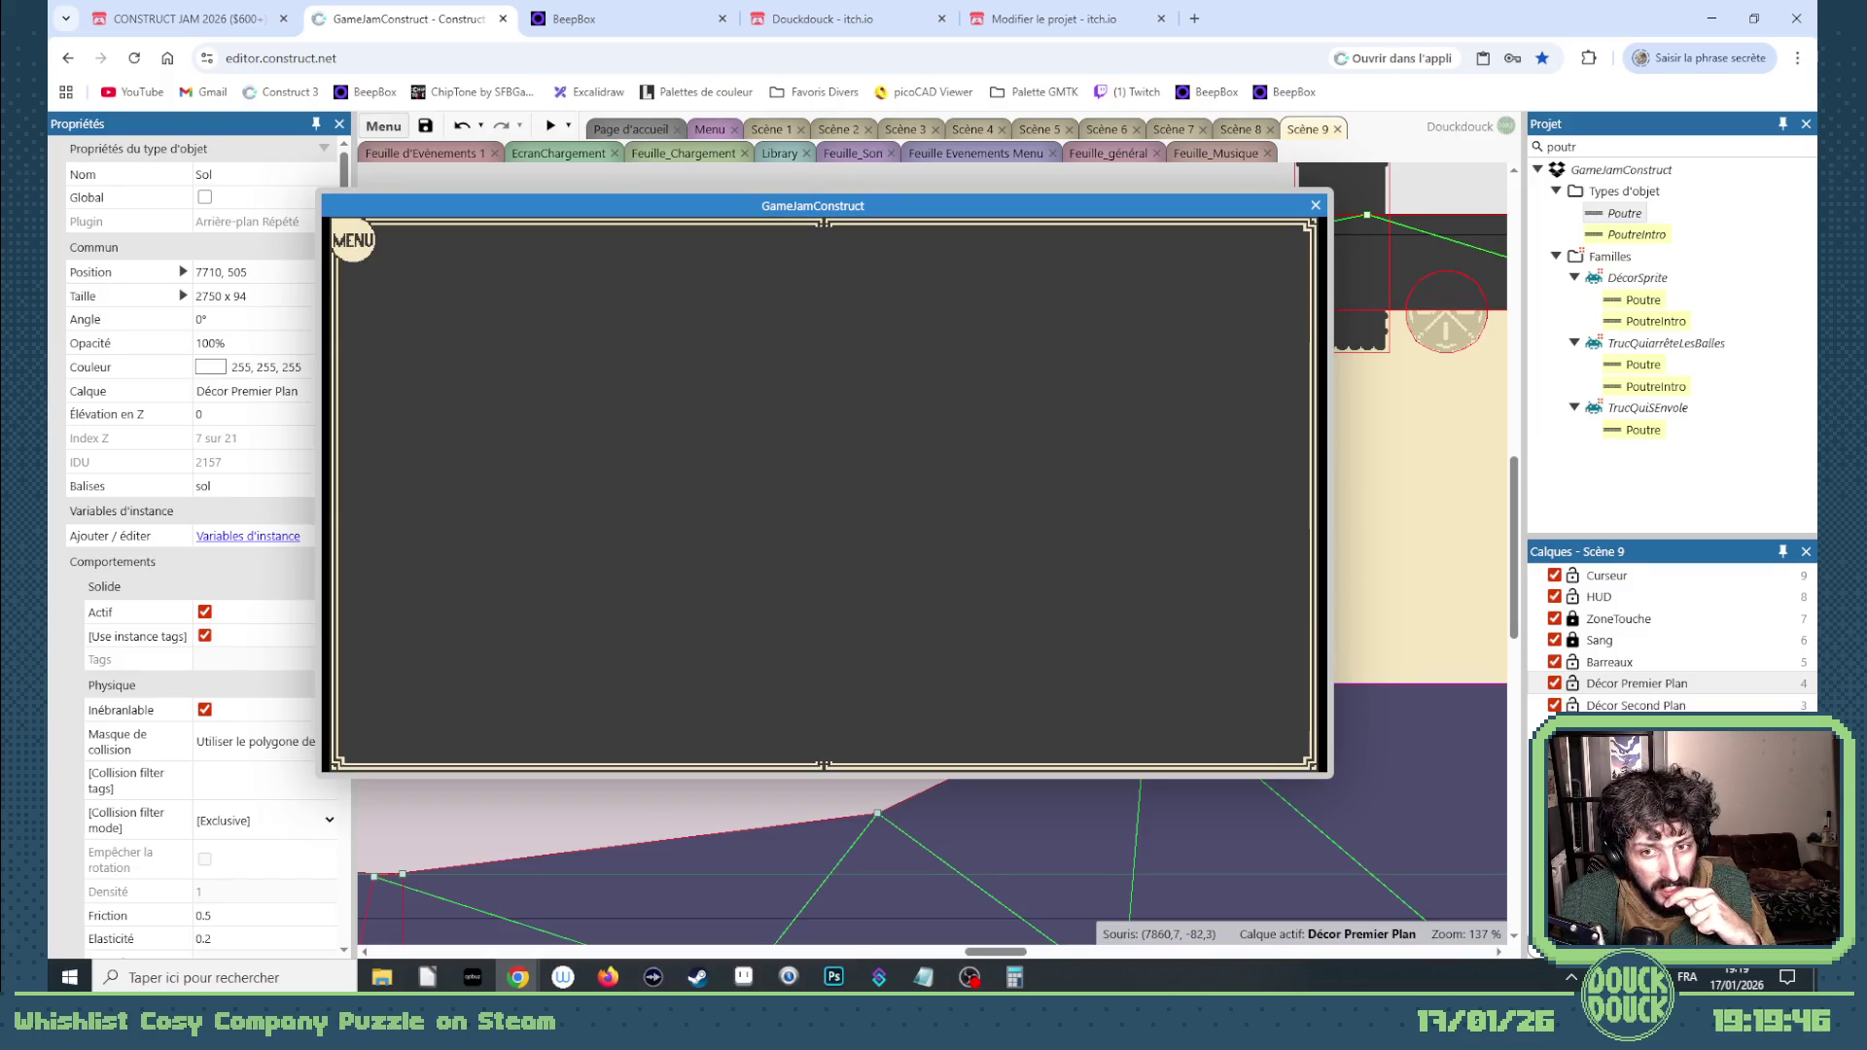
pyautogui.click(1197, 605)
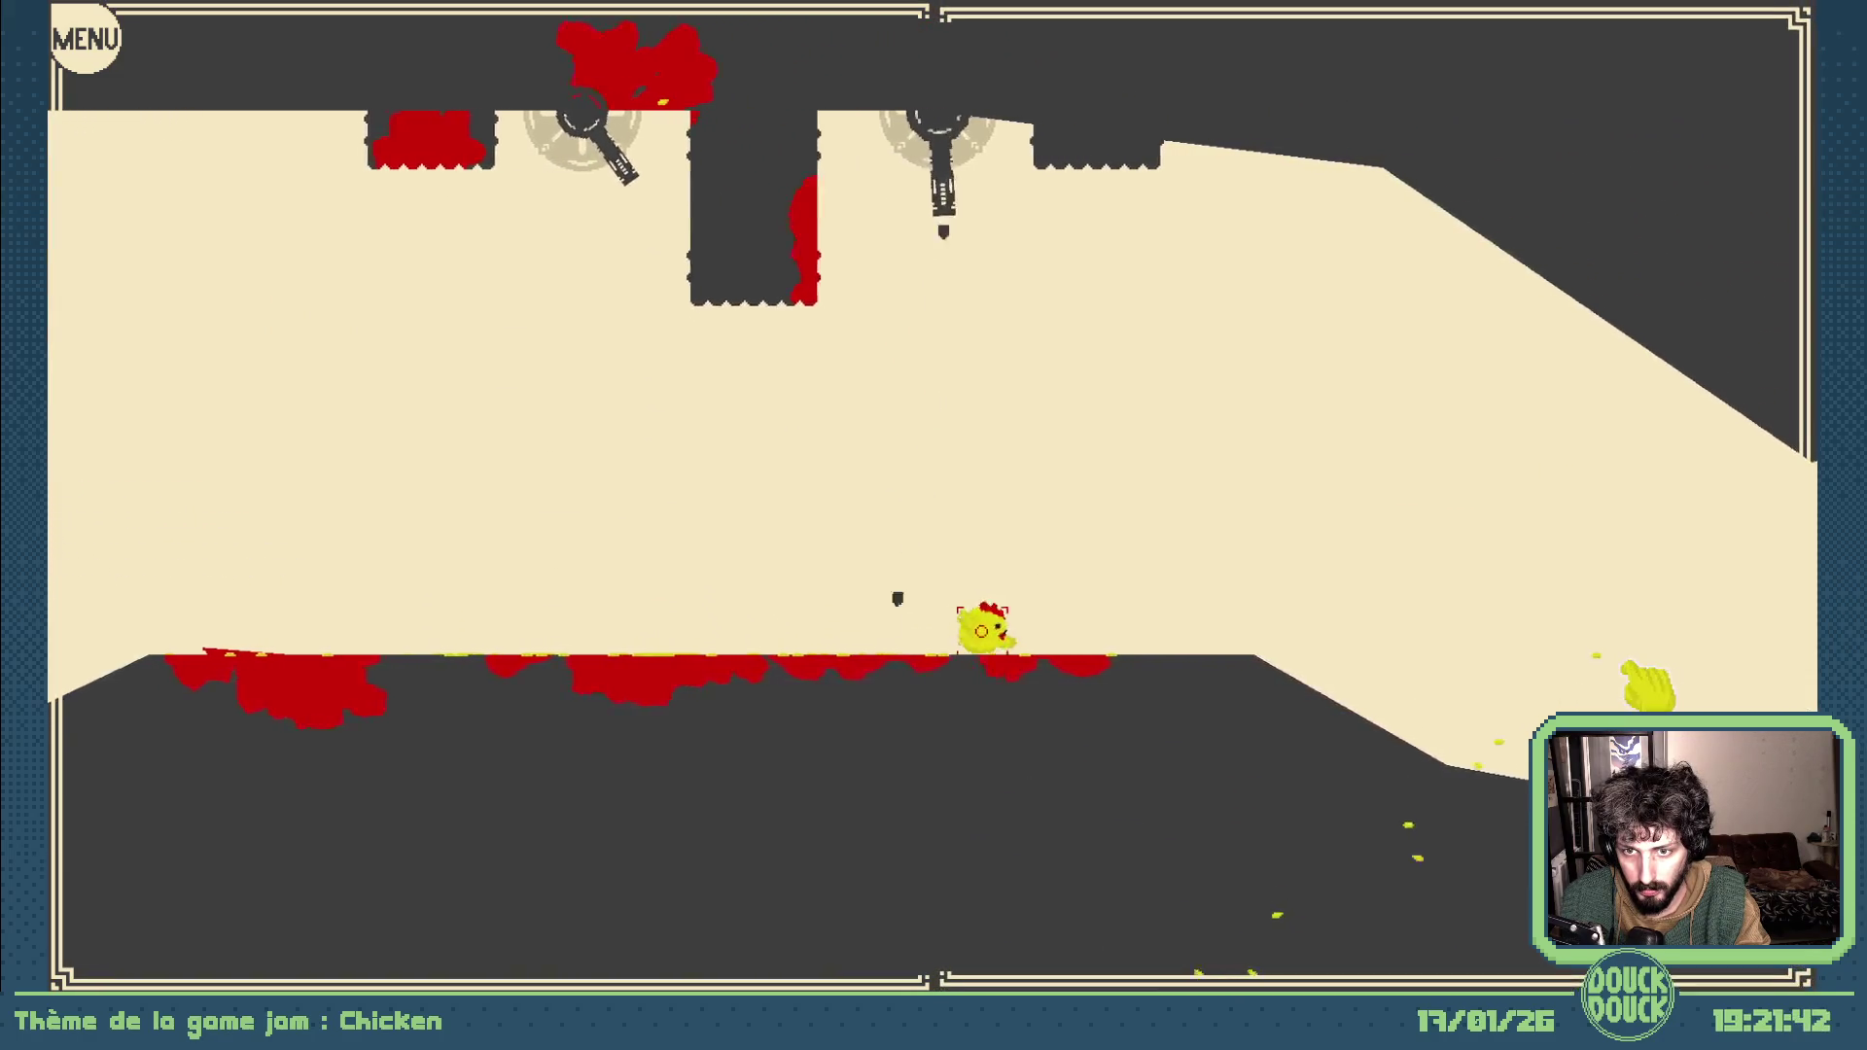
# Step: Jump the chick three times past the turrets and saws, then exit fullscreen
pyautogui.press('space')
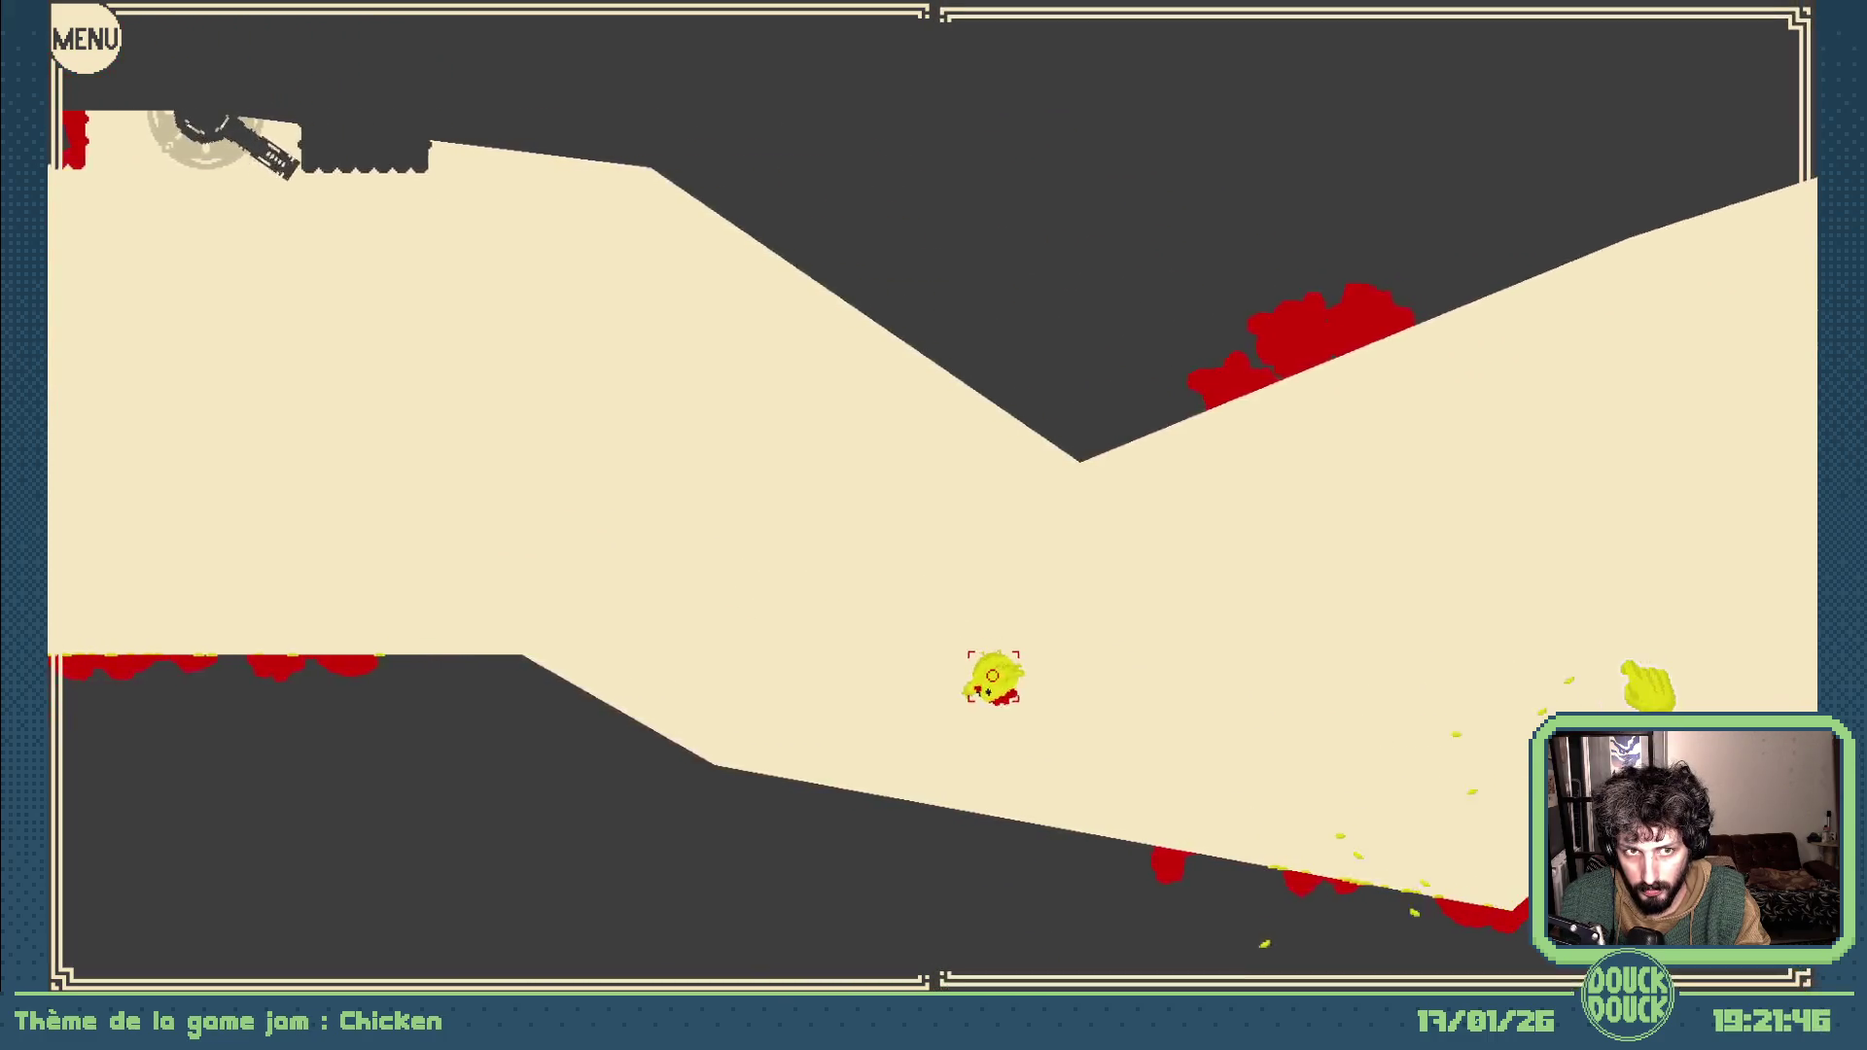
pyautogui.press('space')
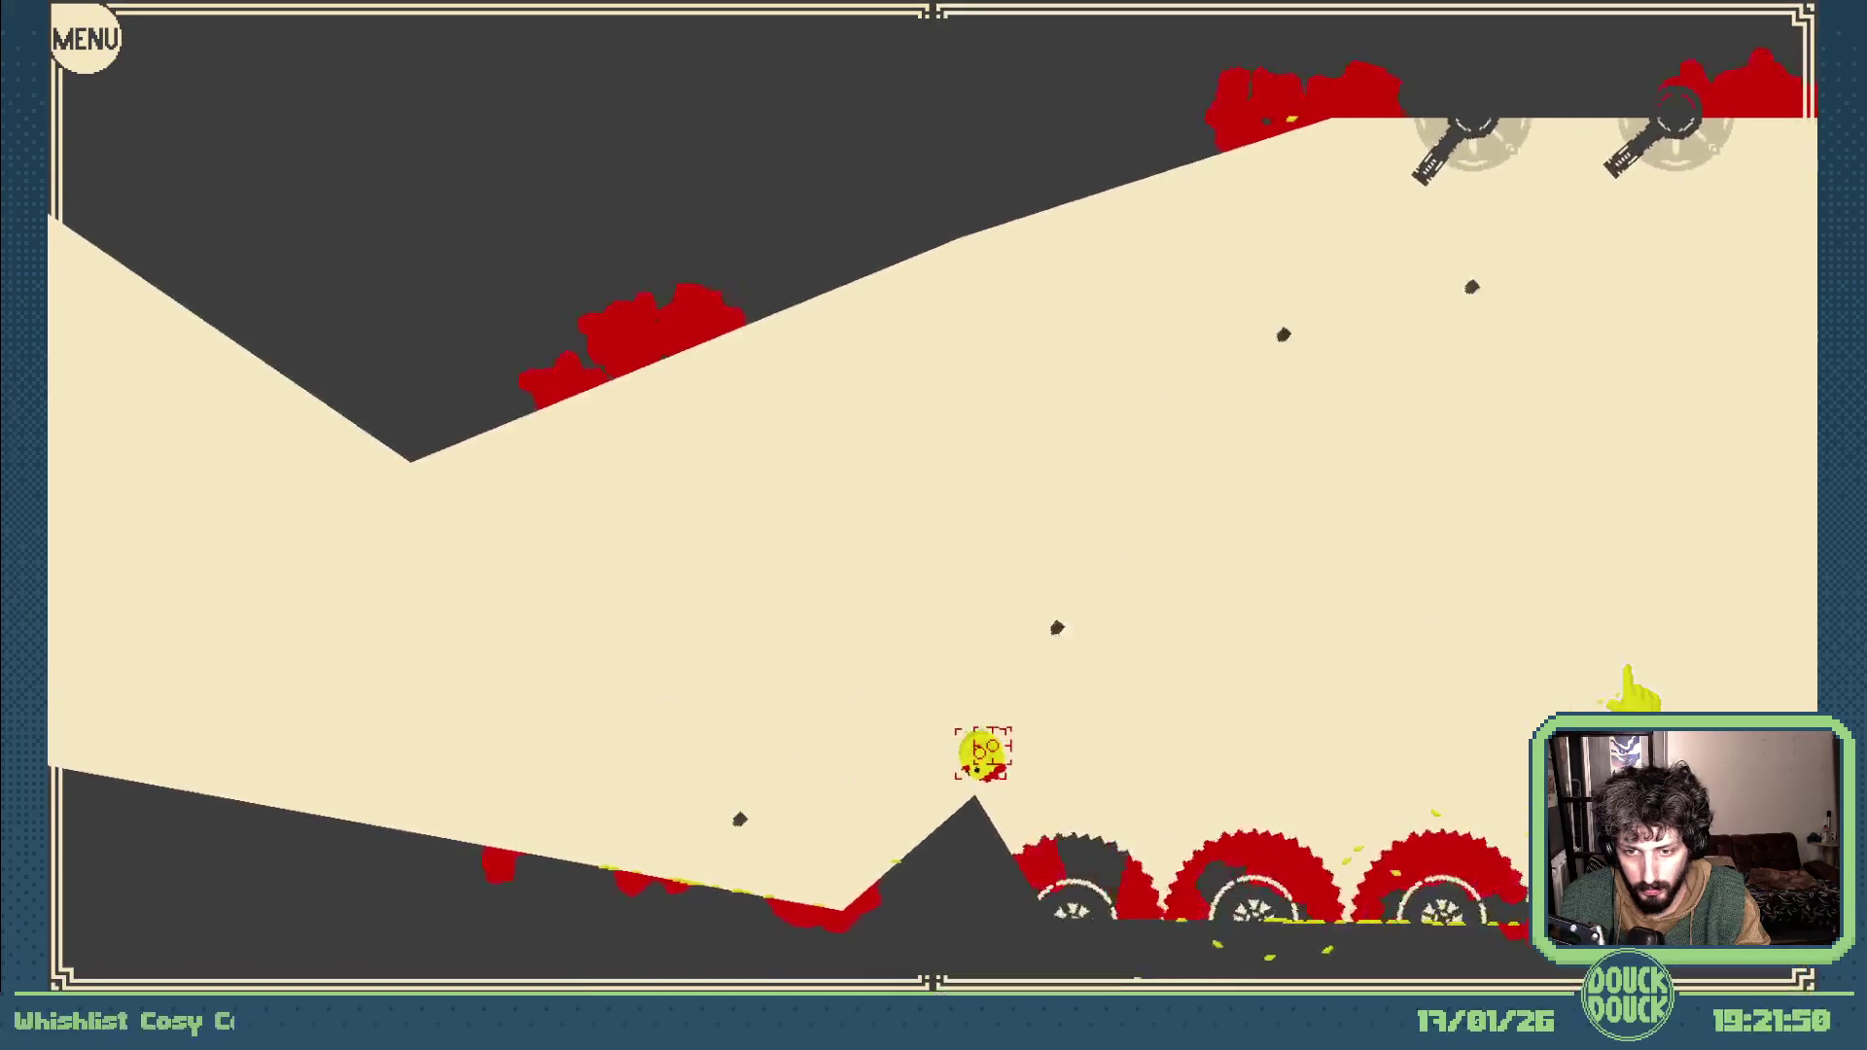
pyautogui.press('space')
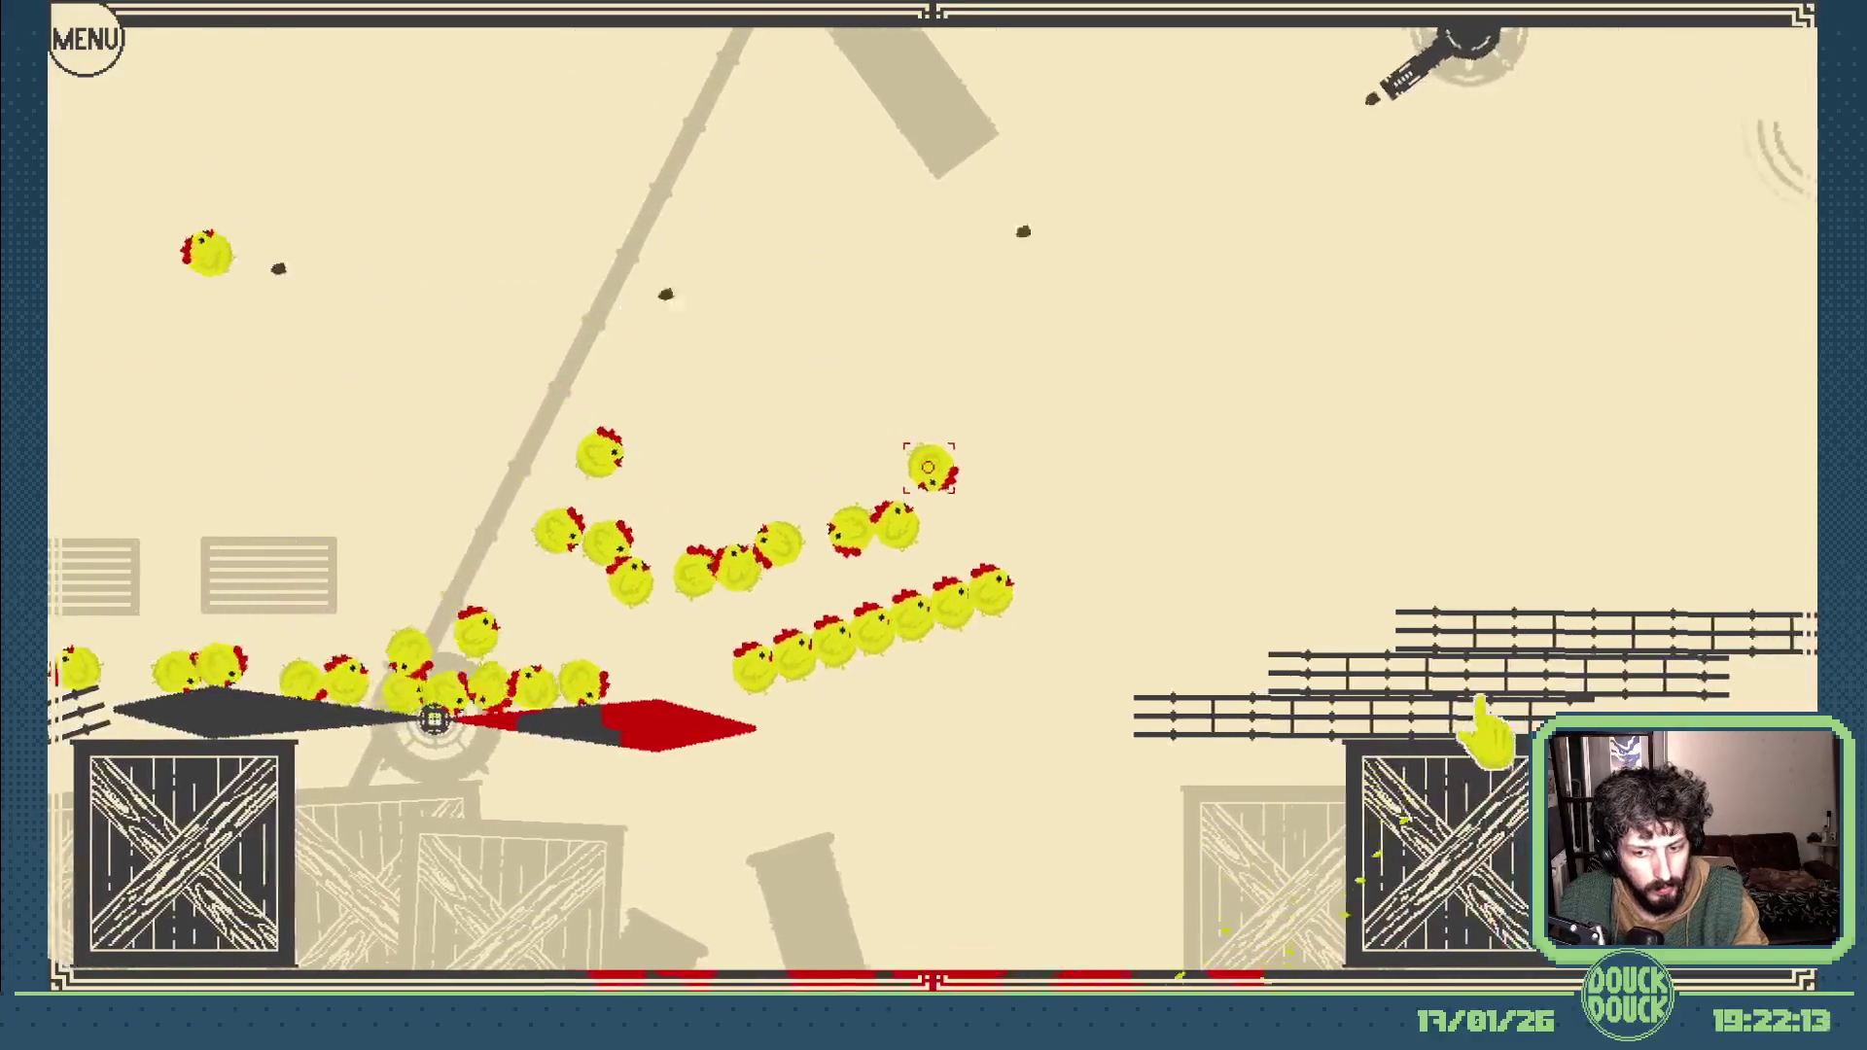
pyautogui.press('Escape')
# Step: Close the preview and place a new Poutre beam in the Scène 9 layout
pyautogui.hotkey('ctrl', 'w')
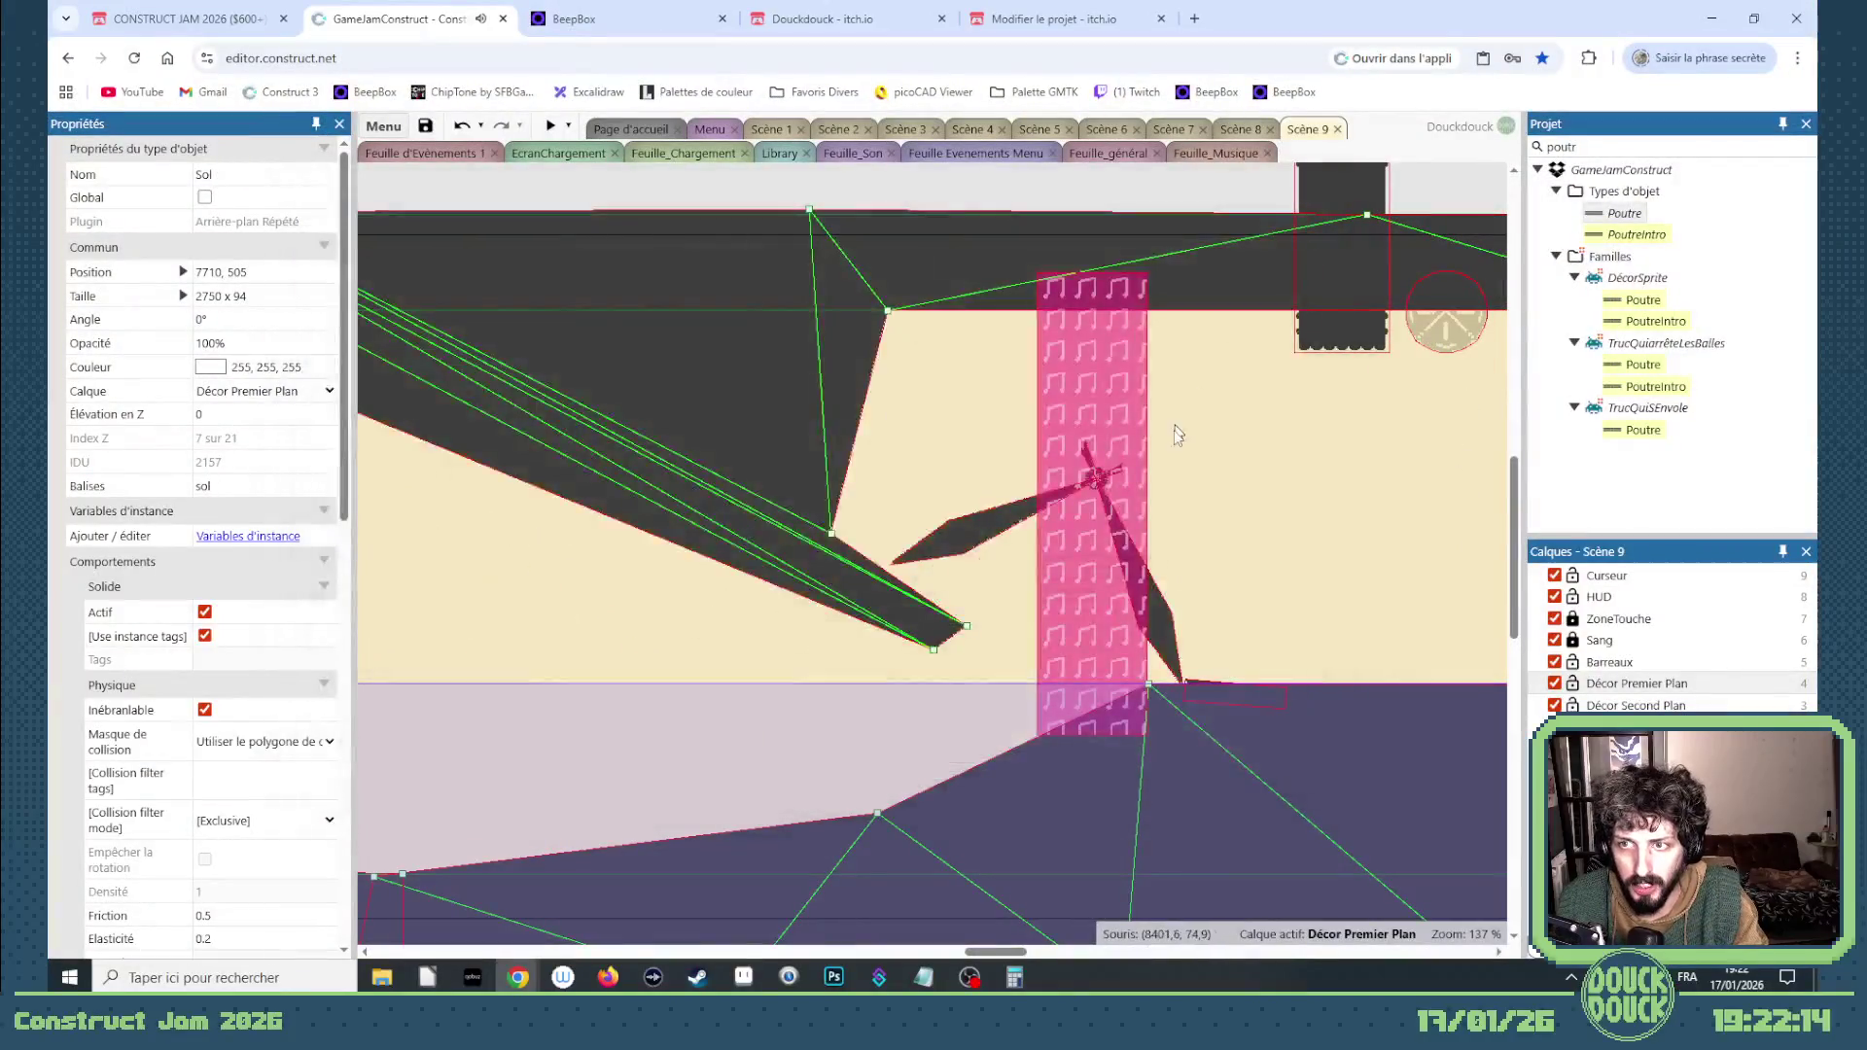
pyautogui.moveTo(990, 957)
pyautogui.mouseDown()
pyautogui.moveTo(1036, 955)
pyautogui.moveTo(988, 952)
pyautogui.moveTo(1008, 956)
pyautogui.mouseUp()
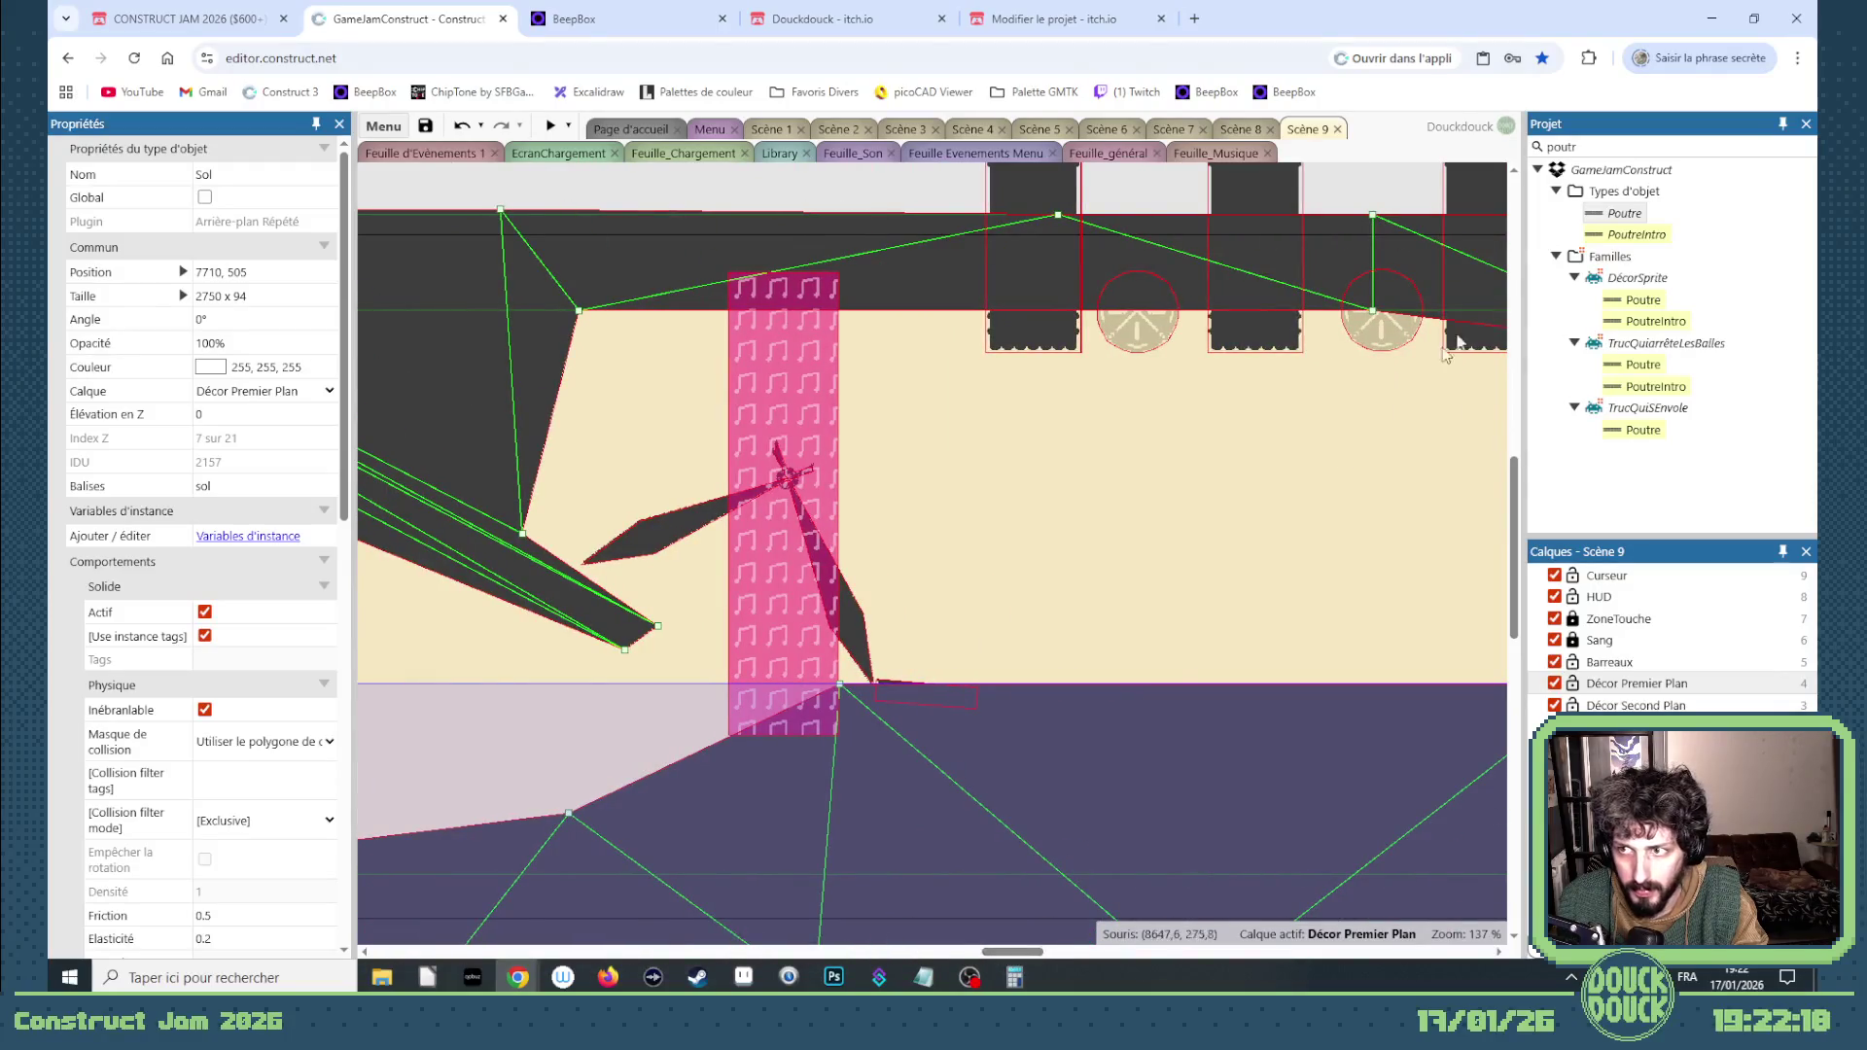
pyautogui.moveTo(787, 337); pyautogui.dragTo(668, 397)
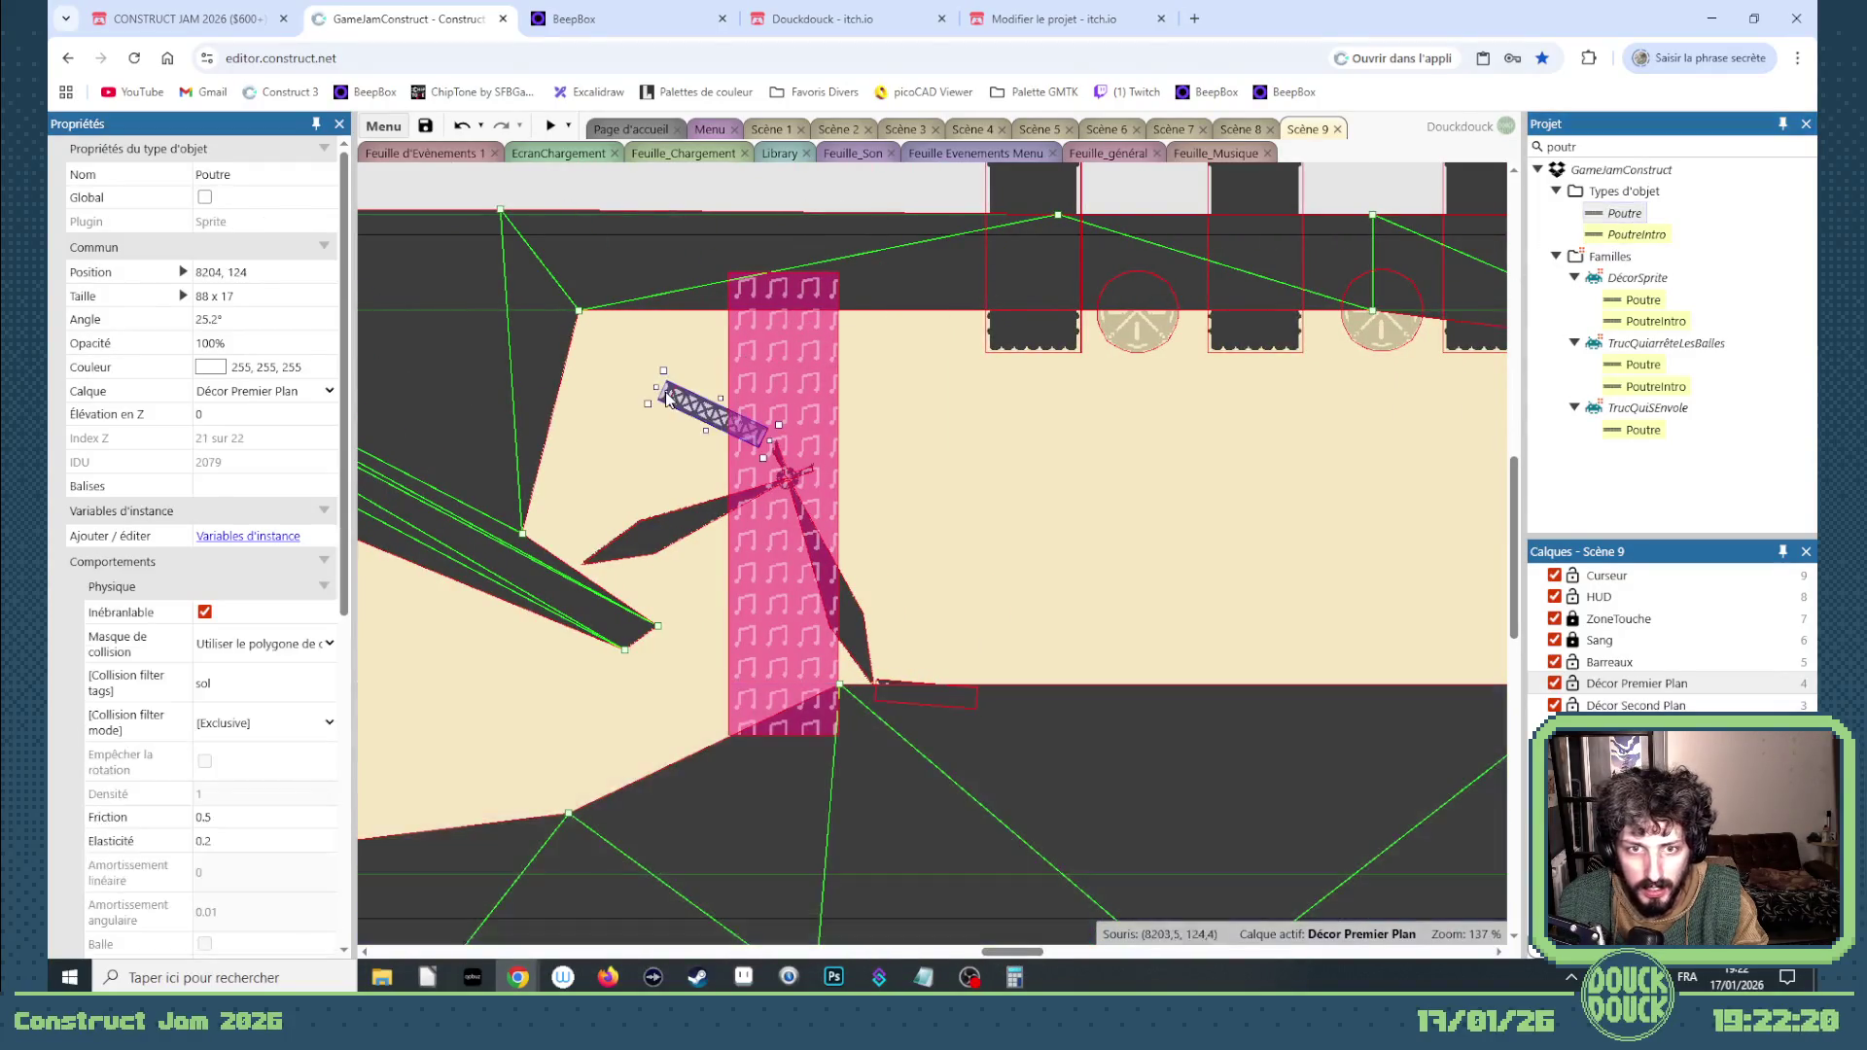
# Step: Slant the Poutre beam across the pink music column, raise it slightly, and deselect it
pyautogui.scroll(-5, 302, 801)
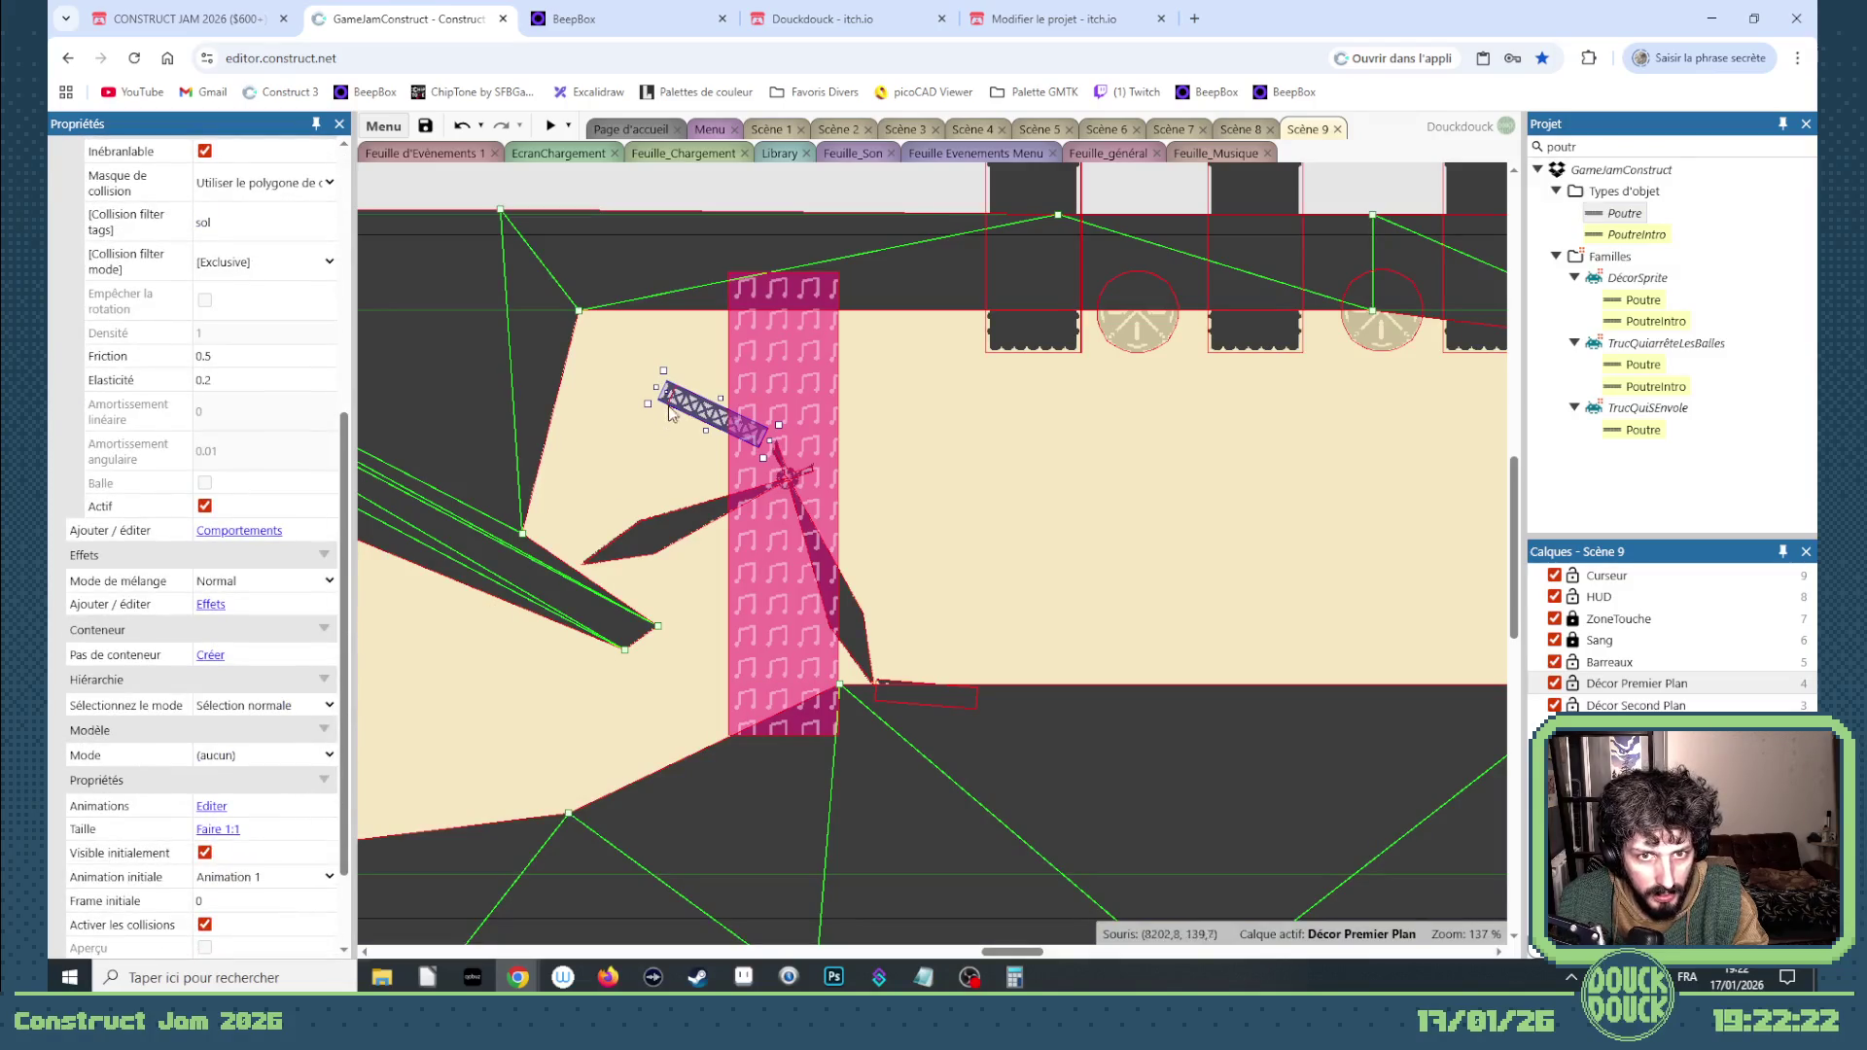
pyautogui.scroll(-1, 333, 838)
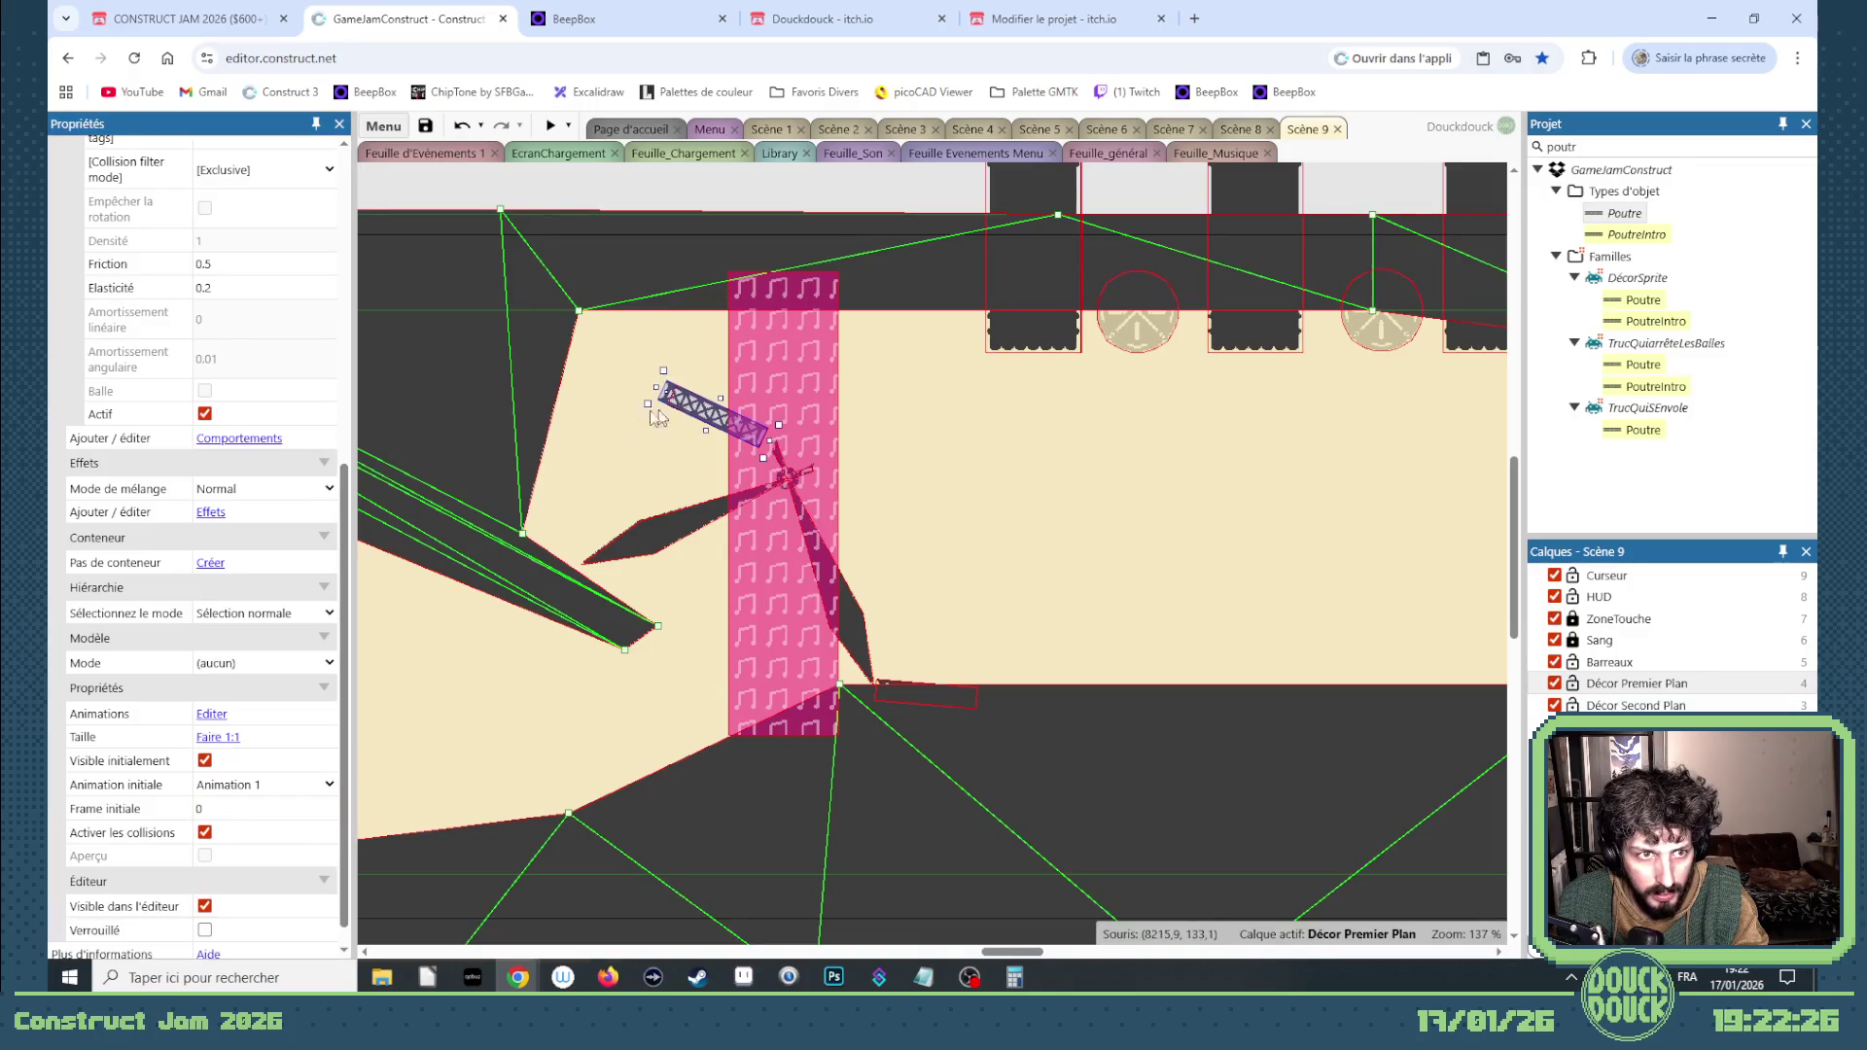
pyautogui.scroll(2, 253, 386)
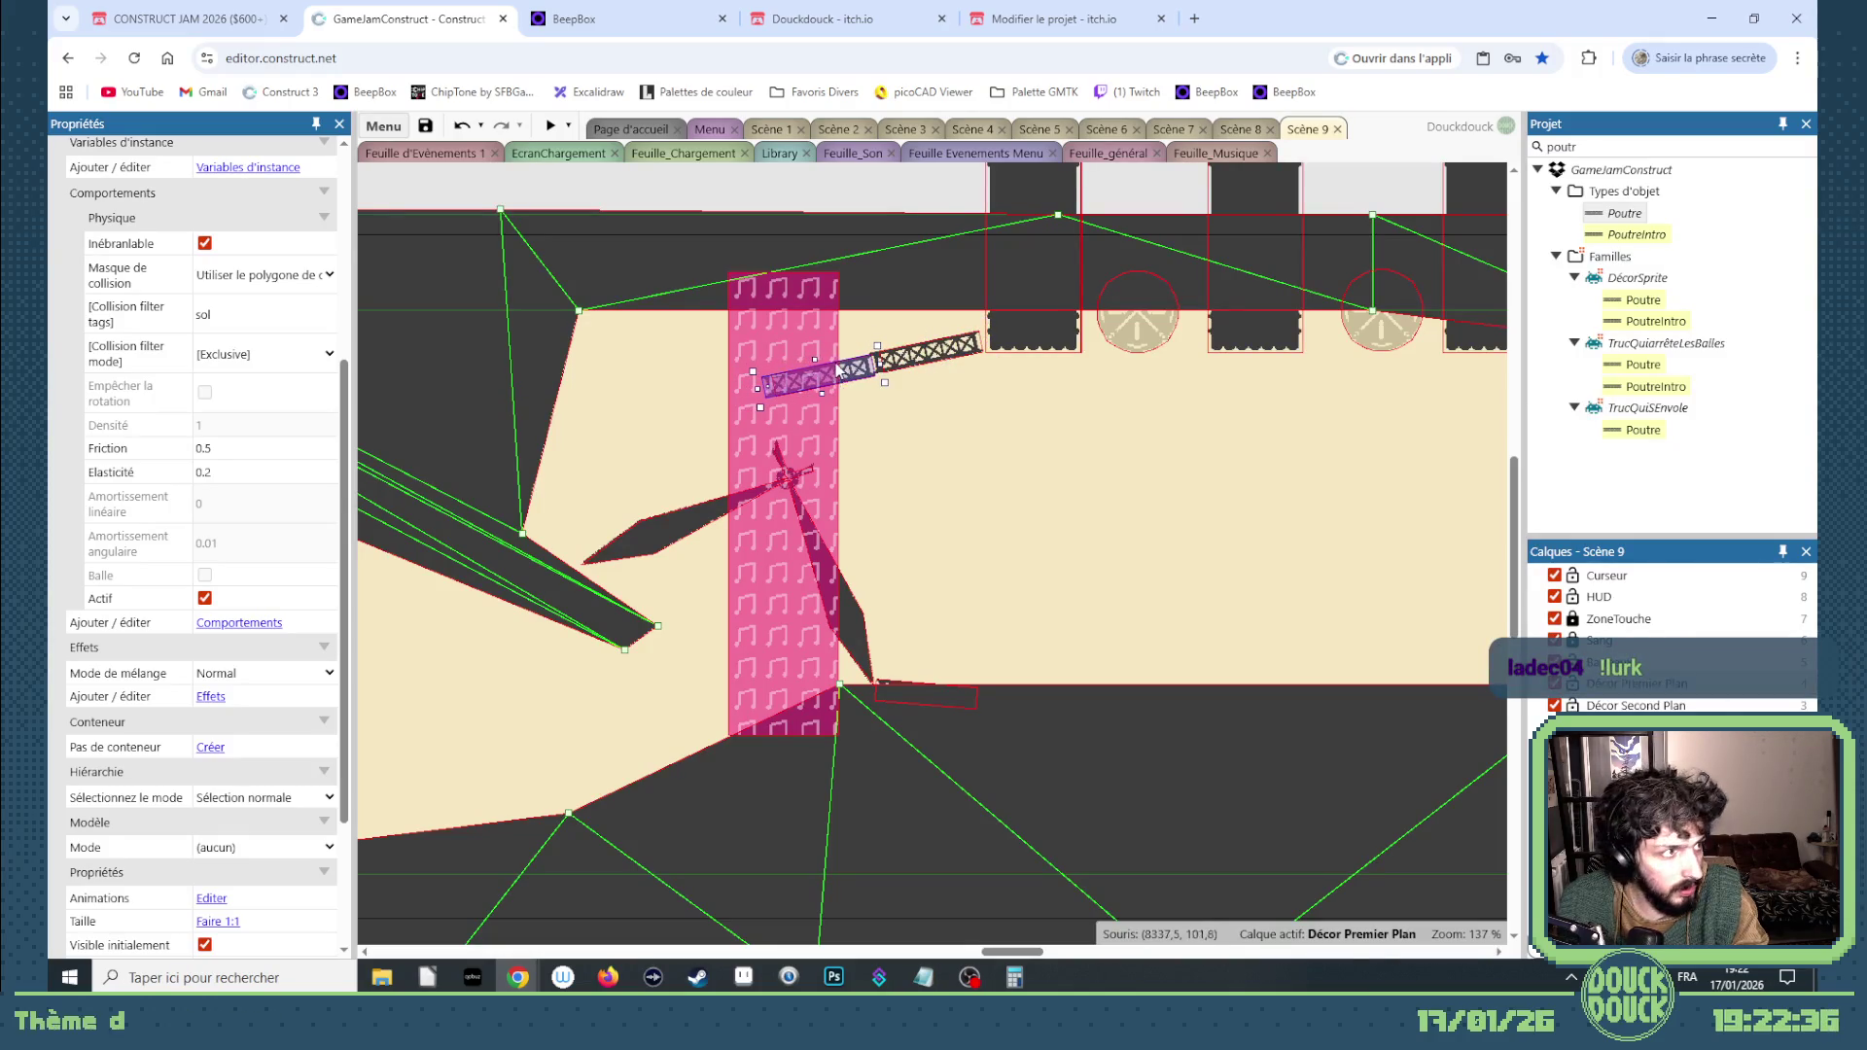
pyautogui.scroll(5, 837, 364)
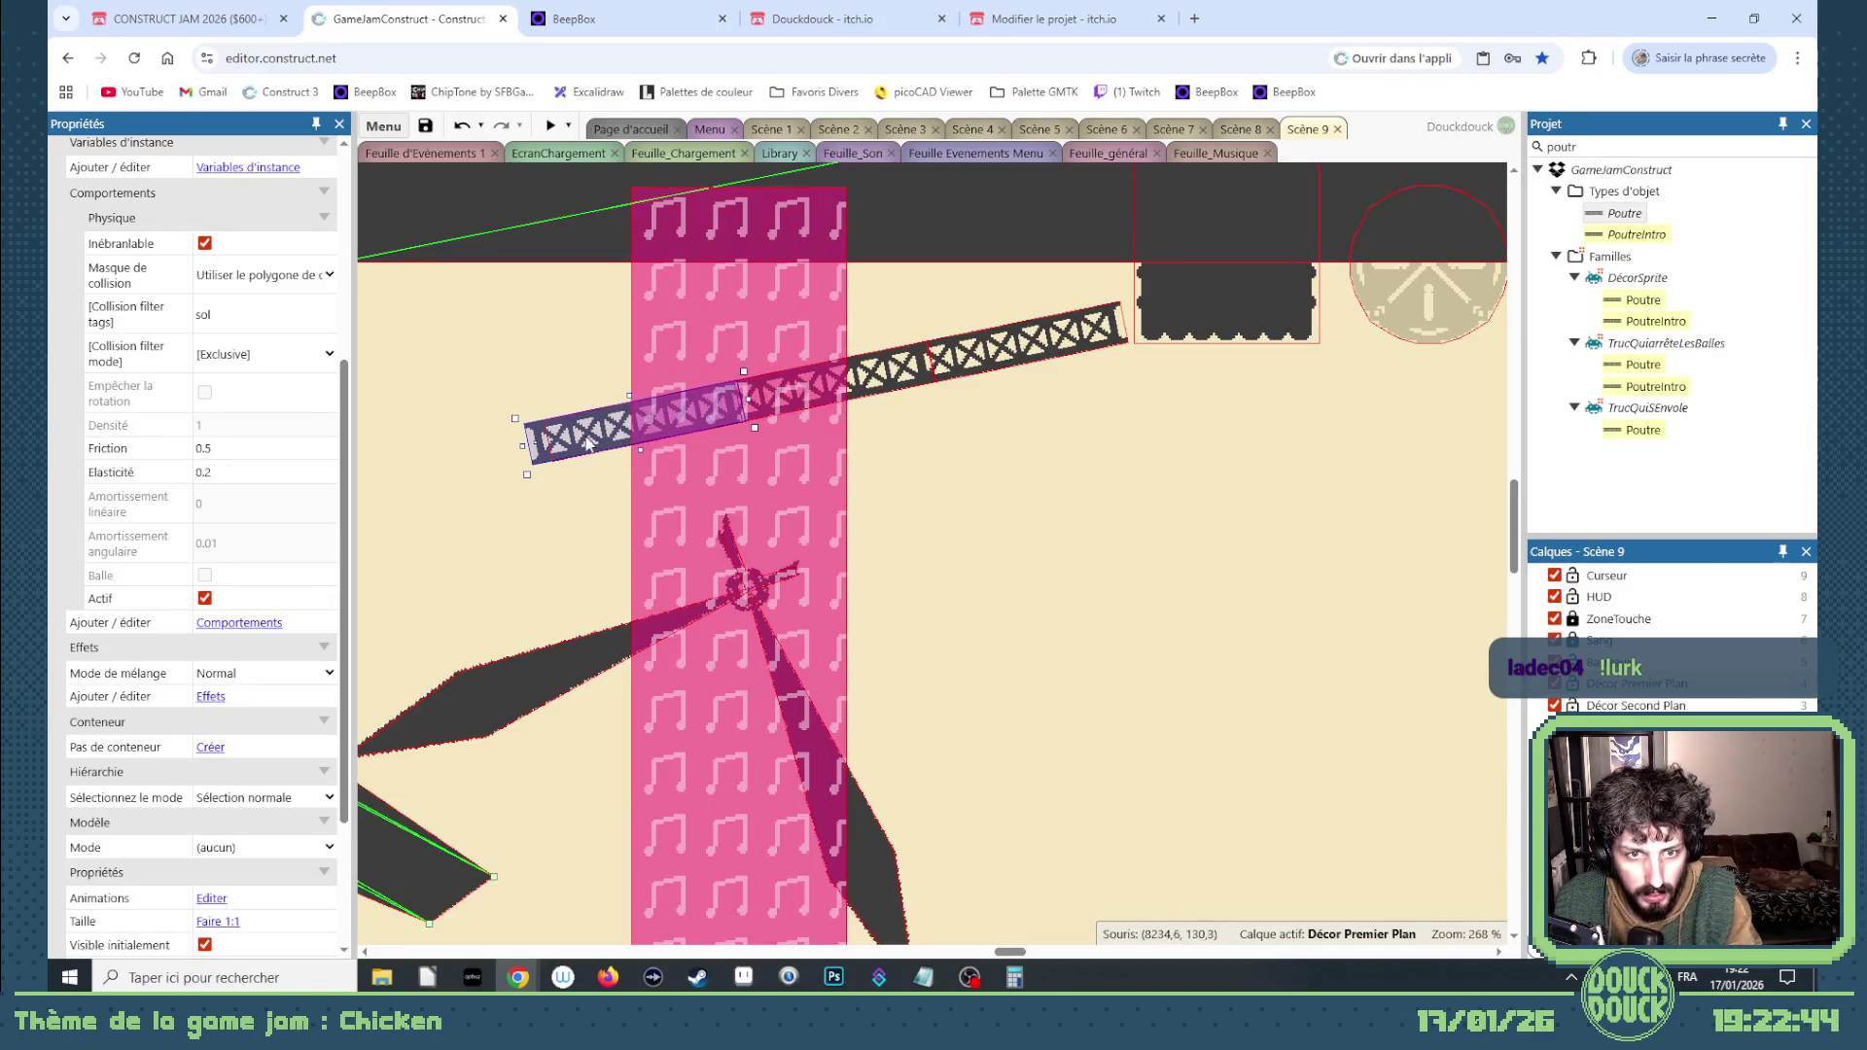
pyautogui.moveTo(310, 480); pyautogui.dragTo(580, 502)
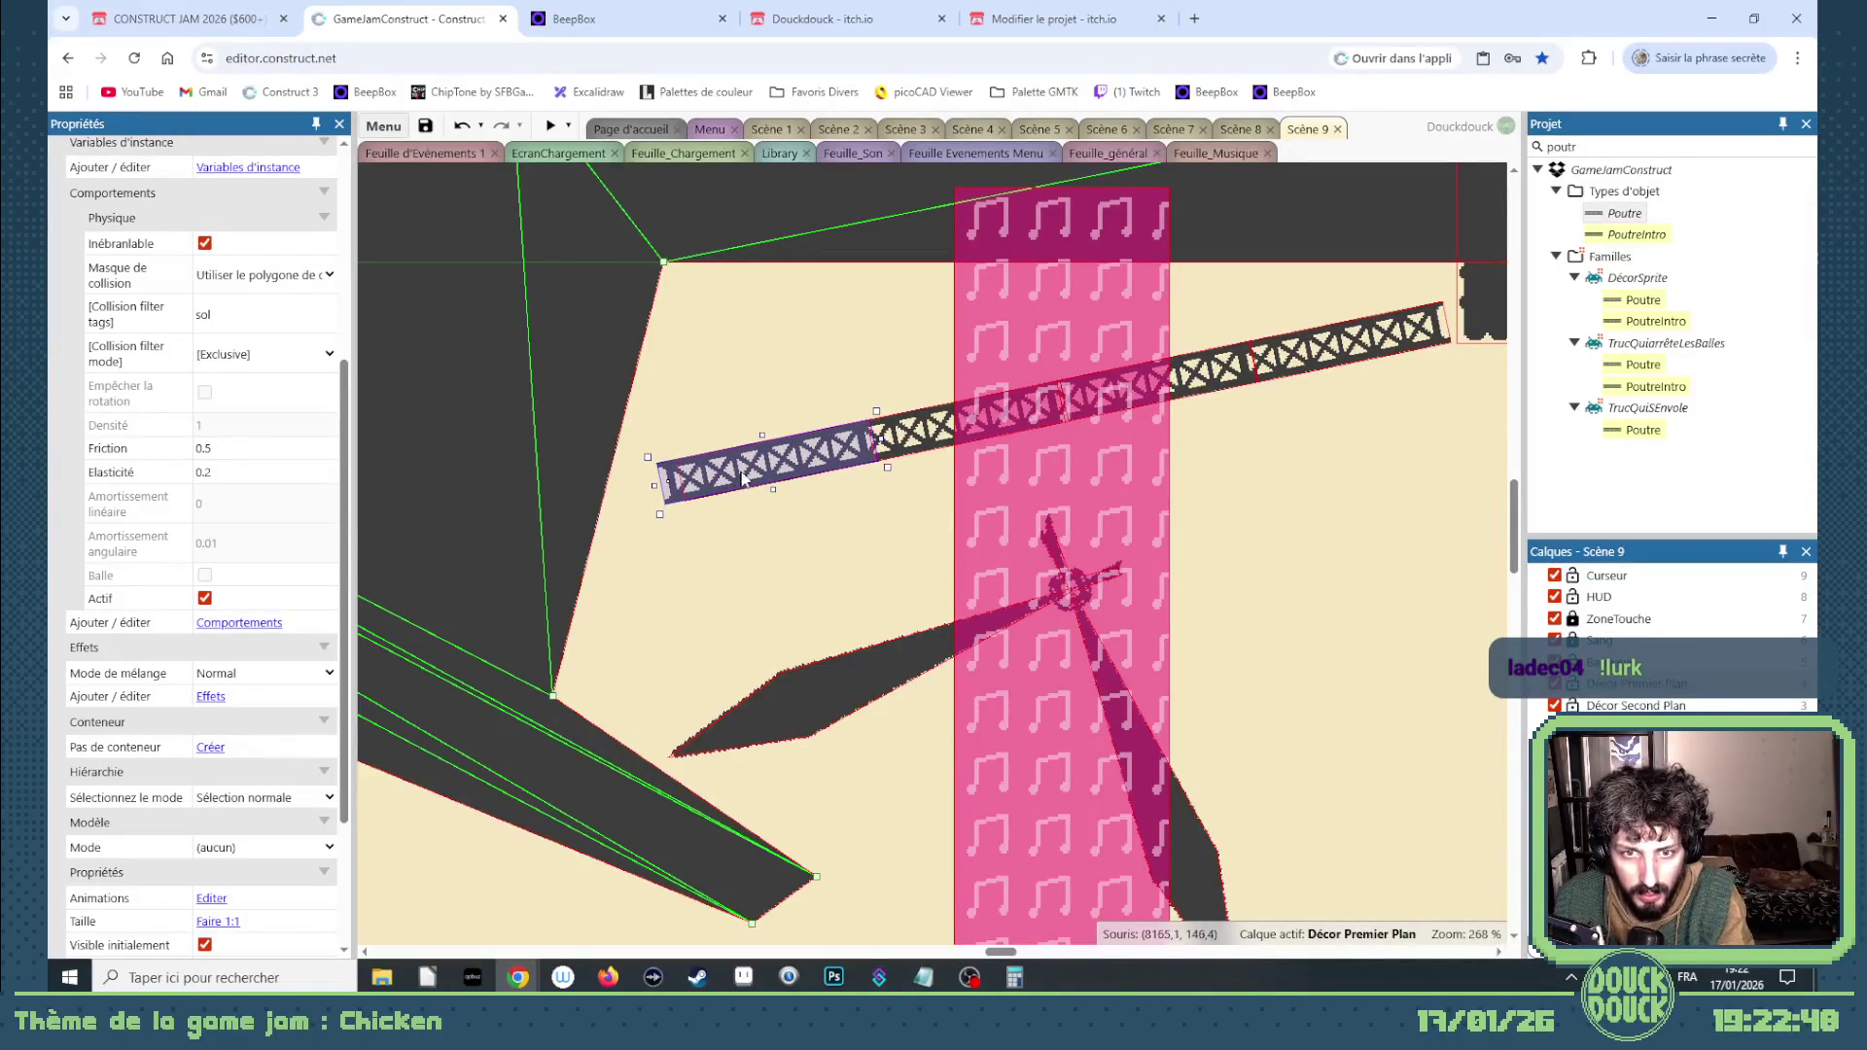
pyautogui.moveTo(574, 511); pyautogui.dragTo(575, 509)
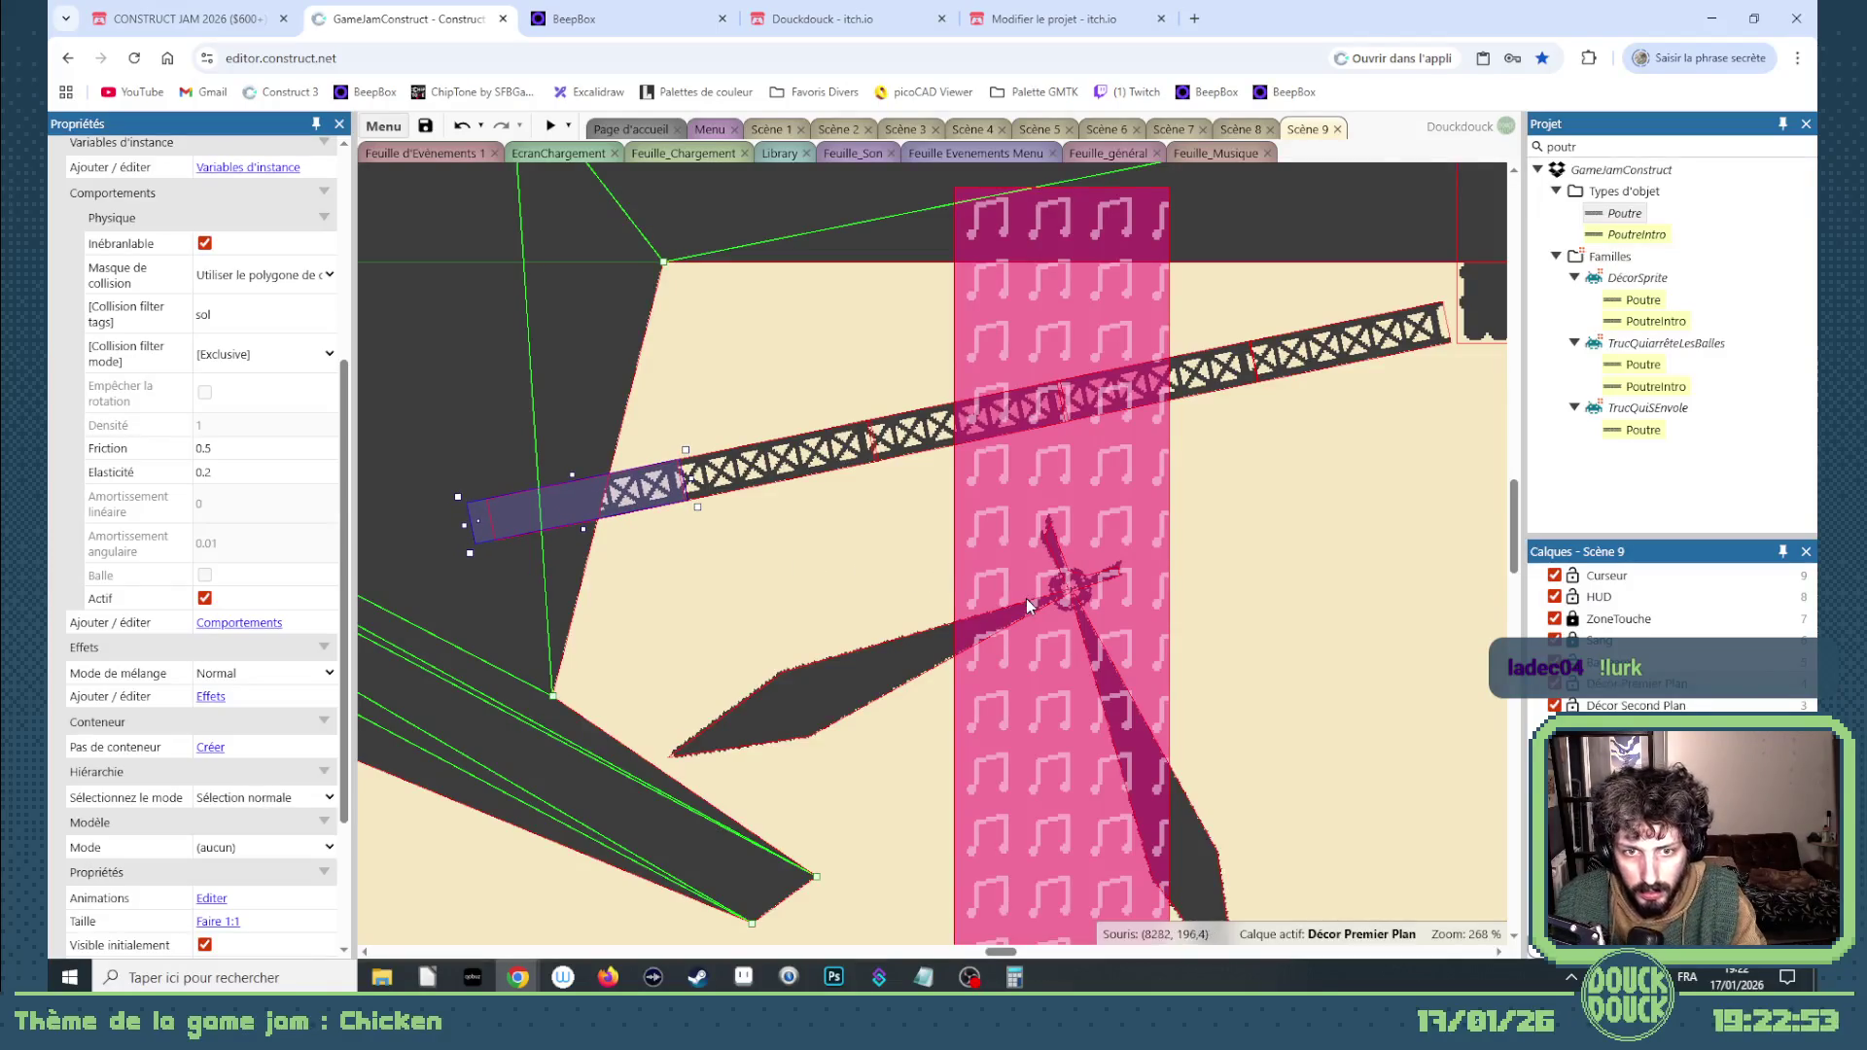
pyautogui.scroll(-5, 1025, 598)
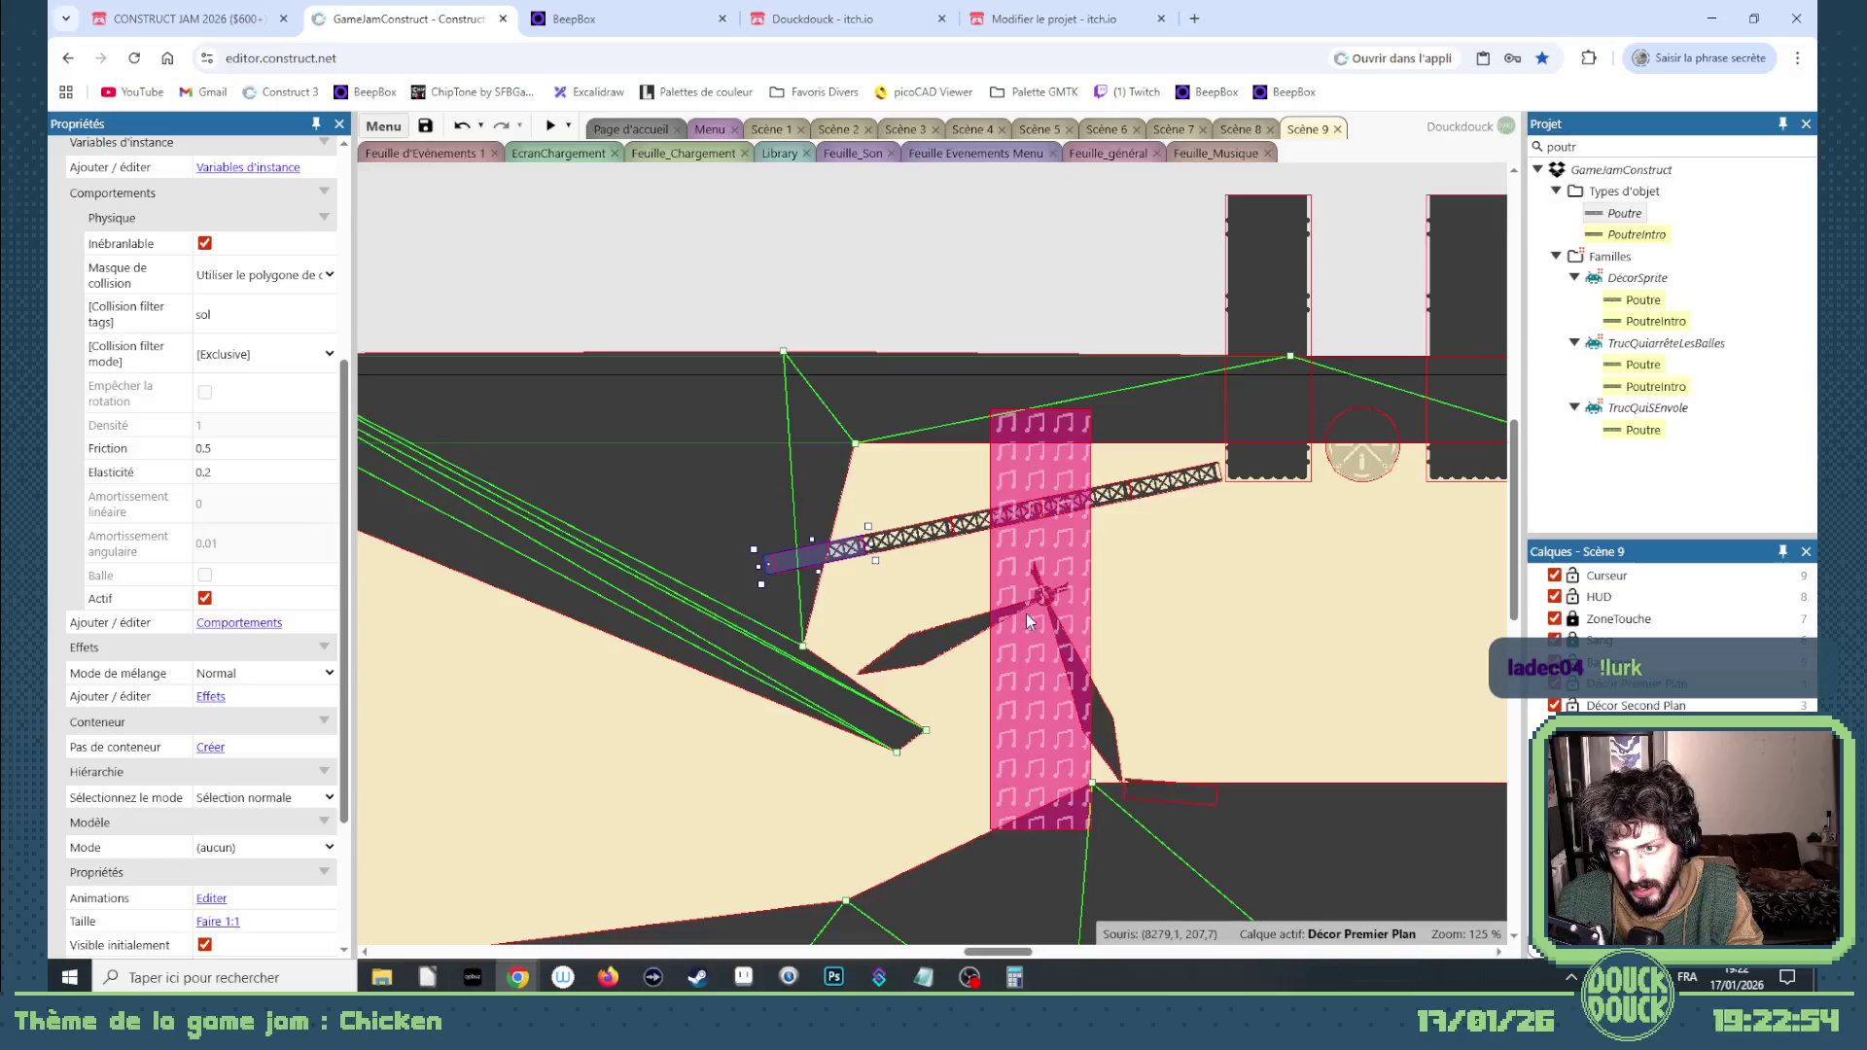
pyautogui.click(1008, 335)
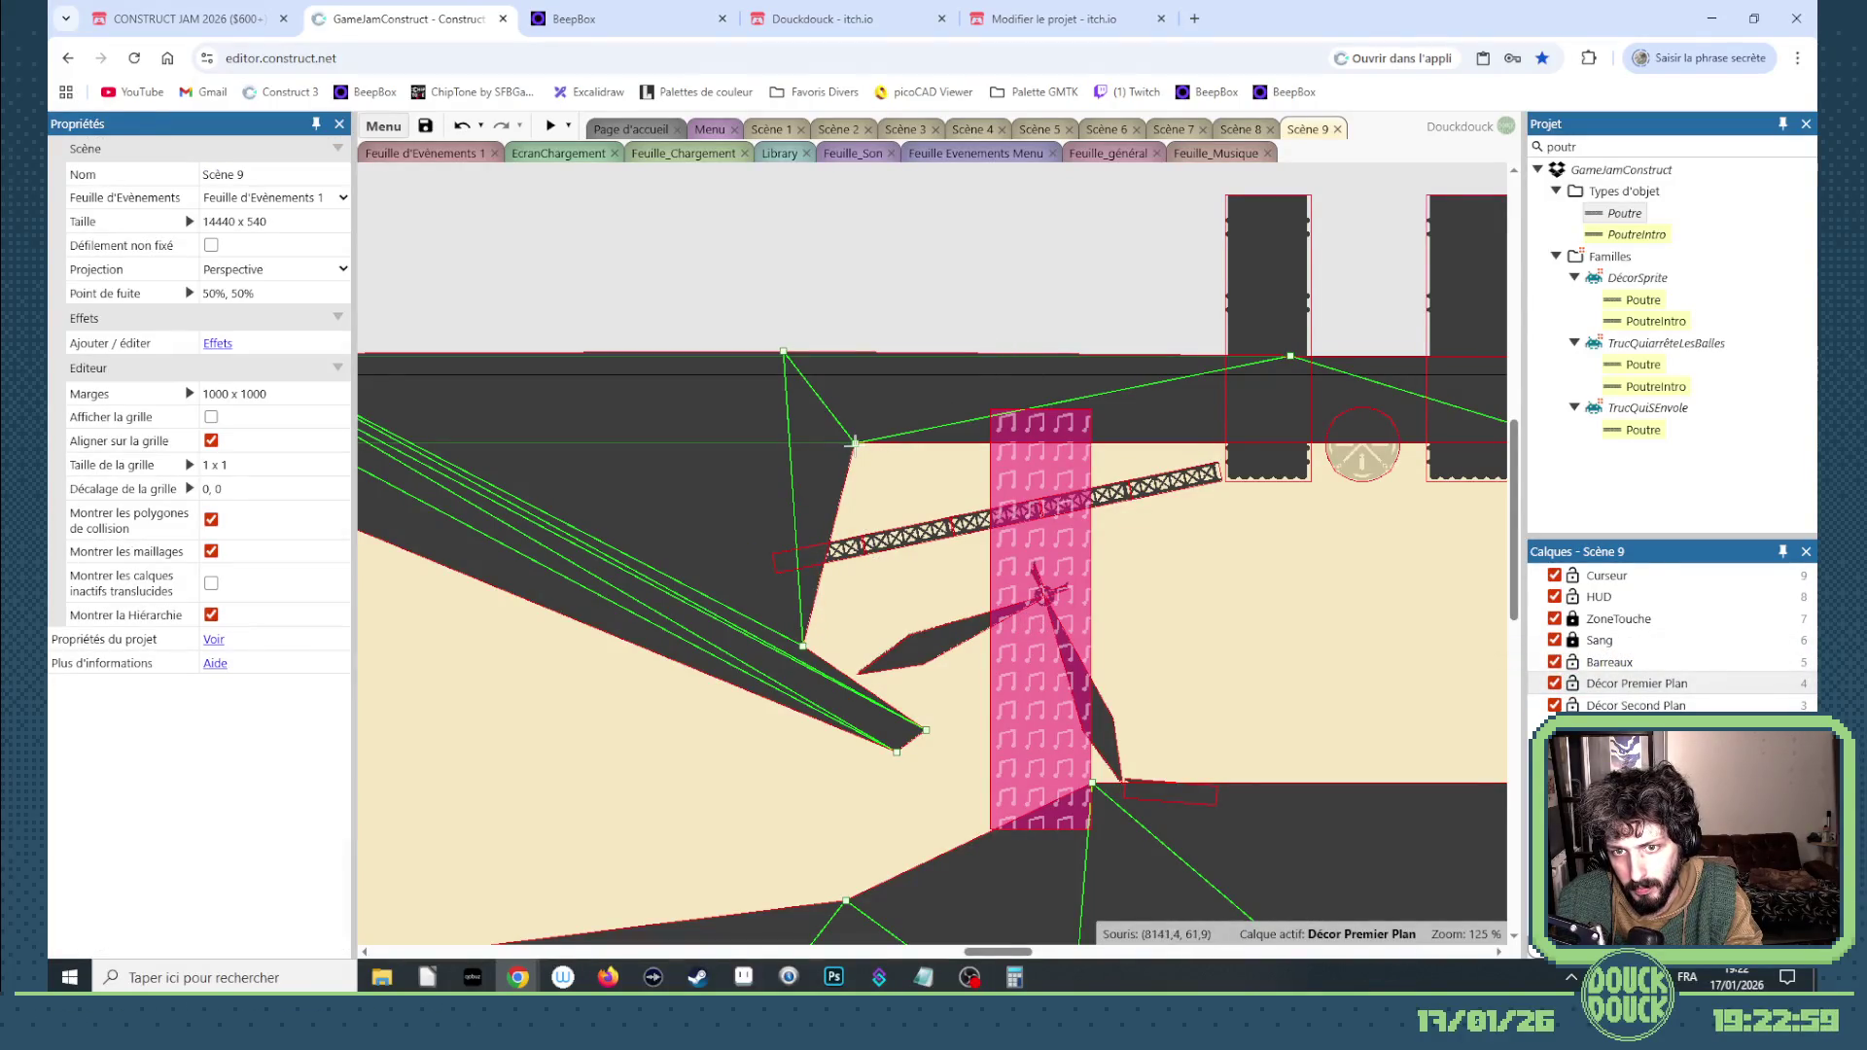
# Step: Try lowering a Sol ground mesh point, undo it, then launch a fresh Scène 9 preview
pyautogui.moveTo(854, 442); pyautogui.dragTo(840, 475)
pyautogui.hotkey('ctrl', 'z')
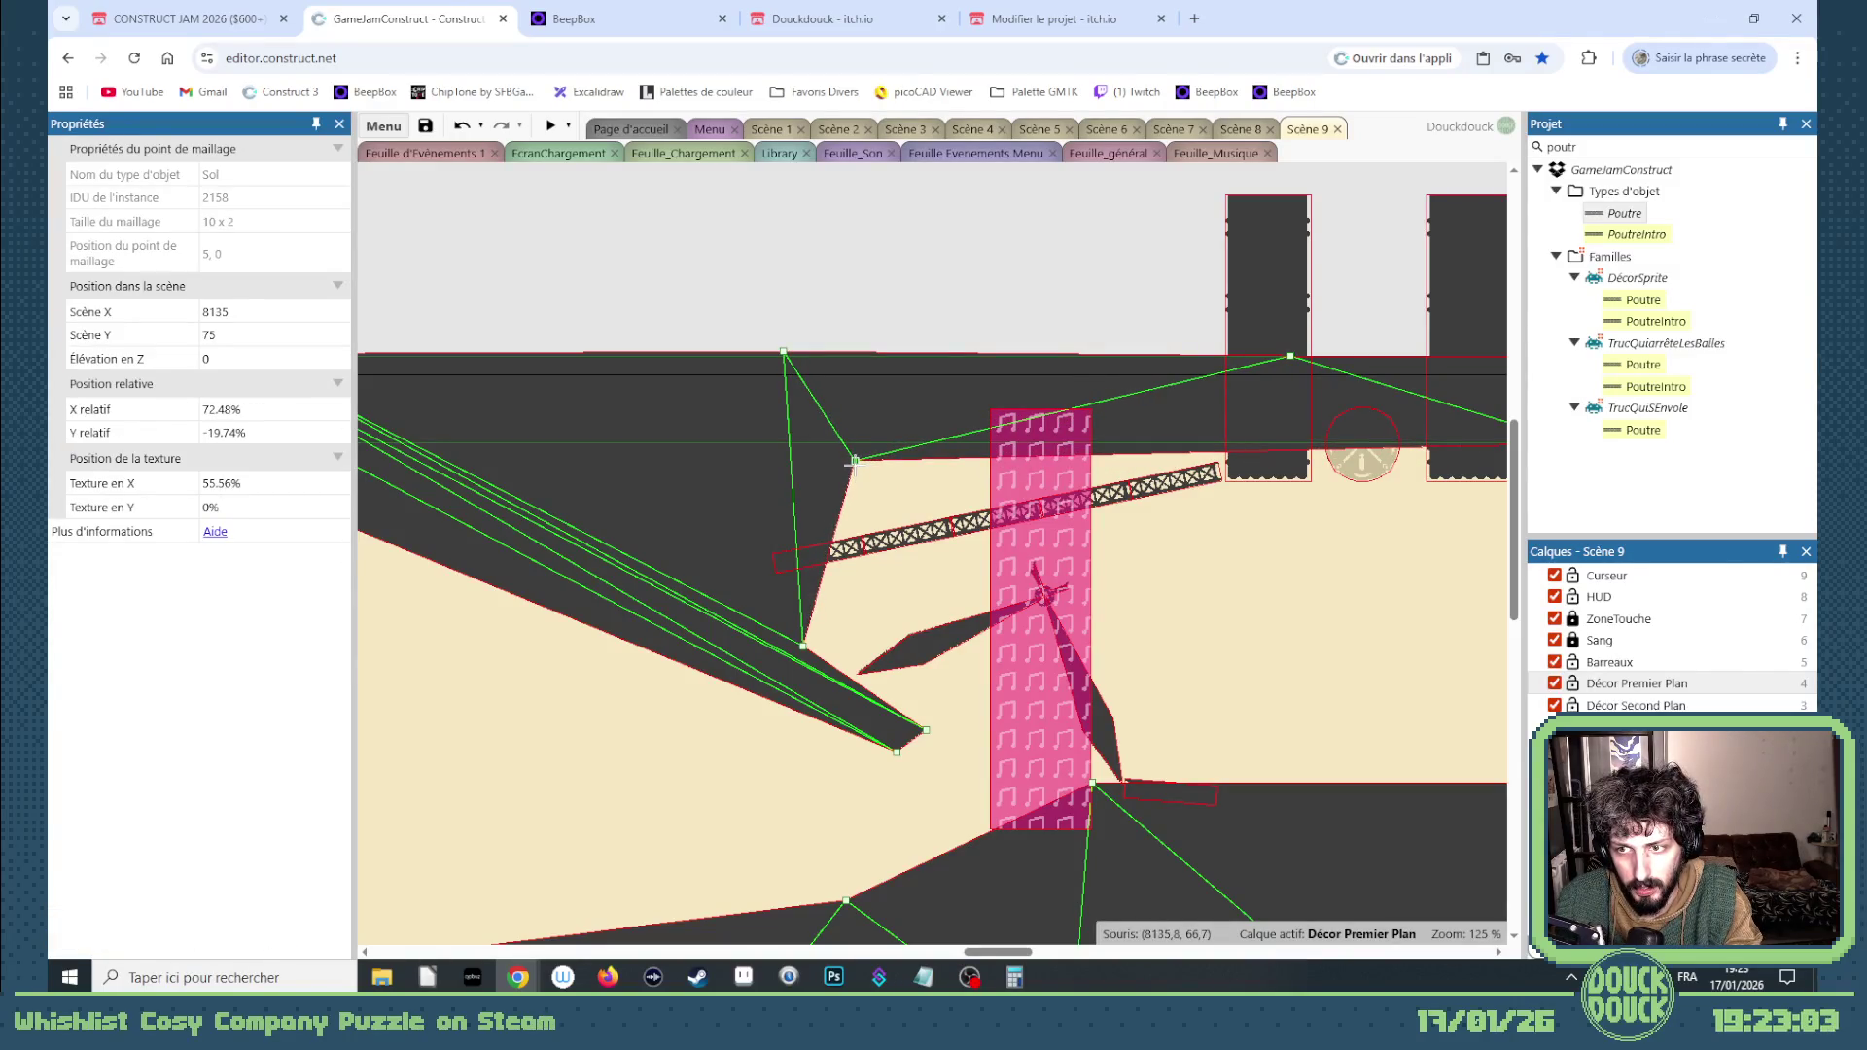
pyautogui.scroll(-2, 853, 463)
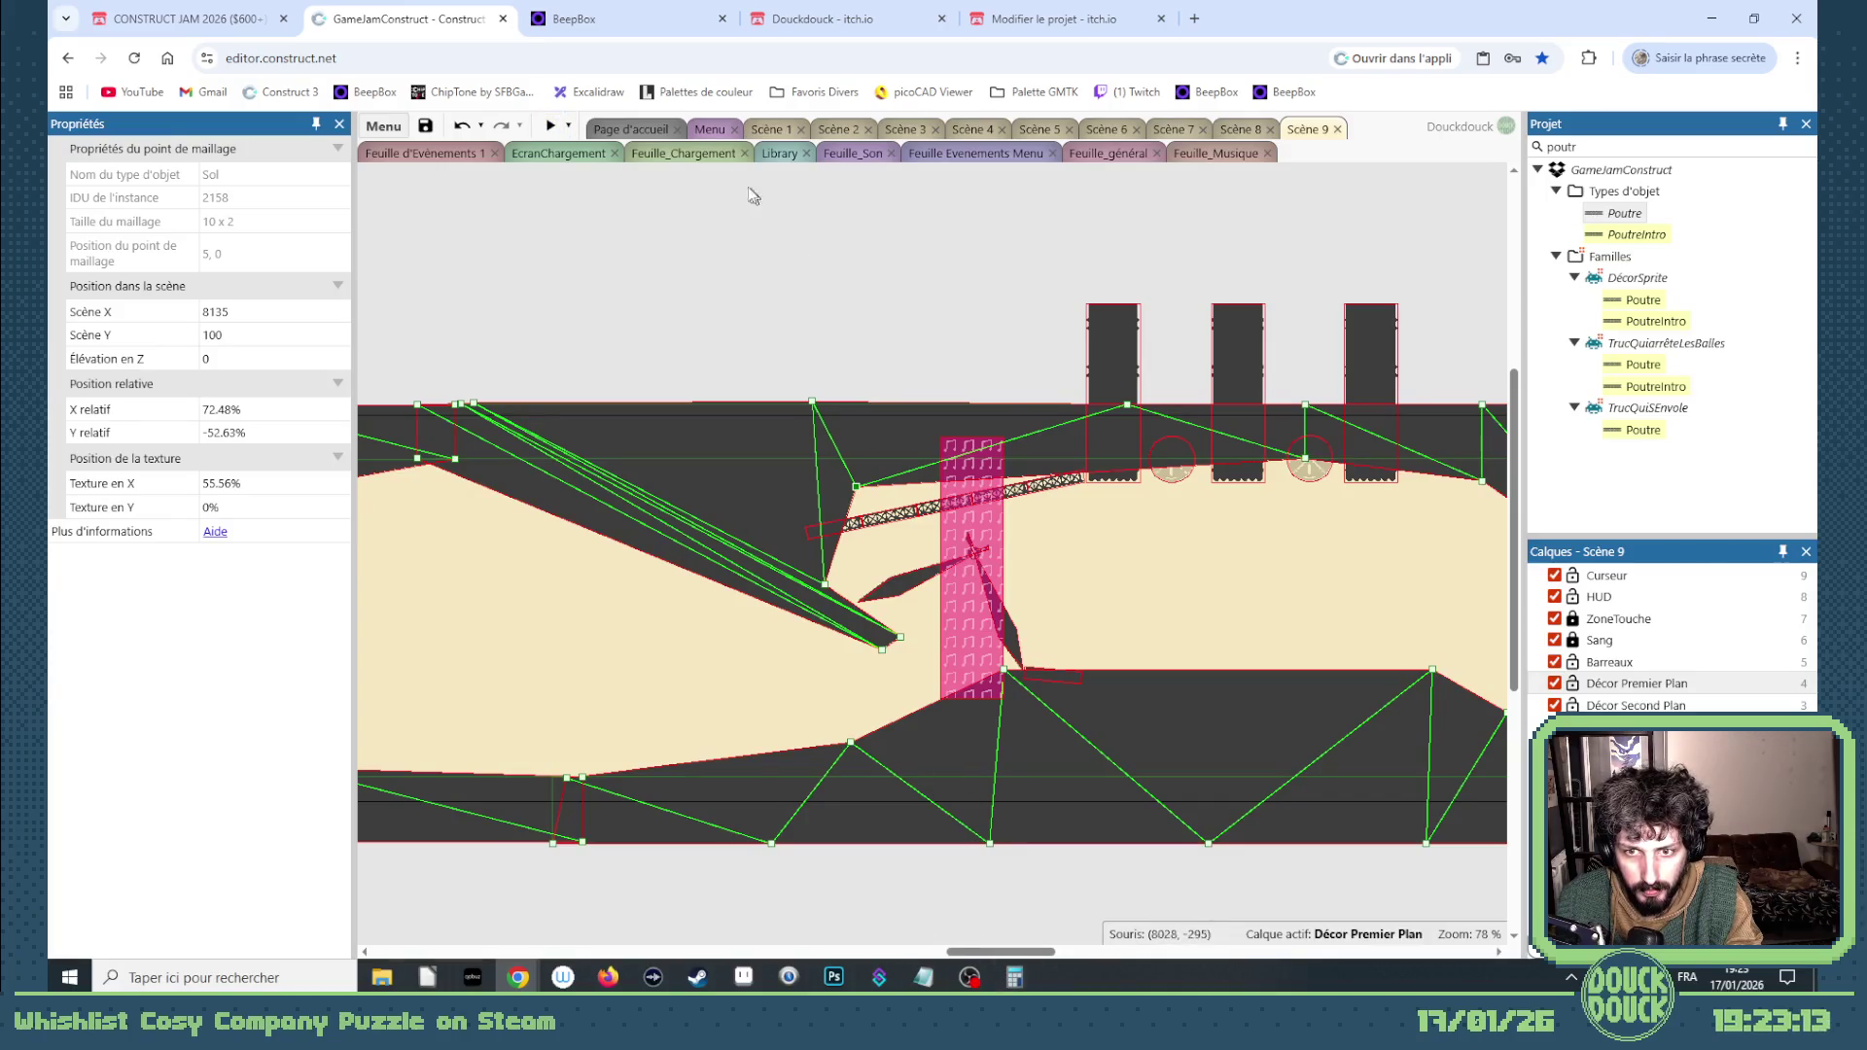
pyautogui.click(551, 127)
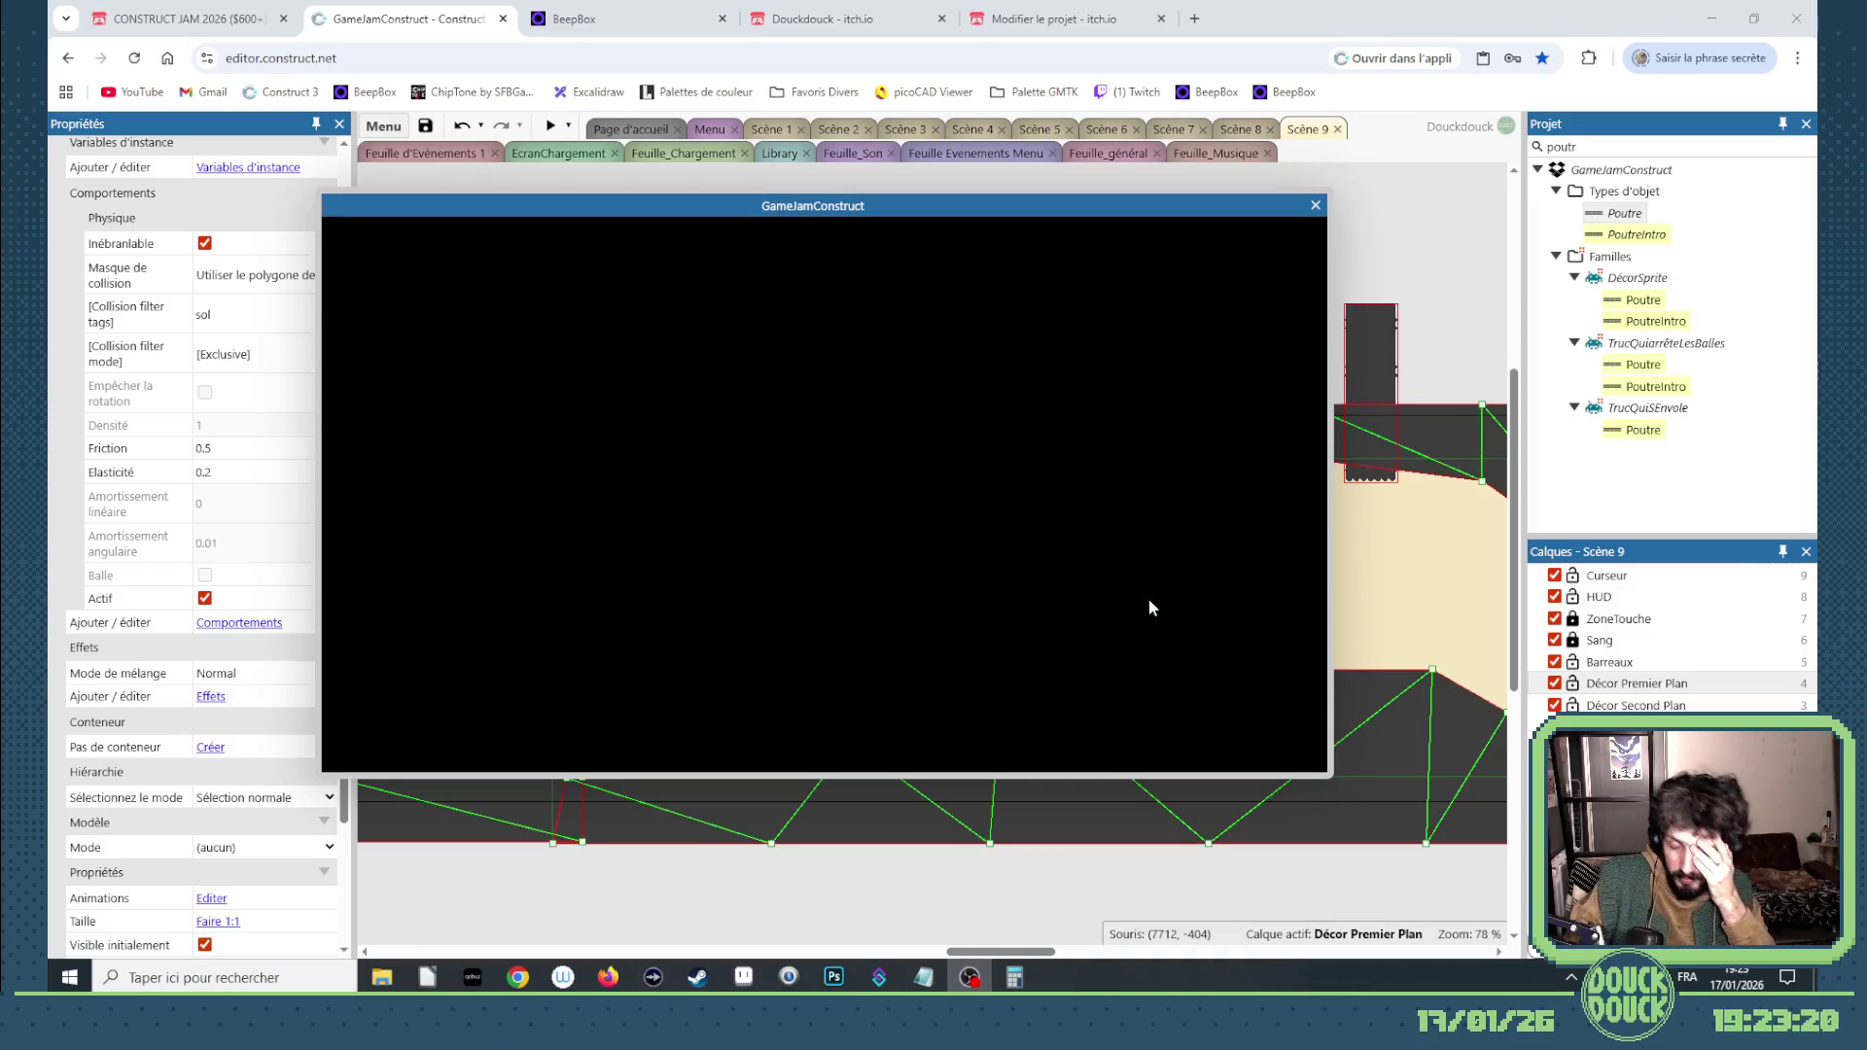
# Step: Start Scène 9 fullscreen in the preview and make the chickens leap off their platforms
pyautogui.click(1152, 600)
pyautogui.click(1186, 632)
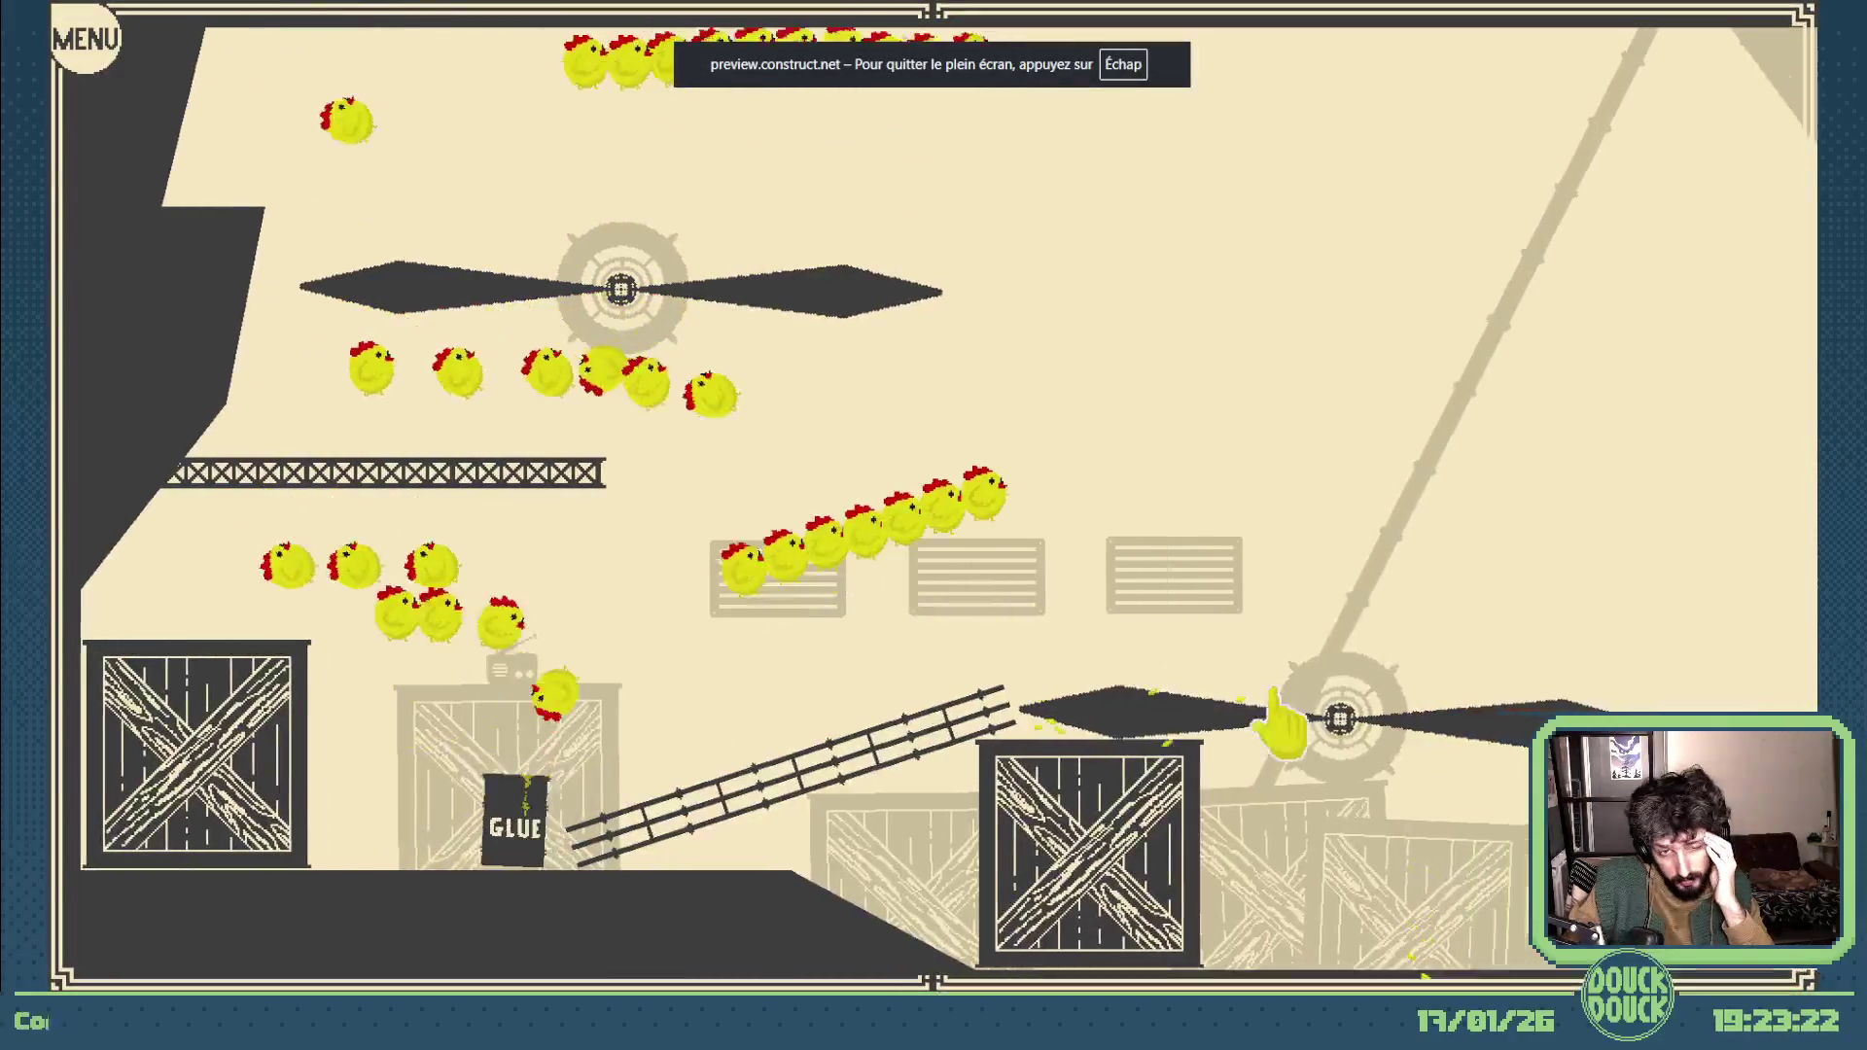
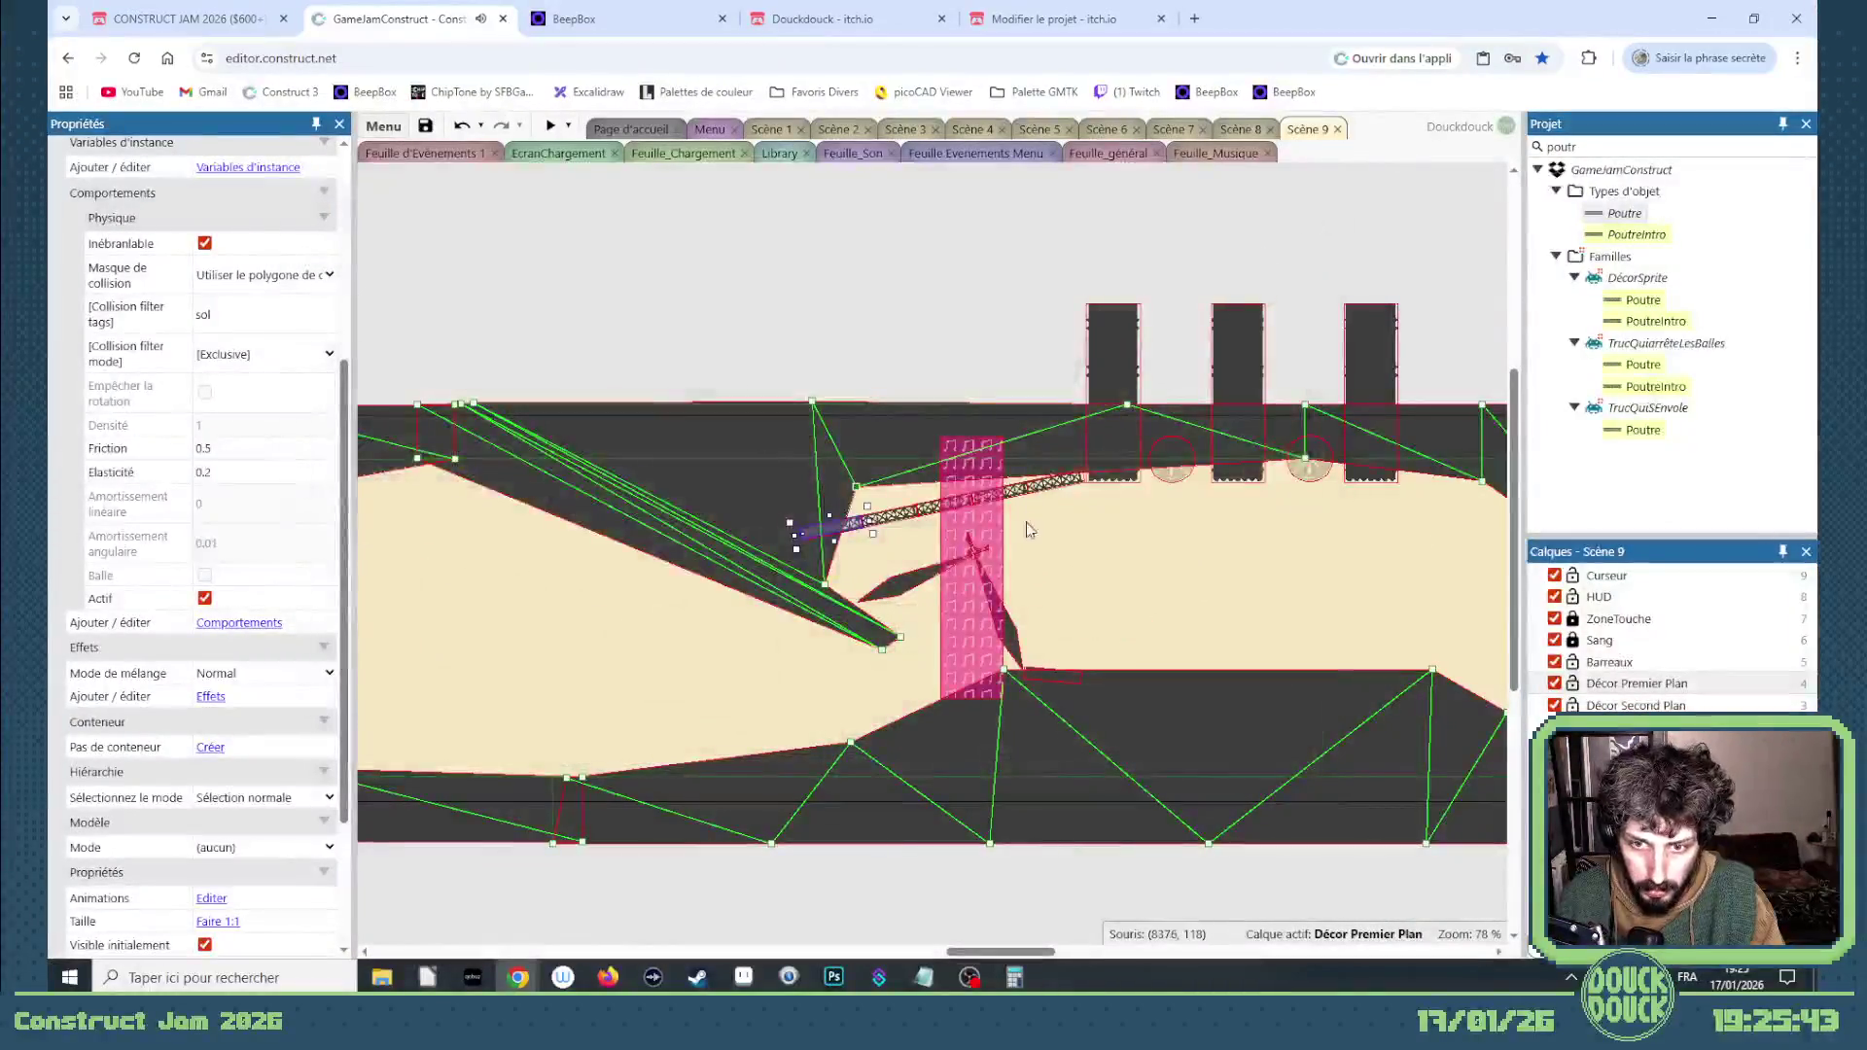
# Step: Open the DéchetMétallique propeller's frame 7 and inspect the collision points around the blade hinge
pyautogui.doubleClick(1006, 637)
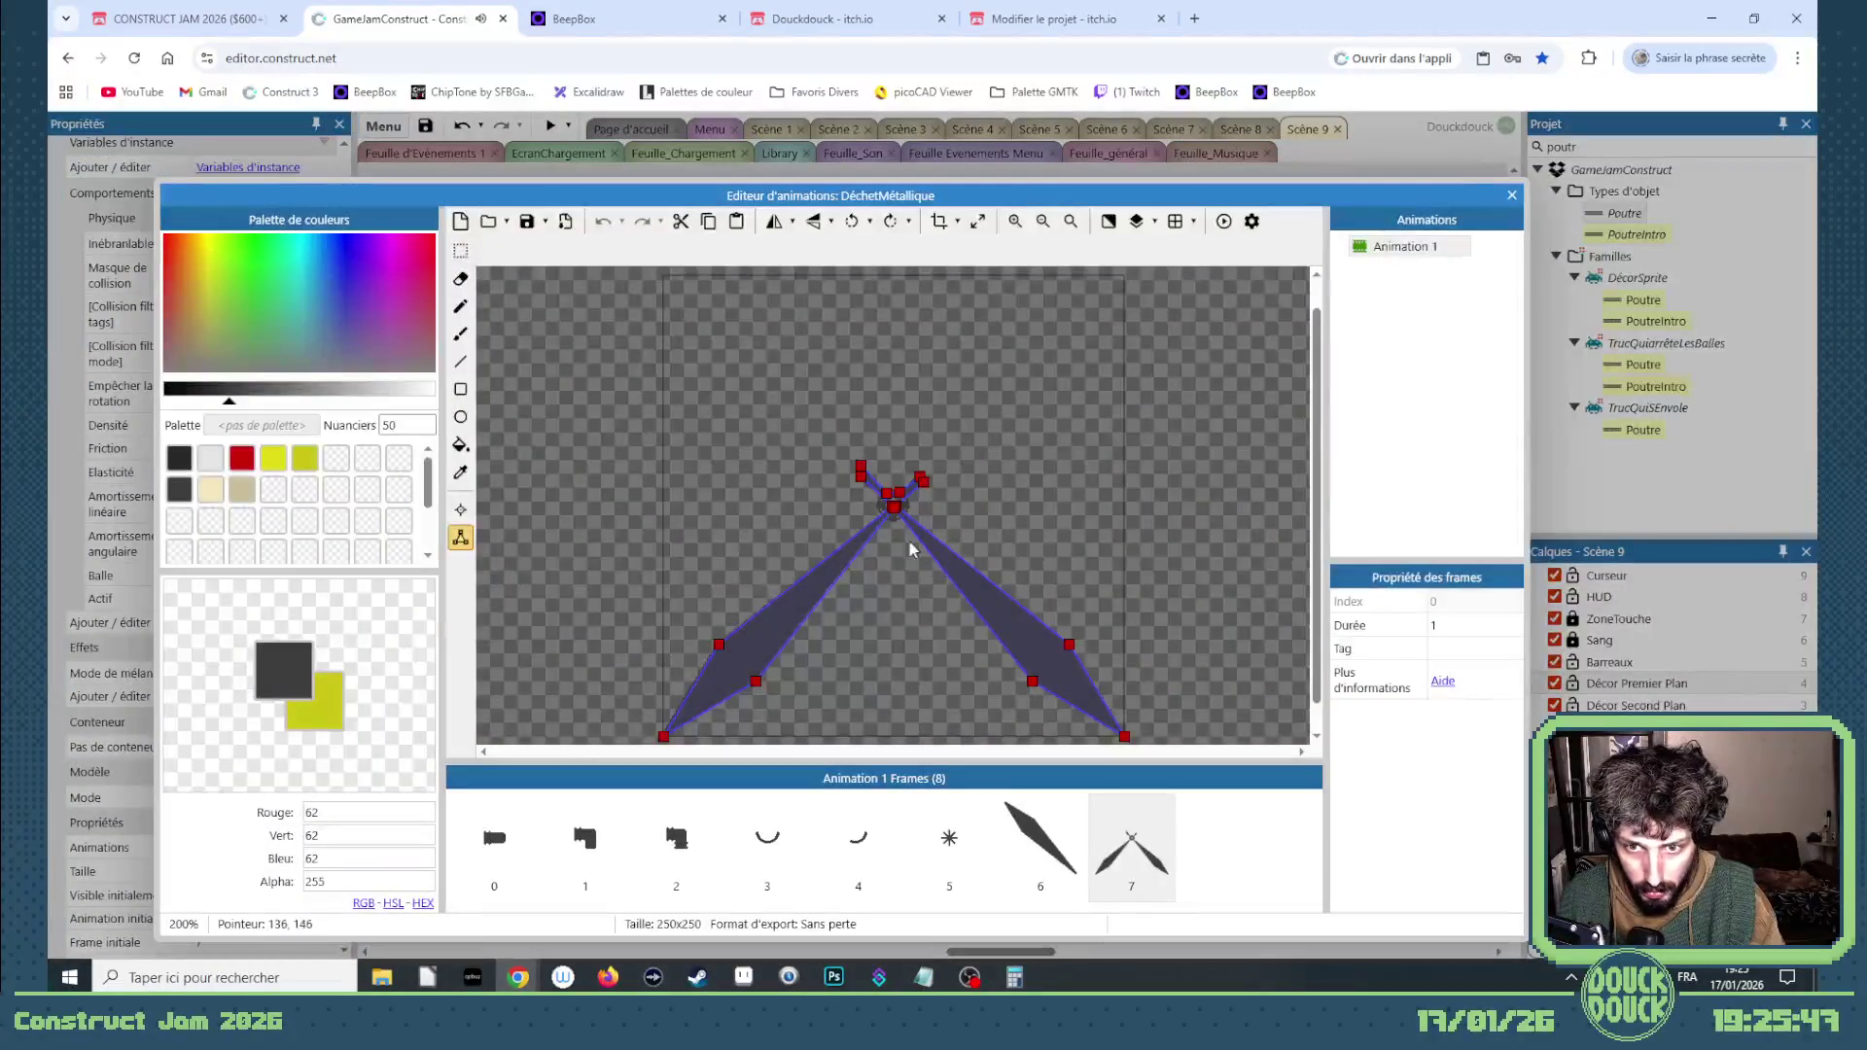
pyautogui.scroll(5, 873, 480)
pyautogui.scroll(-3, 873, 480)
pyautogui.scroll(3, 833, 430)
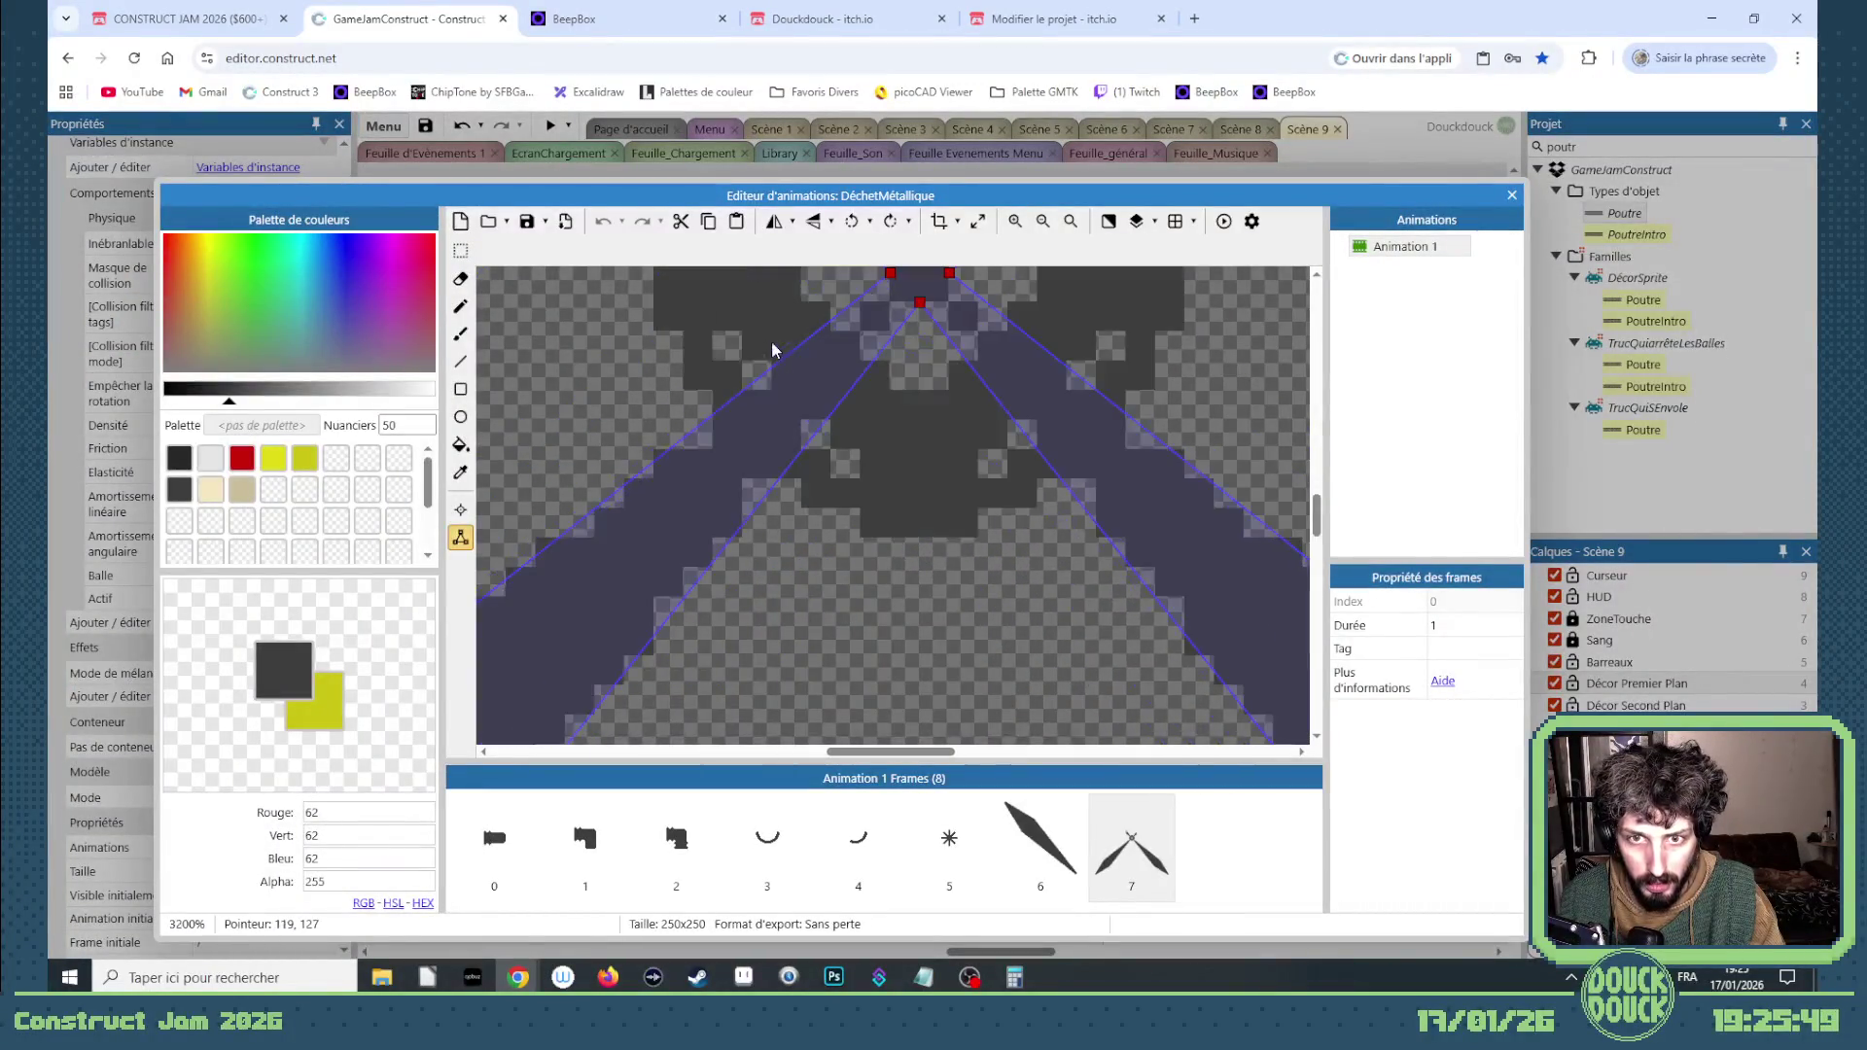
pyautogui.click(920, 305)
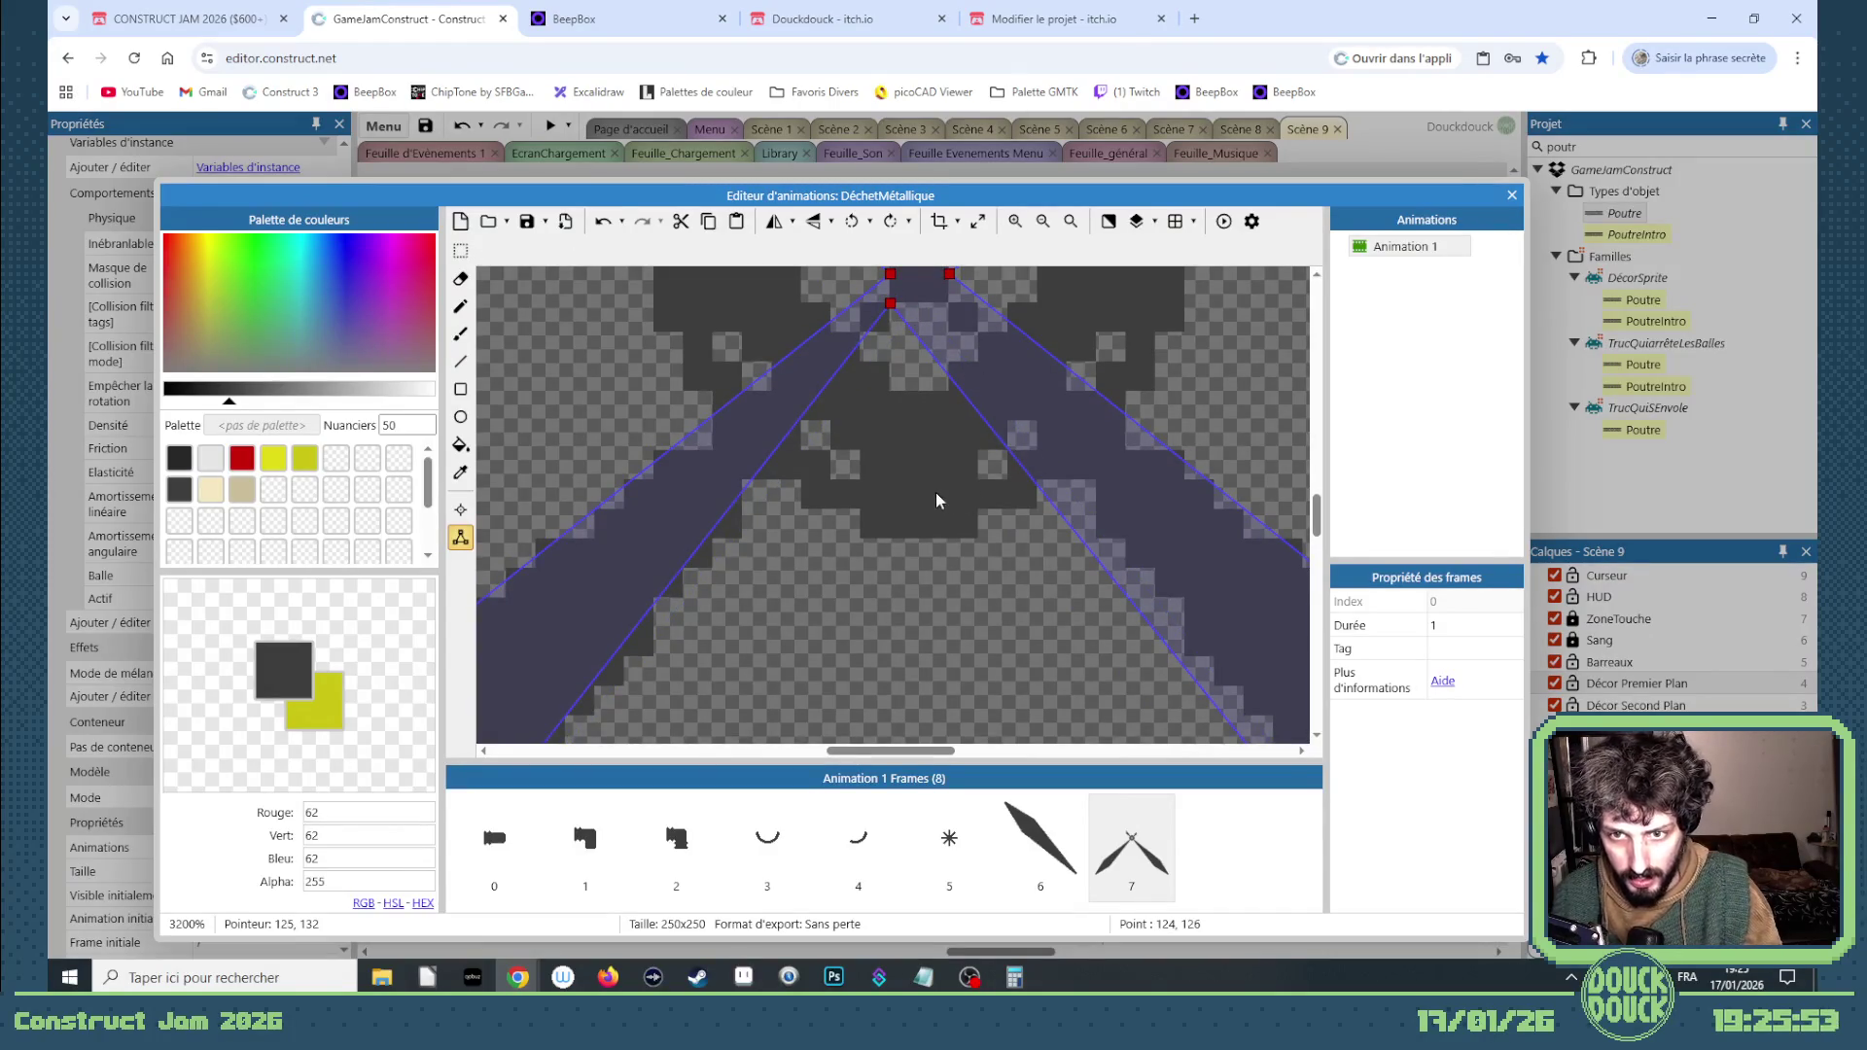
pyautogui.scroll(-3, 935, 496)
pyautogui.scroll(-1, 1033, 530)
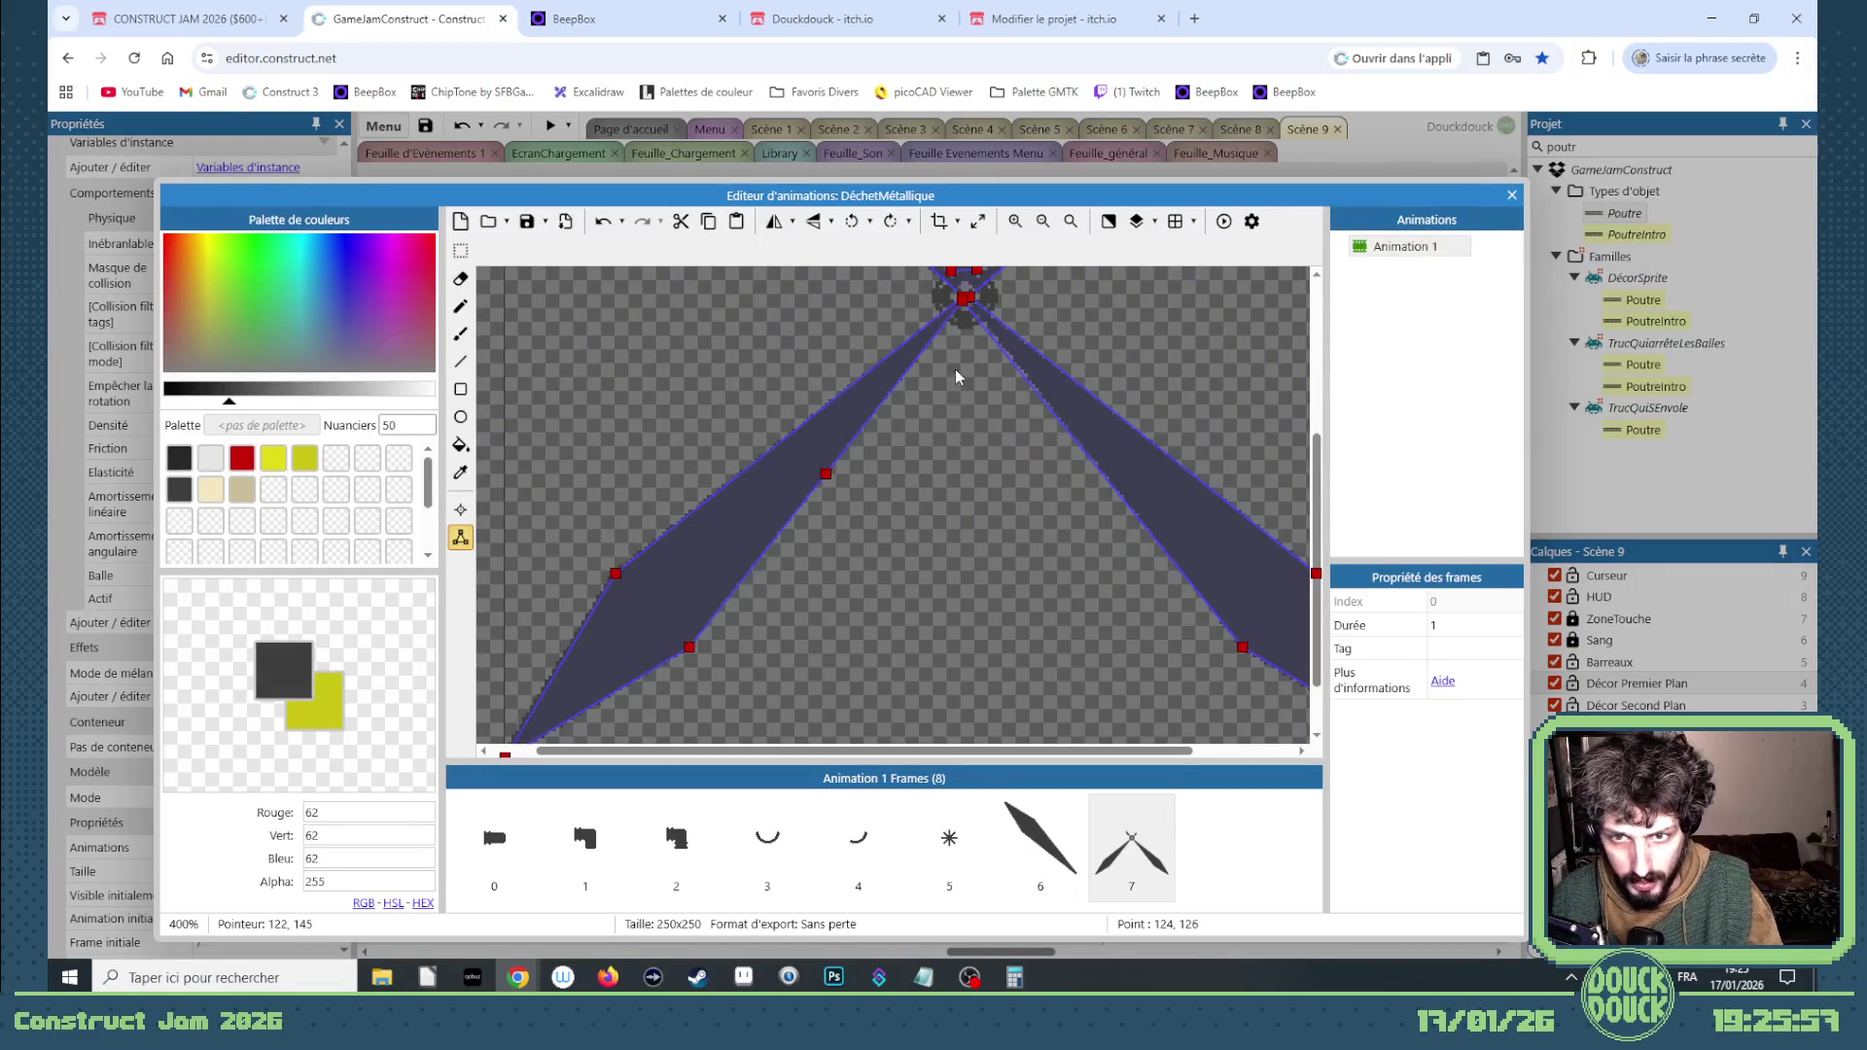
pyautogui.click(826, 477)
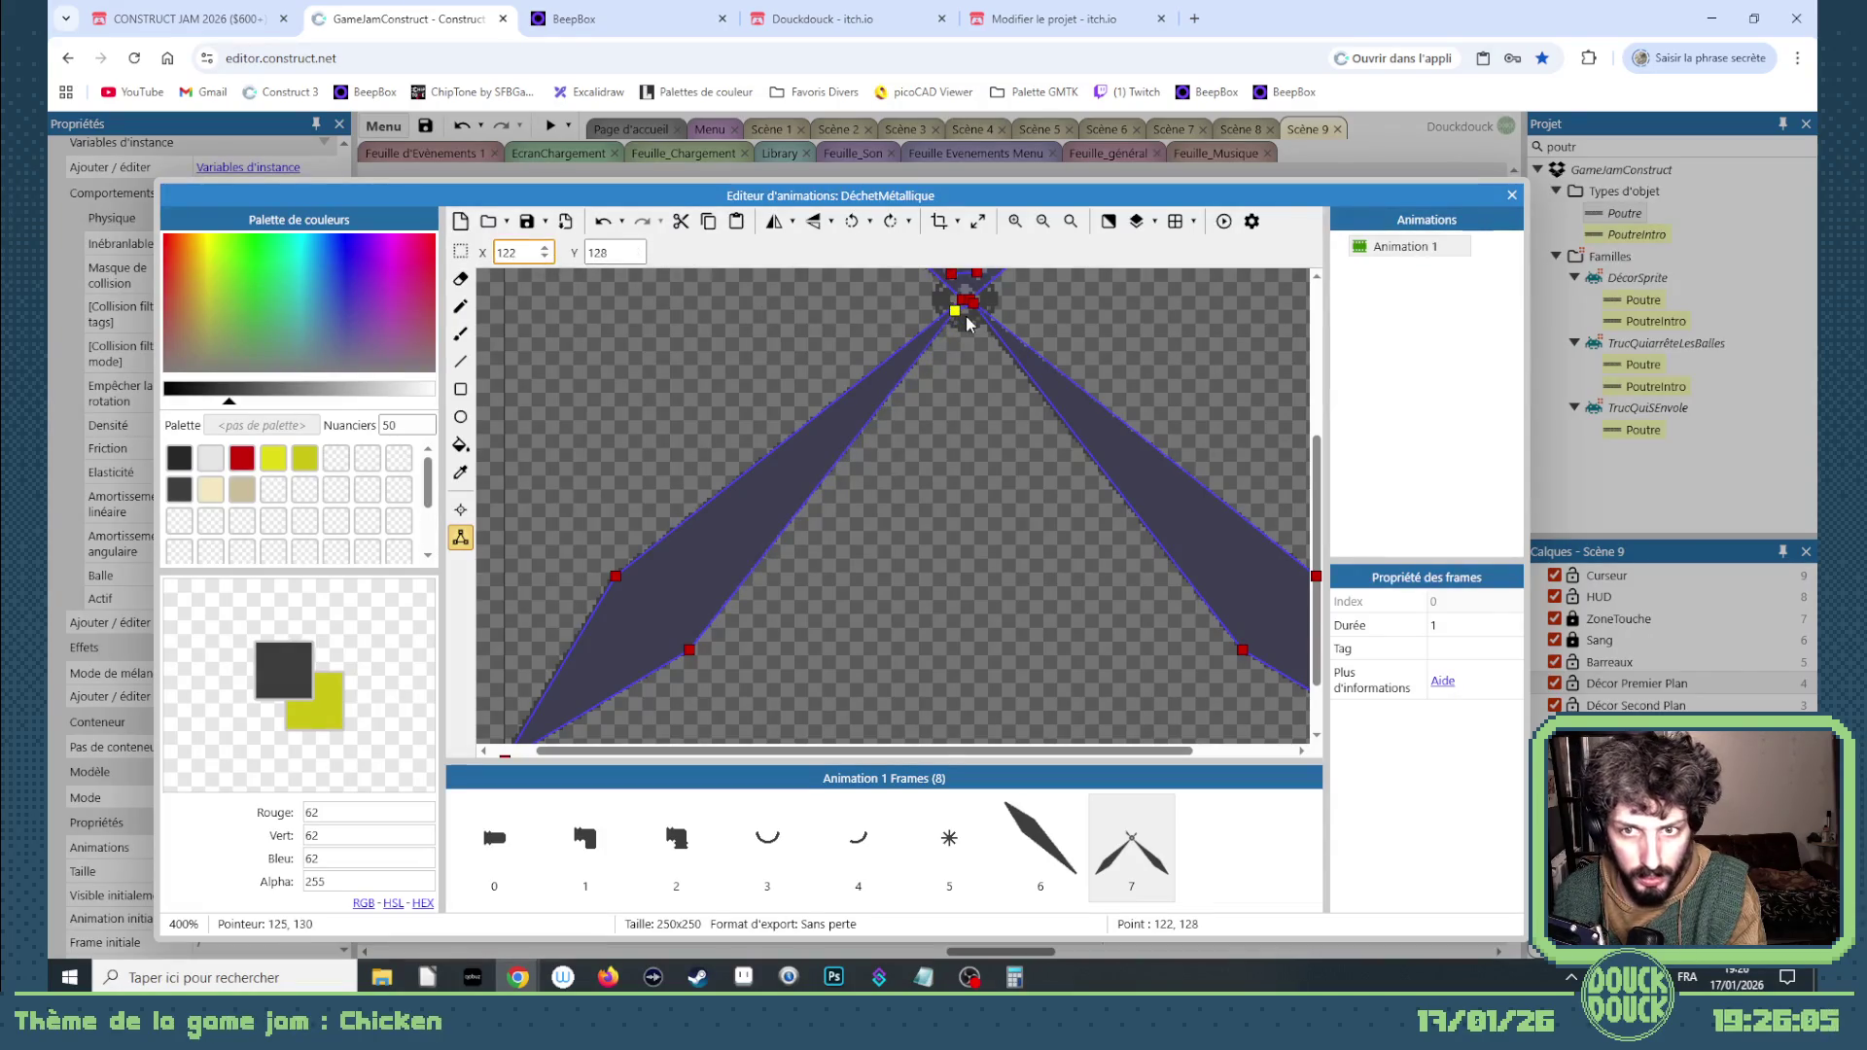
pyautogui.scroll(2, 975, 300)
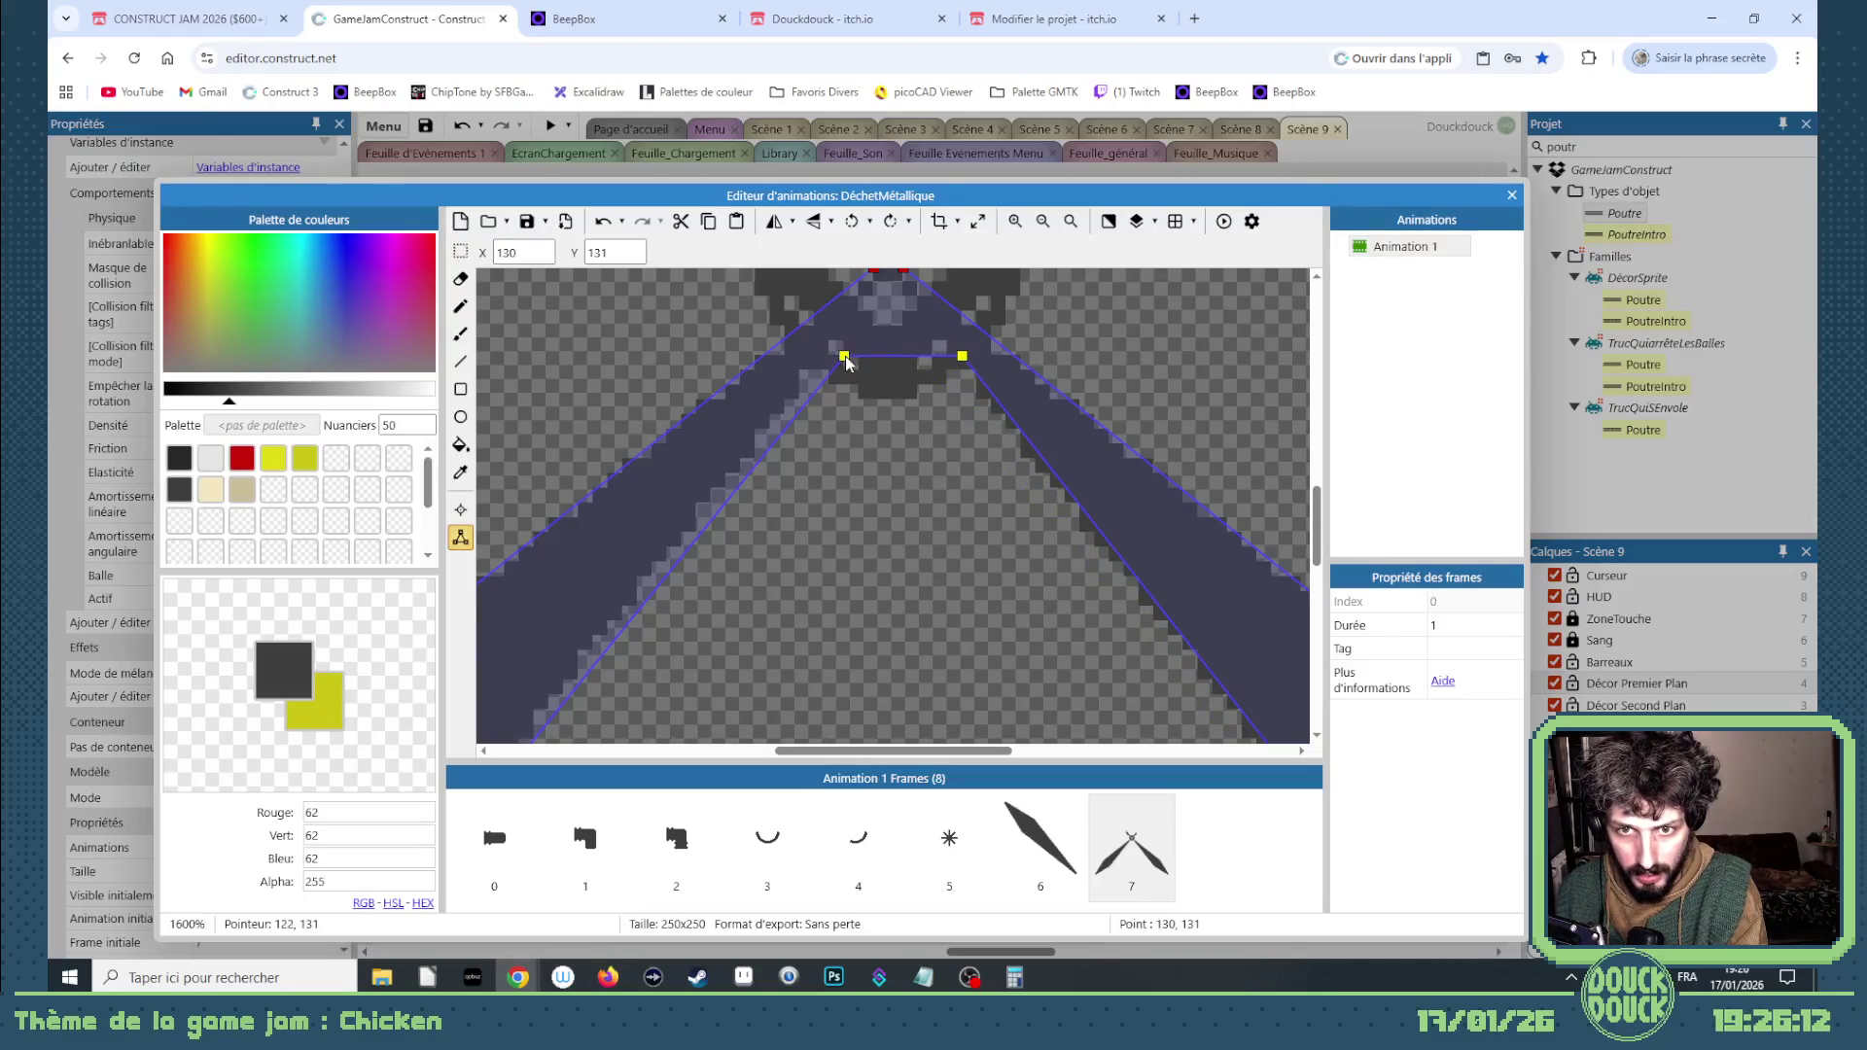
# Step: Nudge the top hinge collision point down one pixel, then close the editor and deselect
pyautogui.click(962, 357)
pyautogui.press('Down')
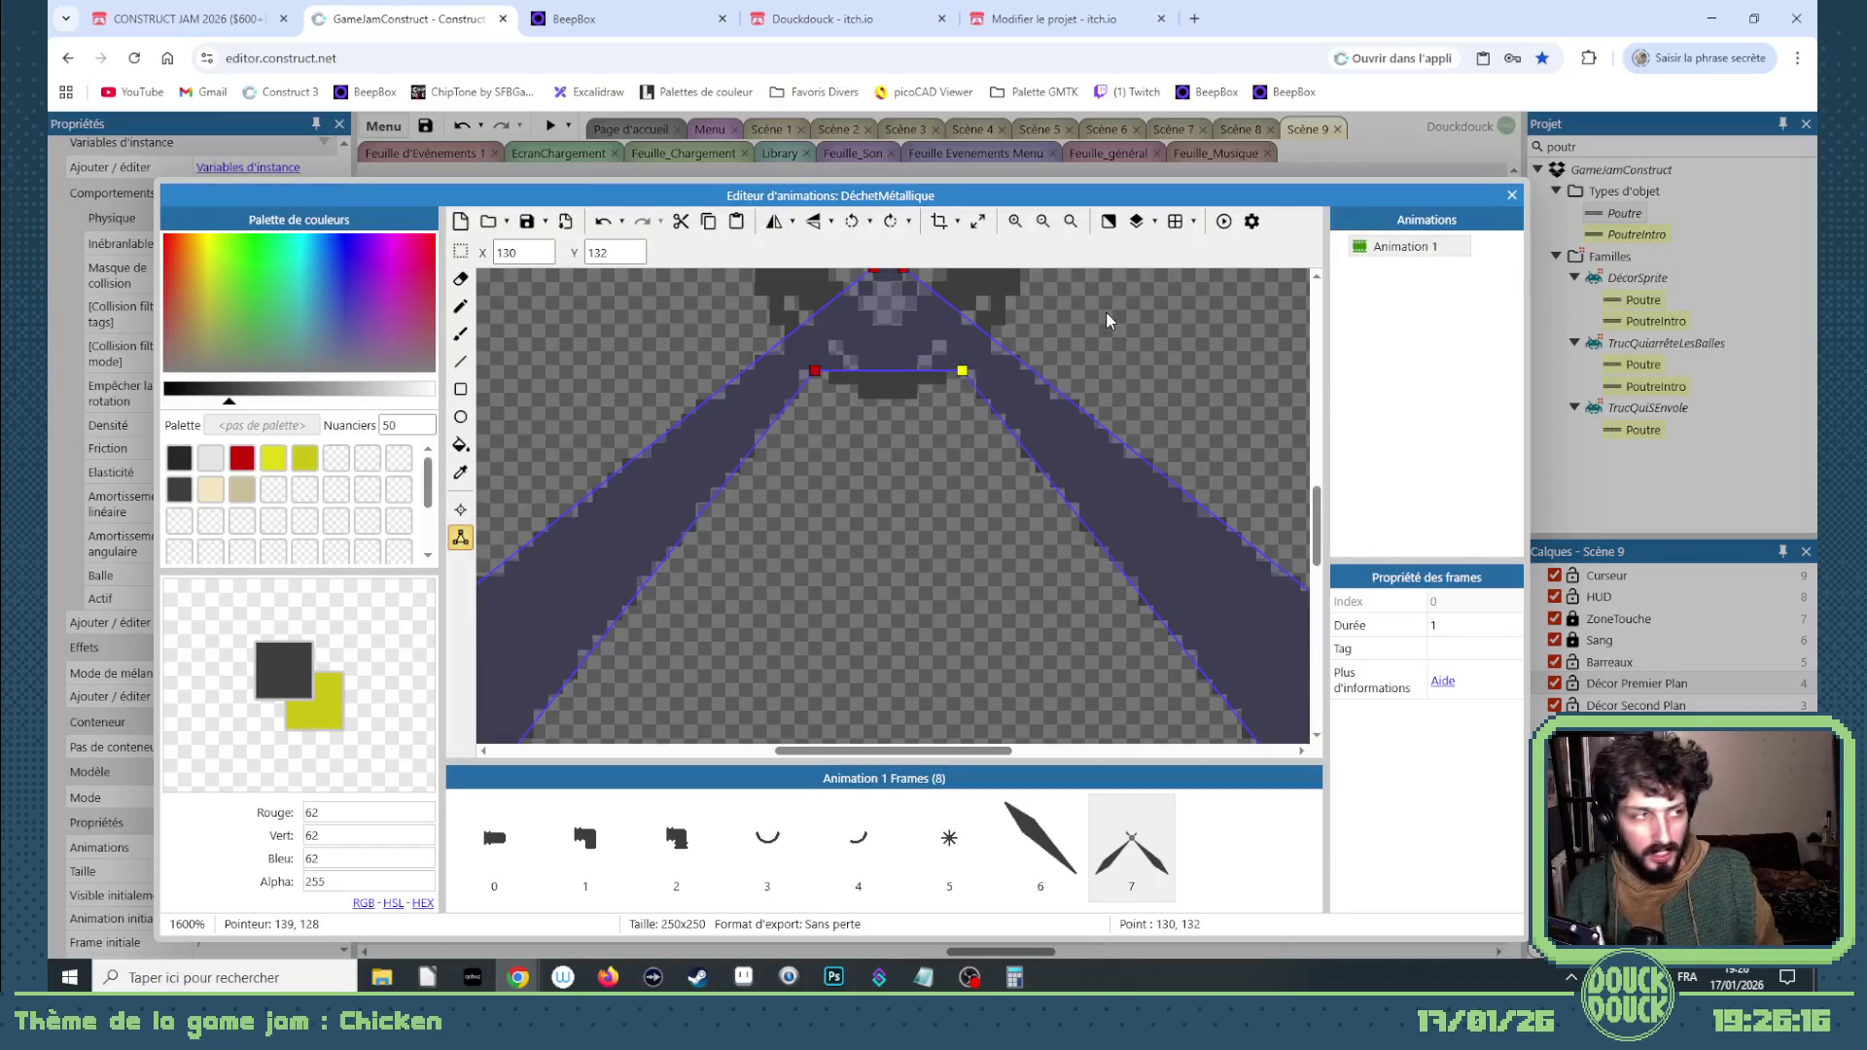
pyautogui.click(1511, 195)
pyautogui.click(865, 329)
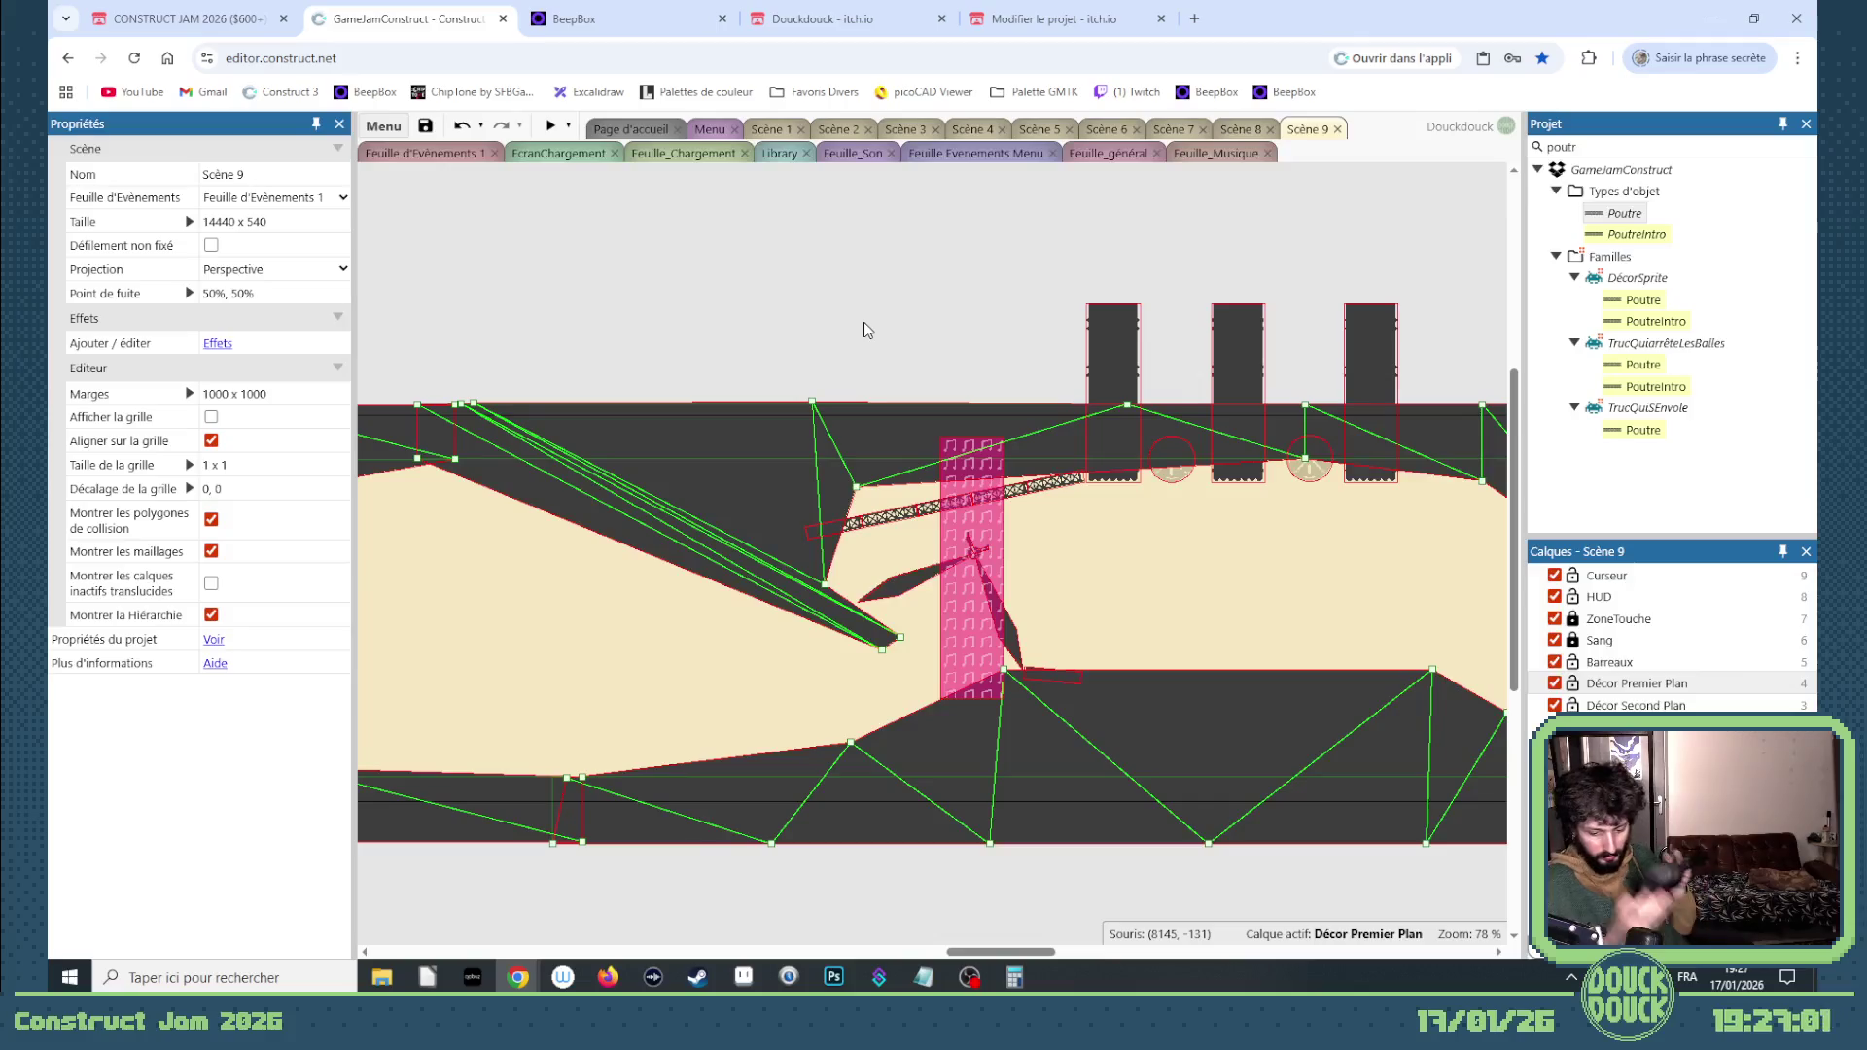
# Step: Launch a preview of the Scène 9 level
pyautogui.click(549, 128)
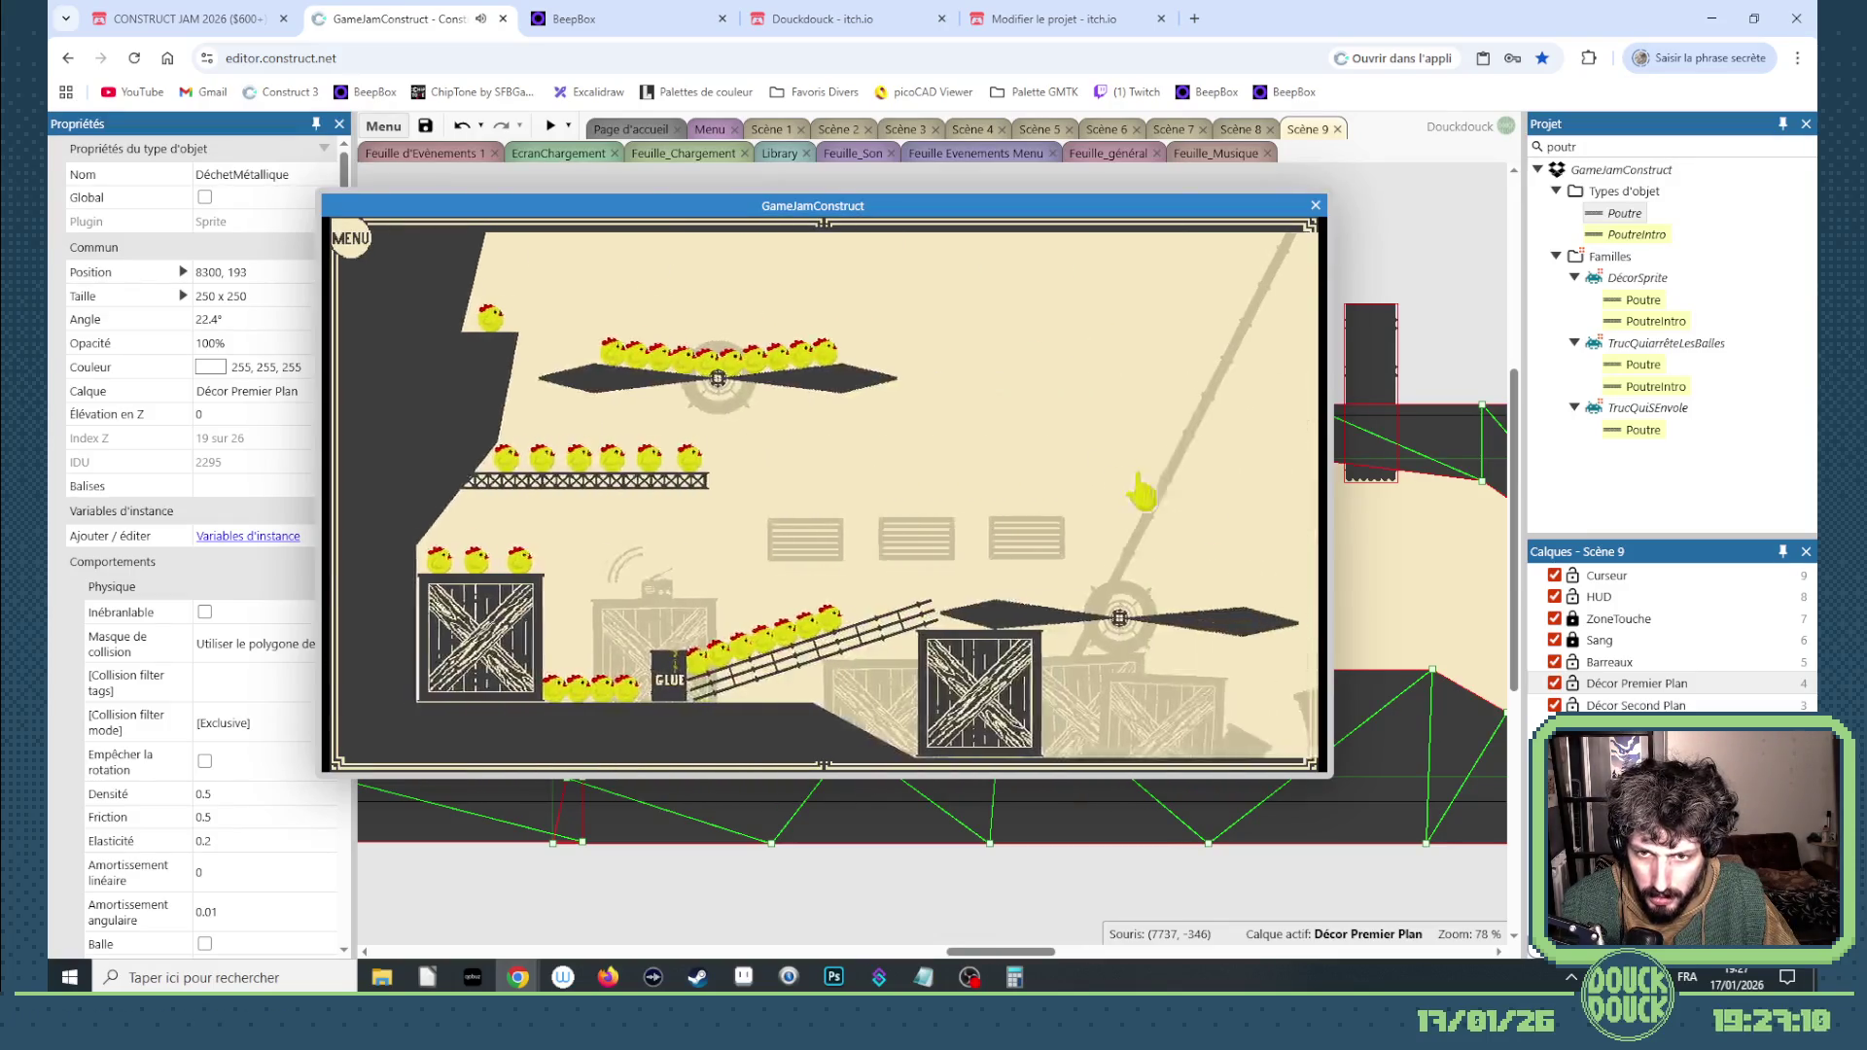
# Step: Playtest the level fullscreen, then exit fullscreen and close the preview window
pyautogui.click(1117, 414)
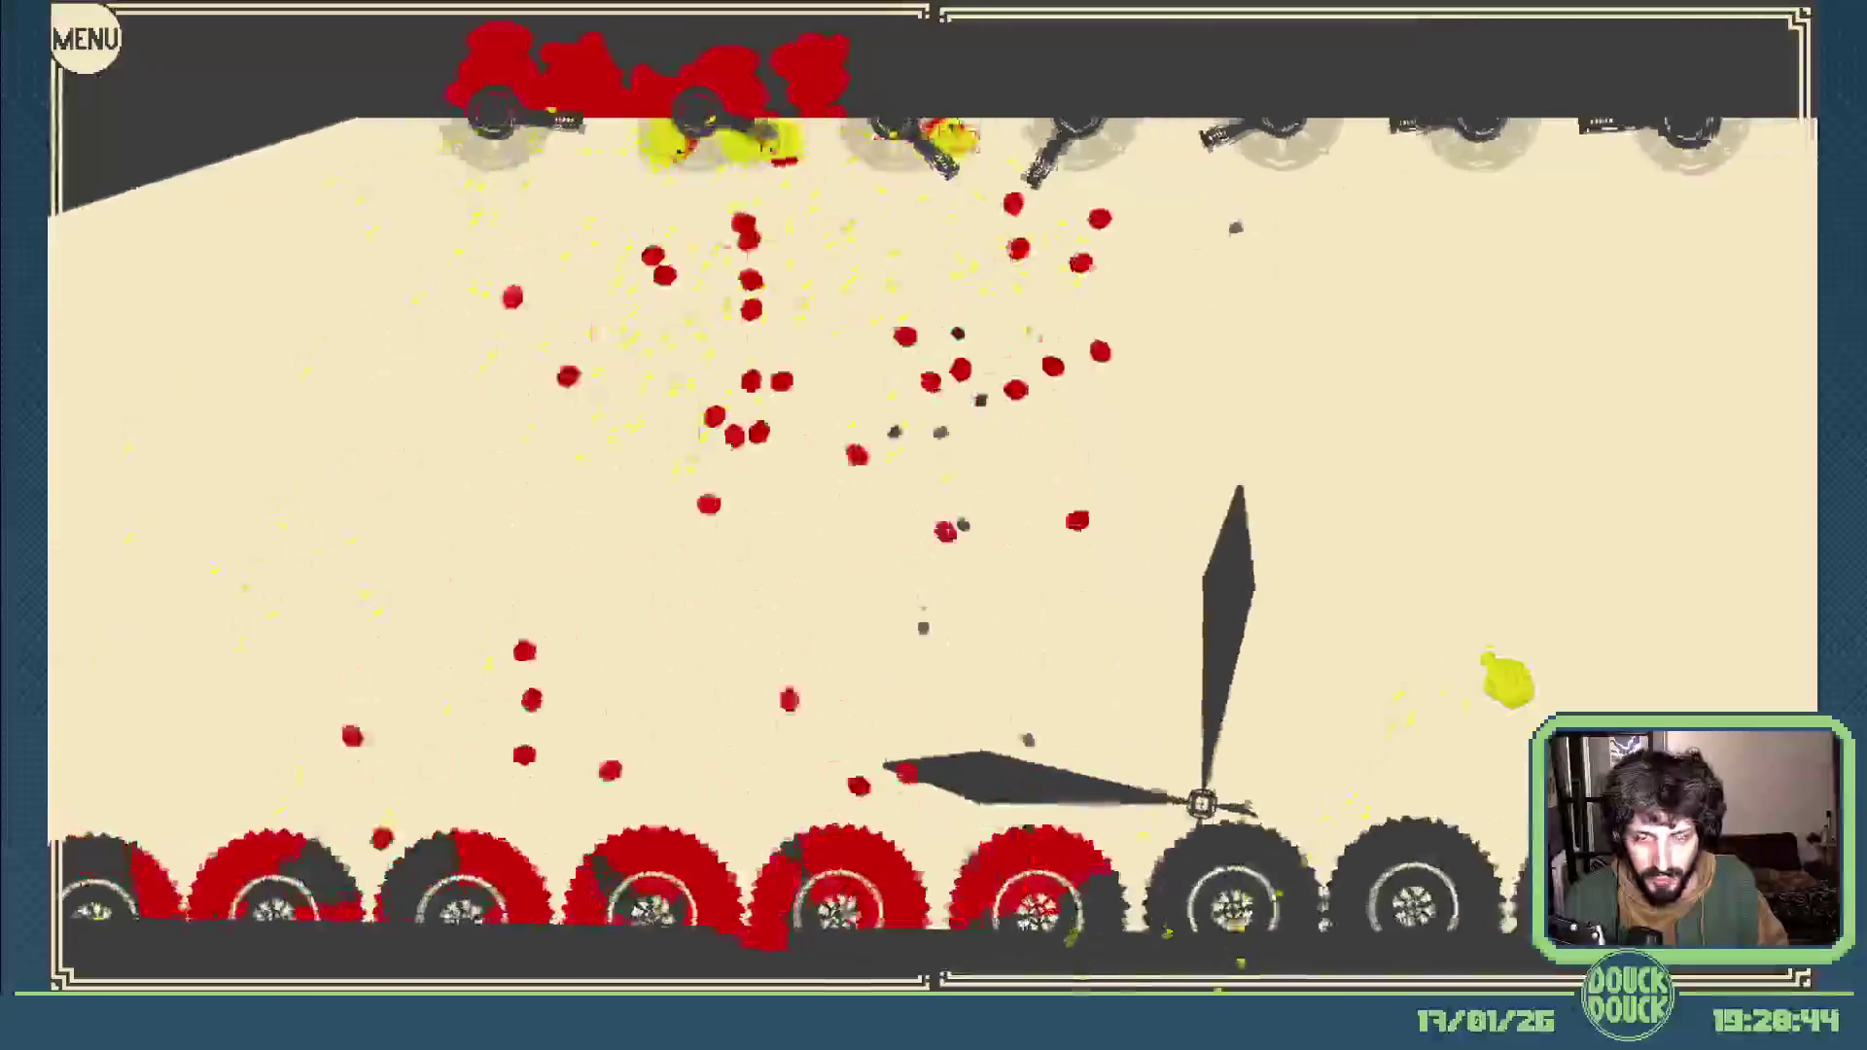
pyautogui.press('Escape')
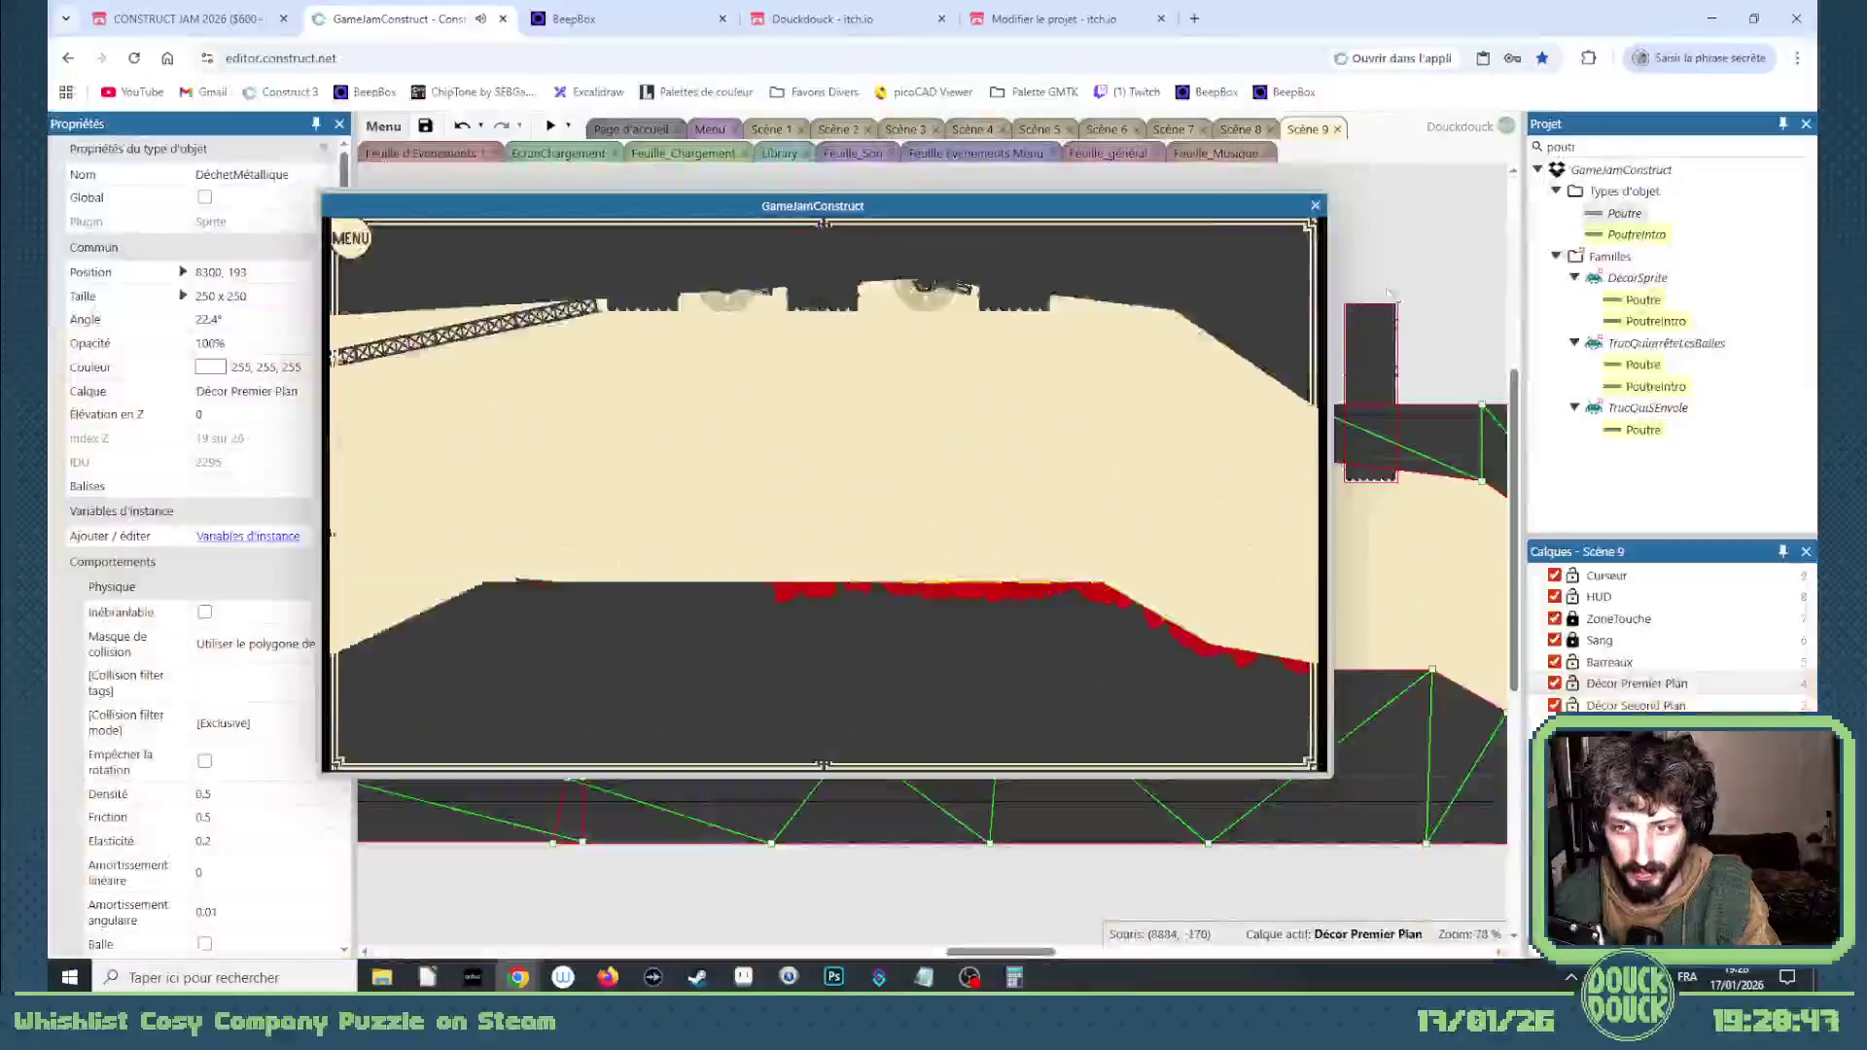
pyautogui.click(1091, 358)
# Step: Zoom in on the propeller, reopen its DéchetMétallique animation, and bring up frame 7's options
pyautogui.scroll(3, 925, 613)
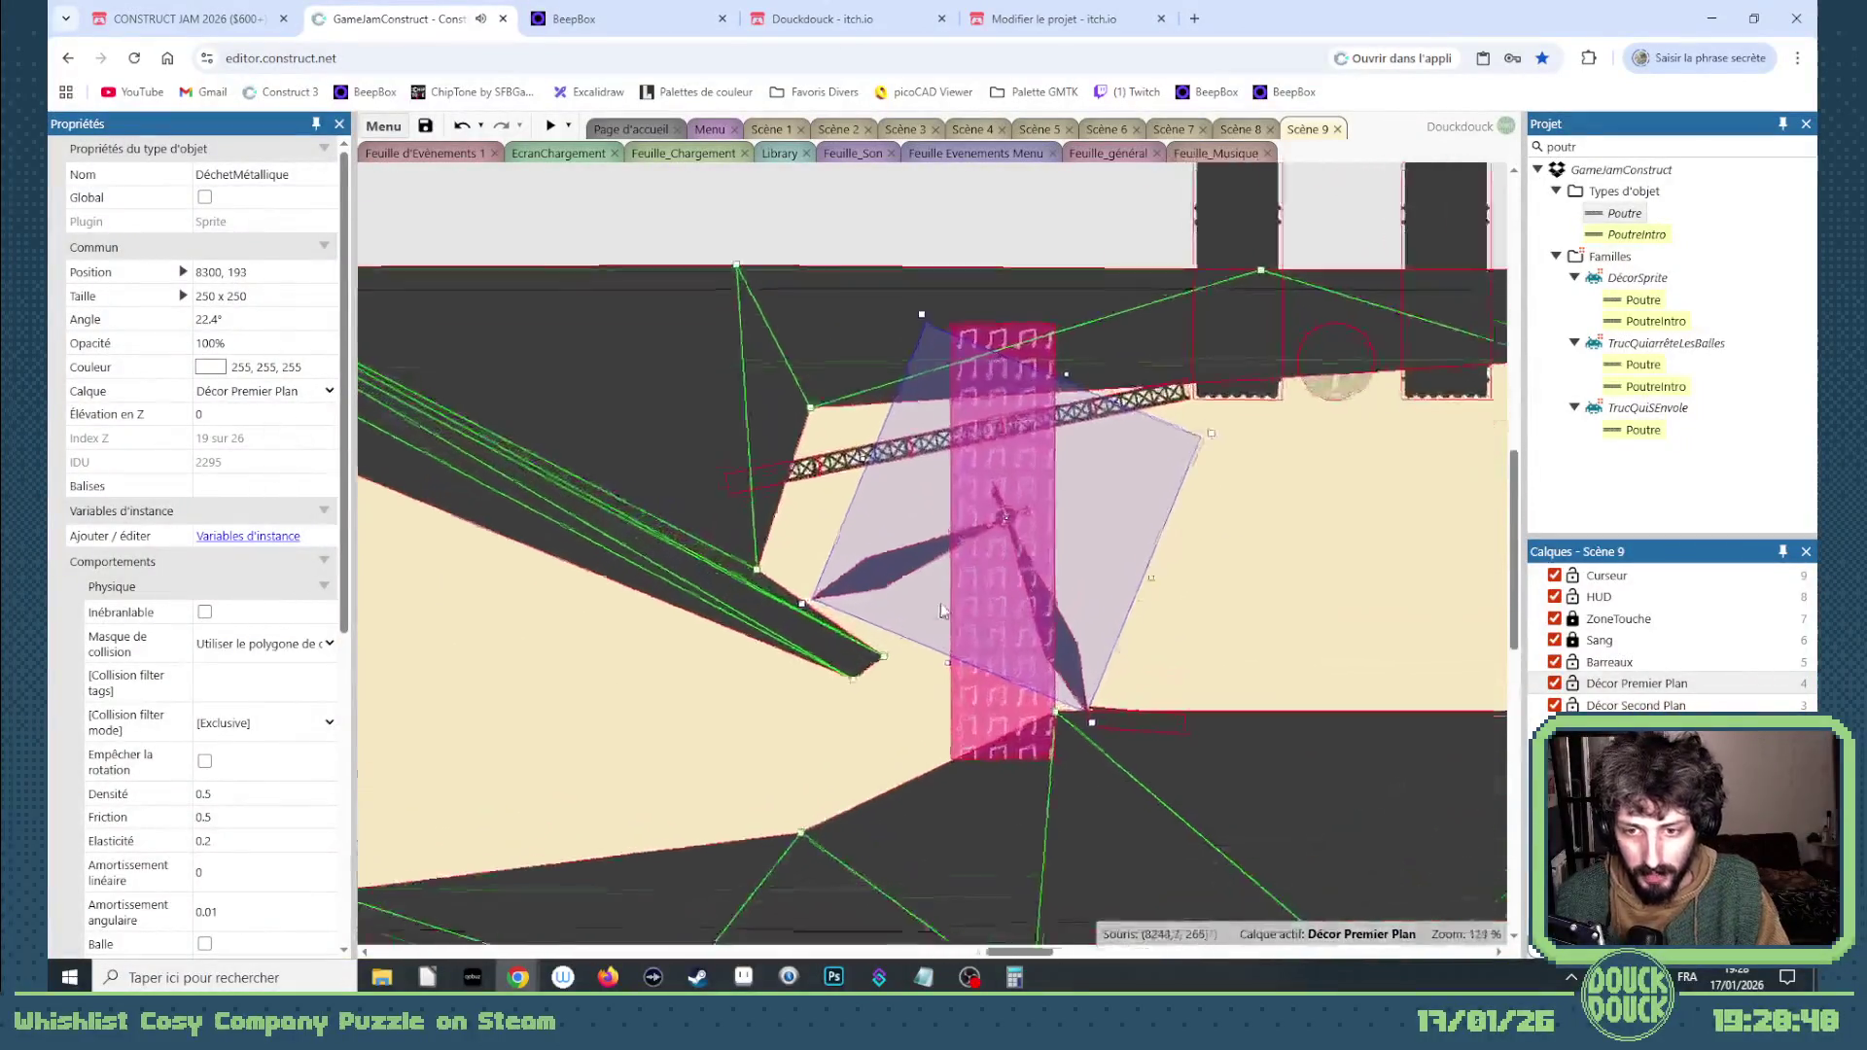
pyautogui.scroll(4, 731, 698)
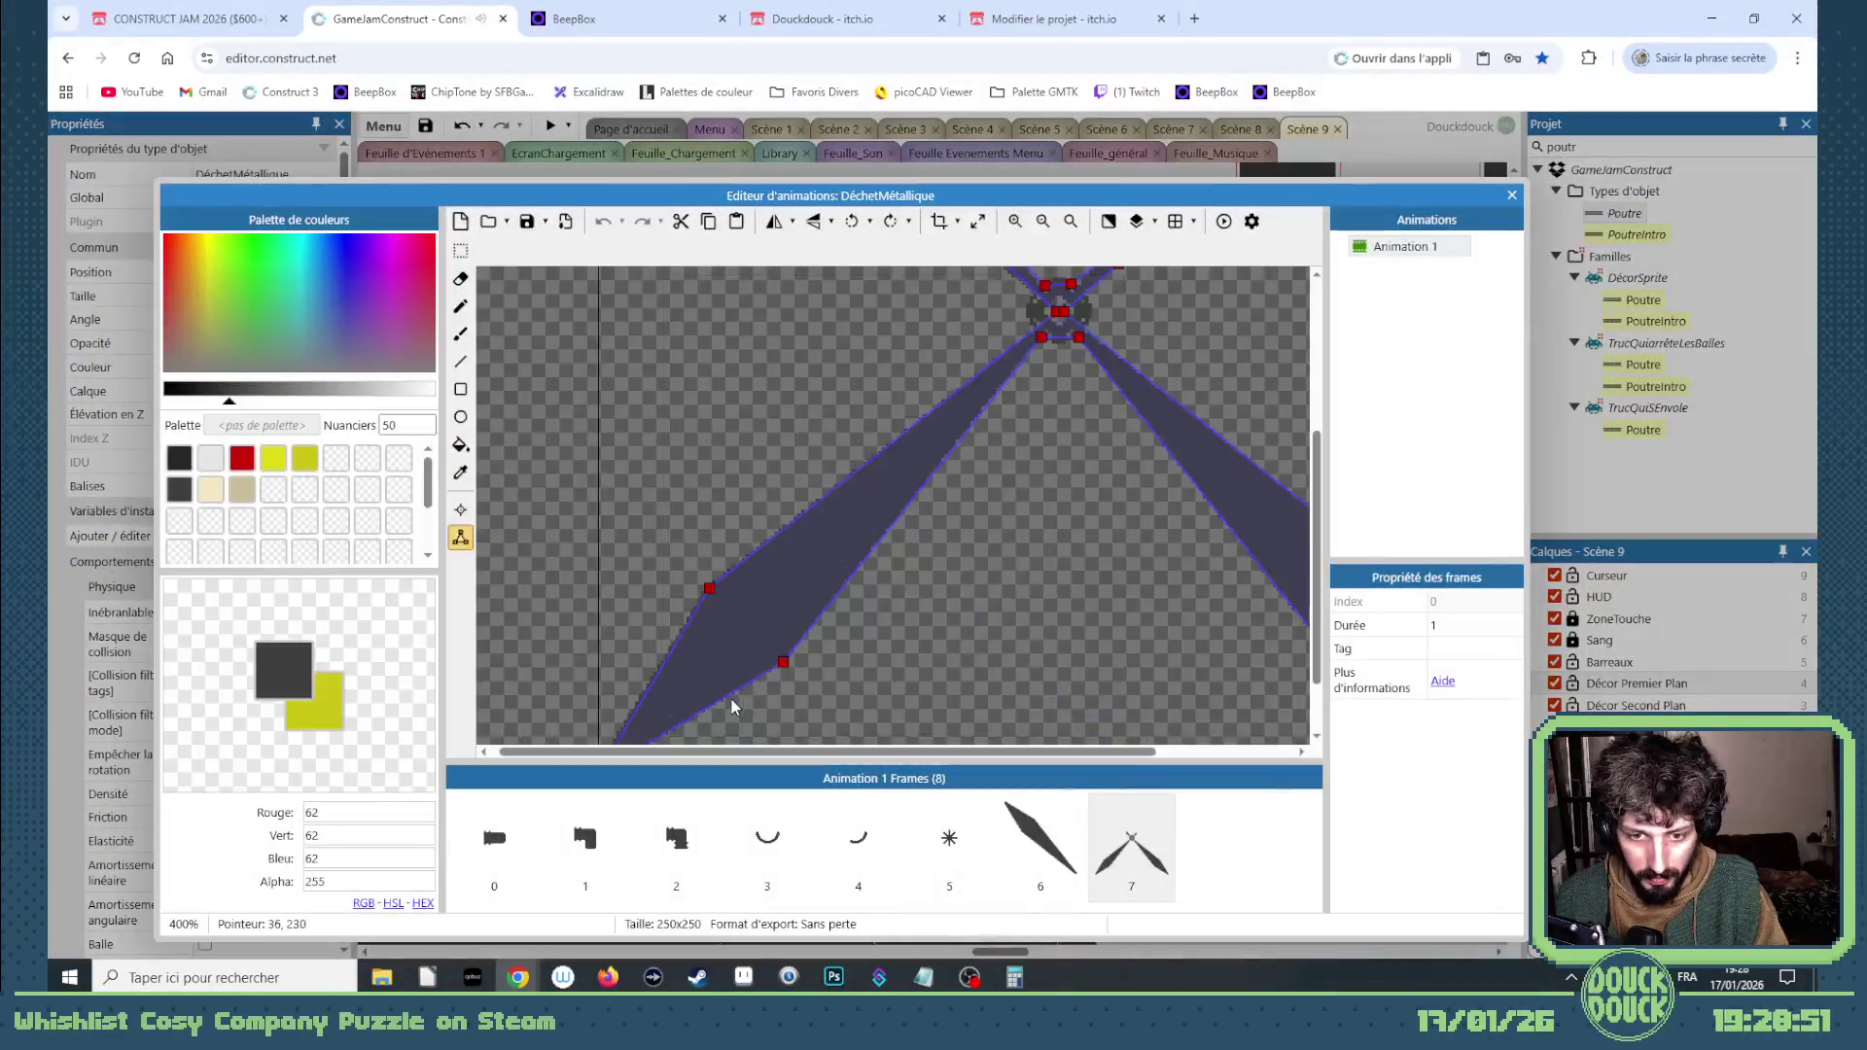
pyautogui.scroll(5, 720, 622)
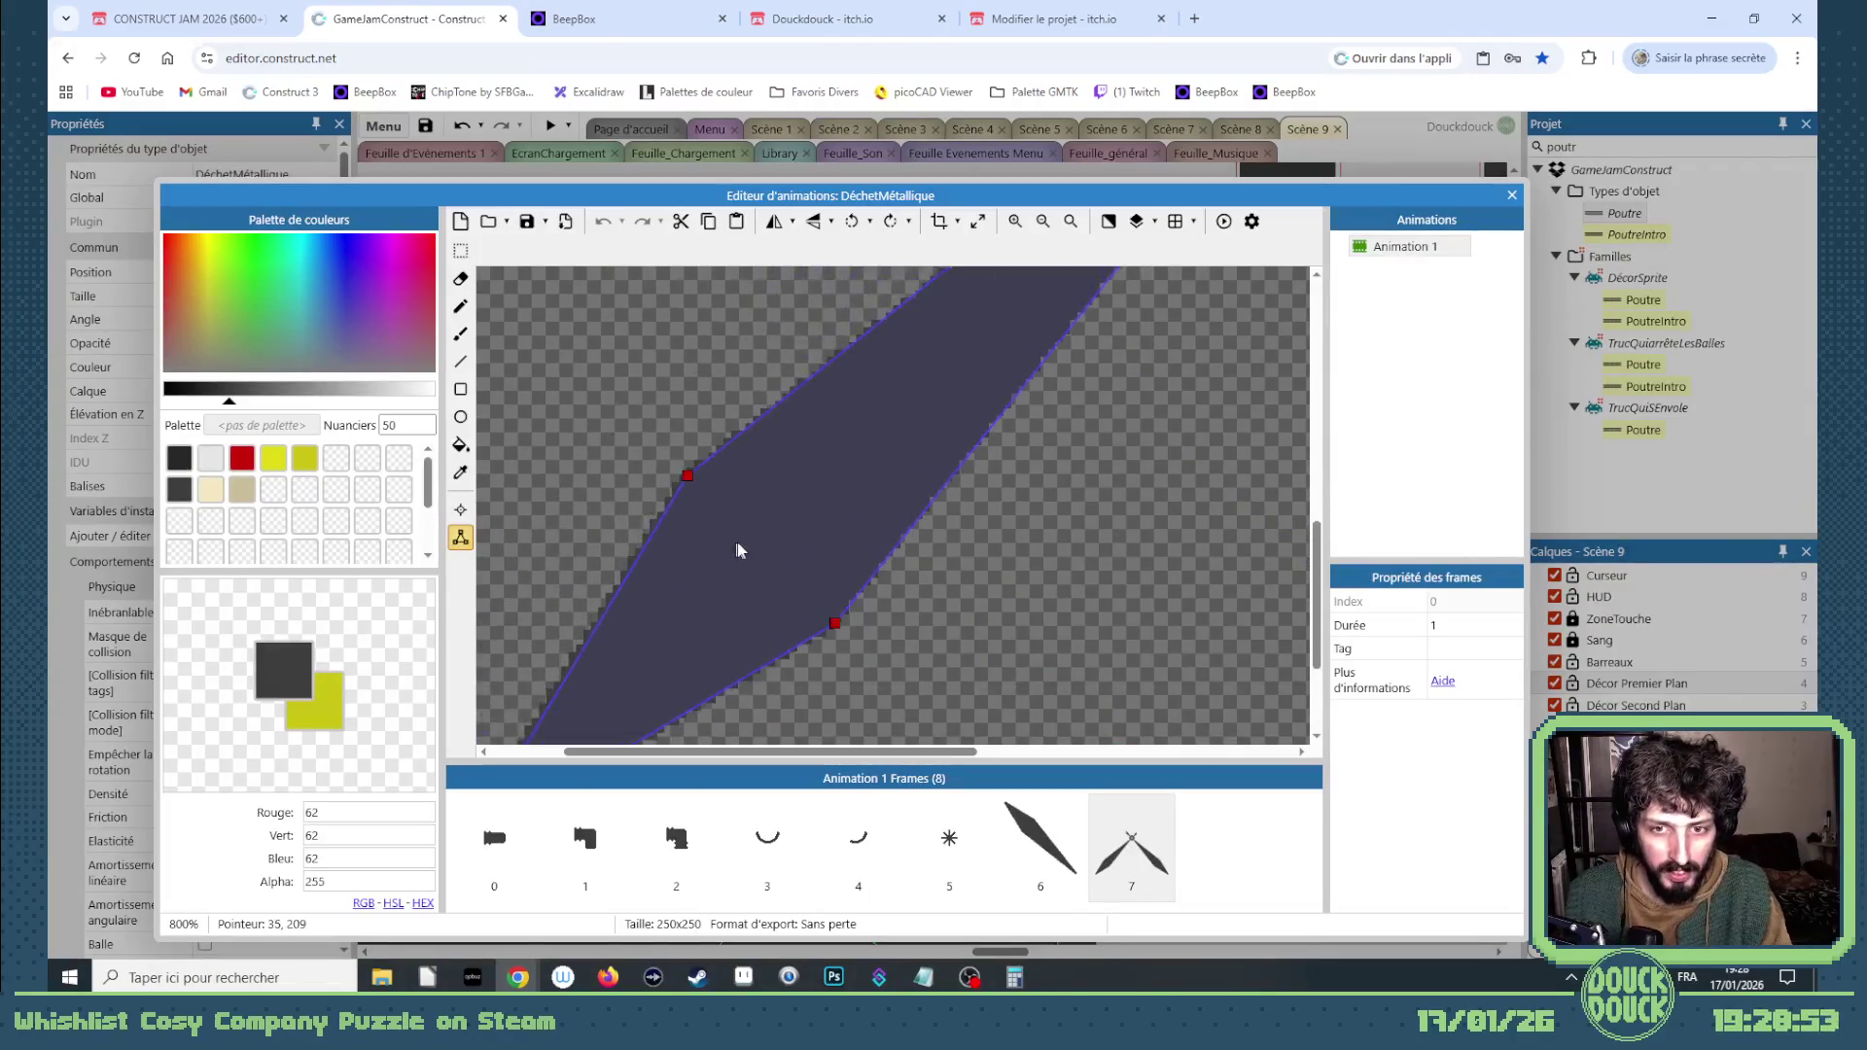
pyautogui.scroll(-3, 764, 579)
pyautogui.scroll(3, 779, 593)
pyautogui.scroll(-5, 793, 589)
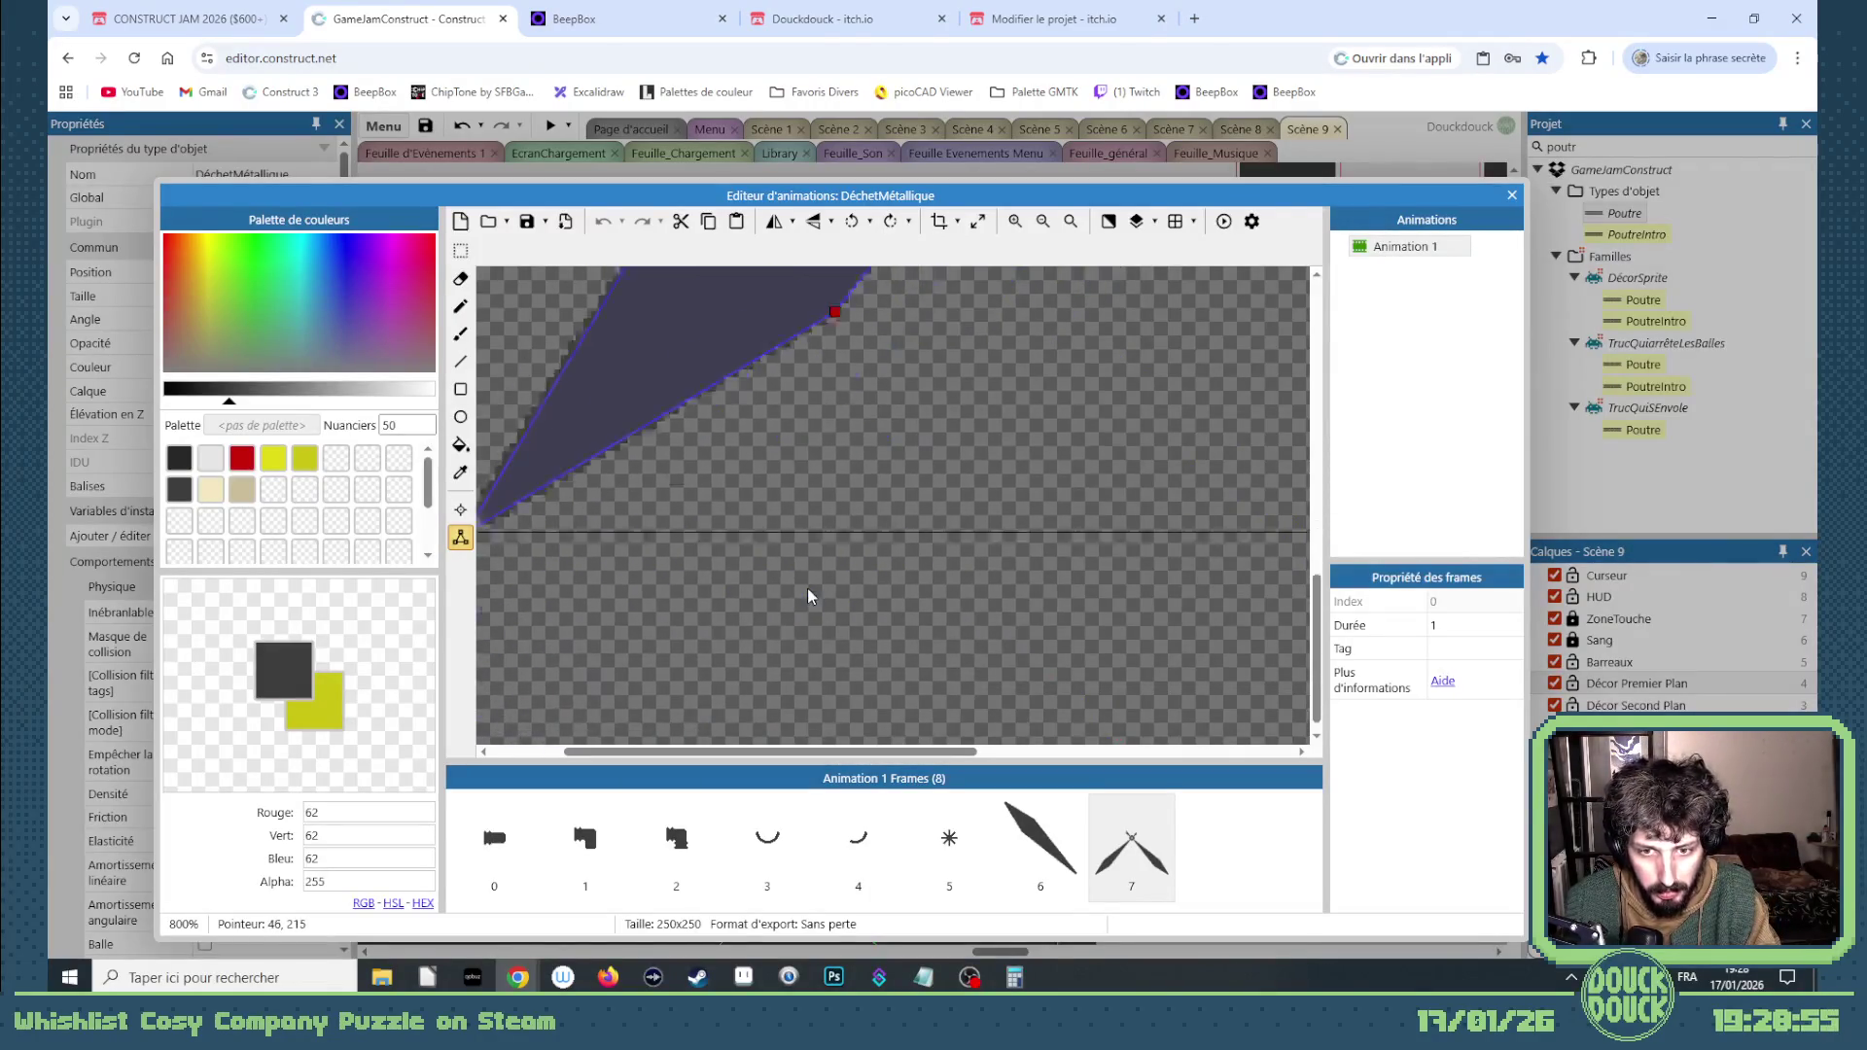
pyautogui.scroll(2, 802, 590)
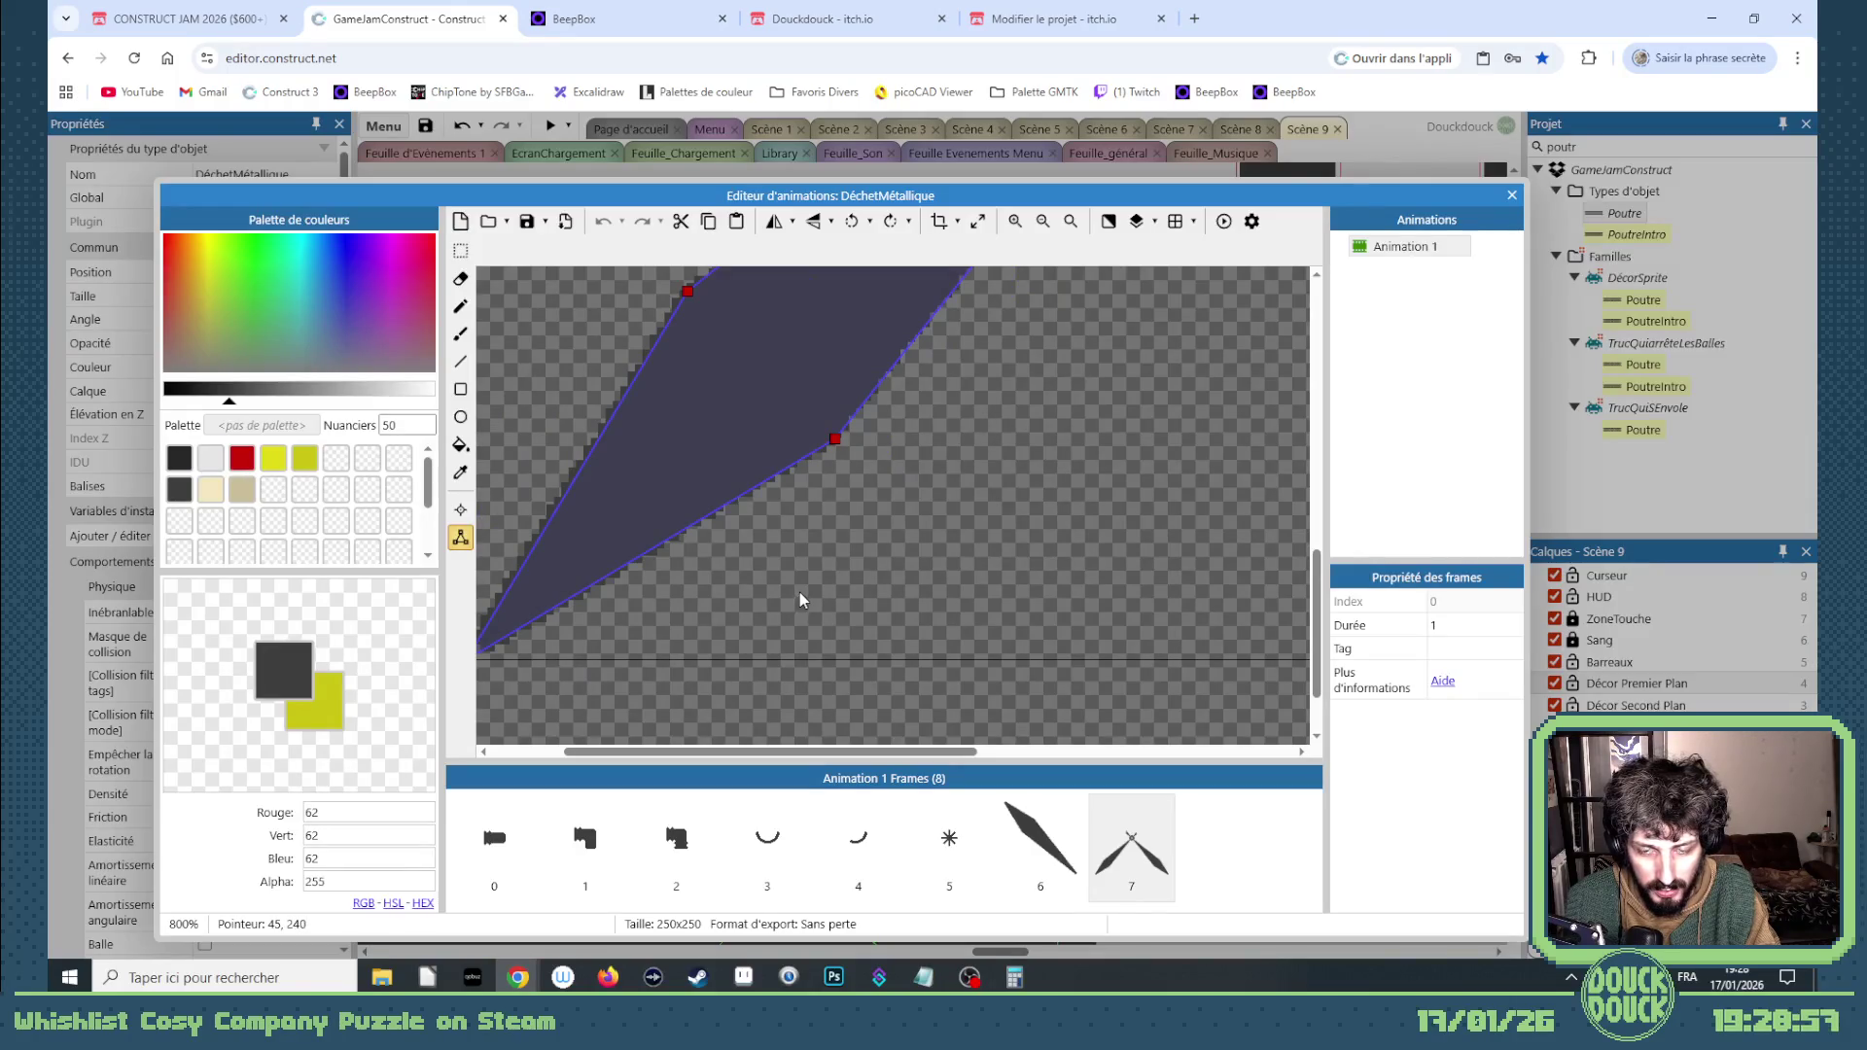
pyautogui.scroll(-3, 802, 589)
pyautogui.rightClick(1125, 805)
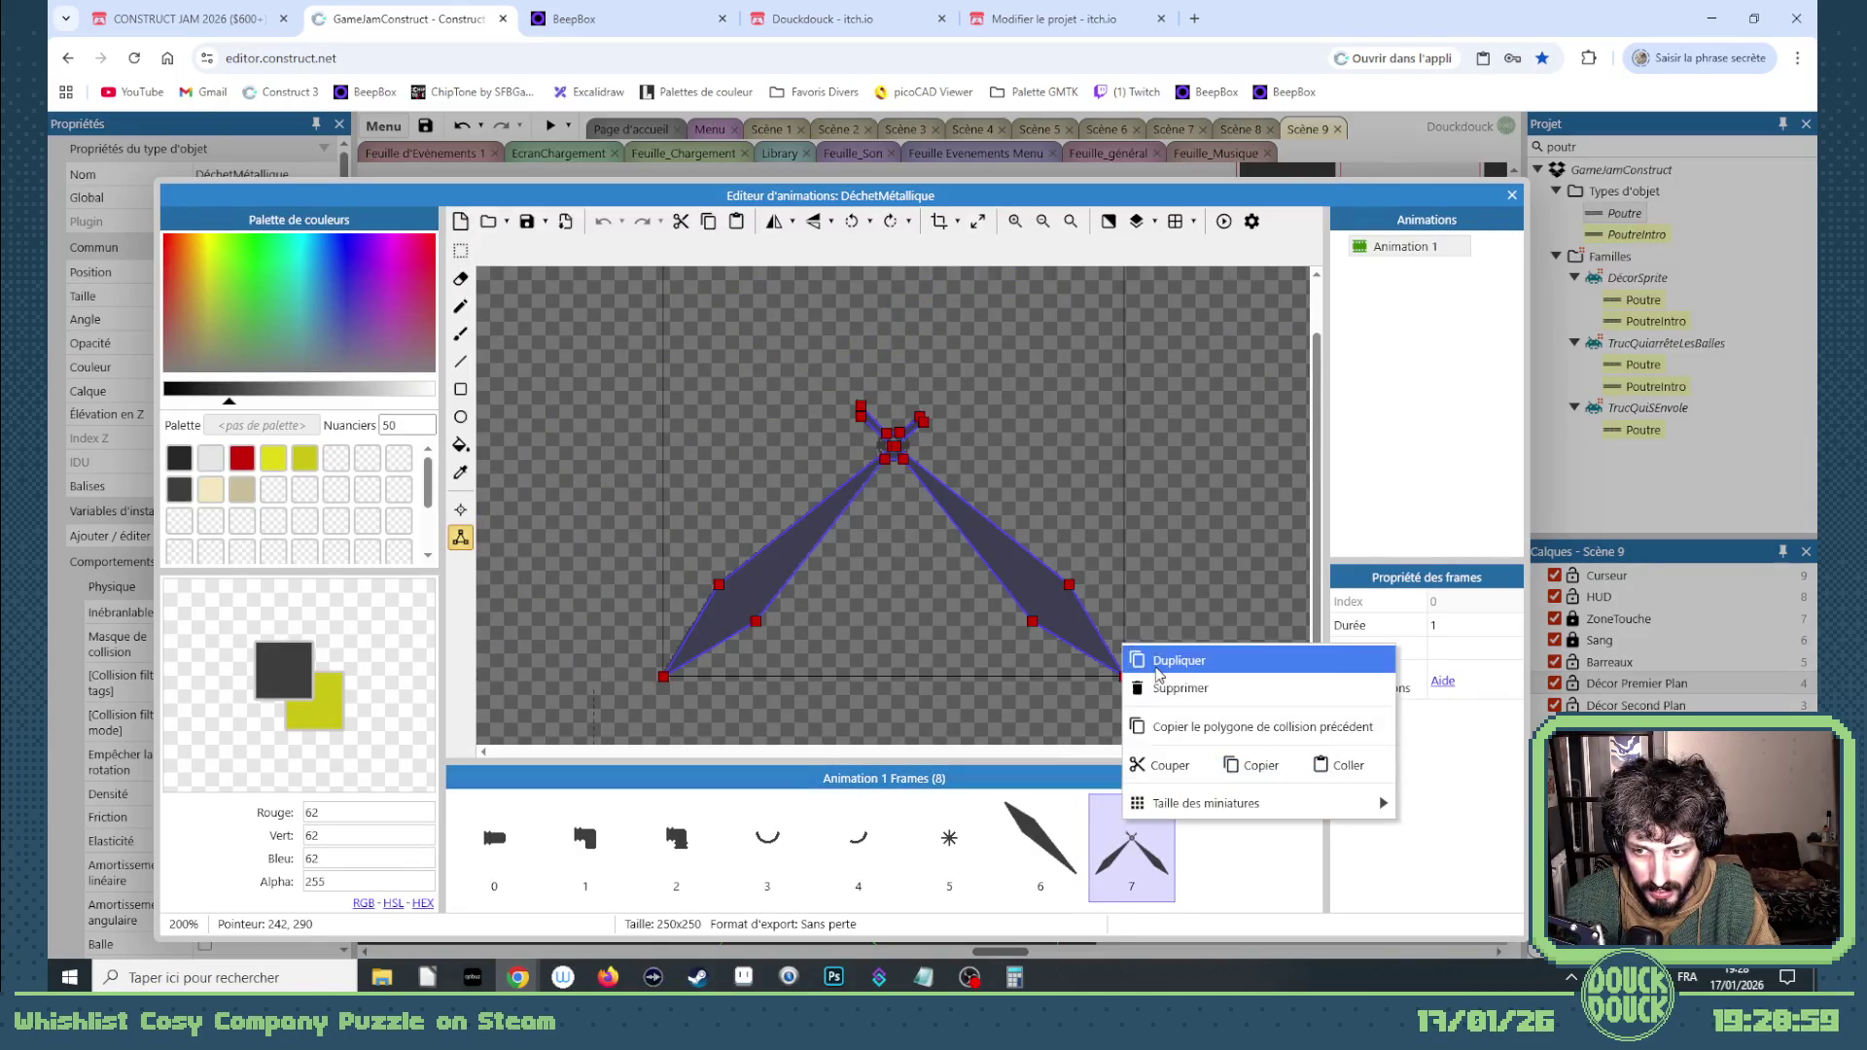
# Step: Duplicate frame 7 as frame 8 and erase a thin line across its left blade
pyautogui.click(1177, 661)
pyautogui.scroll(1, 760, 657)
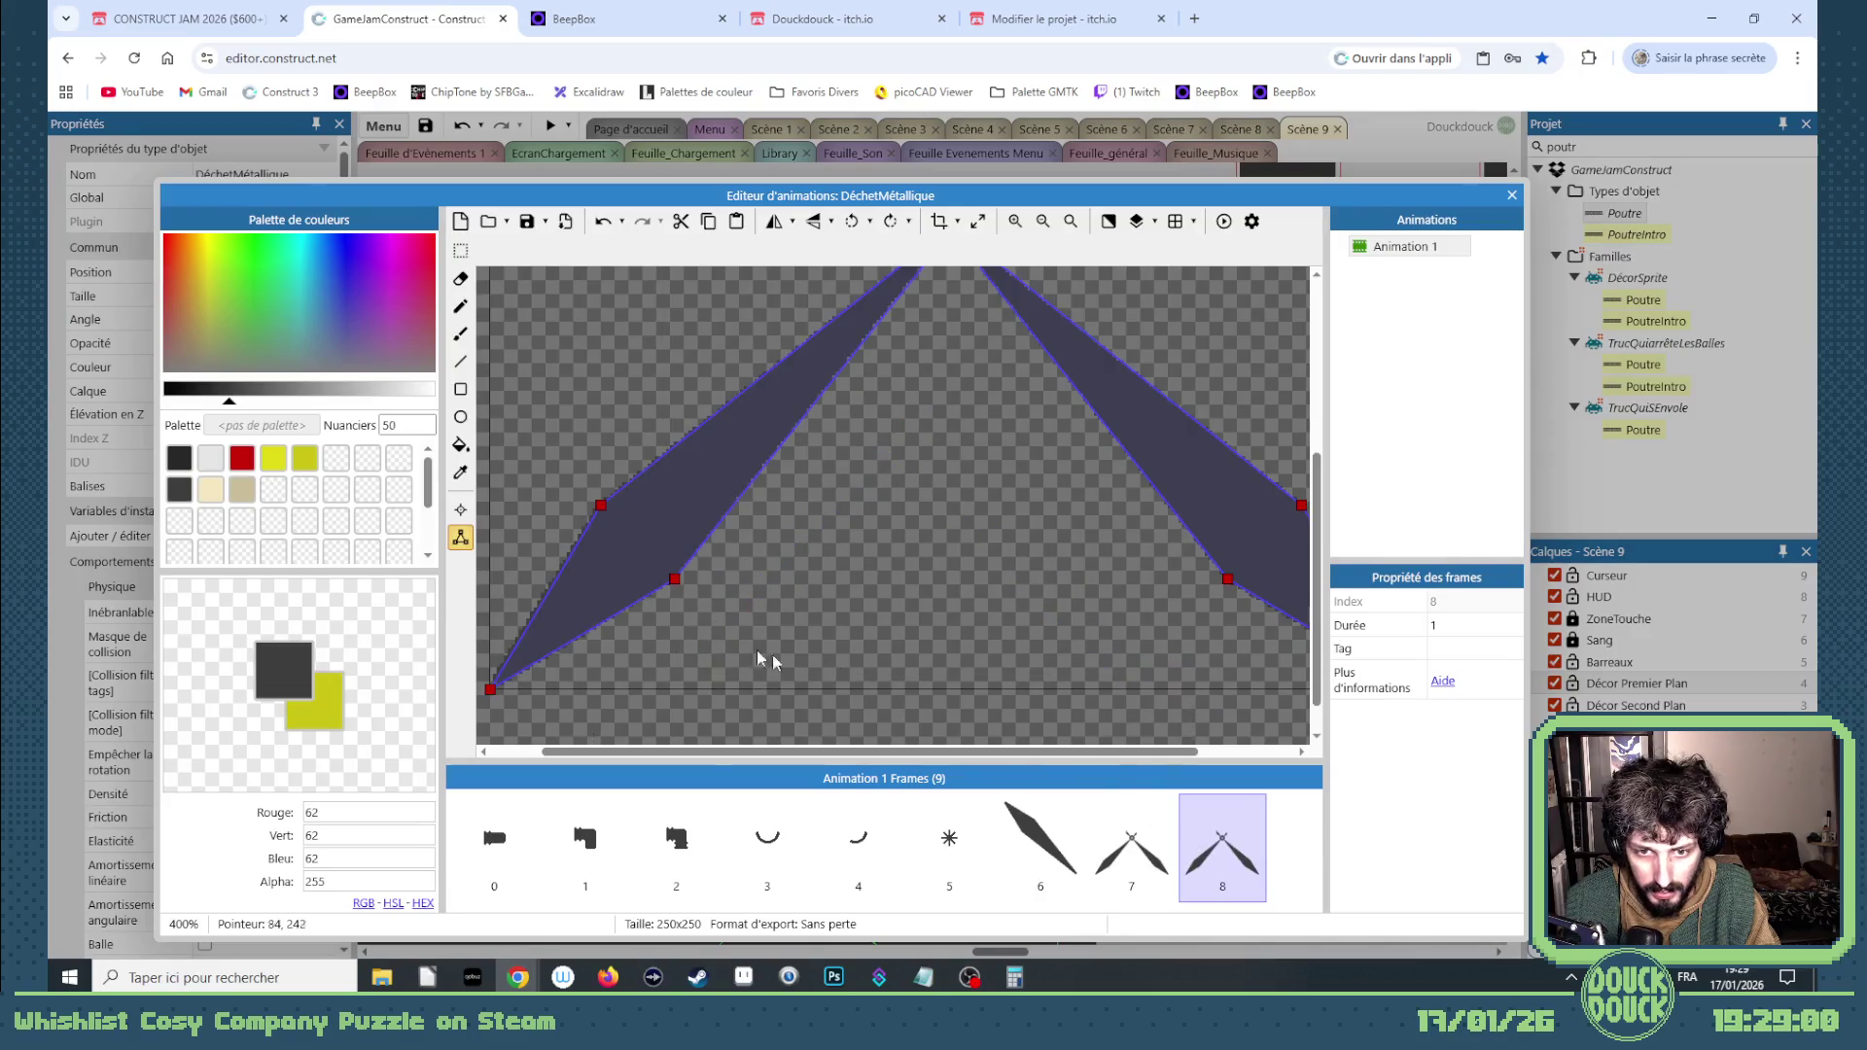
pyautogui.click(462, 281)
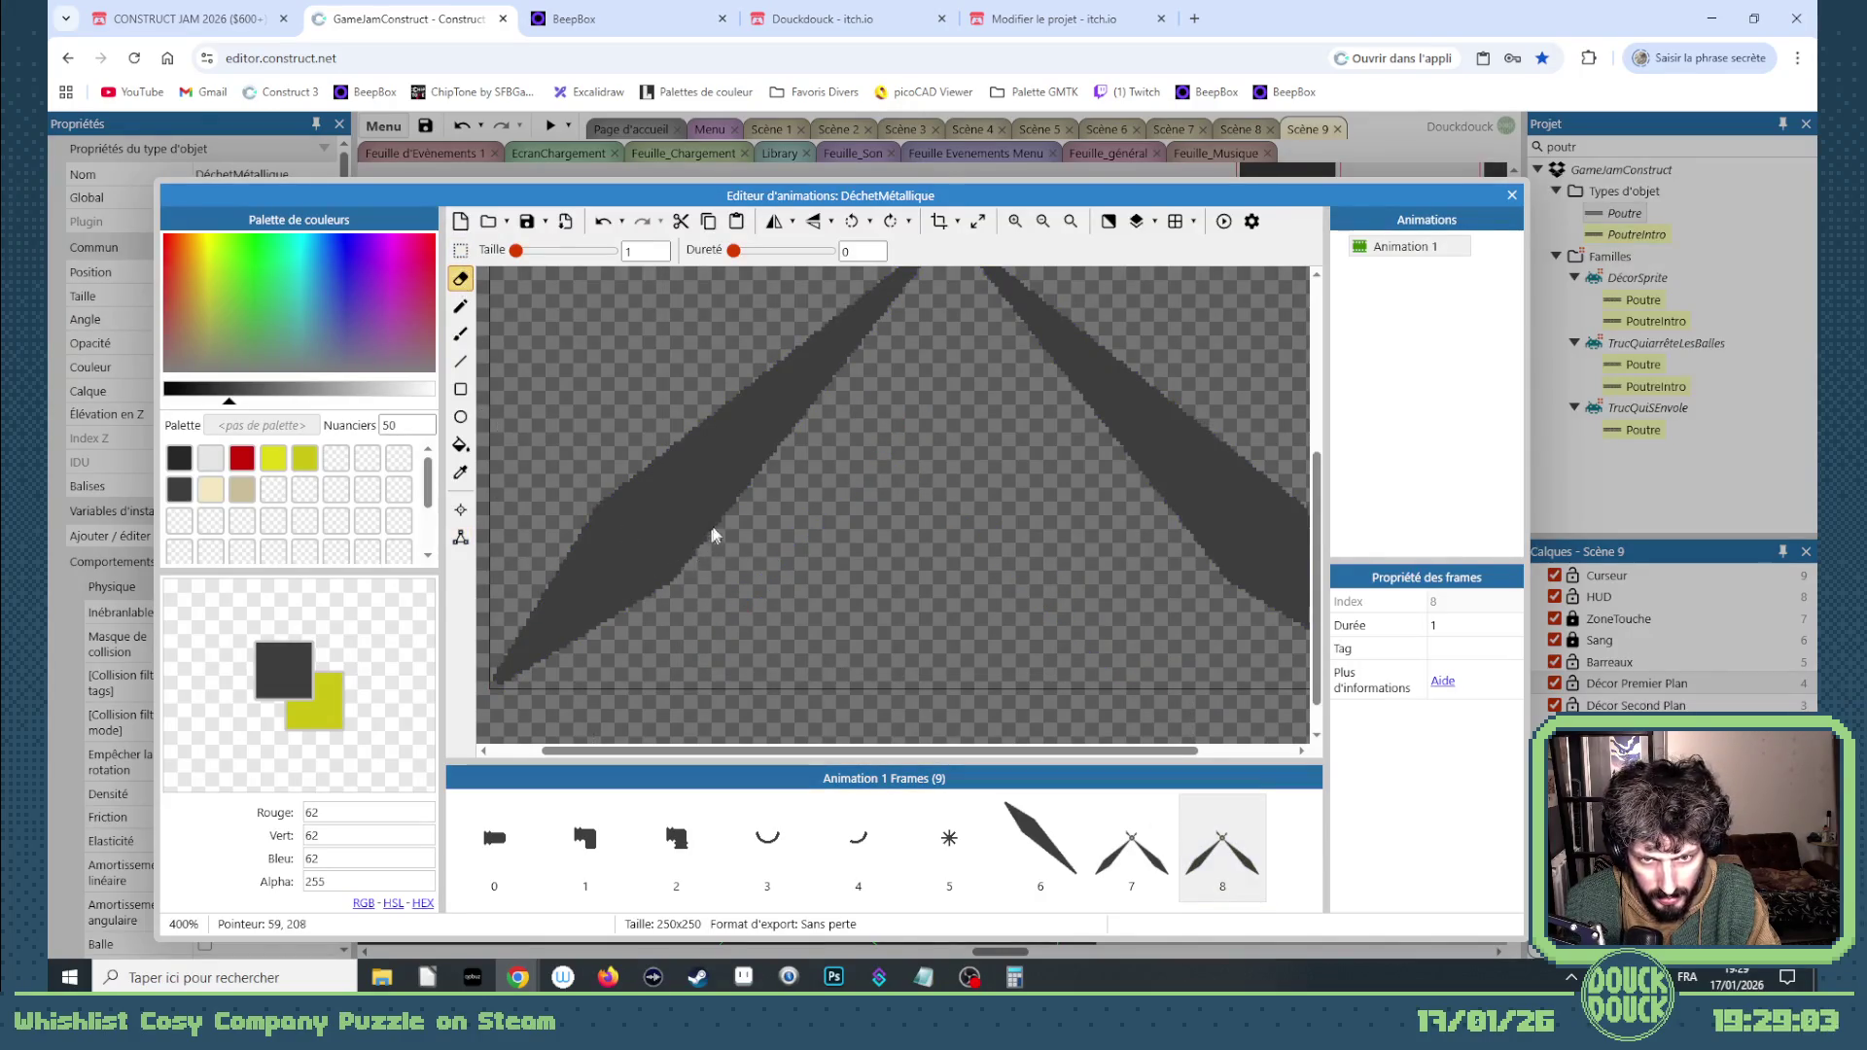
pyautogui.moveTo(745, 489); pyautogui.dragTo(651, 573)
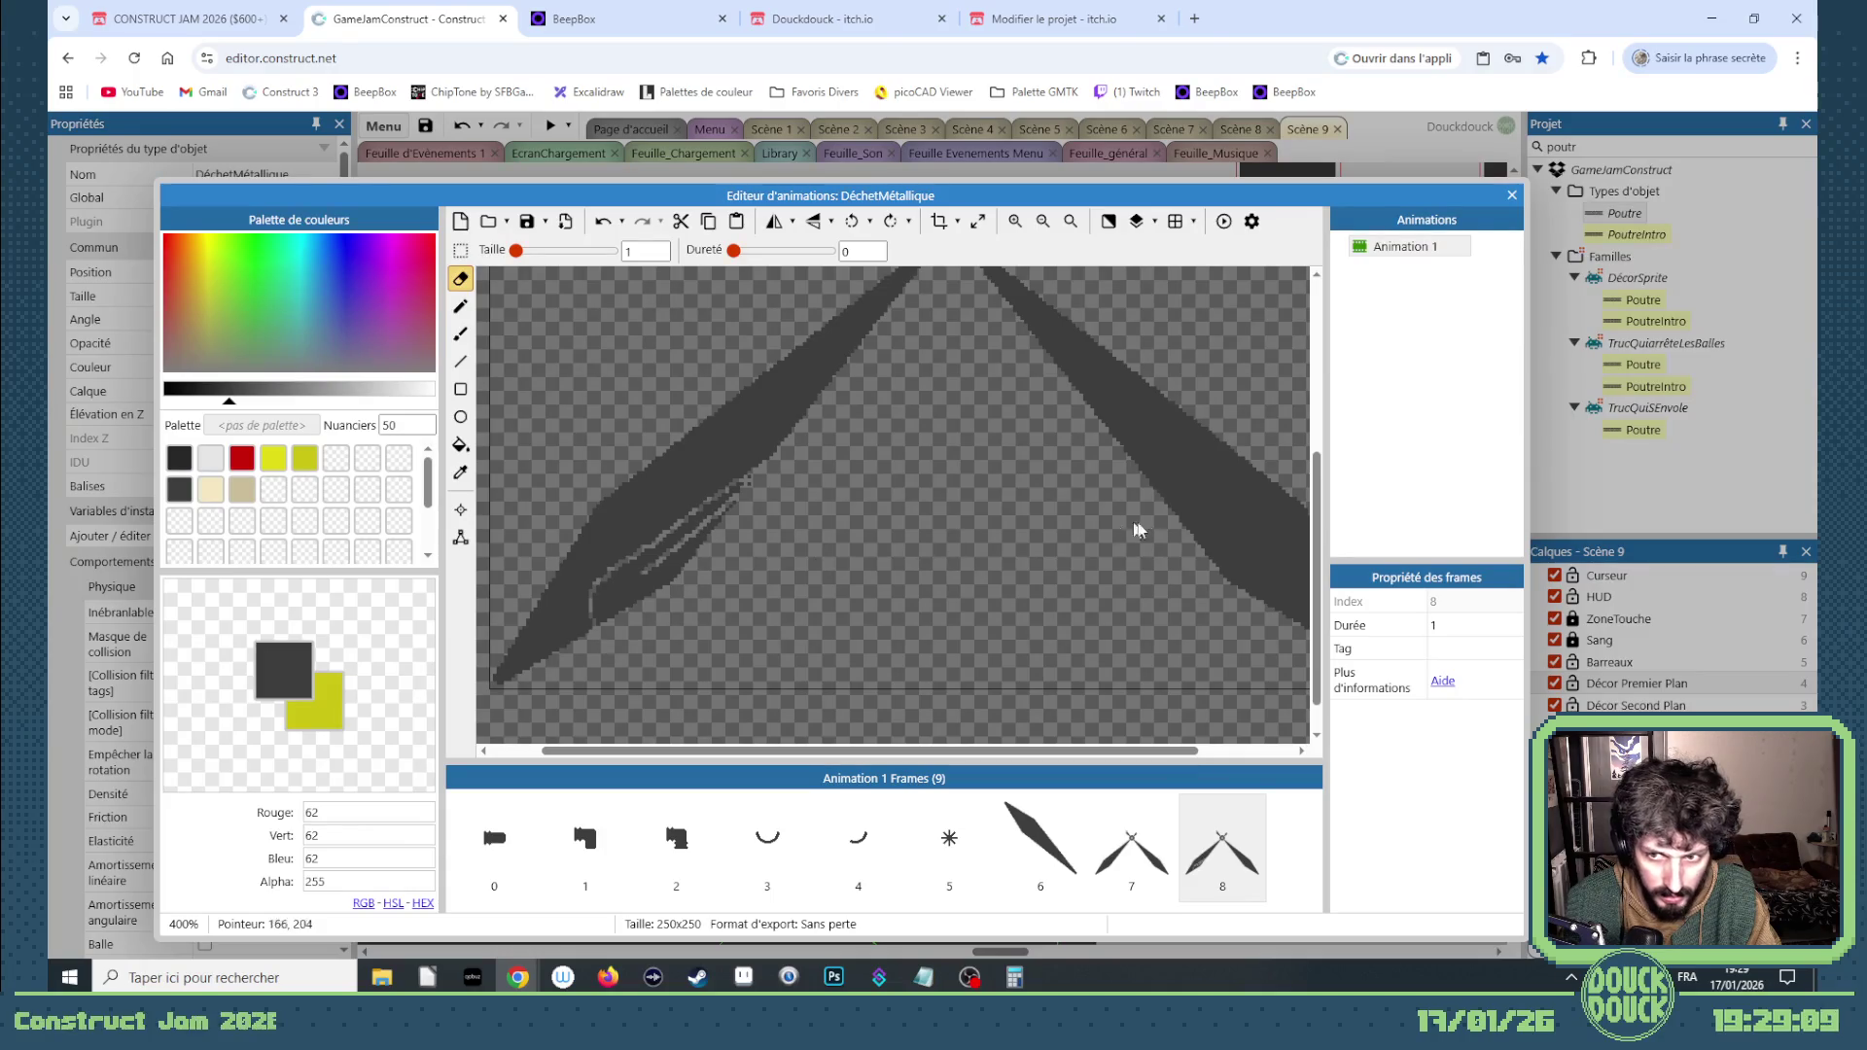
# Step: Try a transparent fill on the blades, undo it, and enable the Remplissage option
pyautogui.hscroll(5, 1018, 758)
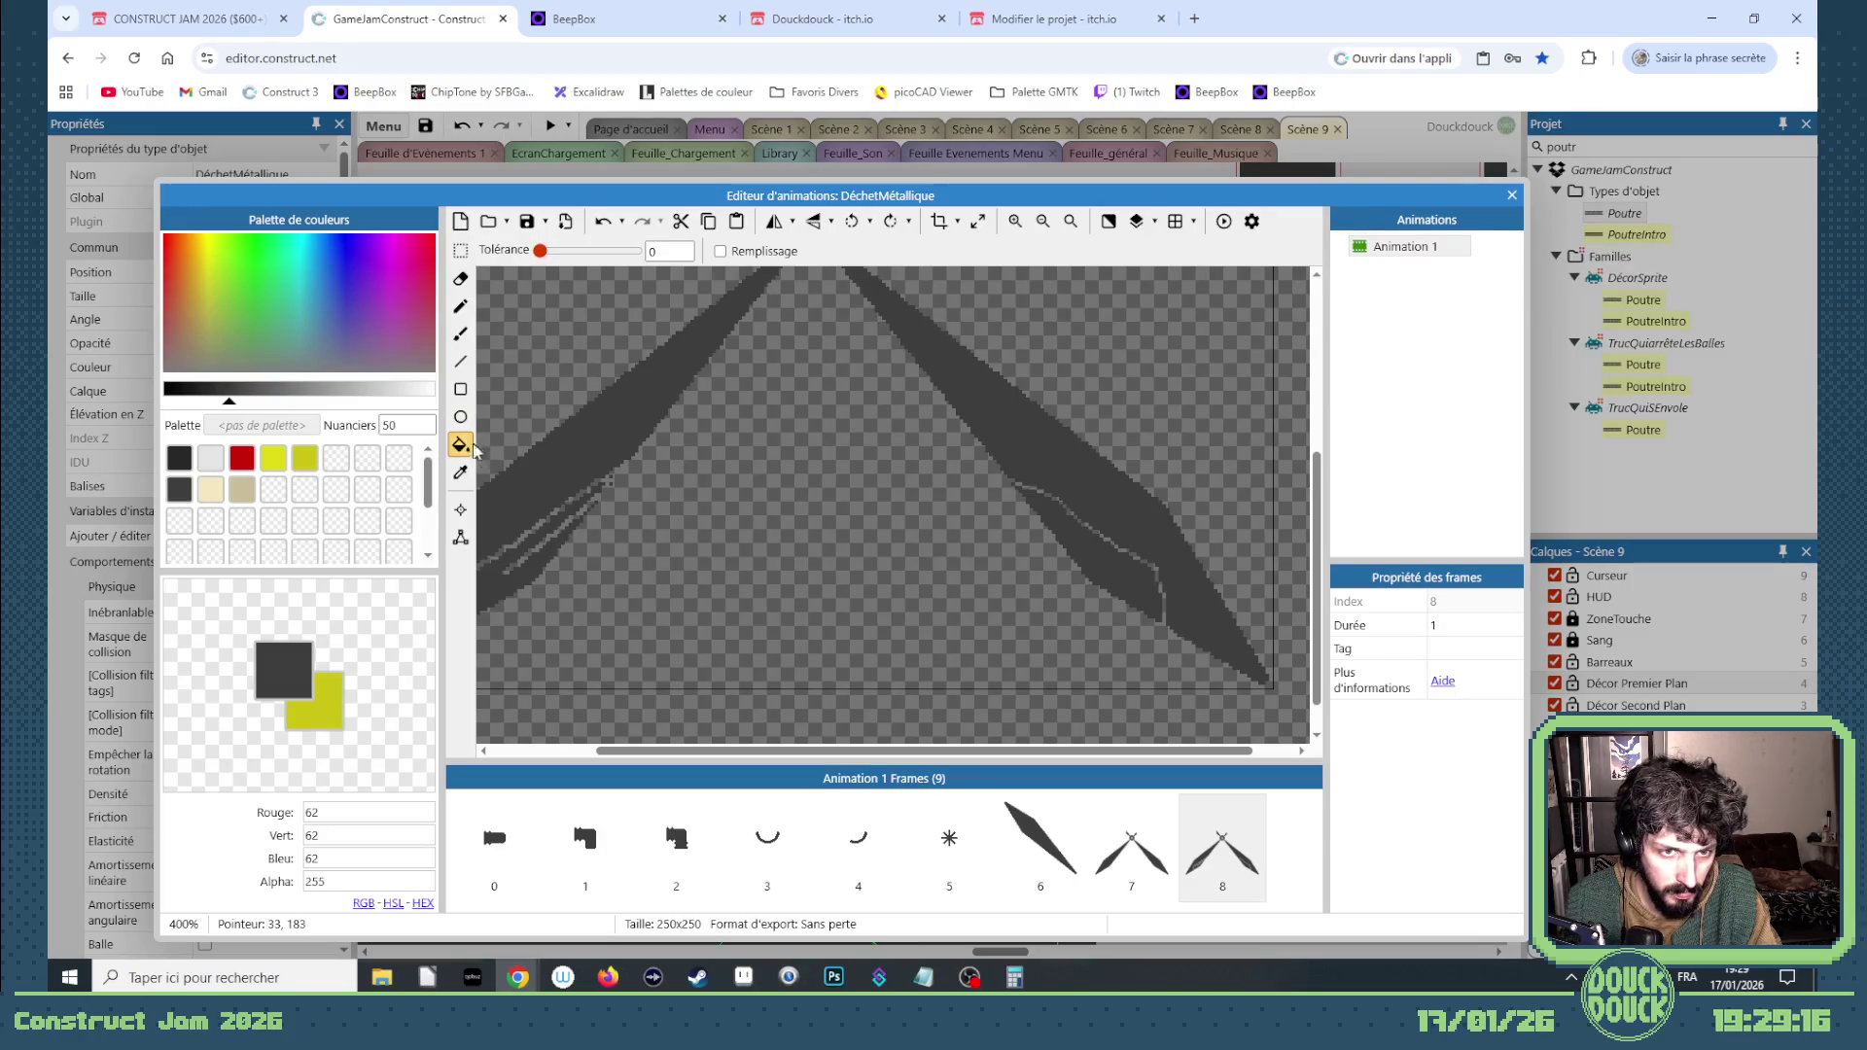
pyautogui.click(1077, 552)
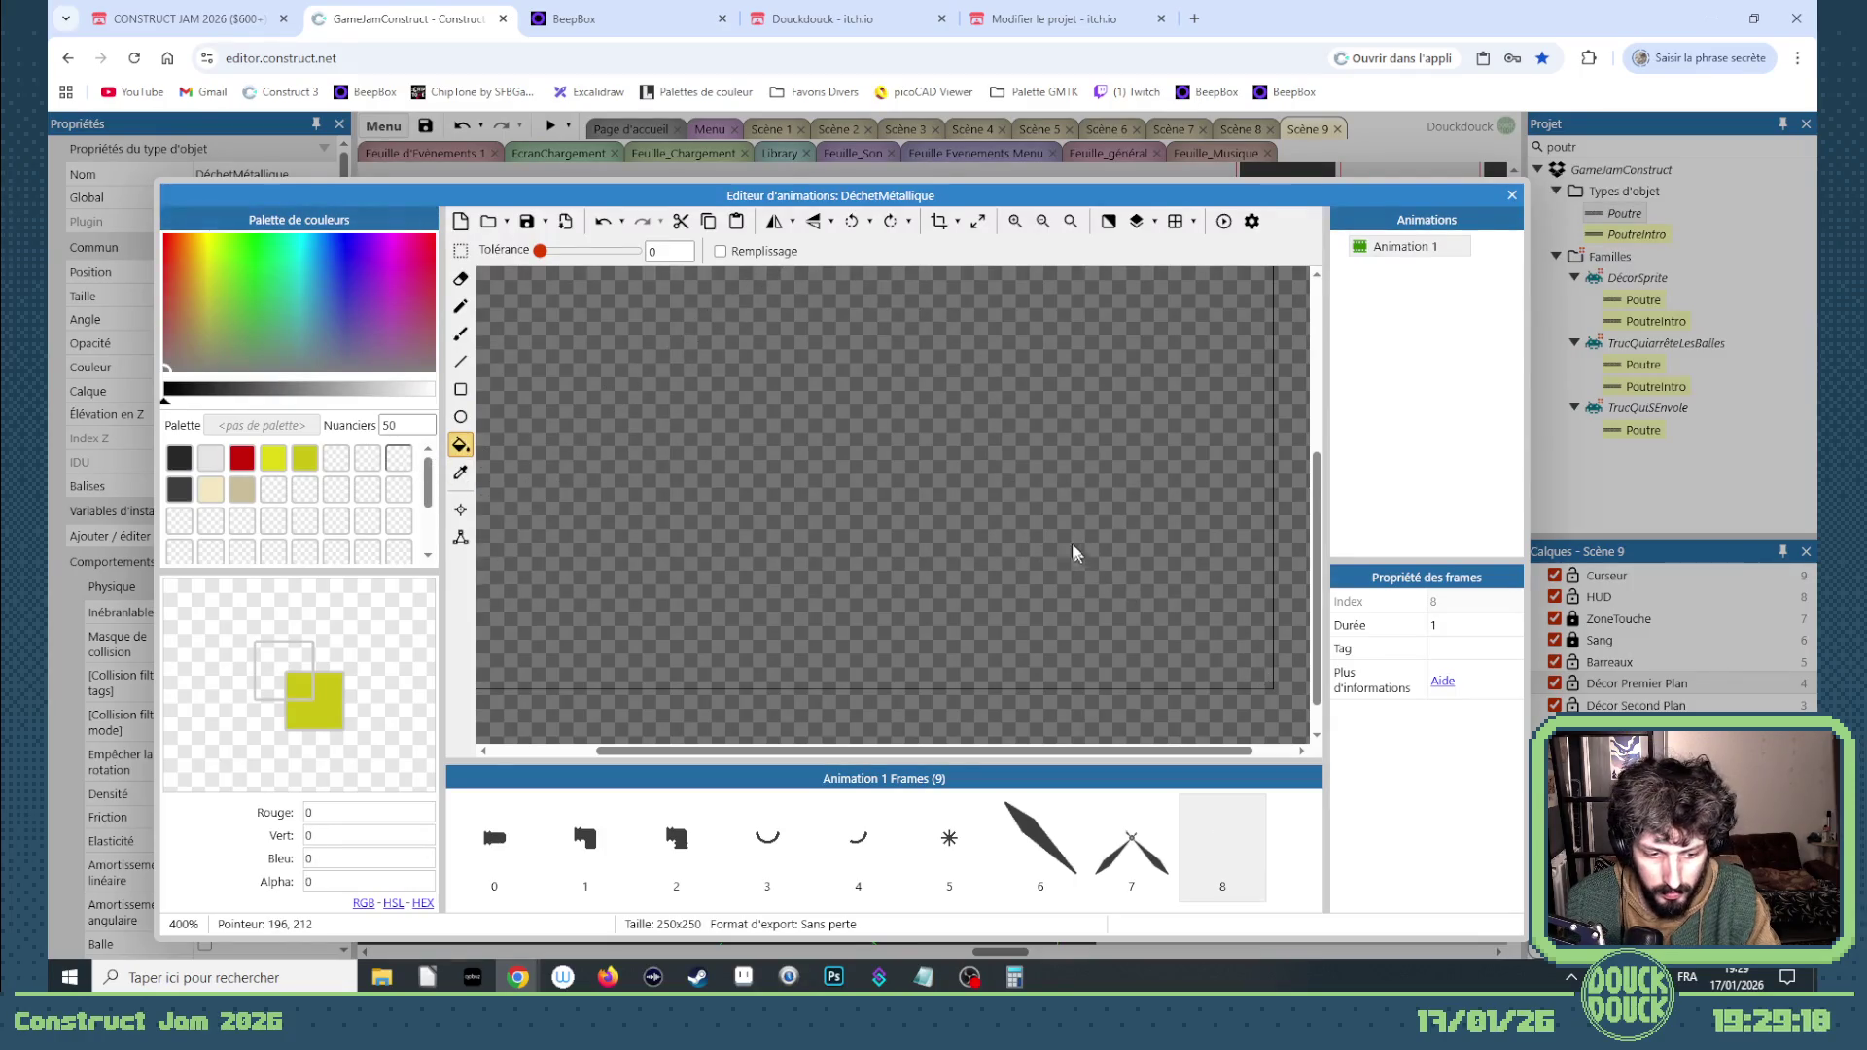
pyautogui.hotkey('ctrl', 'z')
pyautogui.click(721, 252)
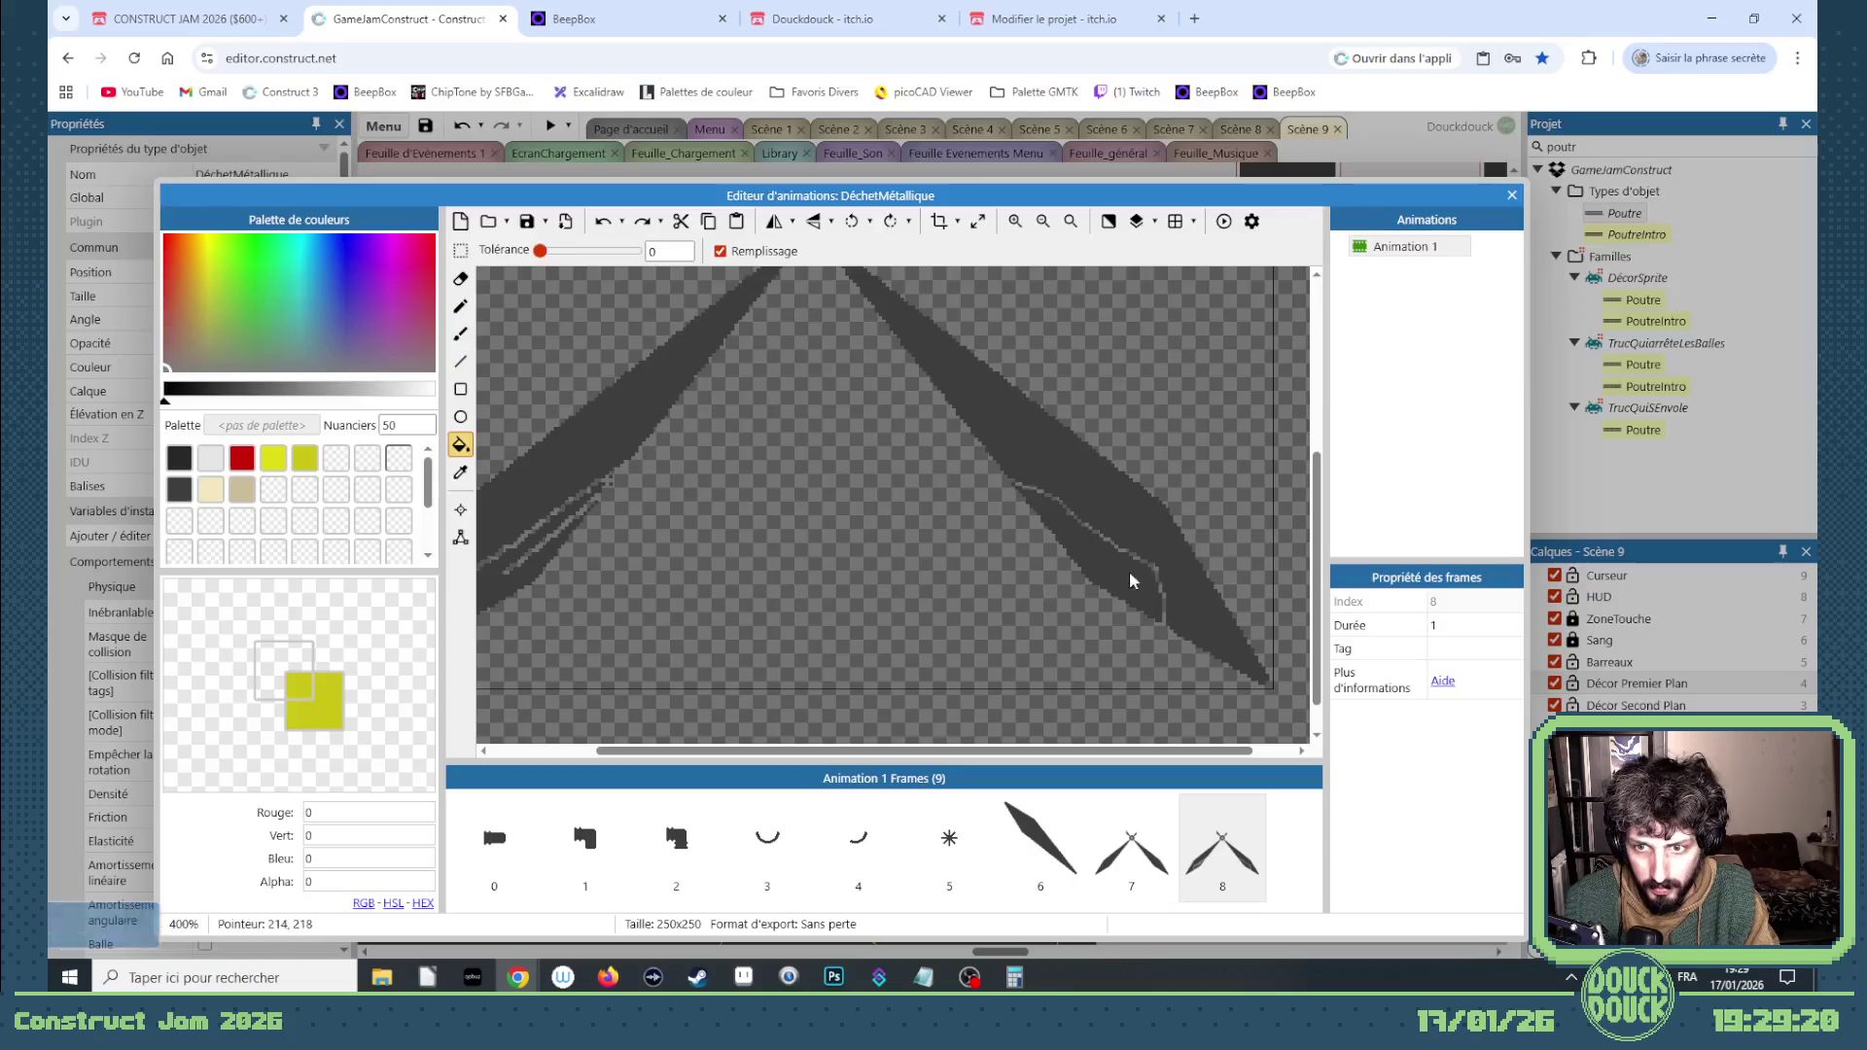
pyautogui.moveTo(1127, 756); pyautogui.dragTo(1069, 753)
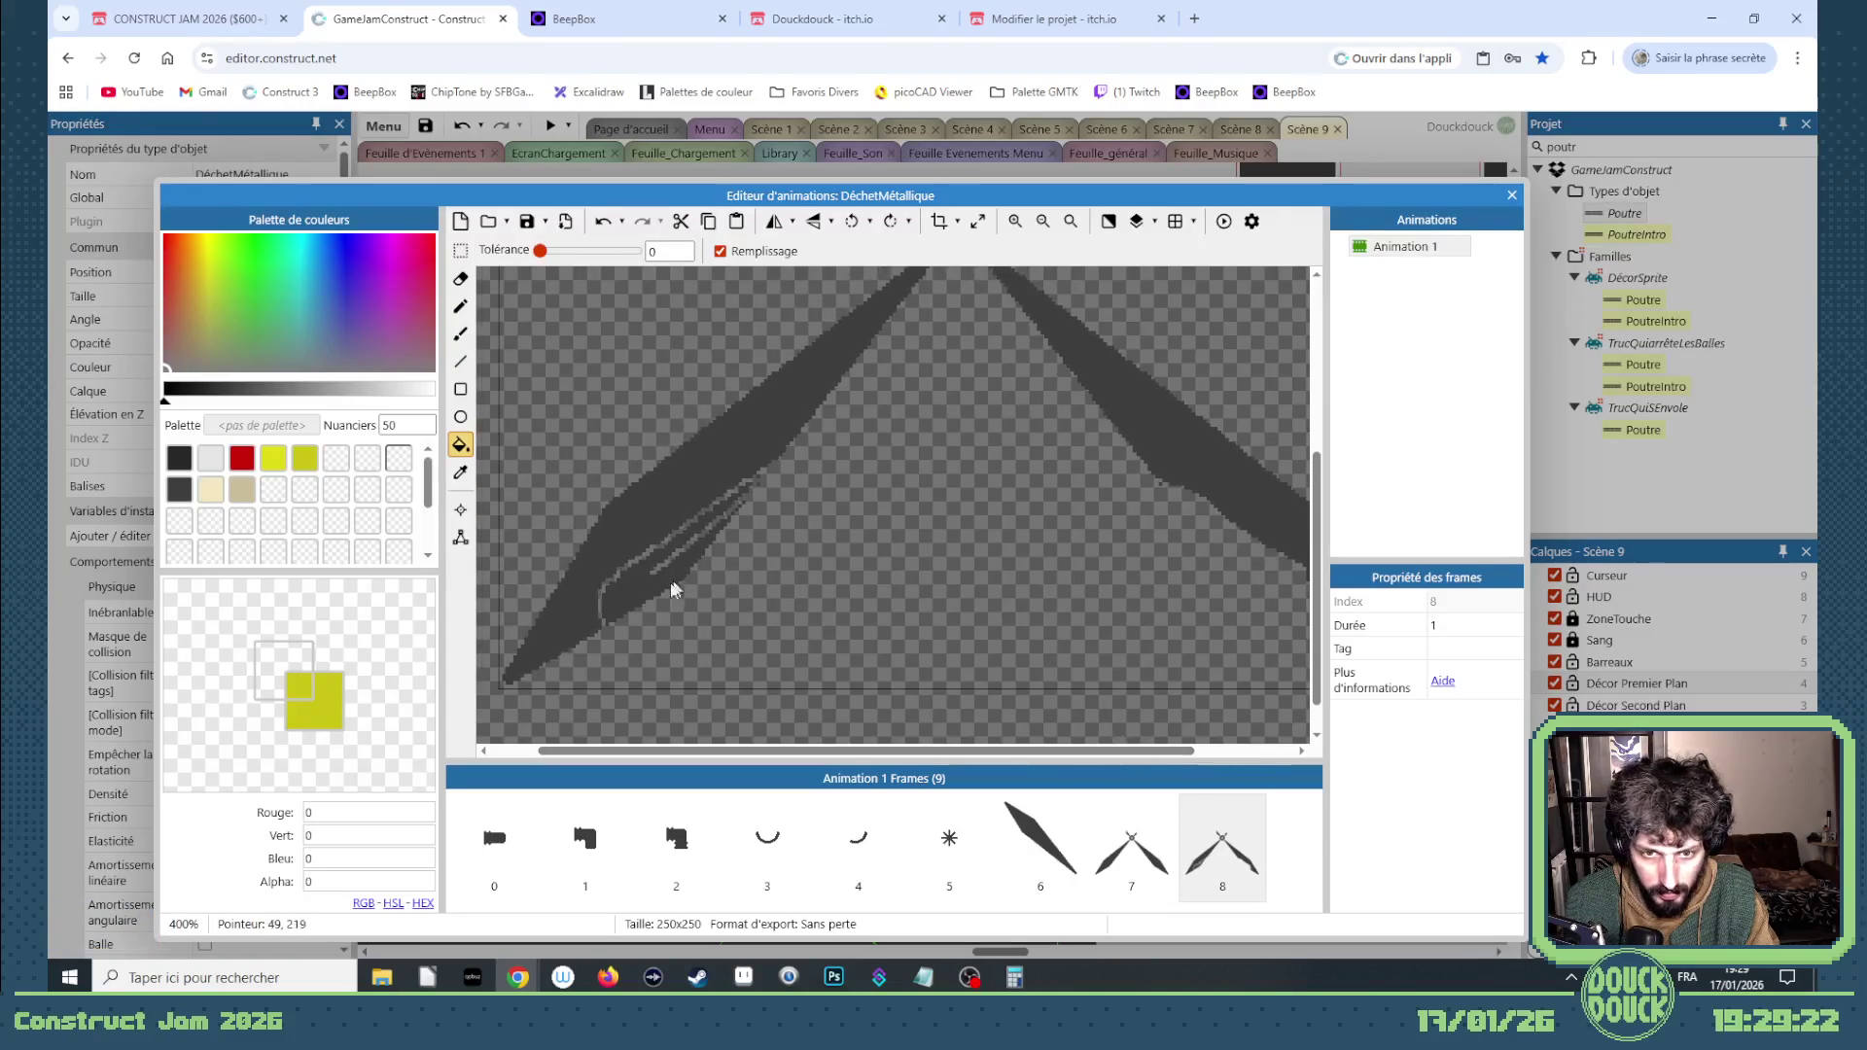
# Step: Switch back to the eraser and clean stray pixels near frame 8's blade tip
pyautogui.click(461, 281)
pyautogui.scroll(1, 742, 512)
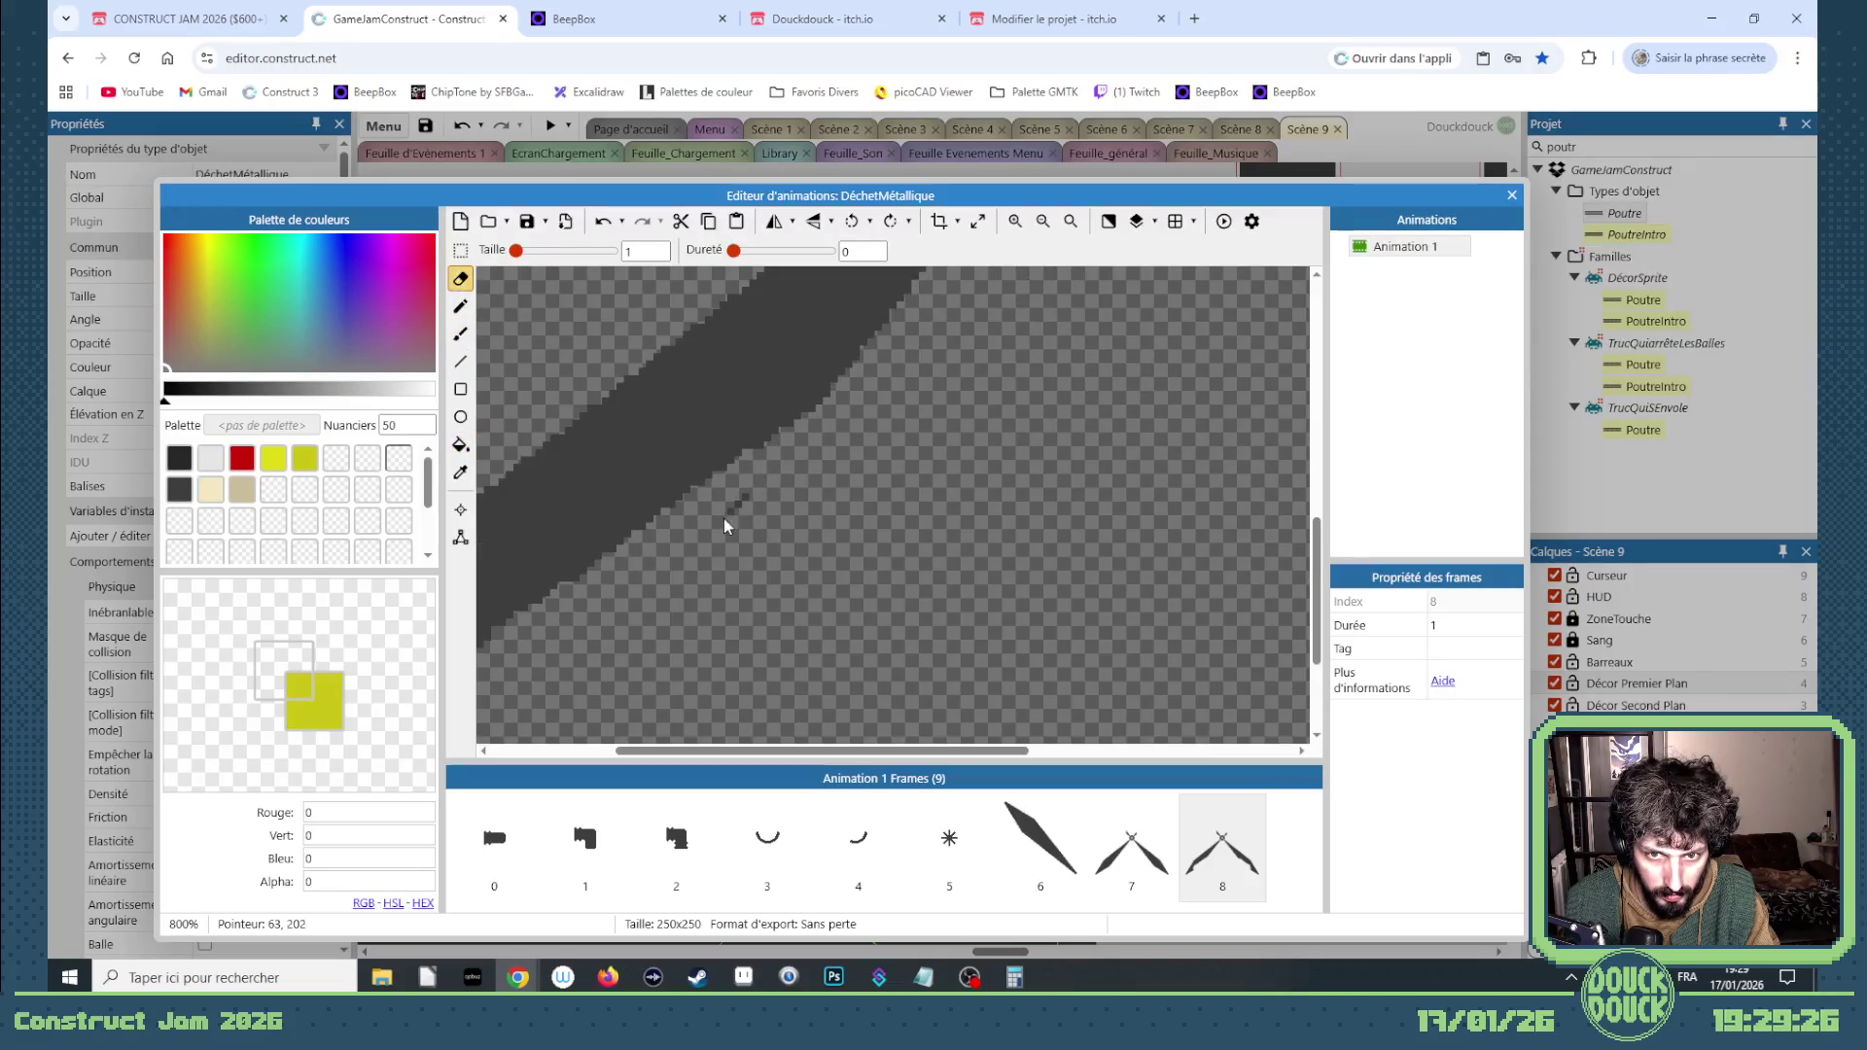
pyautogui.scroll(-2, 745, 496)
pyautogui.scroll(2, 673, 558)
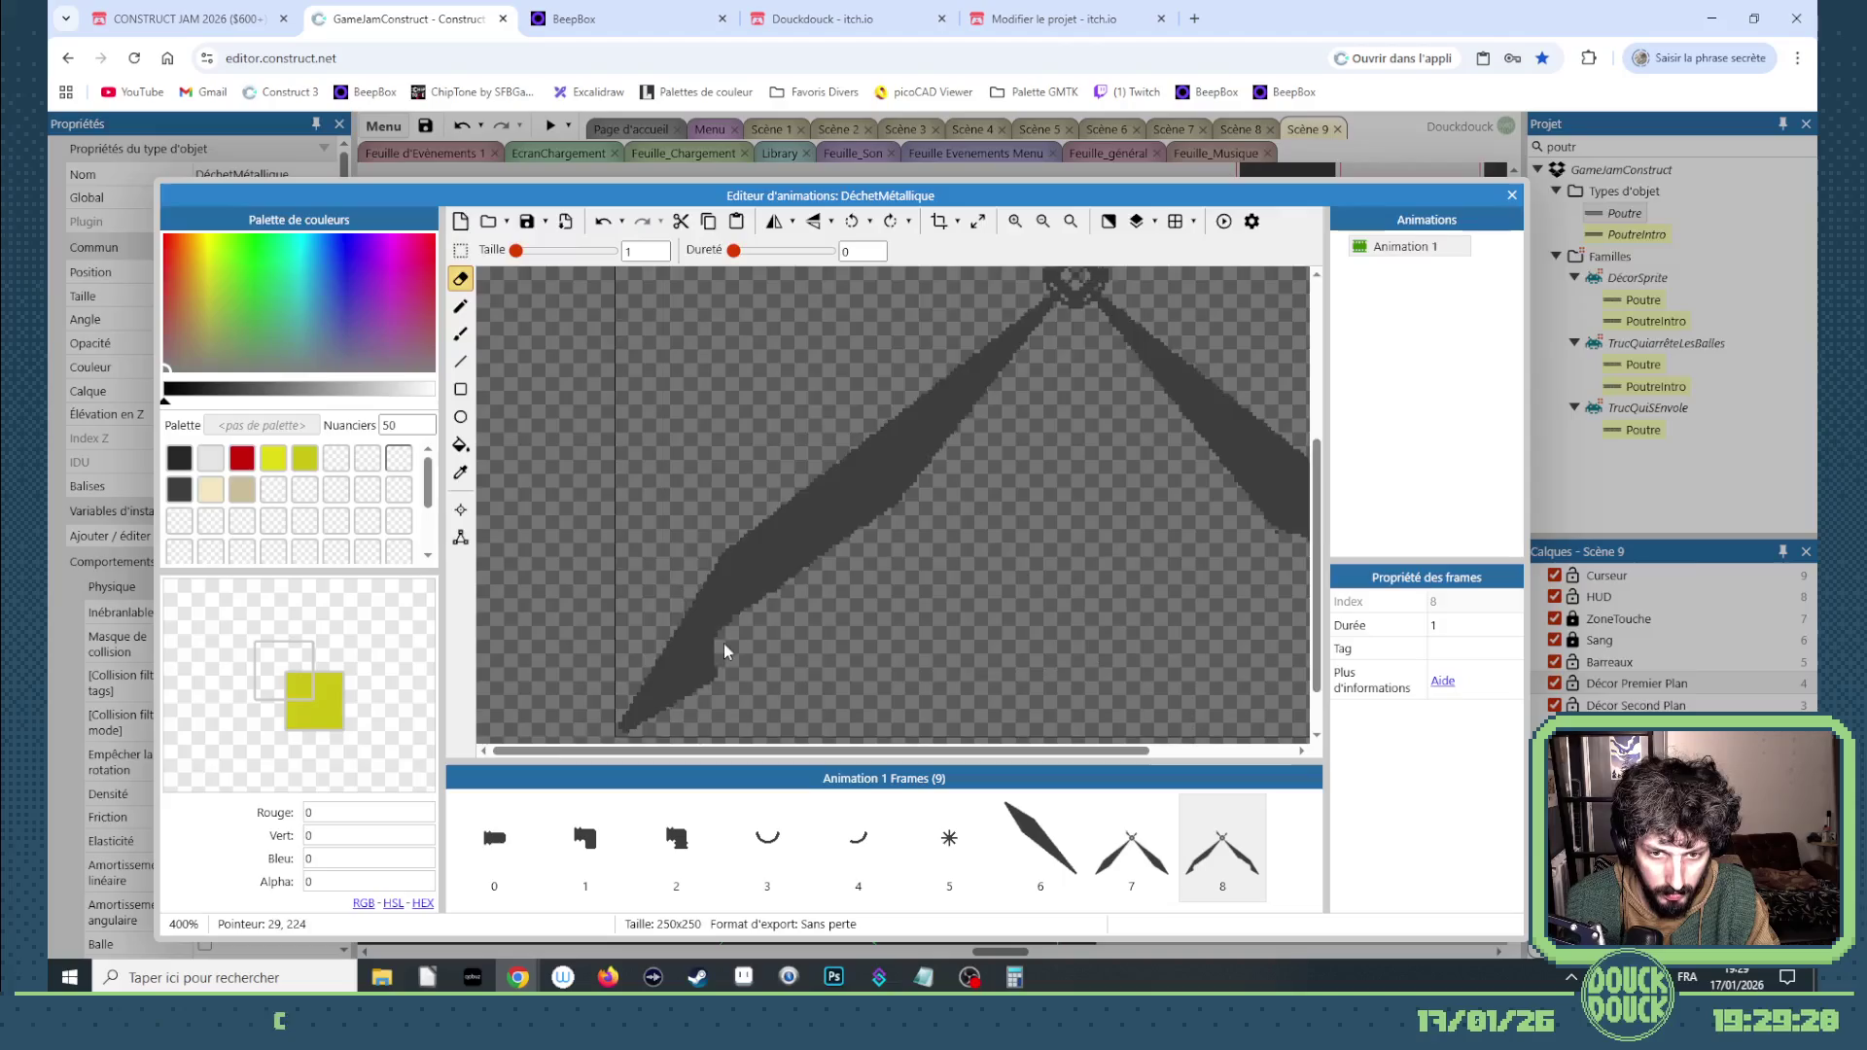
pyautogui.scroll(1, 666, 562)
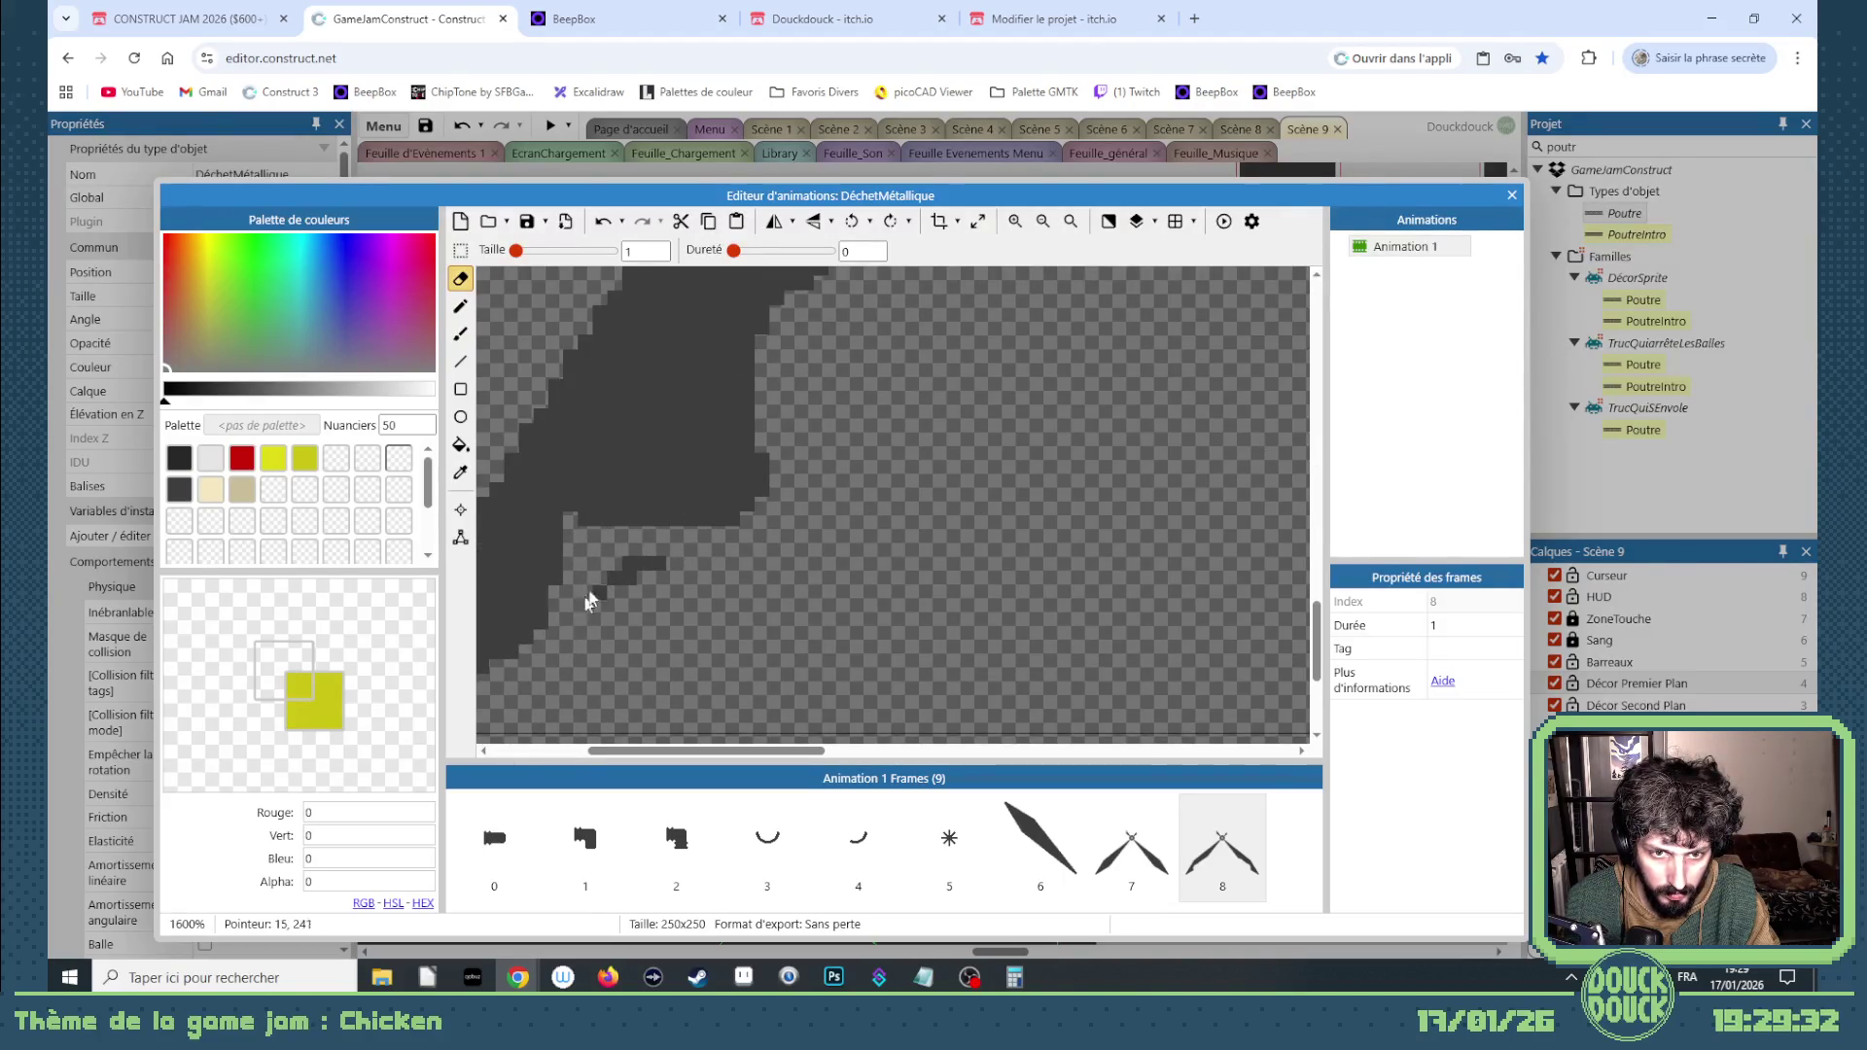
pyautogui.scroll(-3, 658, 527)
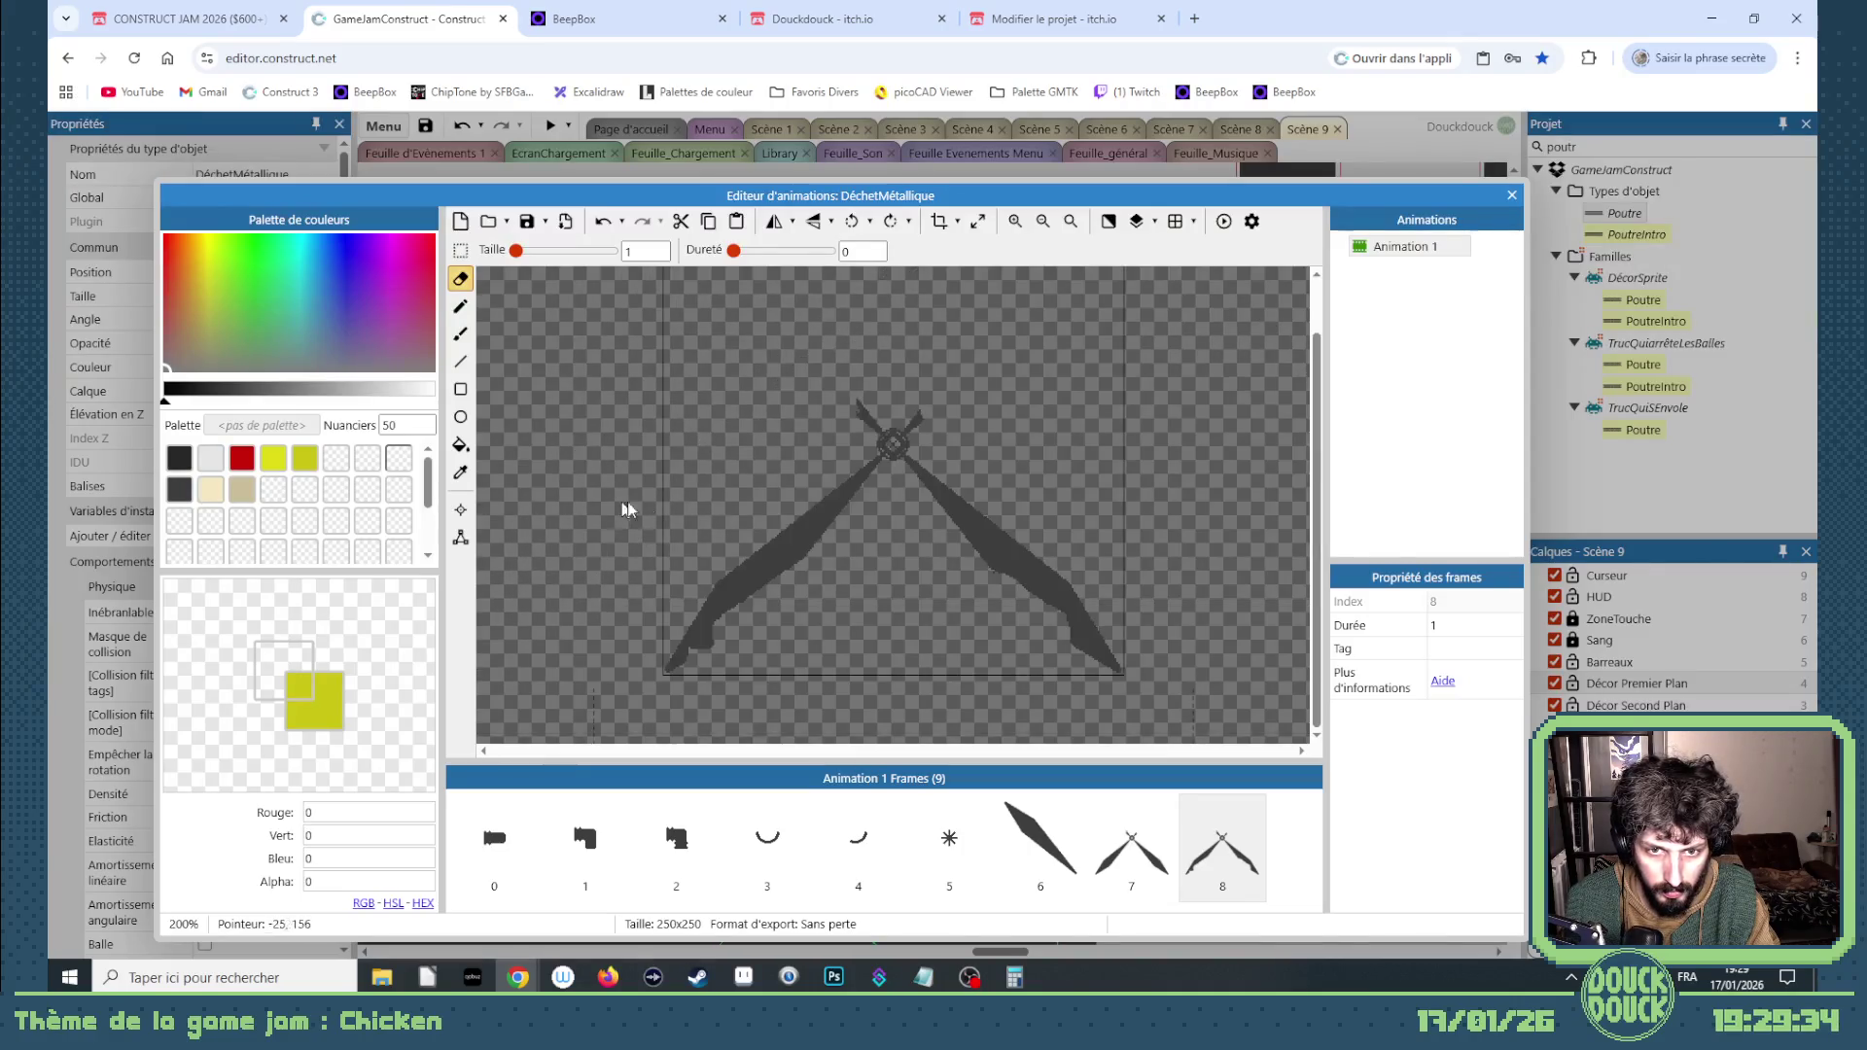
pyautogui.scroll(1, 1123, 630)
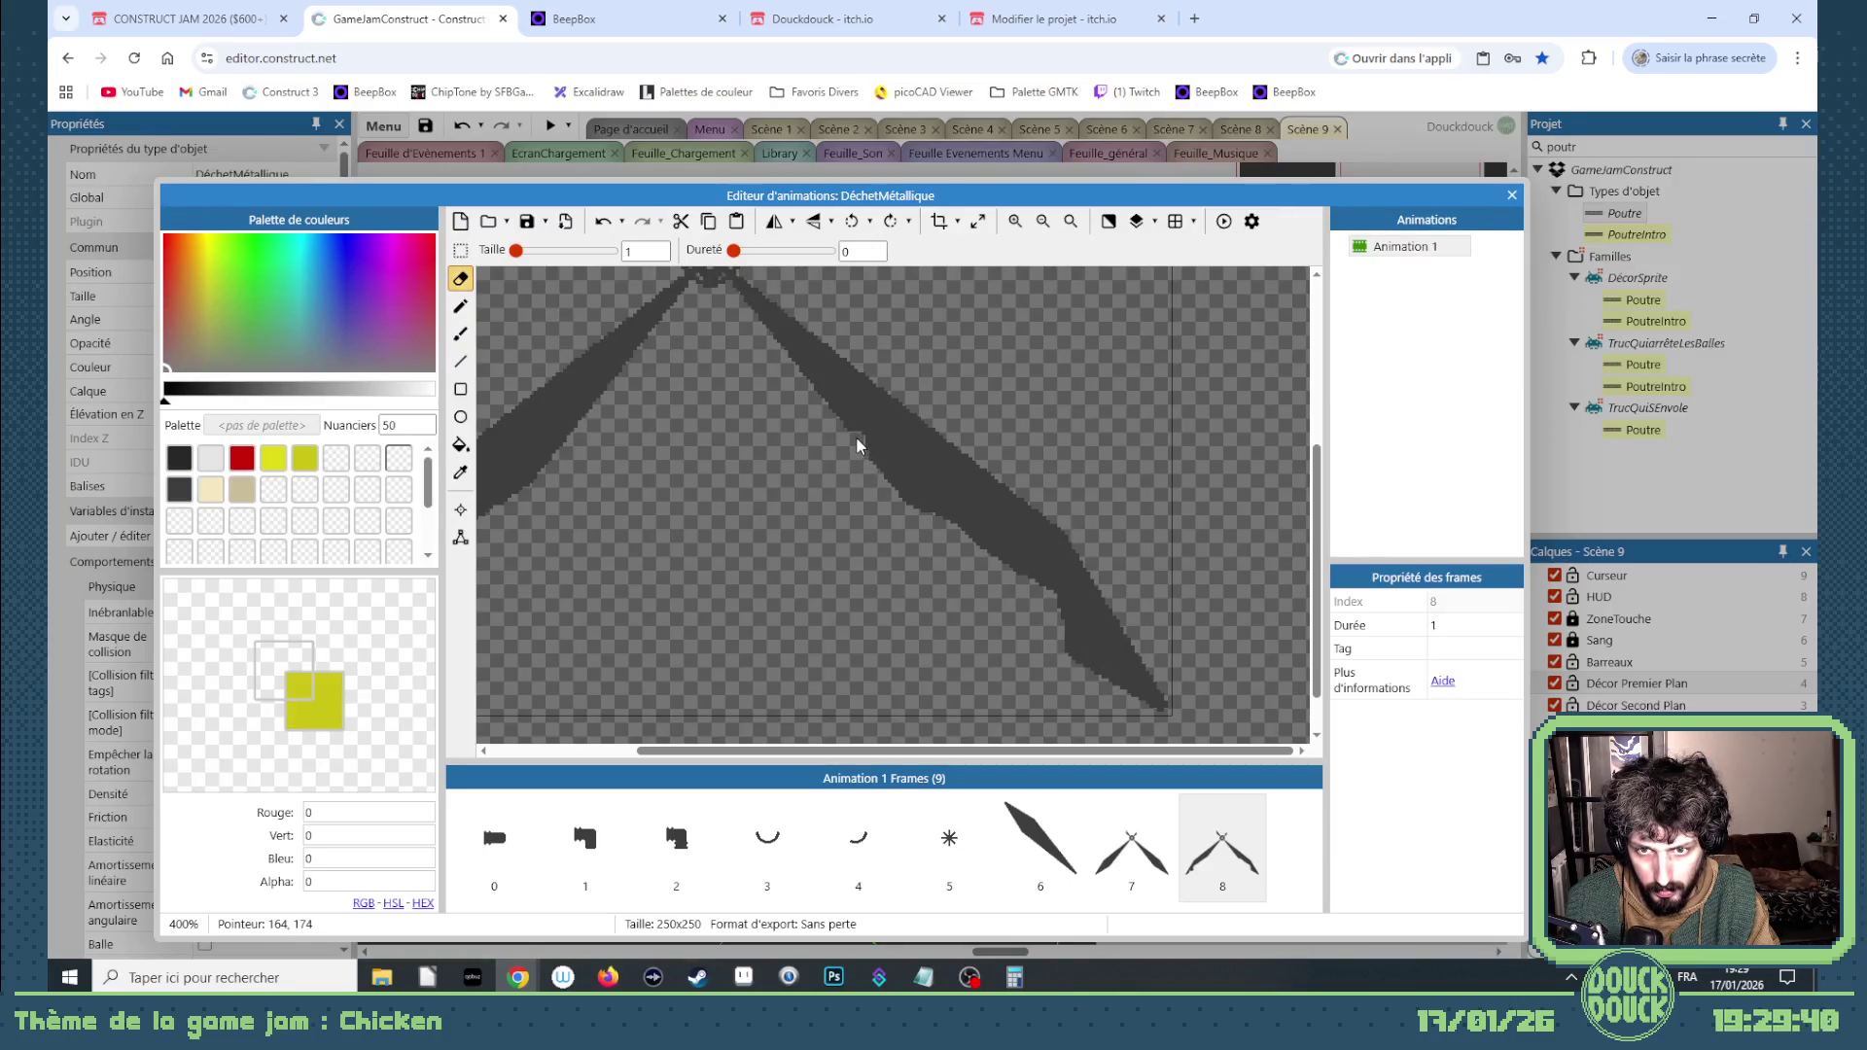
pyautogui.scroll(-1, 909, 528)
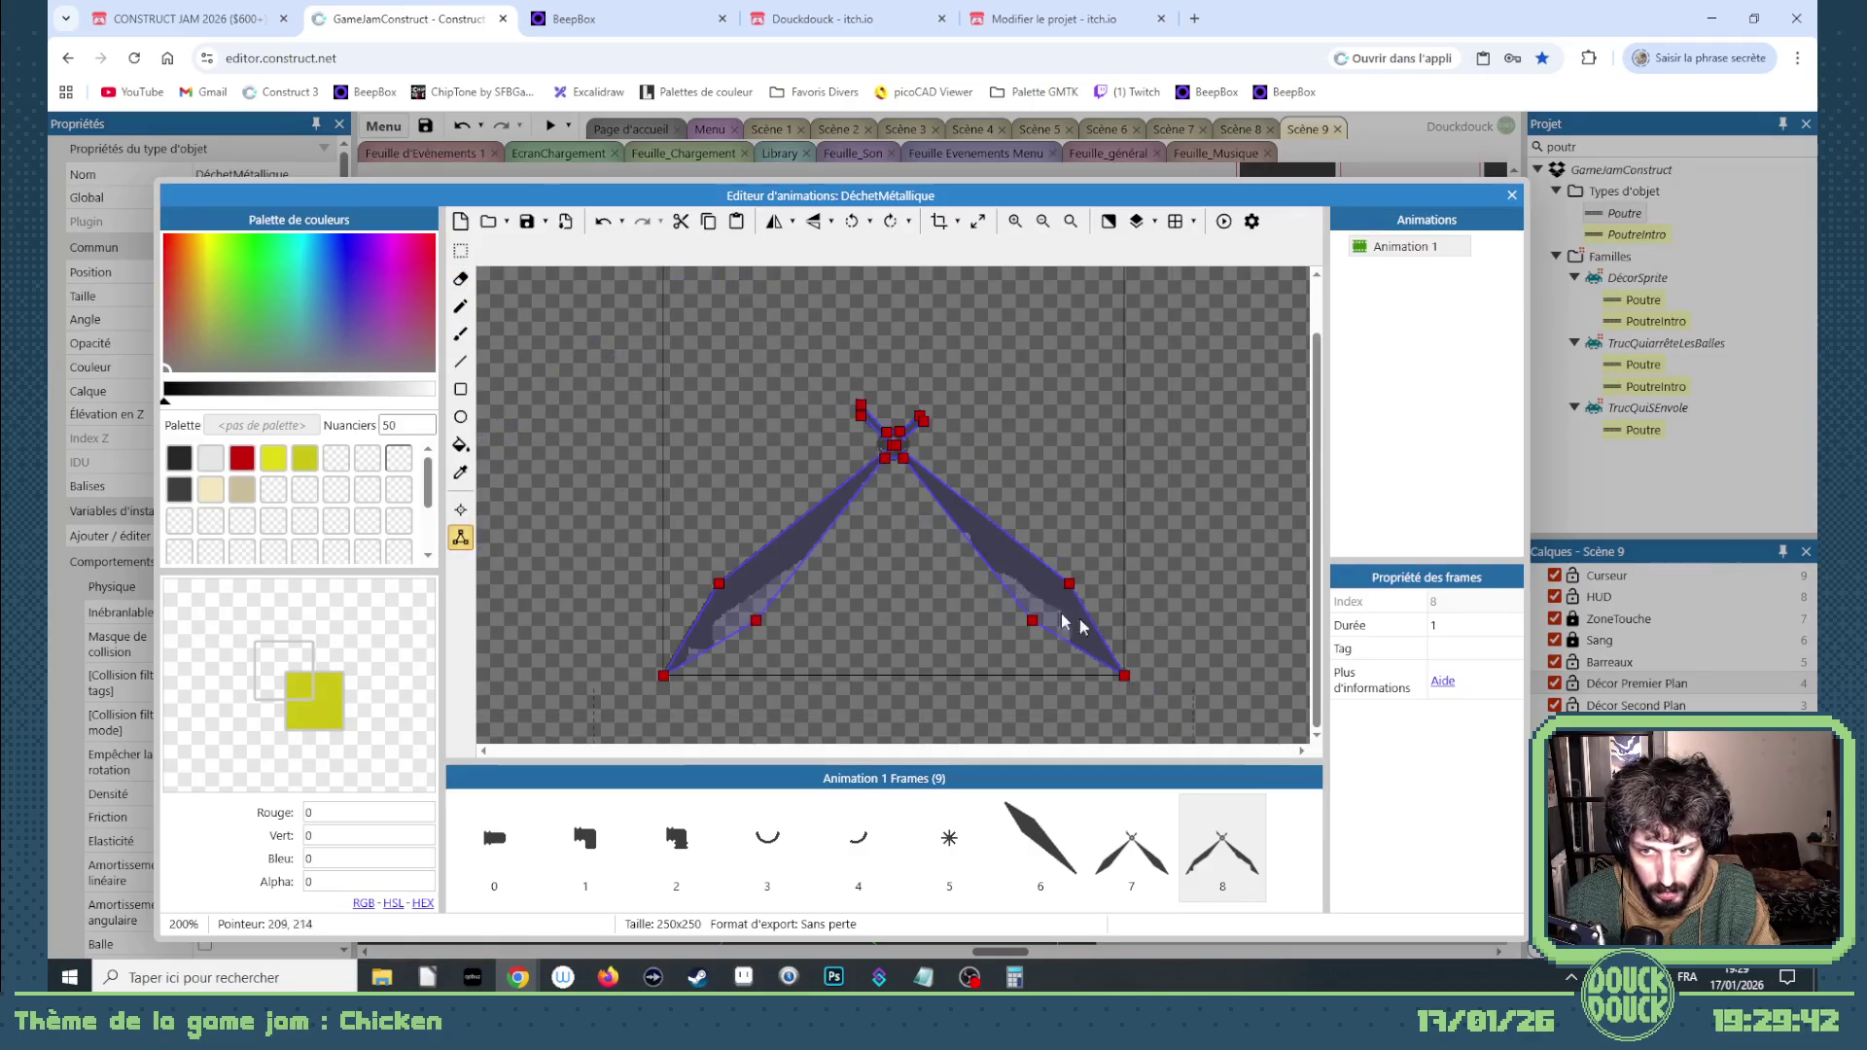
# Step: Add two collision points along frame 8's blade edge and set one point's X to 178
pyautogui.scroll(2, 1049, 629)
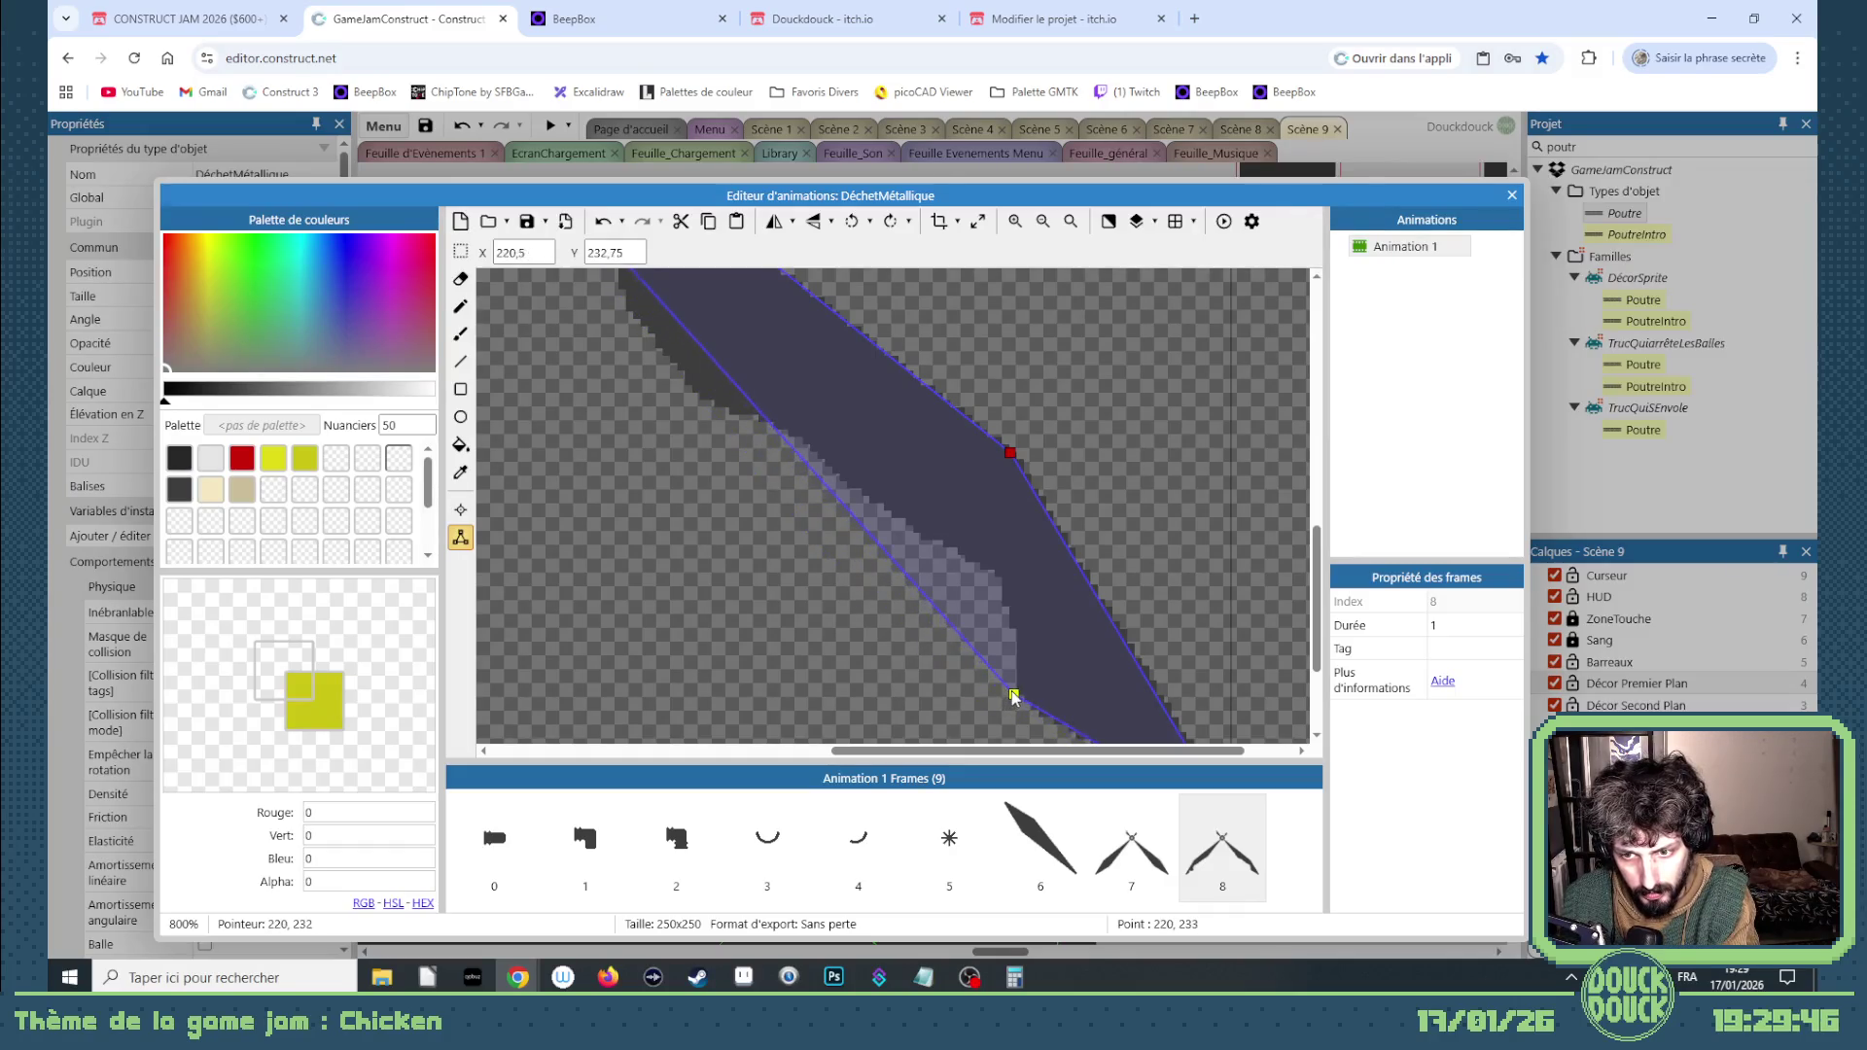
pyautogui.doubleClick(680, 321)
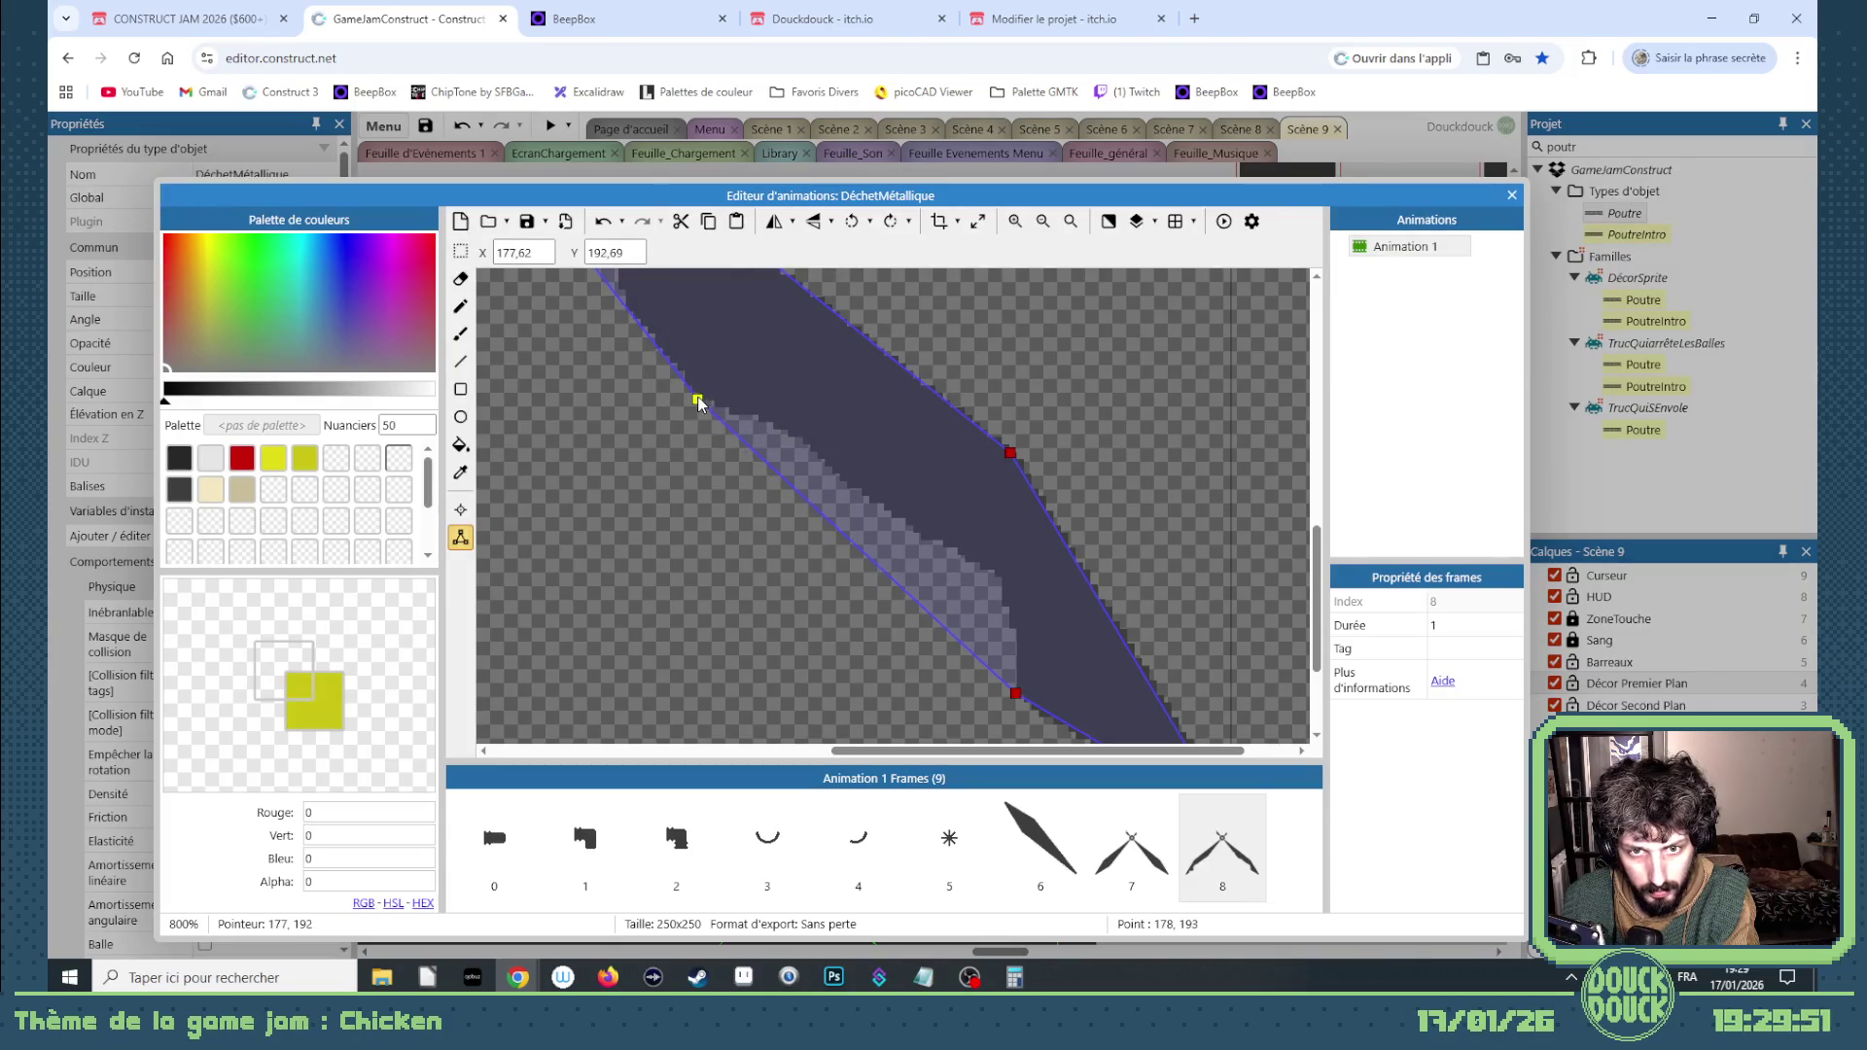
pyautogui.doubleClick(775, 452)
pyautogui.scroll(2, 693, 419)
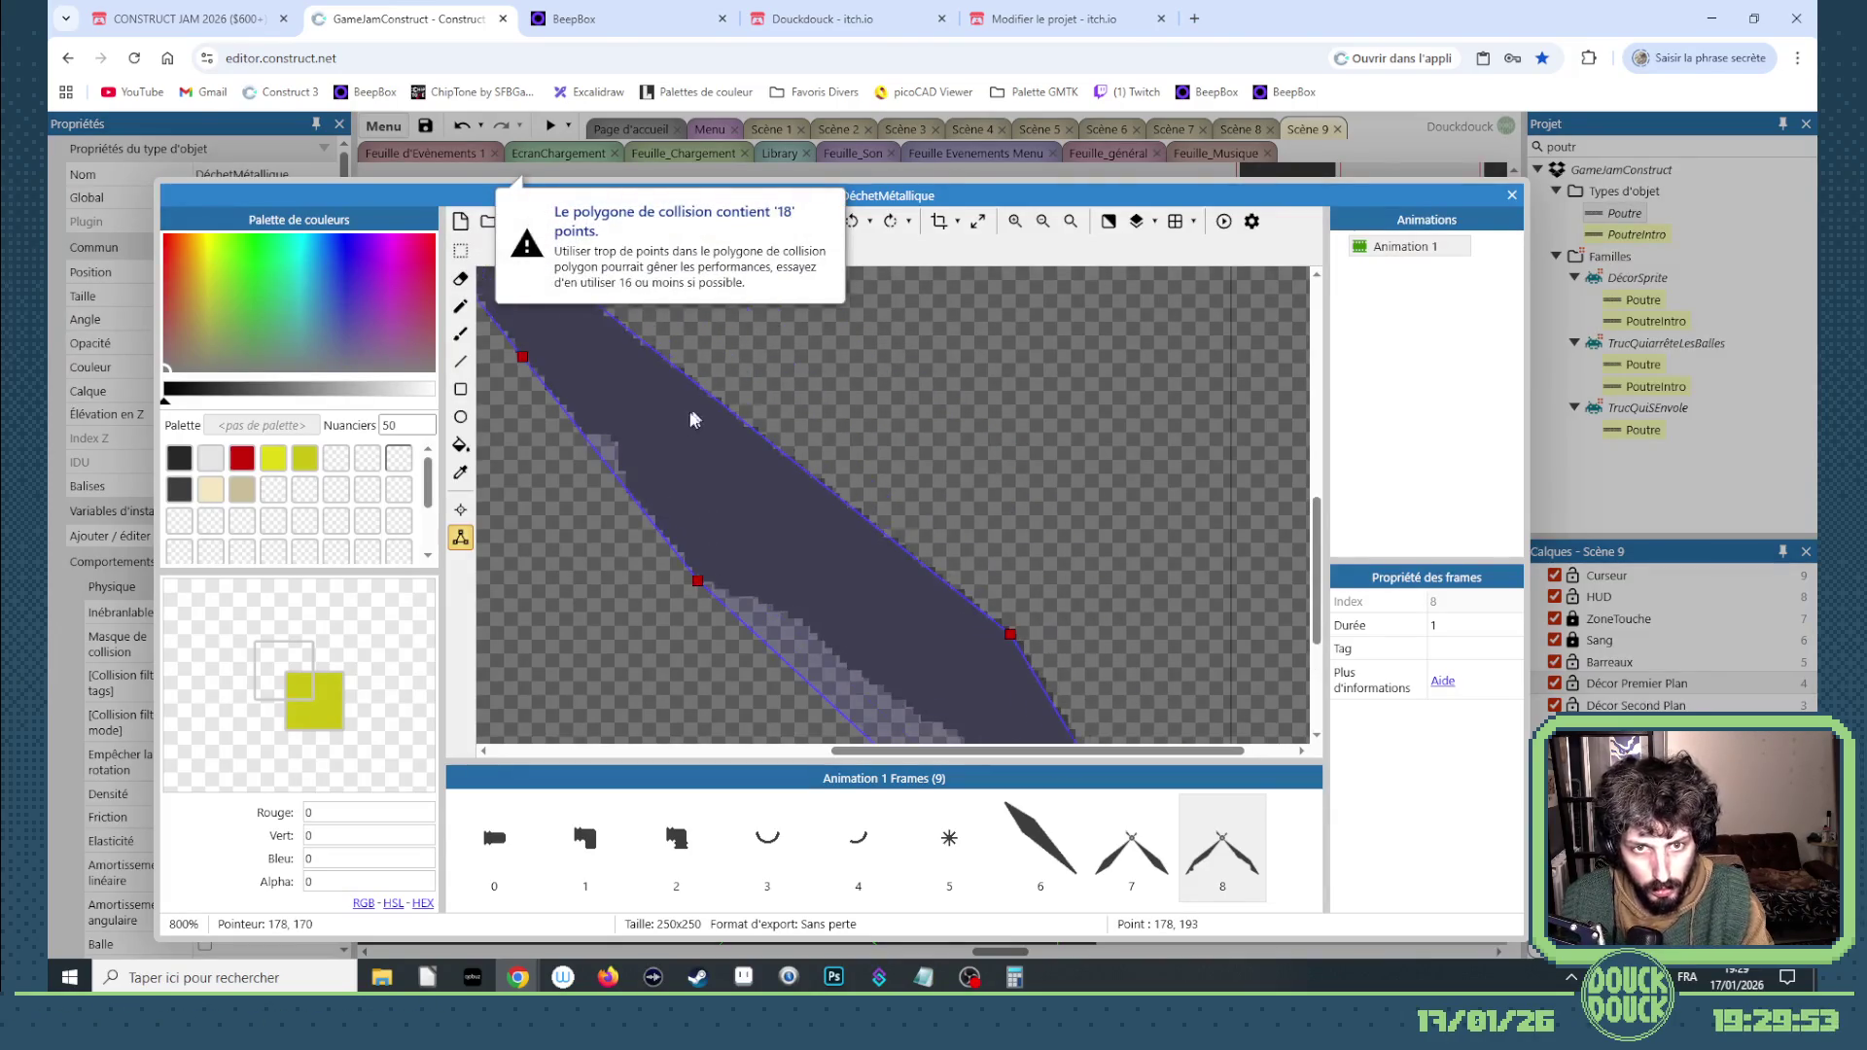
pyautogui.scroll(-4, 956, 497)
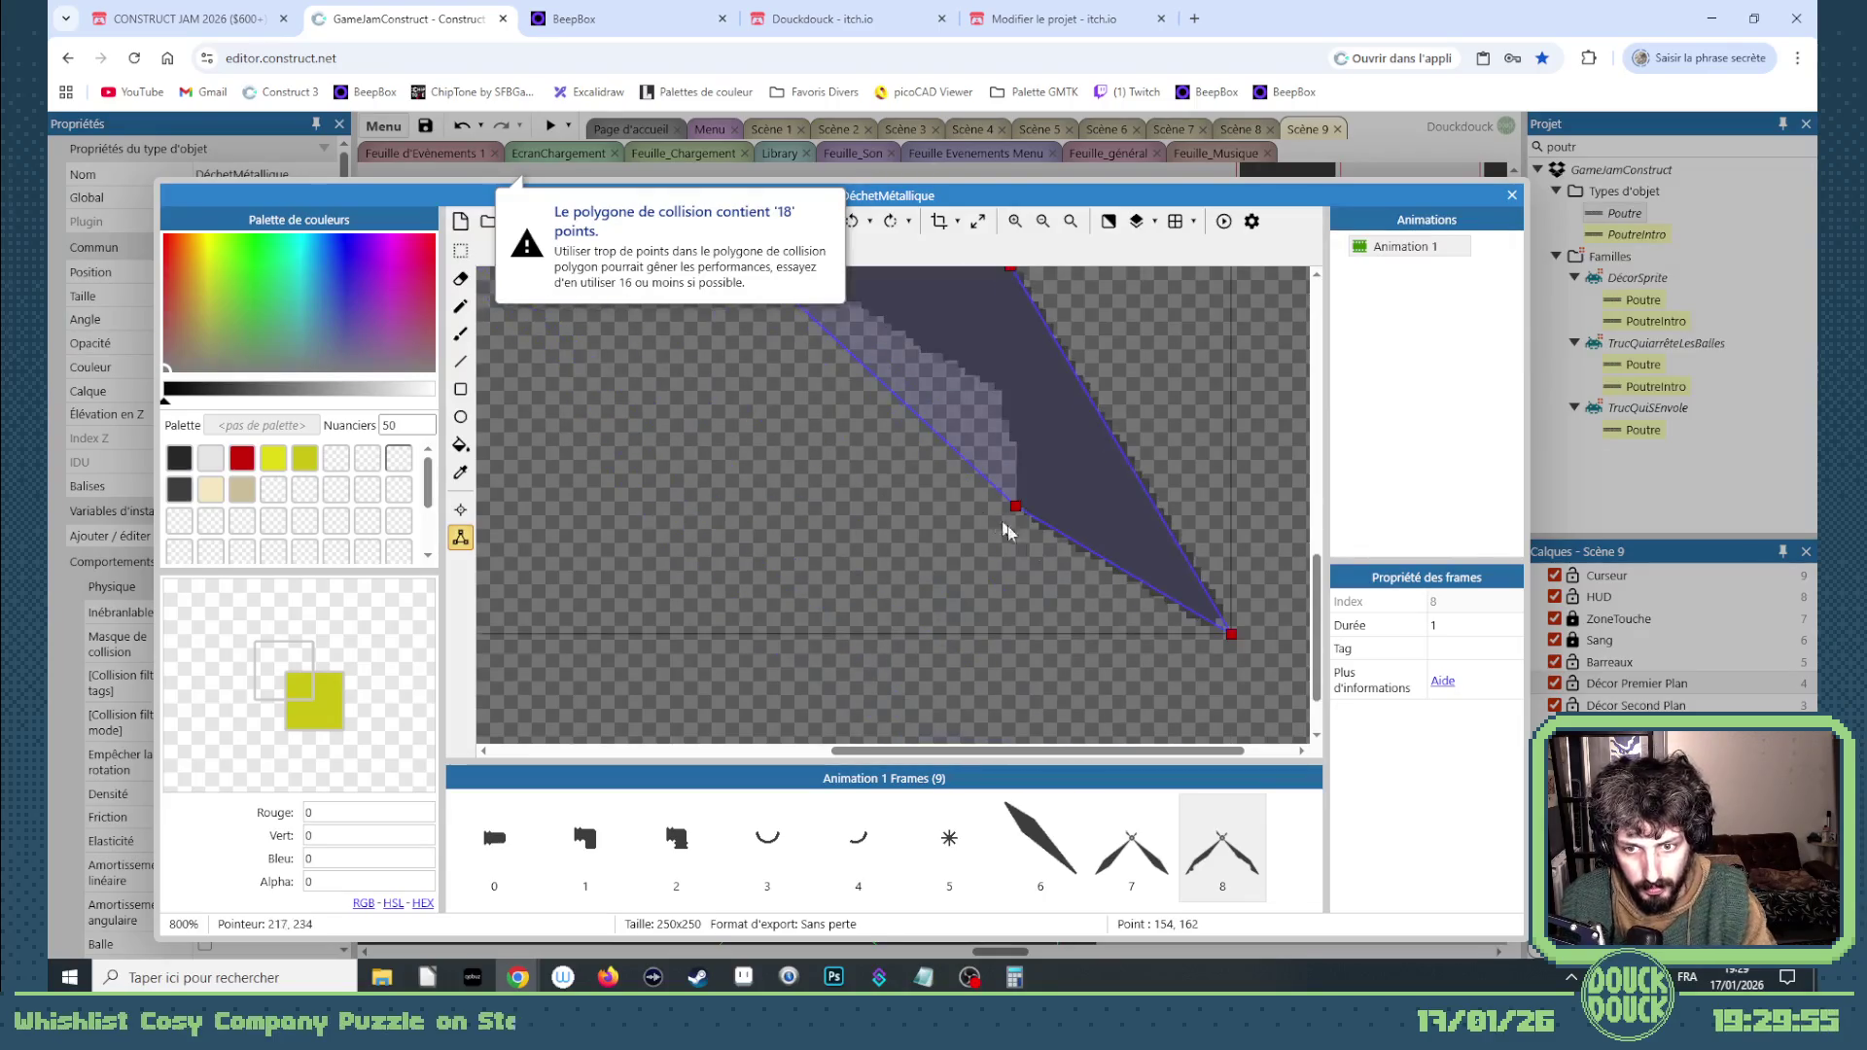
pyautogui.scroll(2, 942, 509)
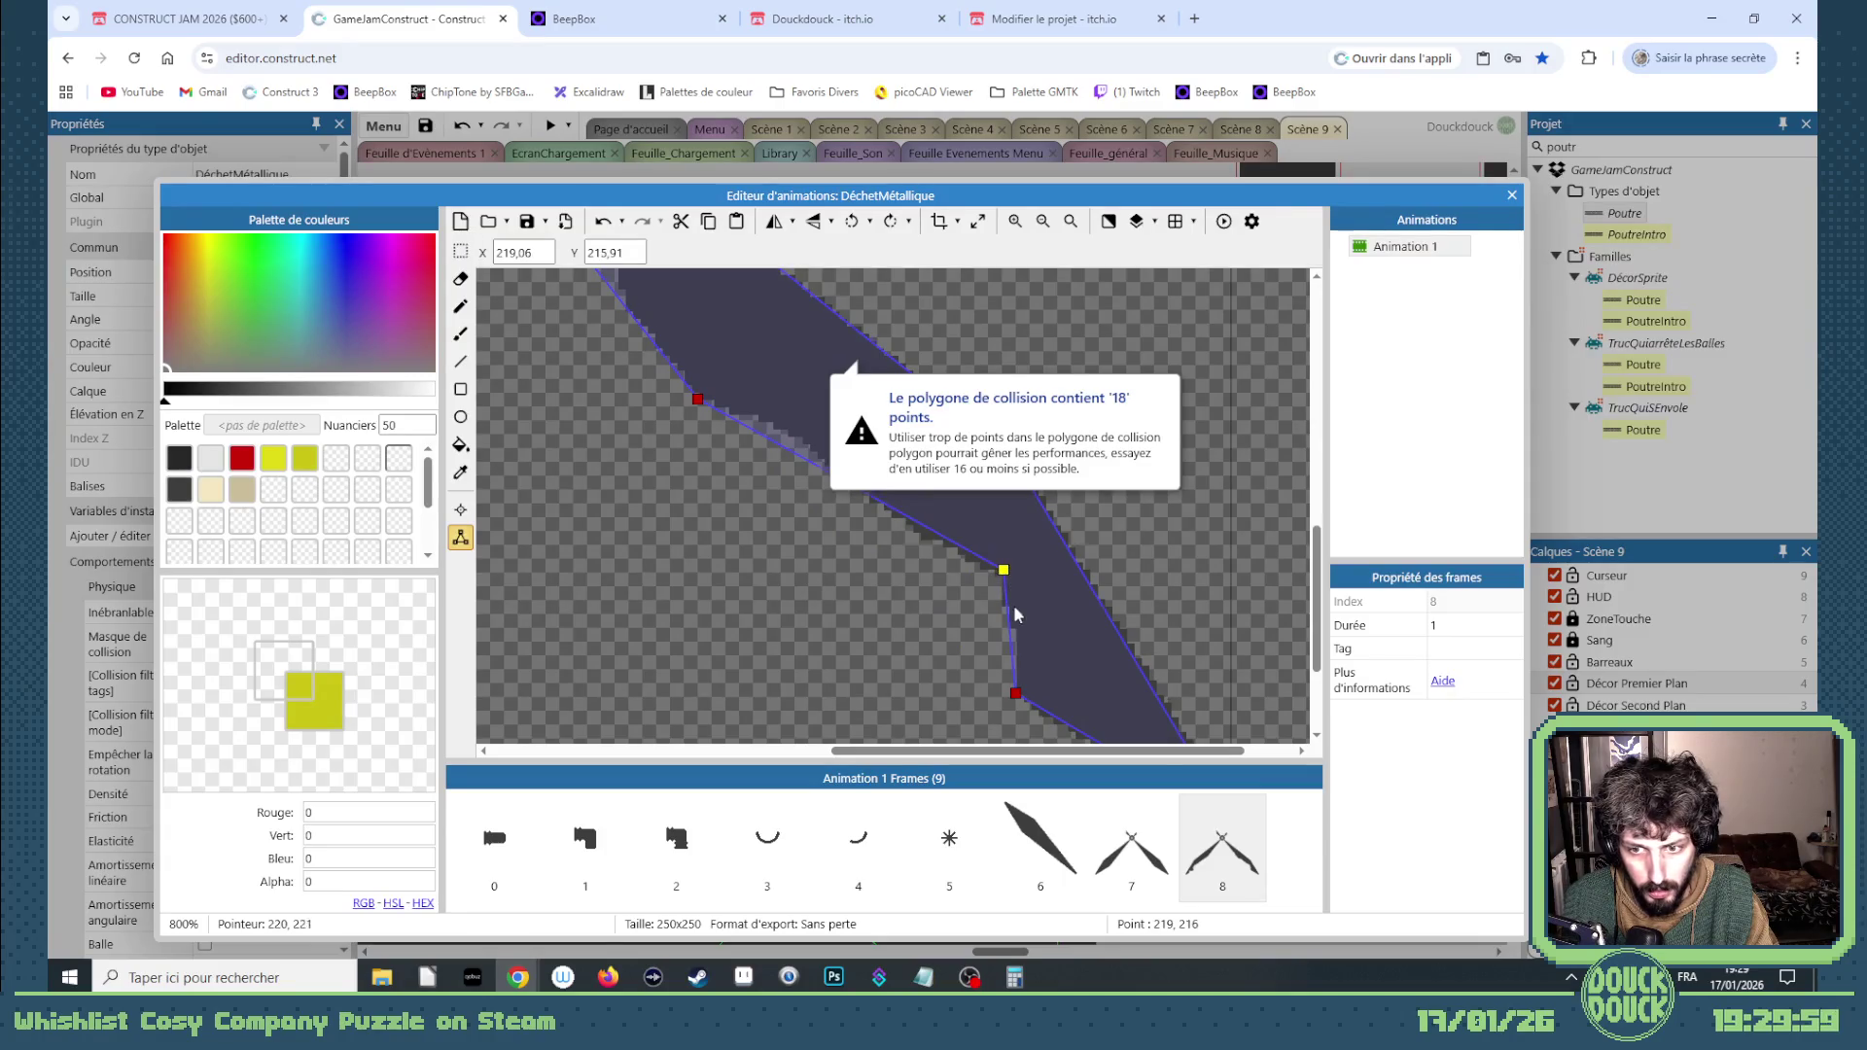
pyautogui.scroll(-4, 1015, 614)
pyautogui.scroll(2, 1021, 540)
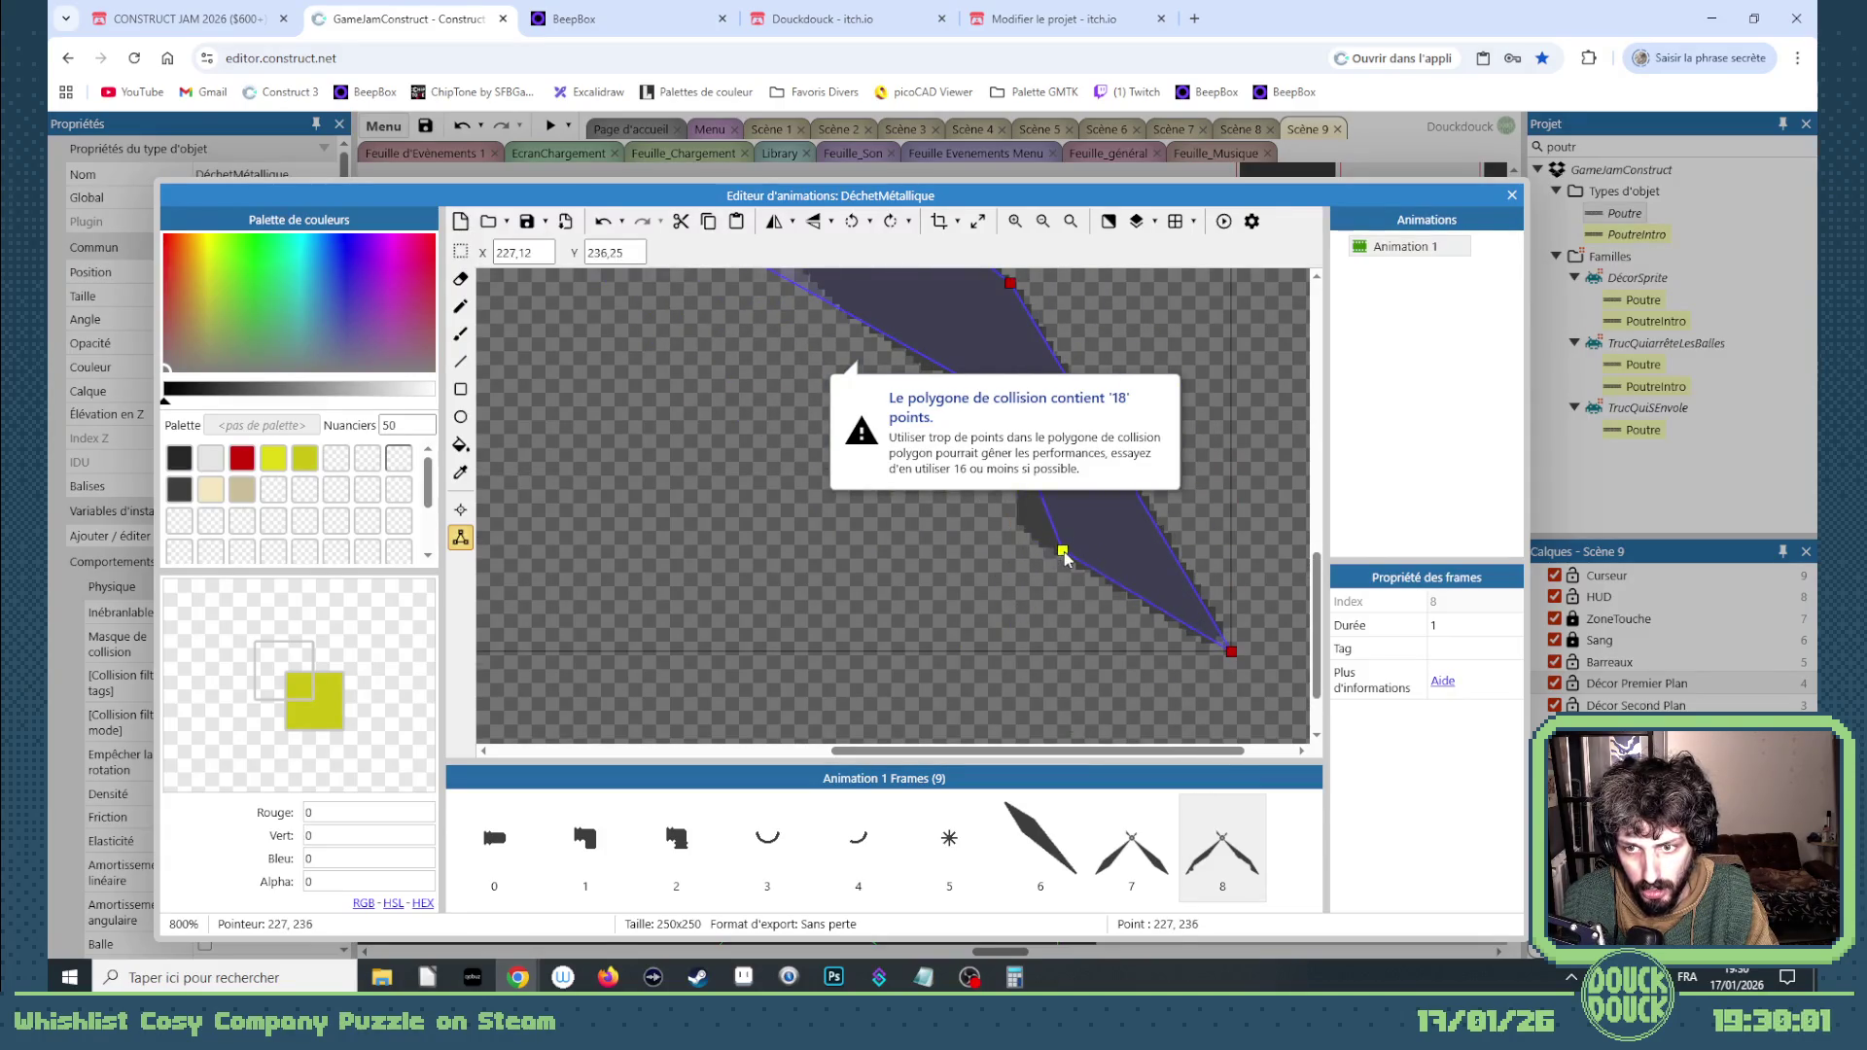
pyautogui.scroll(2, 1020, 552)
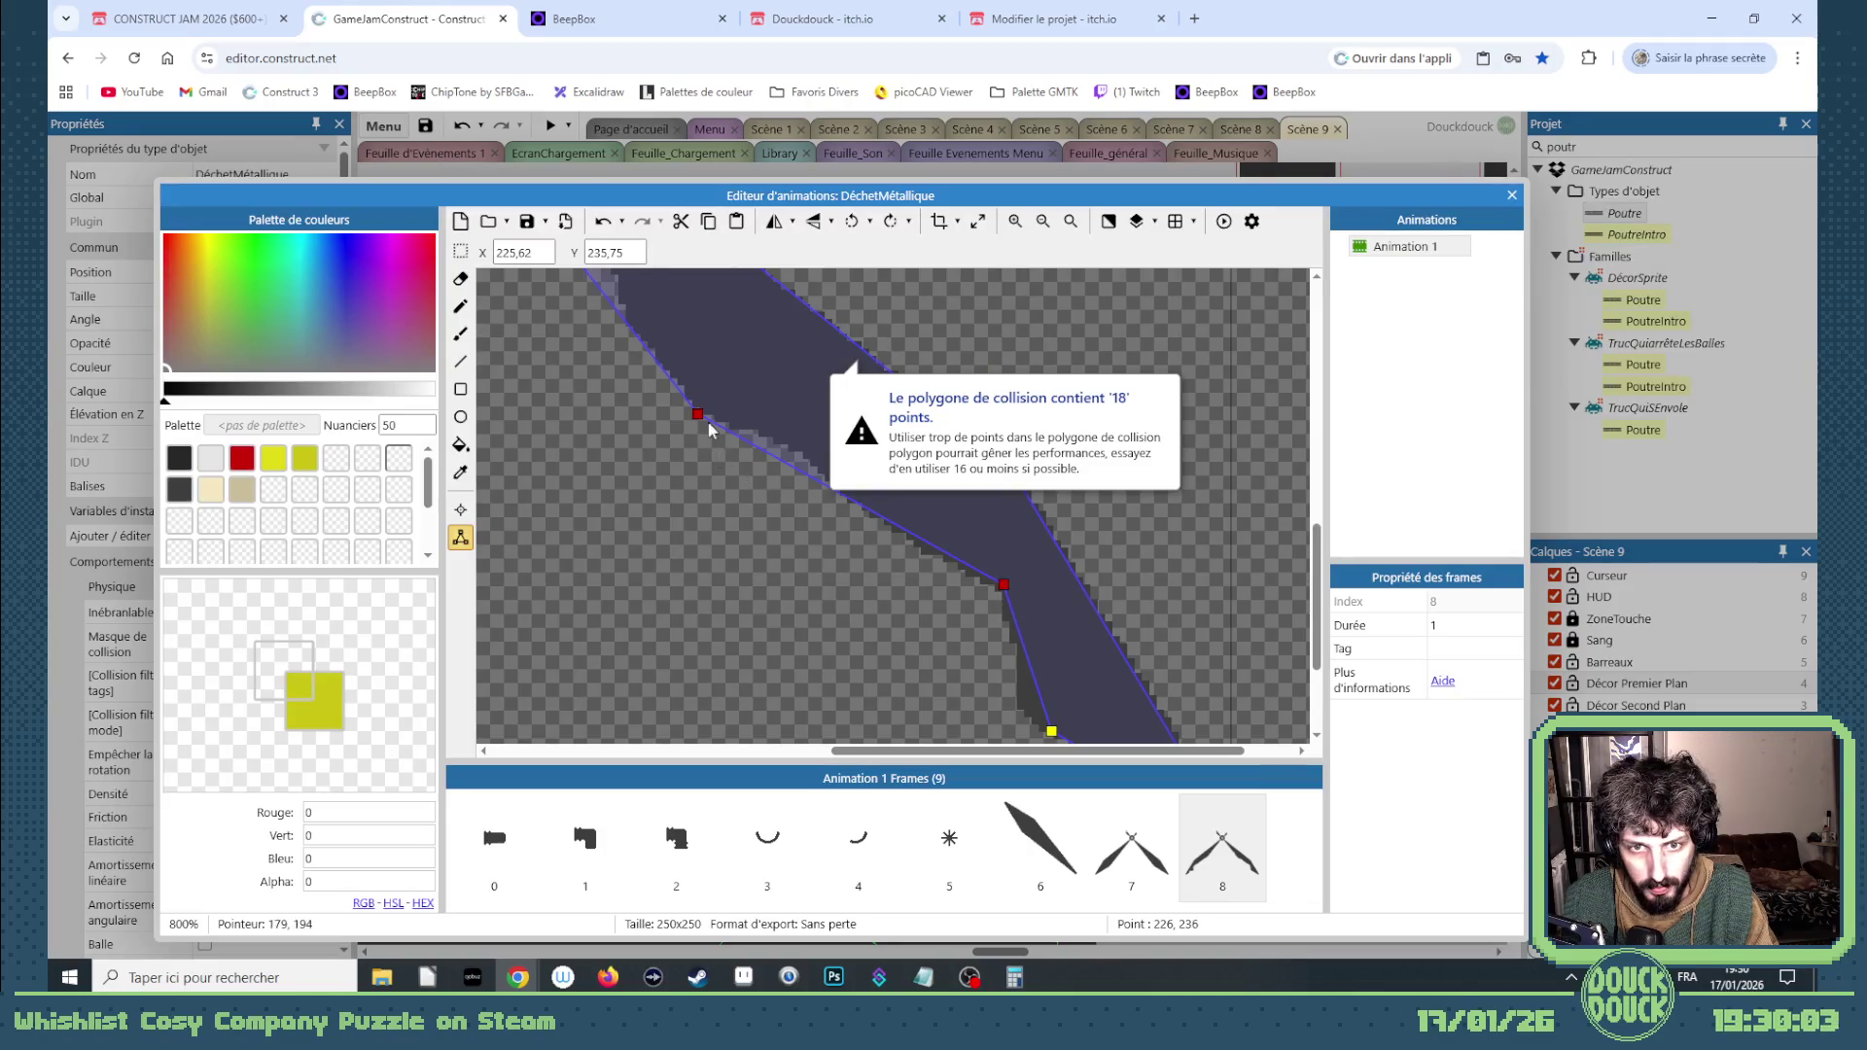
pyautogui.click(545, 253)
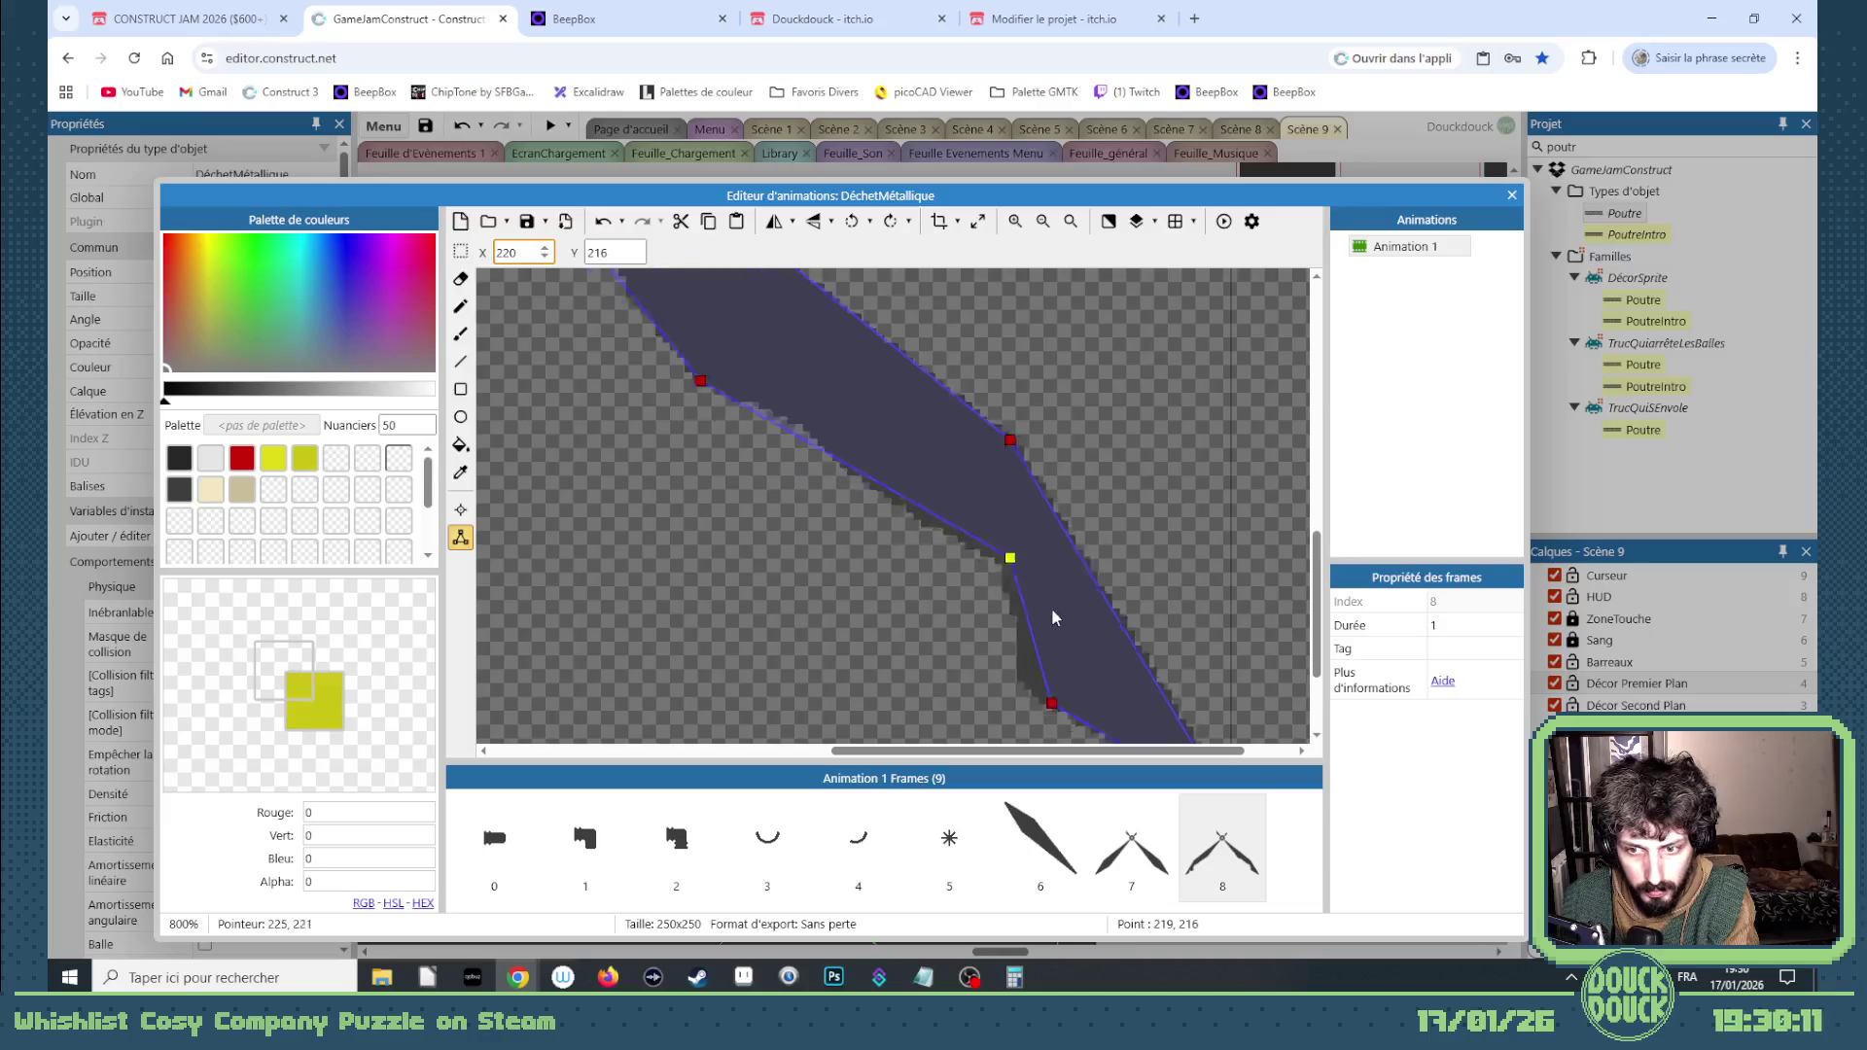
# Step: Drag a collision point onto the blade's outline
pyautogui.scroll(-2, 1055, 617)
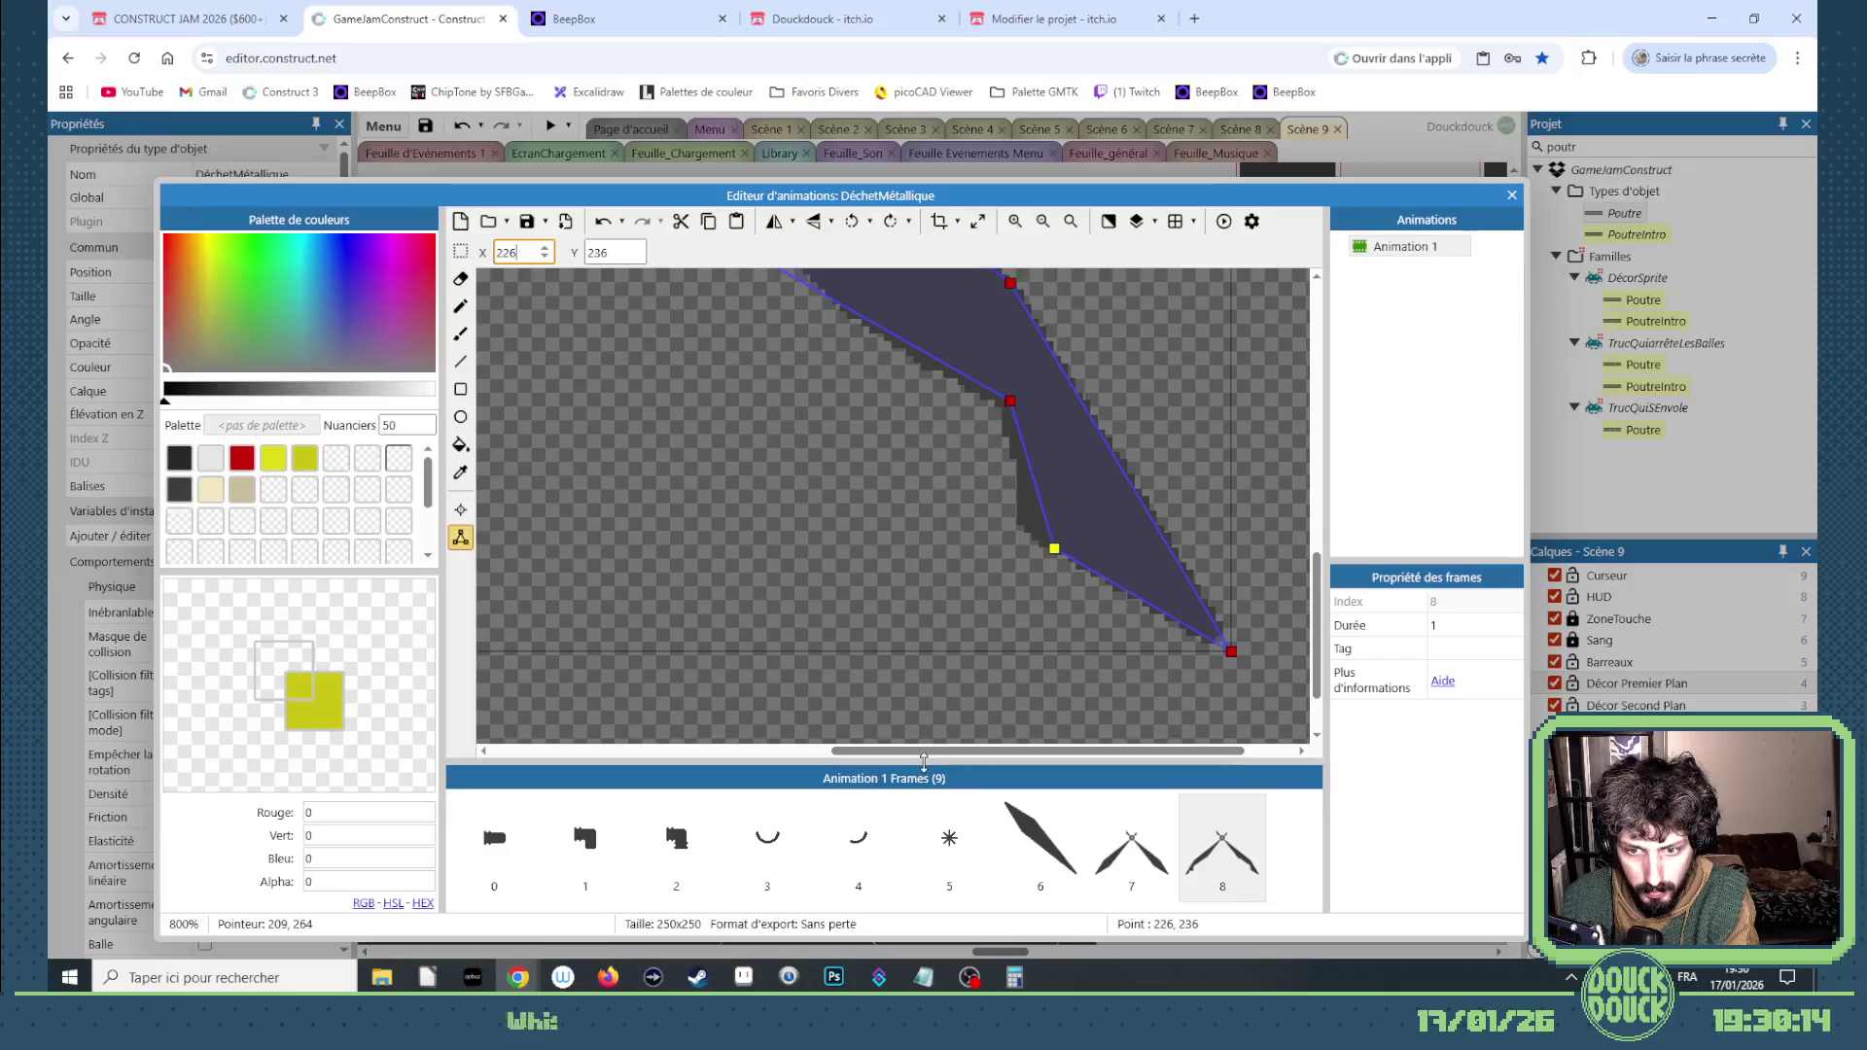
pyautogui.moveTo(883, 757)
pyautogui.mouseDown()
pyautogui.moveTo(722, 755)
pyautogui.moveTo(630, 722)
pyautogui.mouseUp()
pyautogui.moveTo(779, 450); pyautogui.dragTo(751, 450)
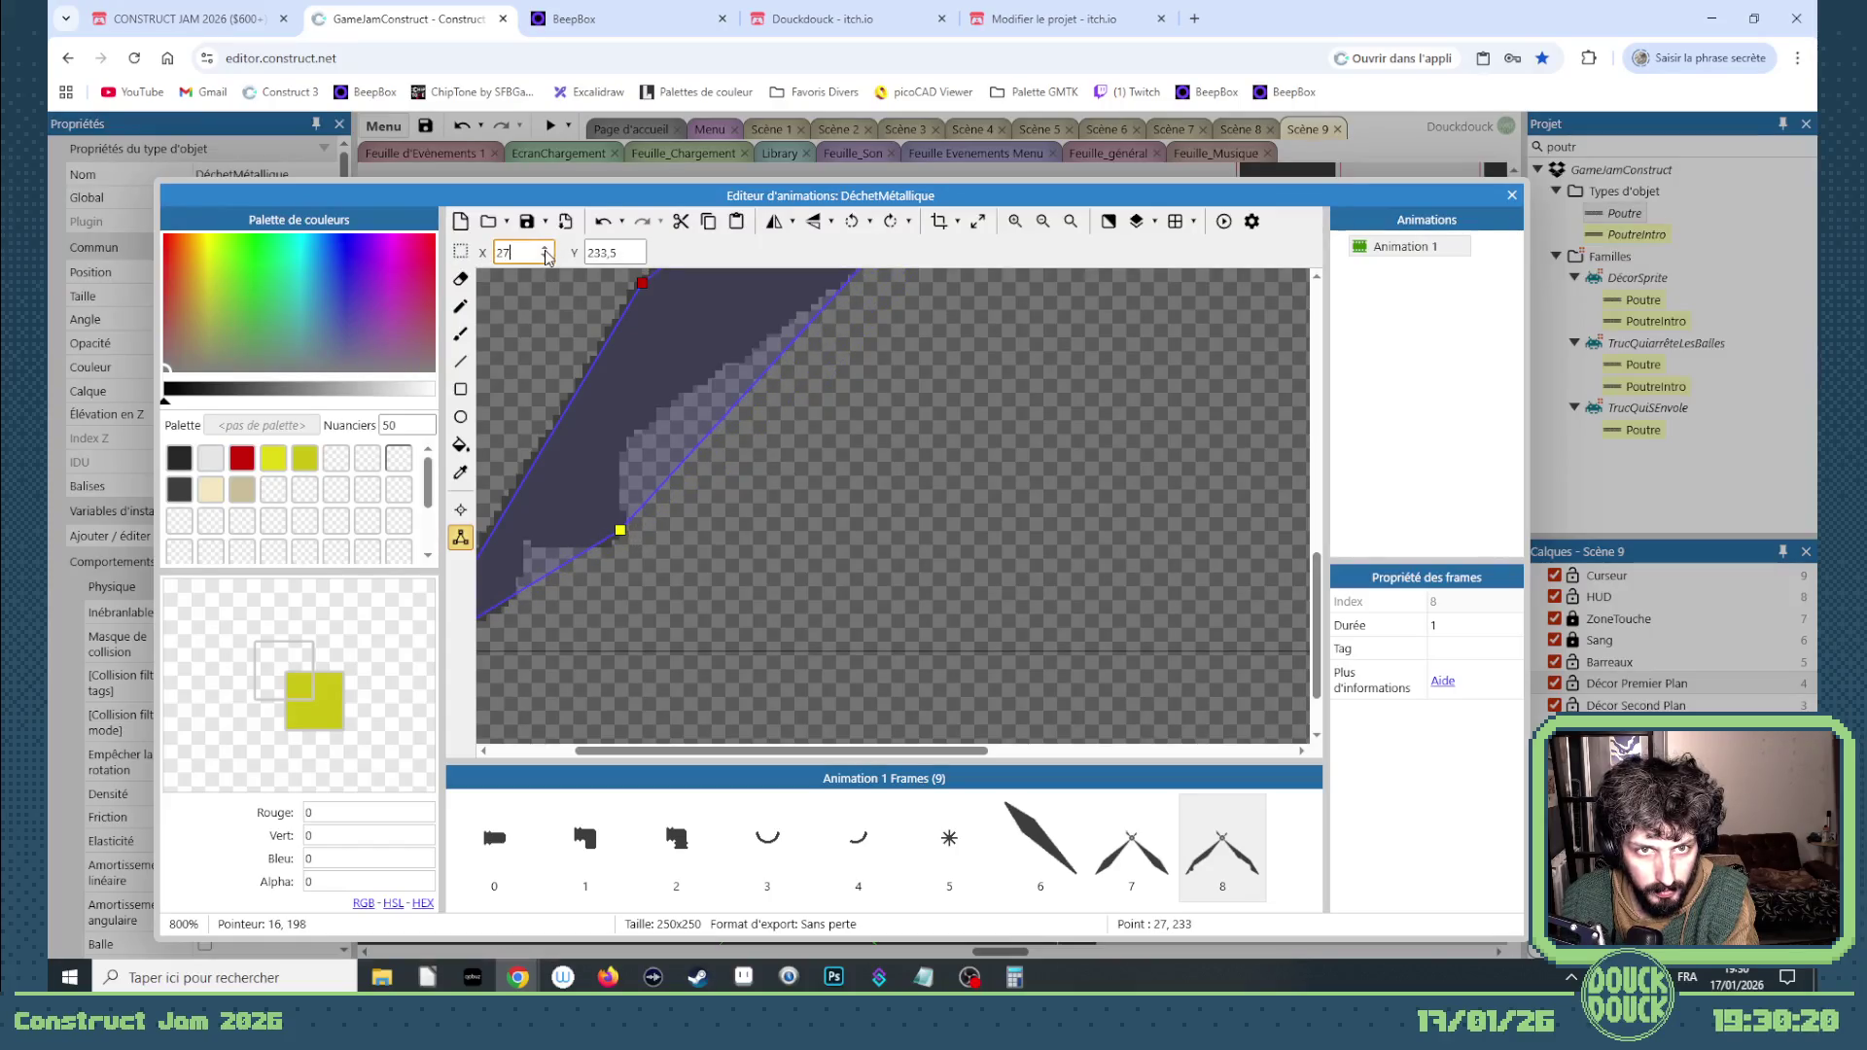
pyautogui.scroll(5, 681, 495)
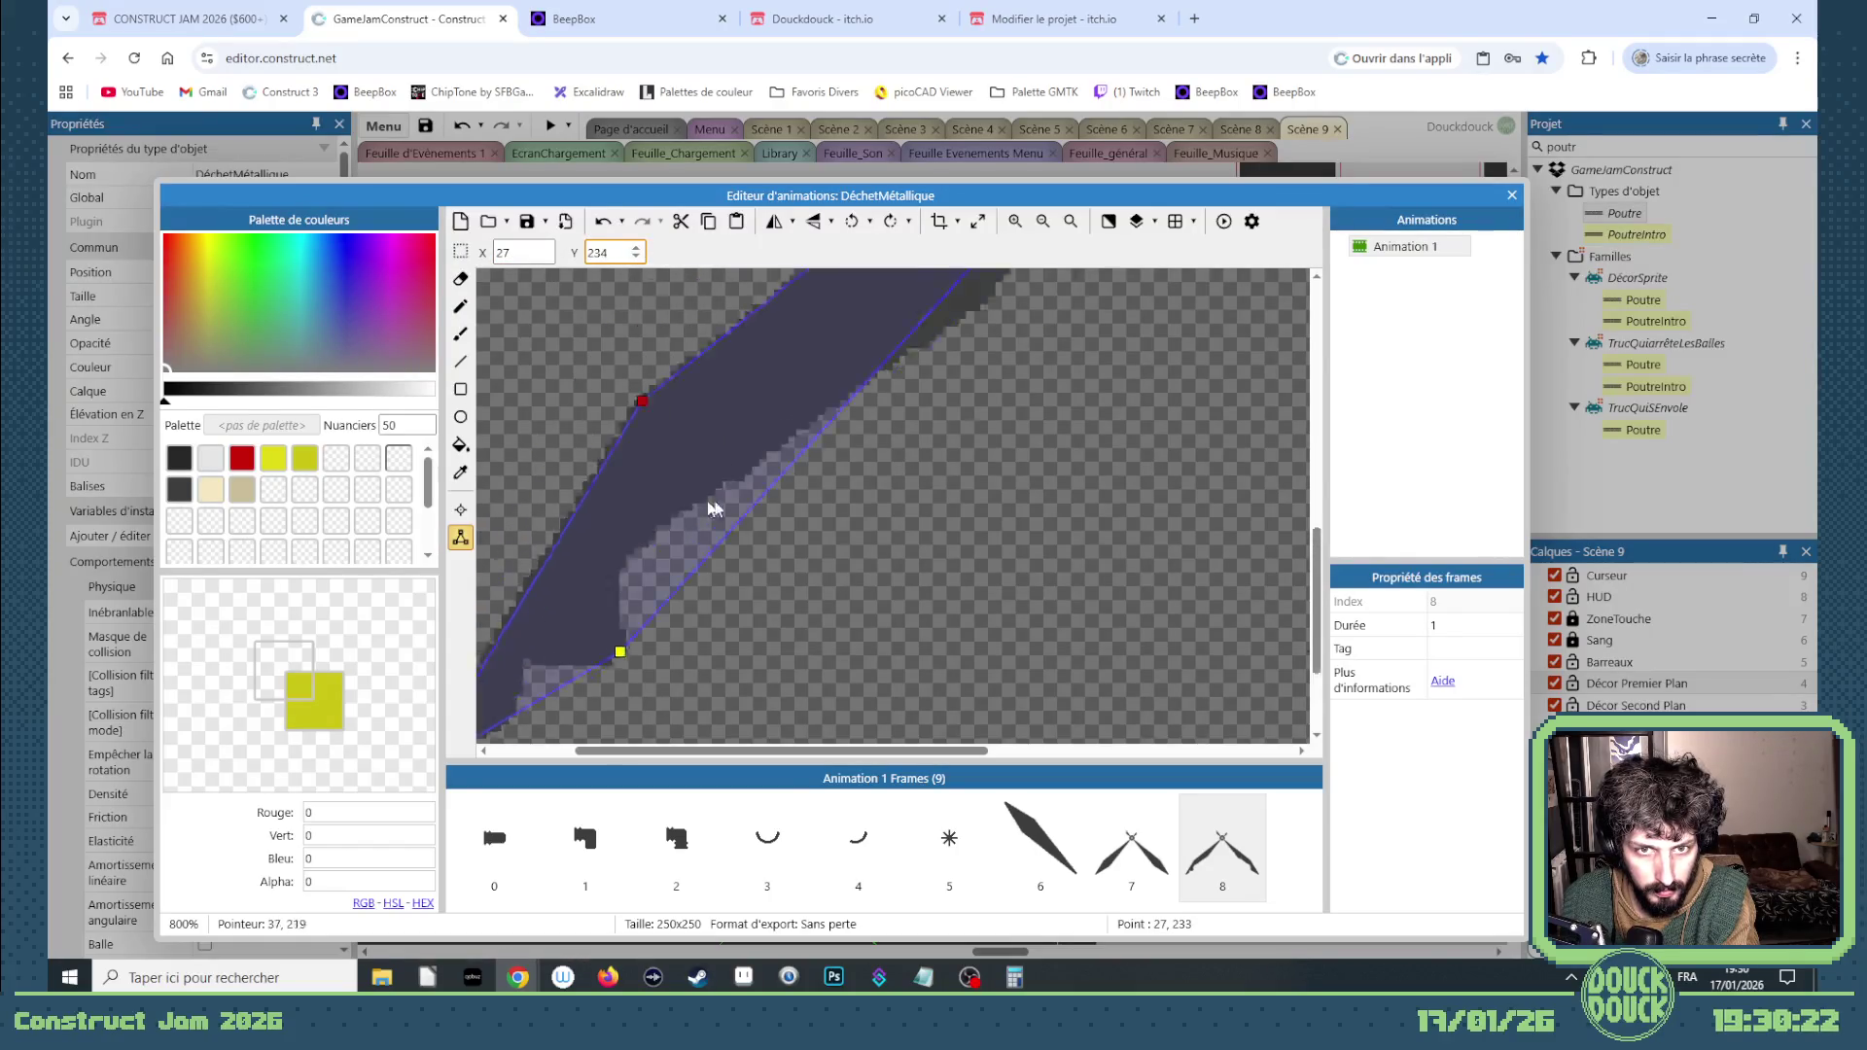
pyautogui.scroll(-2, 1097, 422)
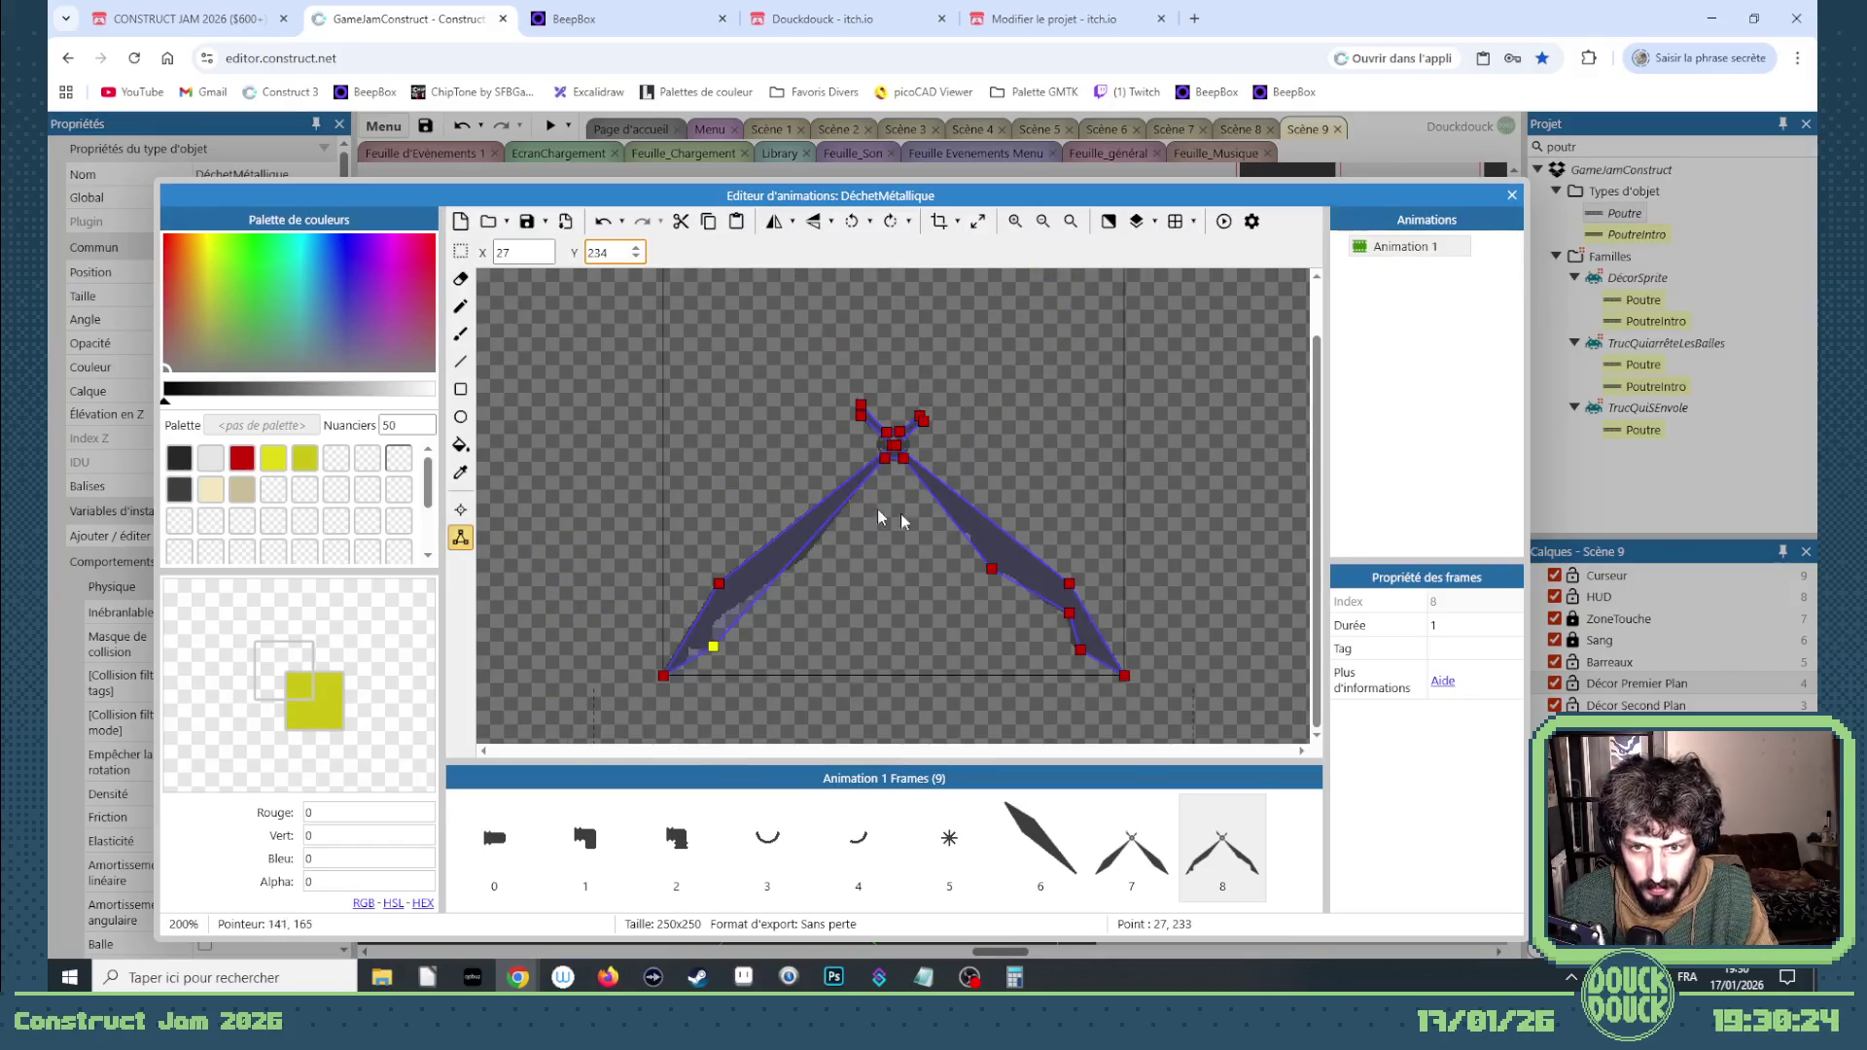
pyautogui.scroll(1, 901, 521)
# Step: Add points near the left blade tip, check their coordinates, and close the animation editor
pyautogui.doubleClick(752, 593)
pyautogui.moveTo(753, 600); pyautogui.dragTo(751, 622)
pyautogui.doubleClick(751, 622)
pyautogui.click(754, 620)
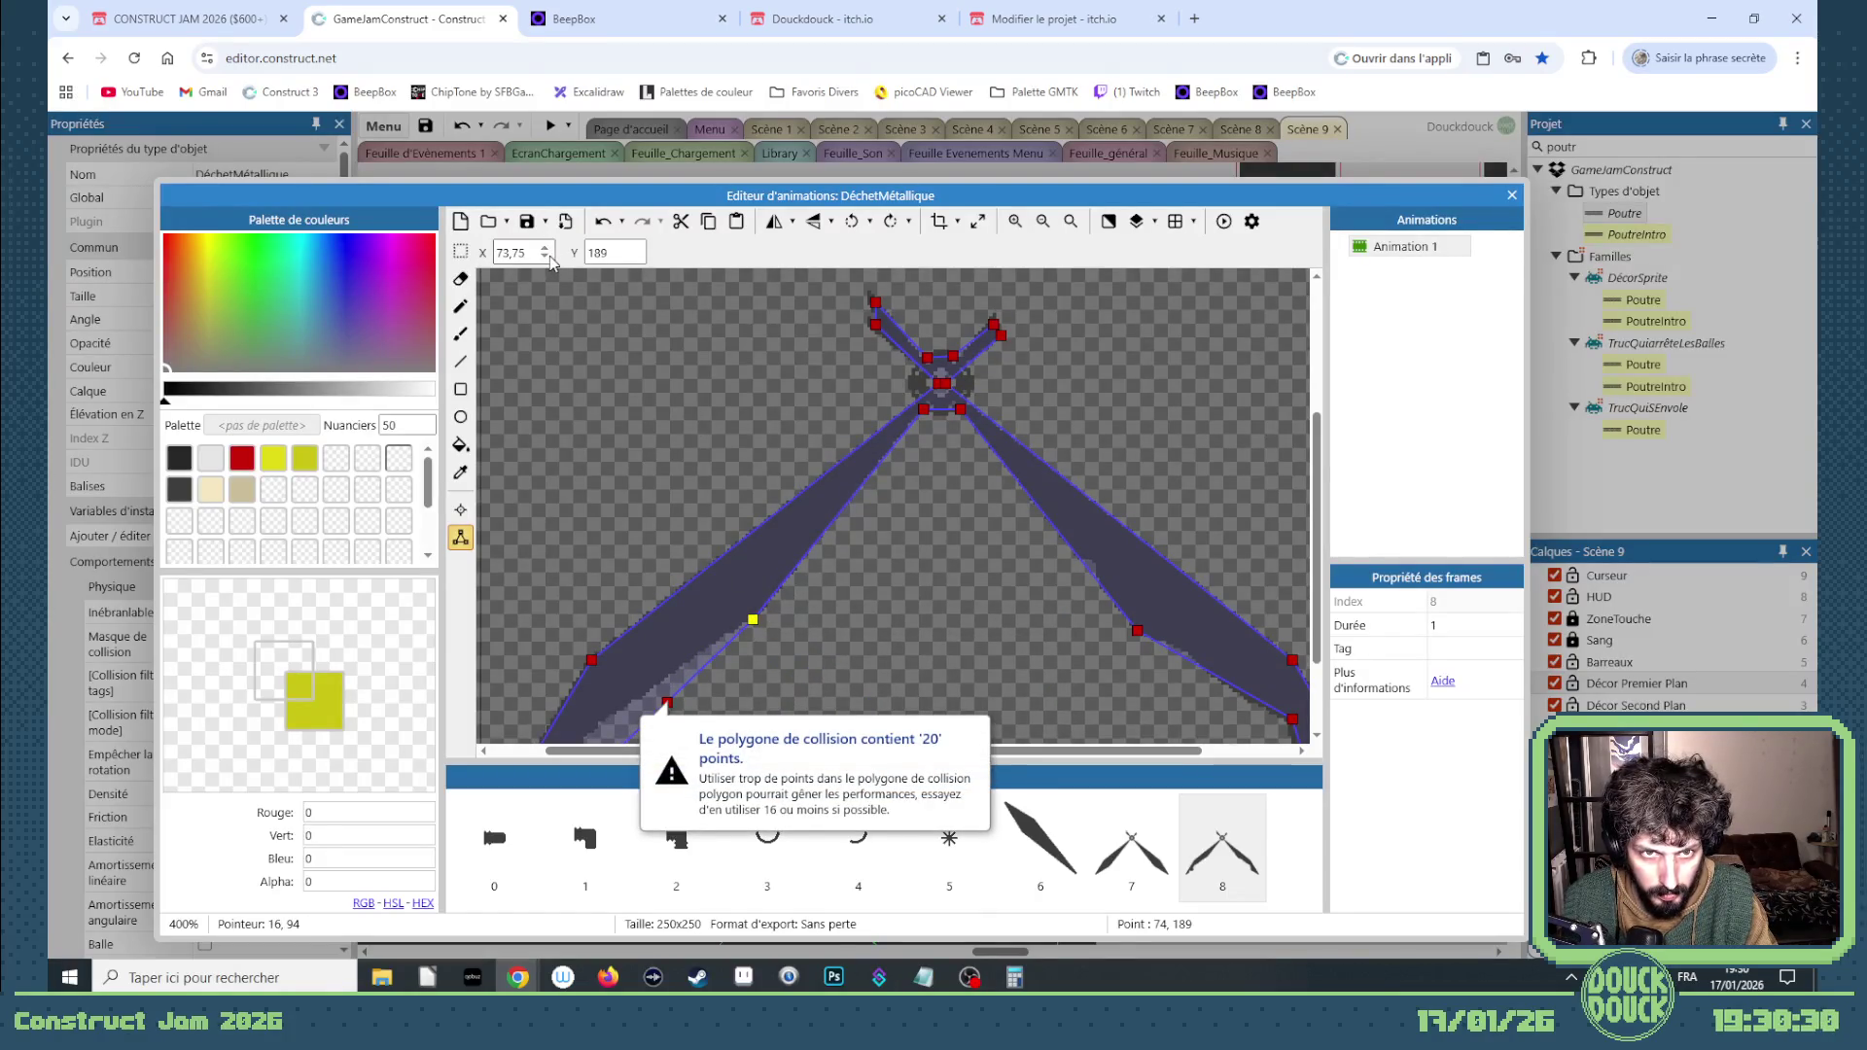
pyautogui.scroll(-2, 668, 525)
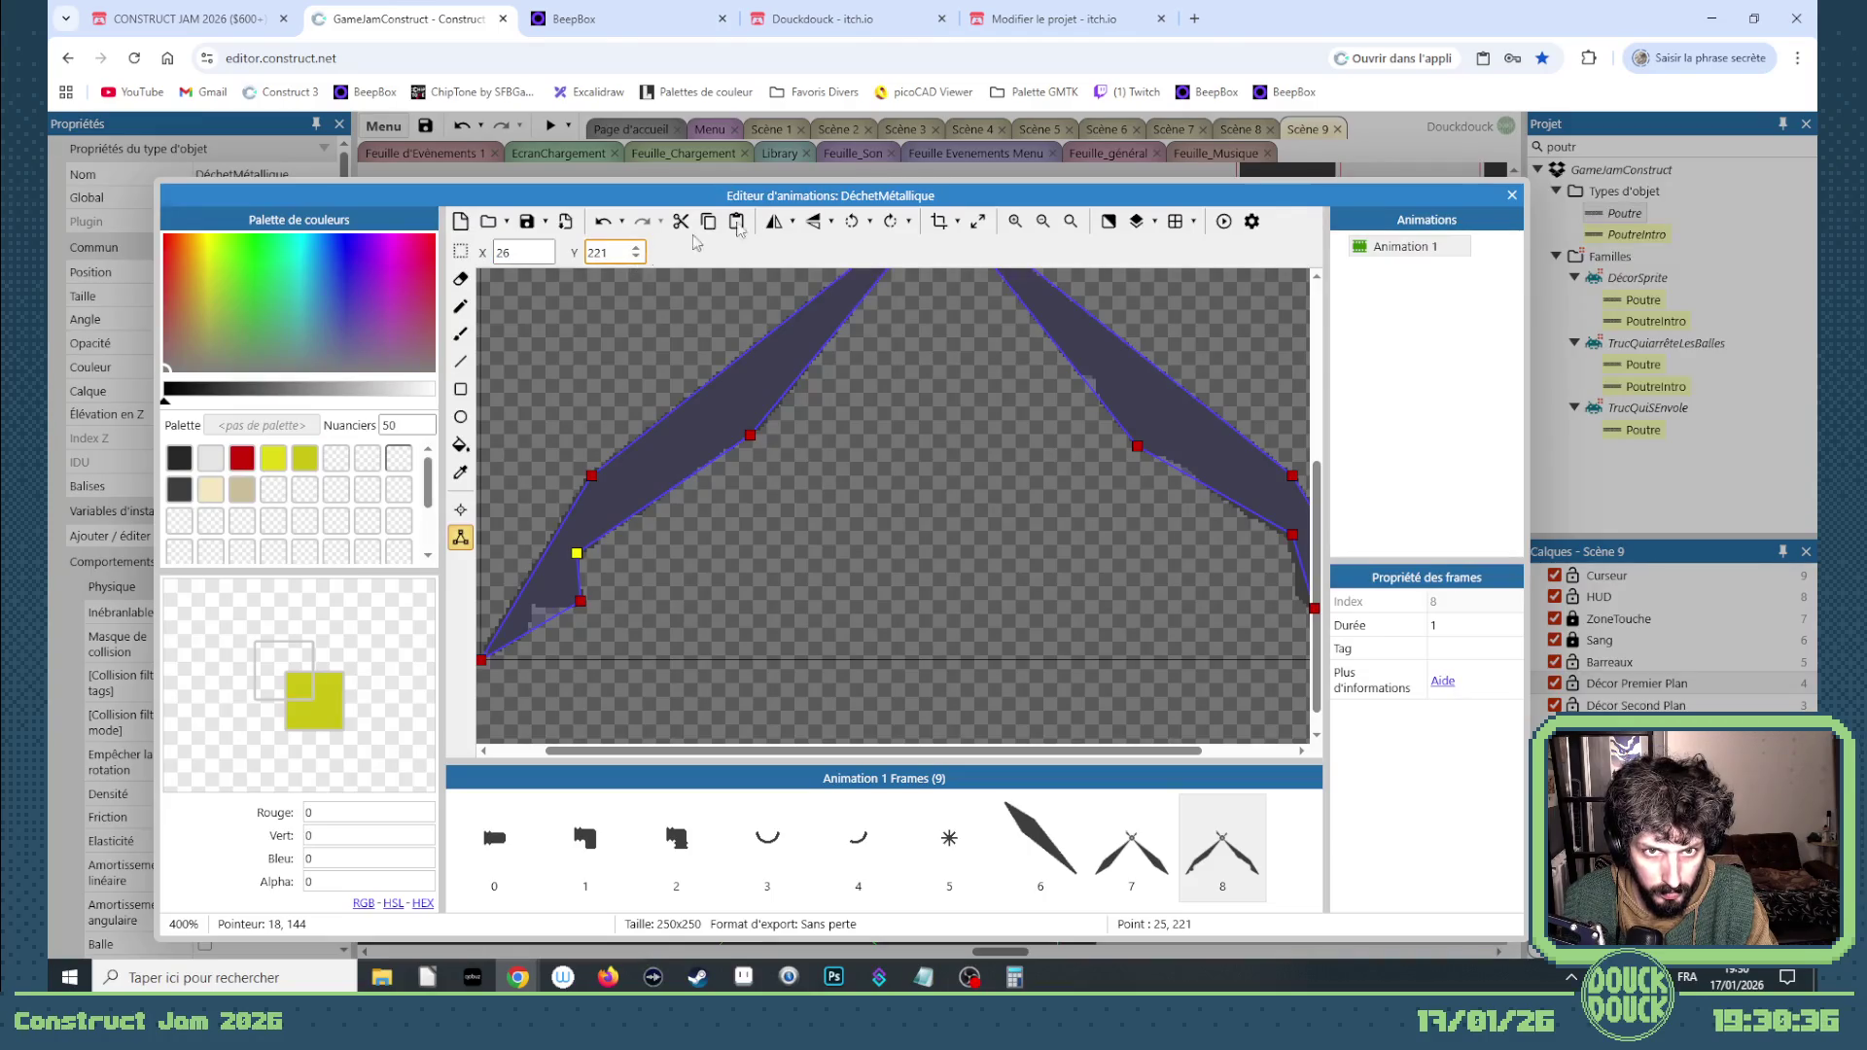
pyautogui.click(1513, 197)
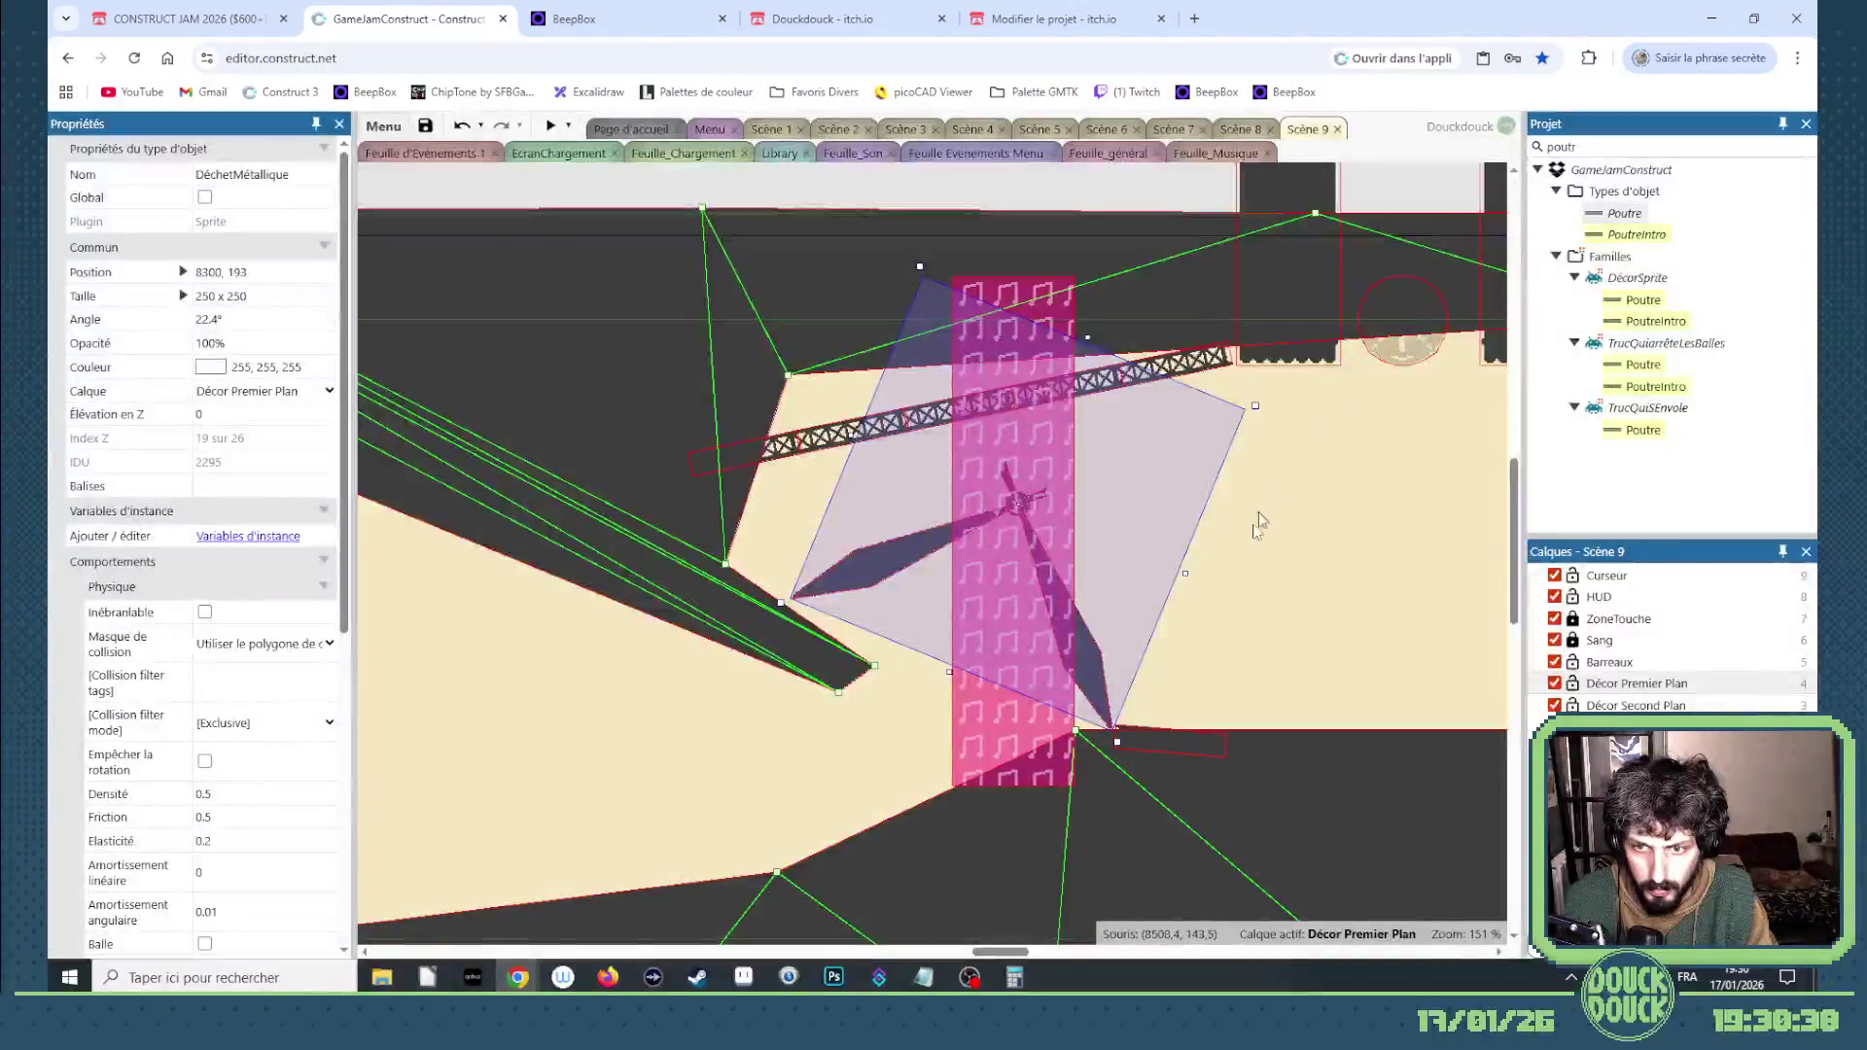
# Step: Recheck frame 8 of the DéchetMétallique animation, then launch a fresh preview
pyautogui.doubleClick(1139, 544)
pyautogui.click(1240, 848)
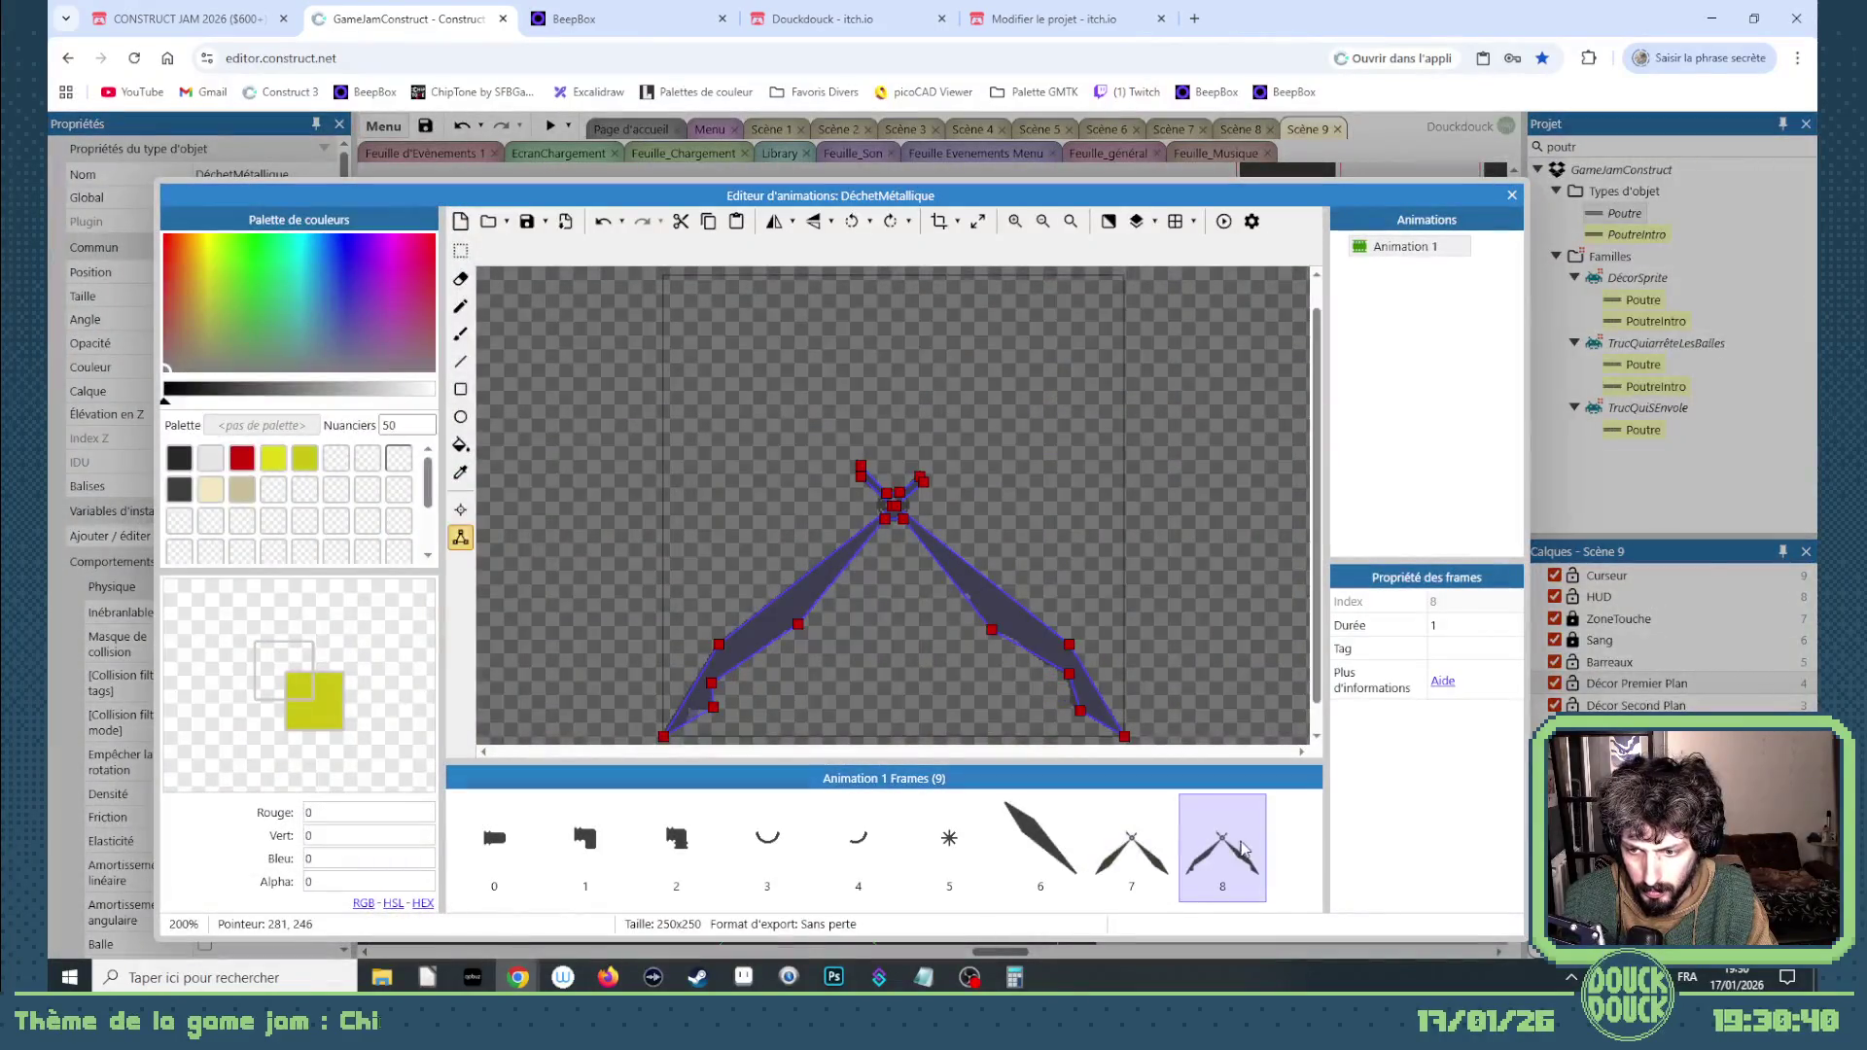
pyautogui.click(1512, 196)
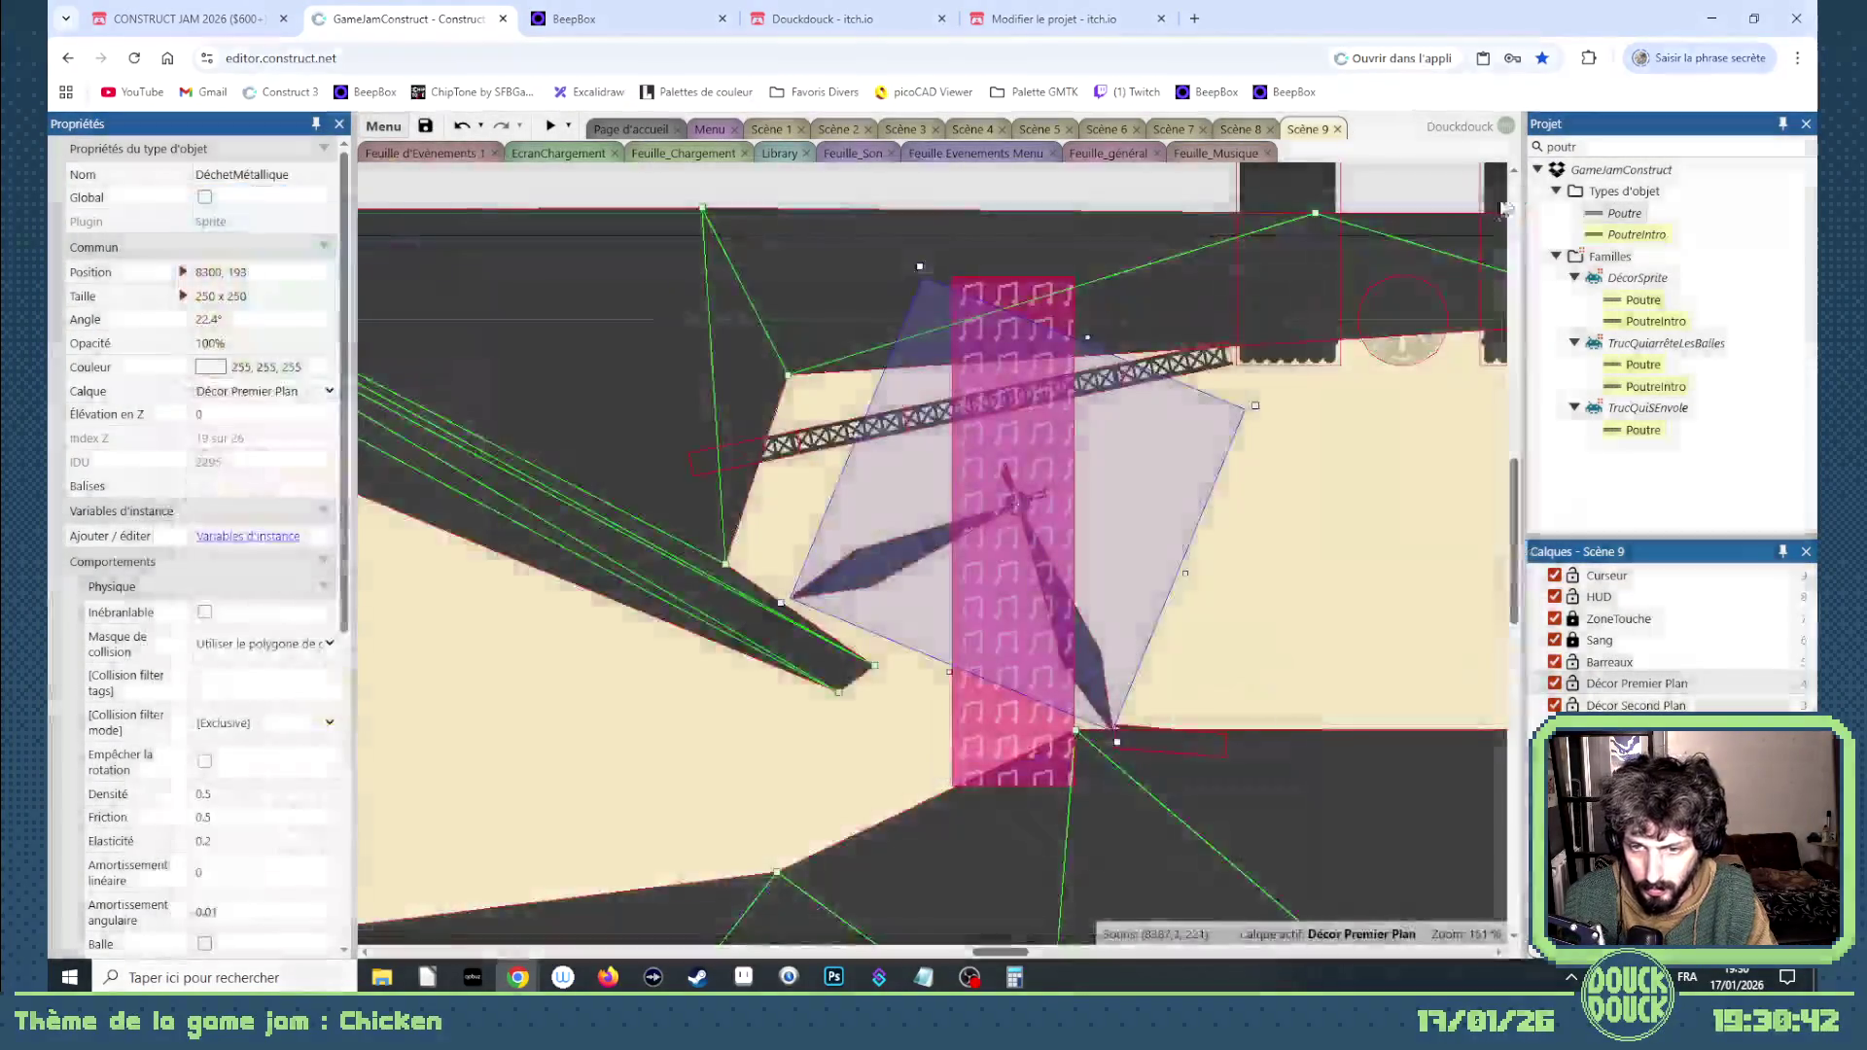
pyautogui.click(546, 125)
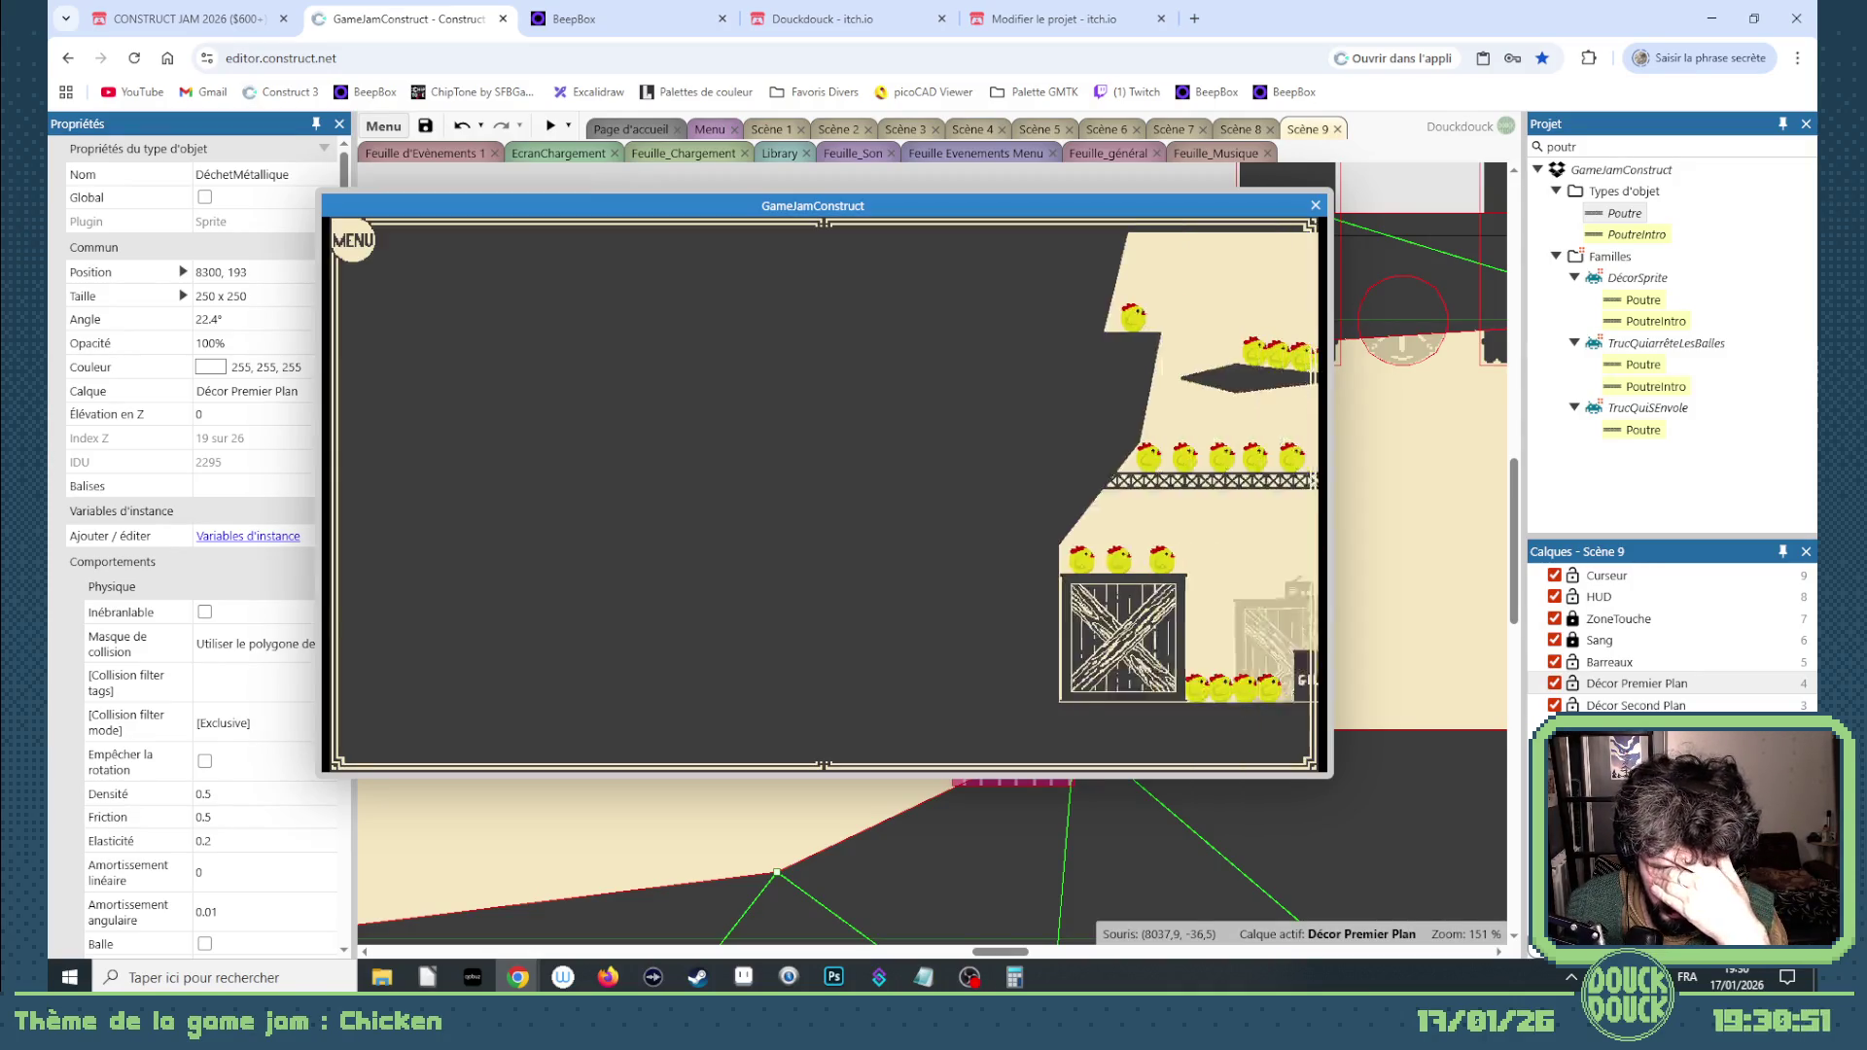
# Step: Play the level fullscreen, guiding the chick flock up against the propeller
pyautogui.click(1089, 452)
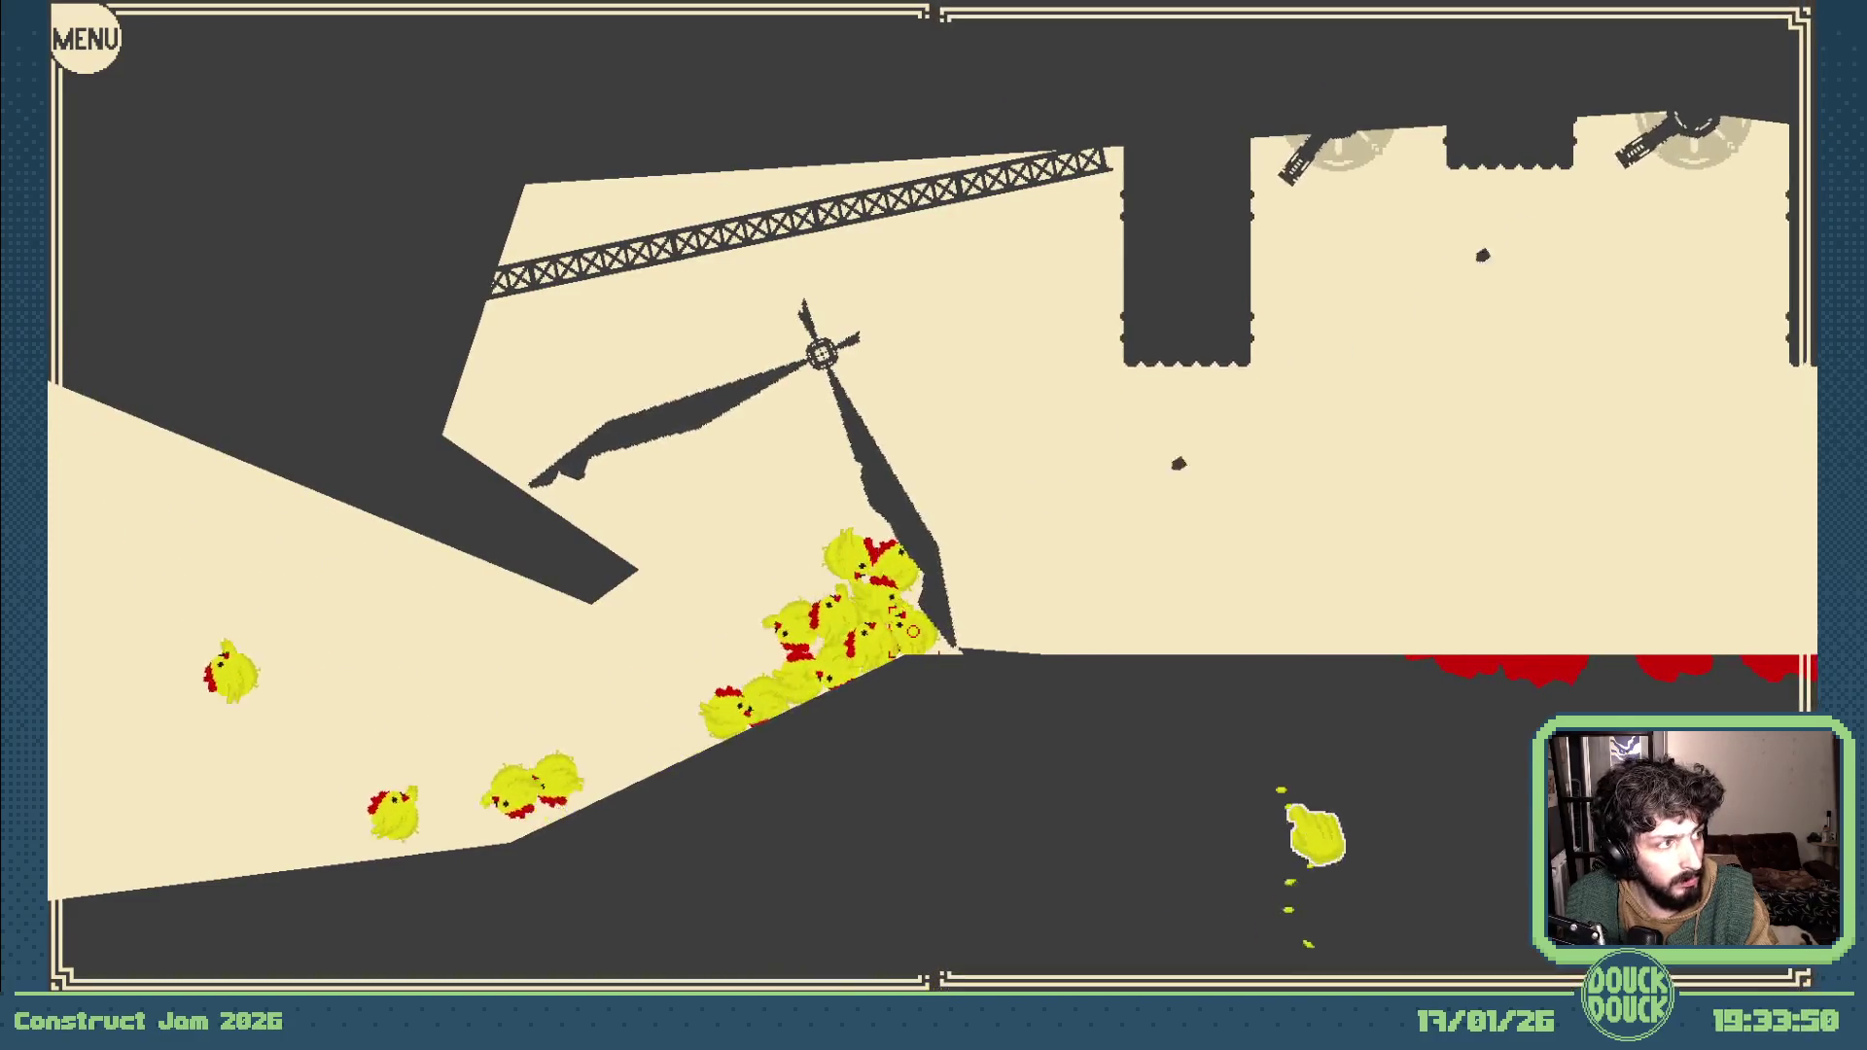
pyautogui.moveTo(1308, 836)
pyautogui.mouseDown()
pyautogui.moveTo(1300, 854)
pyautogui.moveTo(1205, 846)
pyautogui.moveTo(1176, 821)
pyautogui.moveTo(1196, 821)
pyautogui.mouseUp()
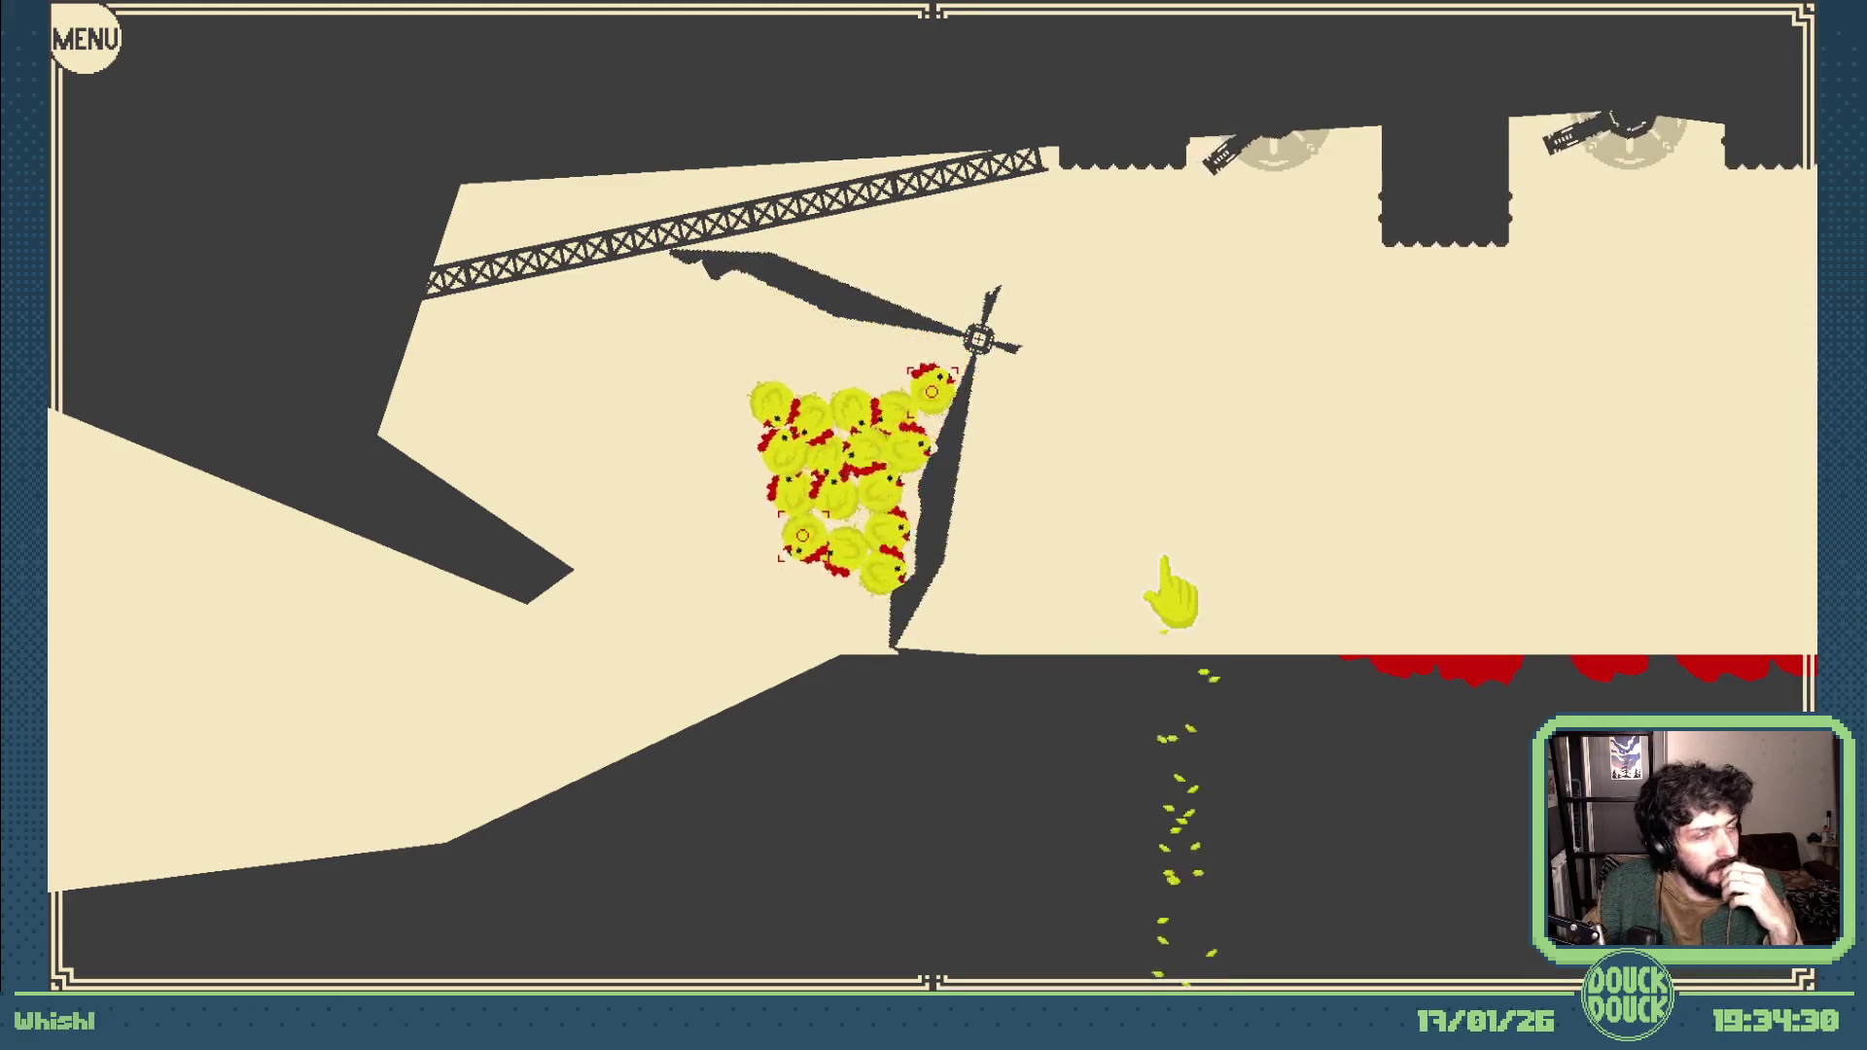
# Step: Leave fullscreen once the chicks are strung along the lower slope
pyautogui.press('Escape')
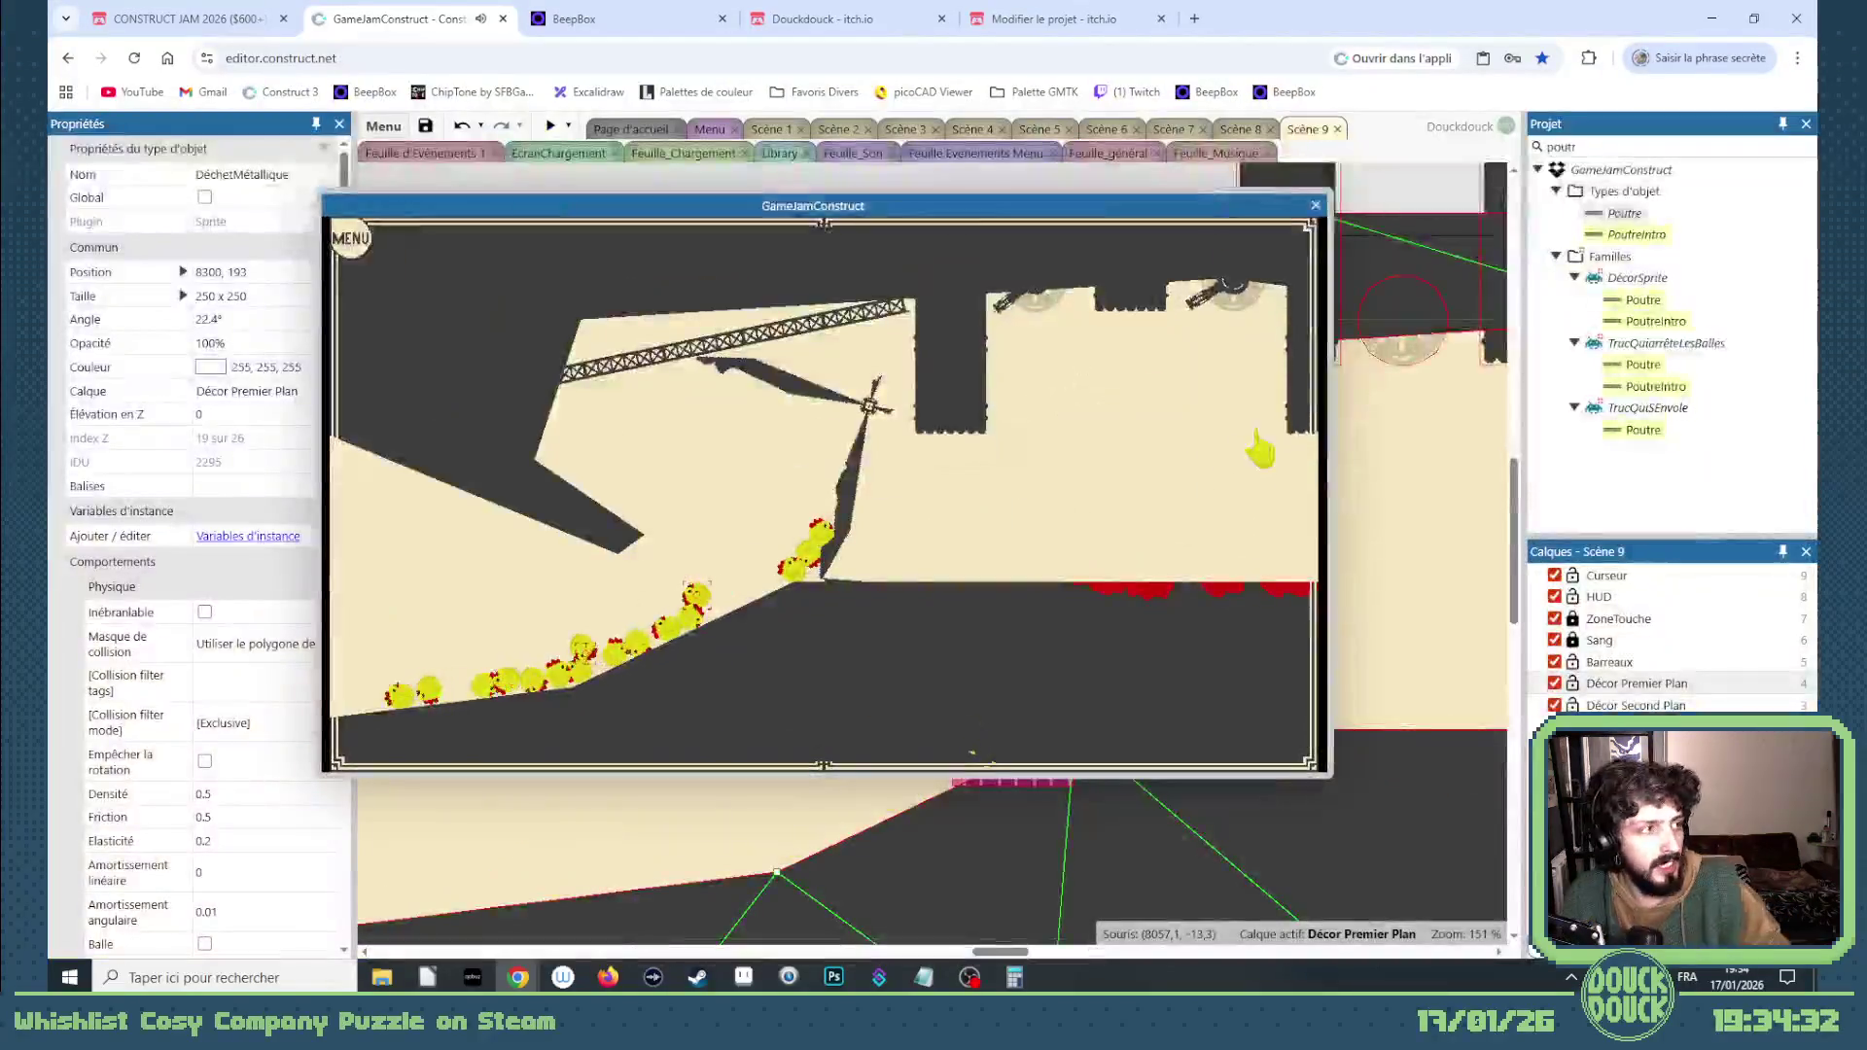
# Step: Close the preview window and select the Poutre beam sprite in the layout
pyautogui.click(1315, 206)
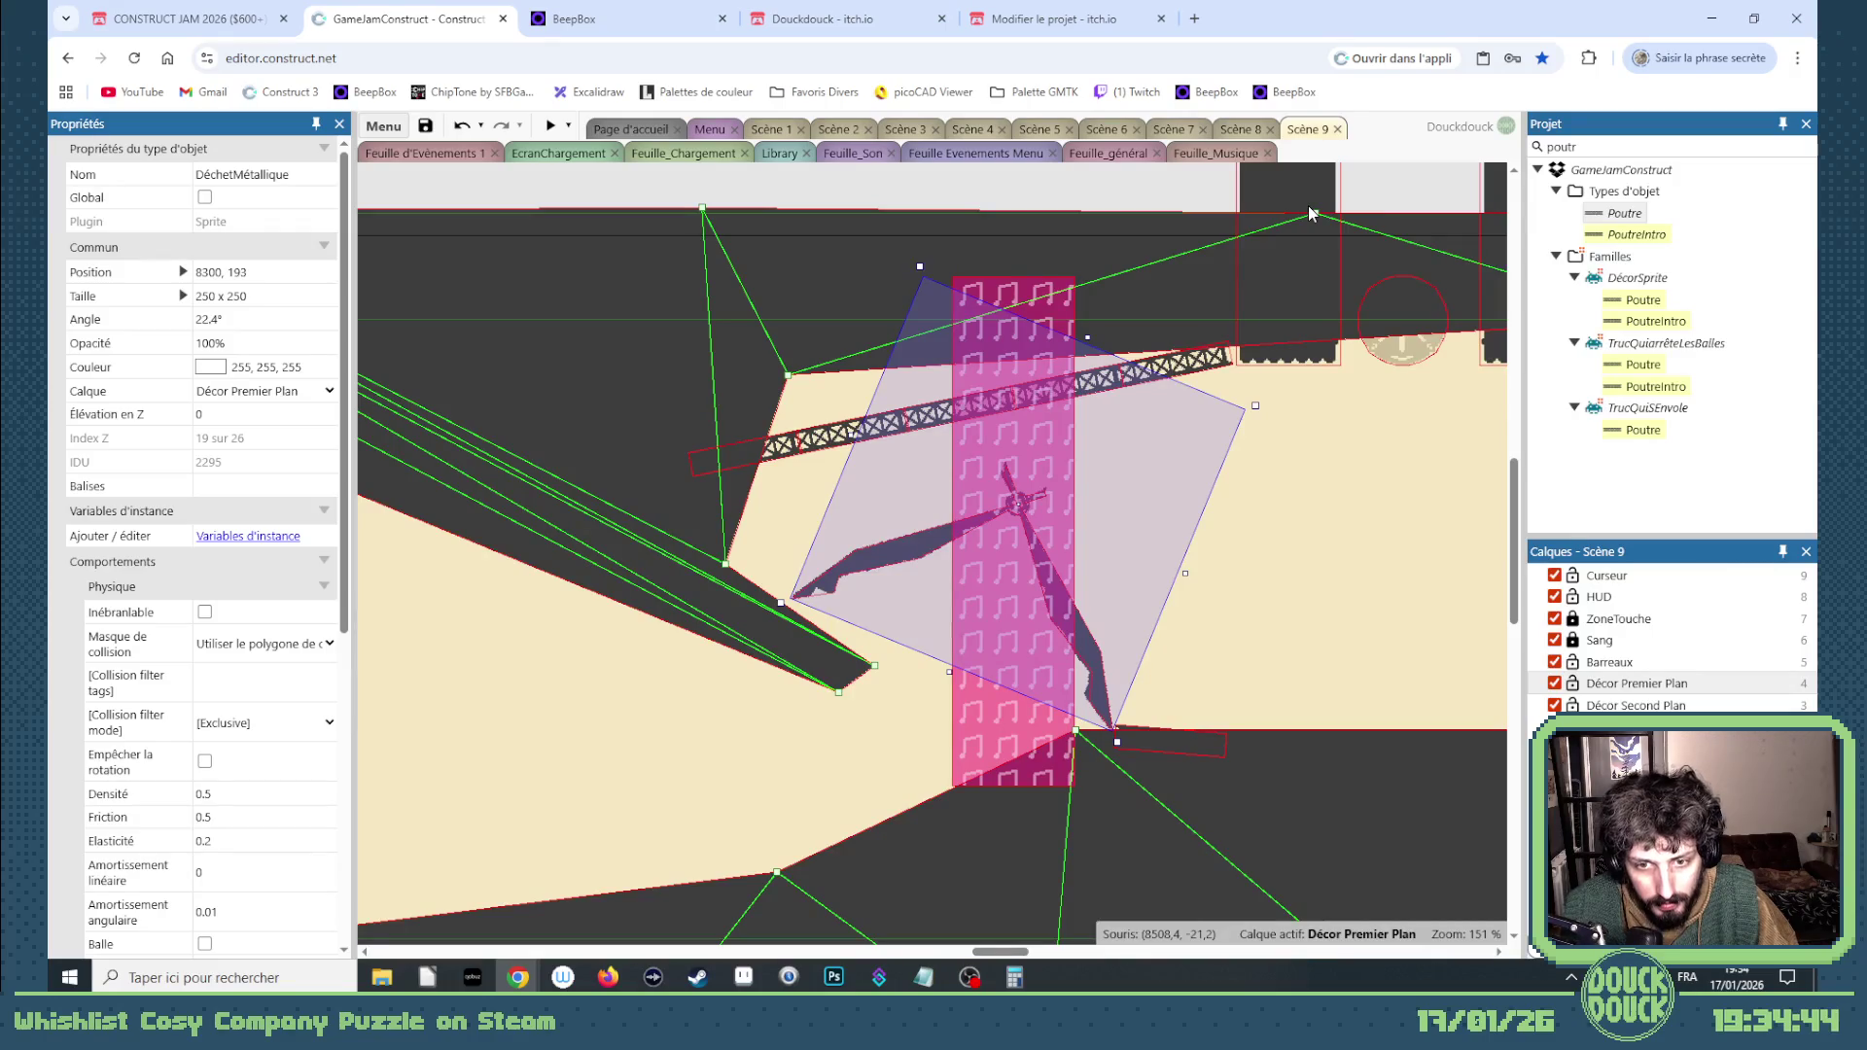
pyautogui.click(1125, 730)
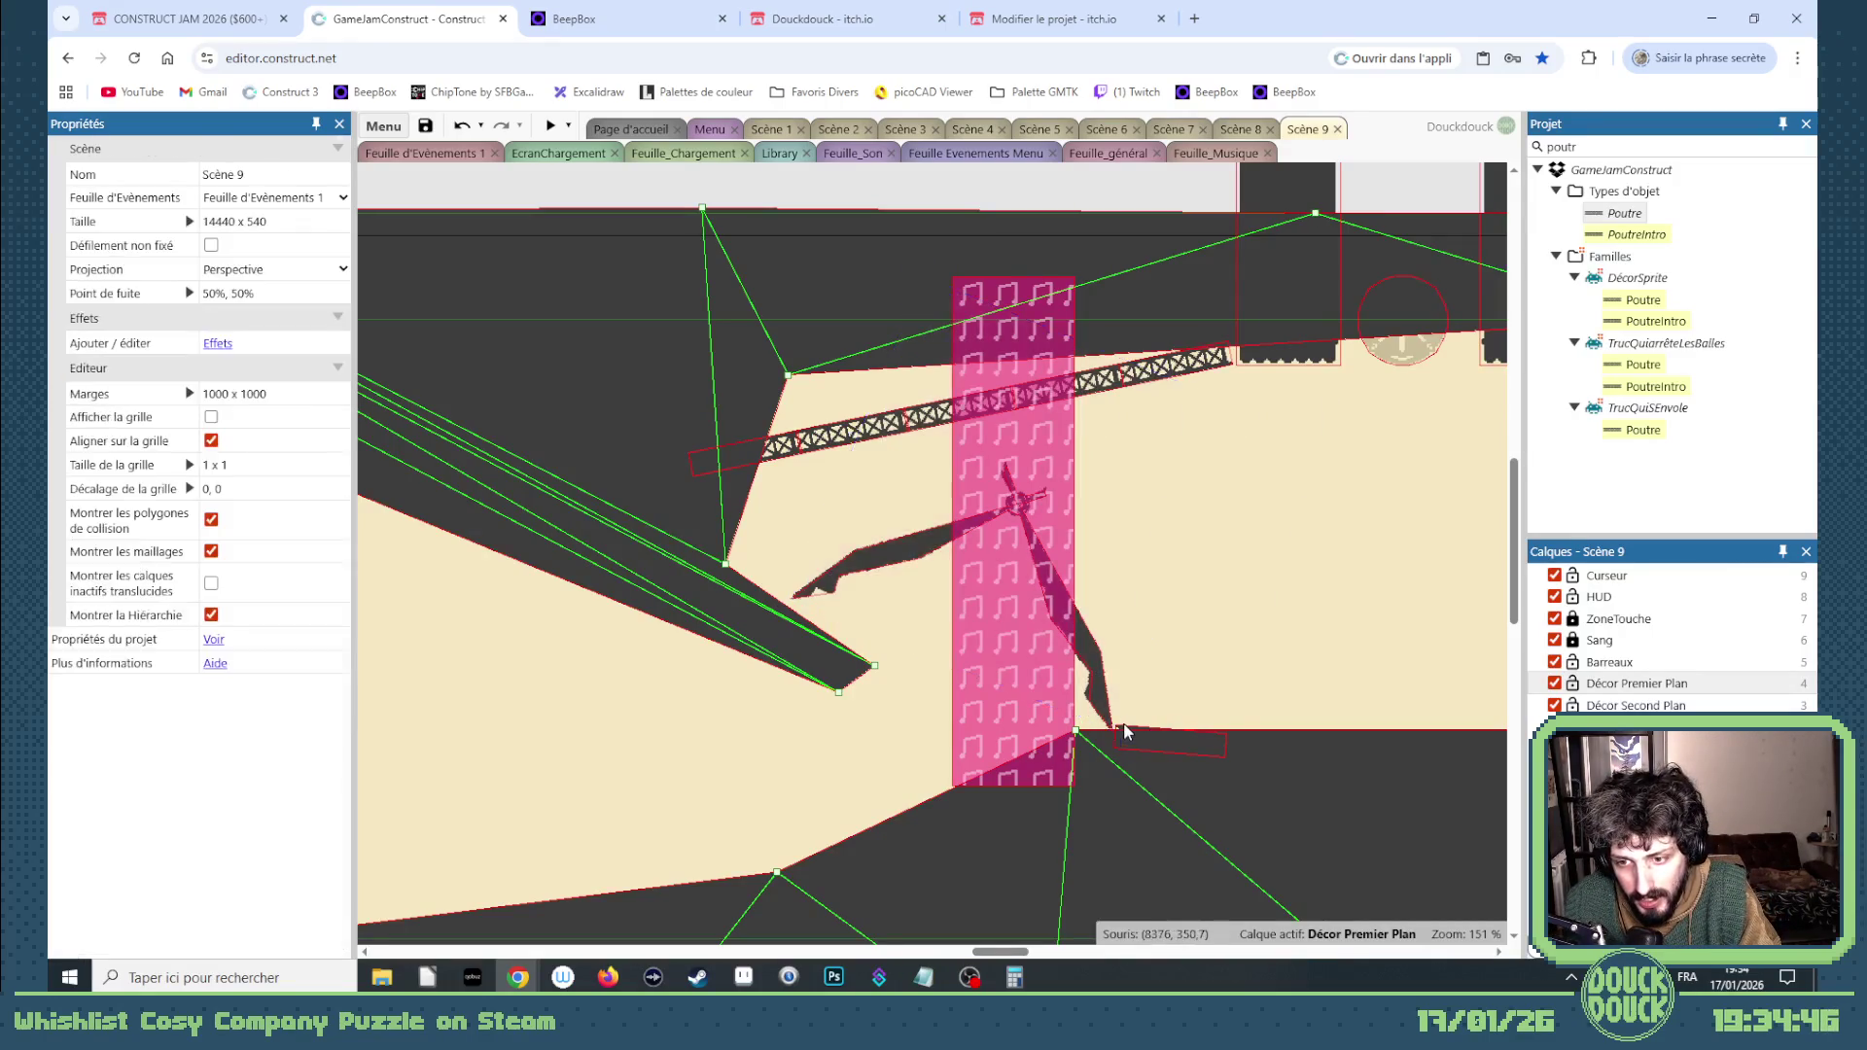
pyautogui.click(1131, 735)
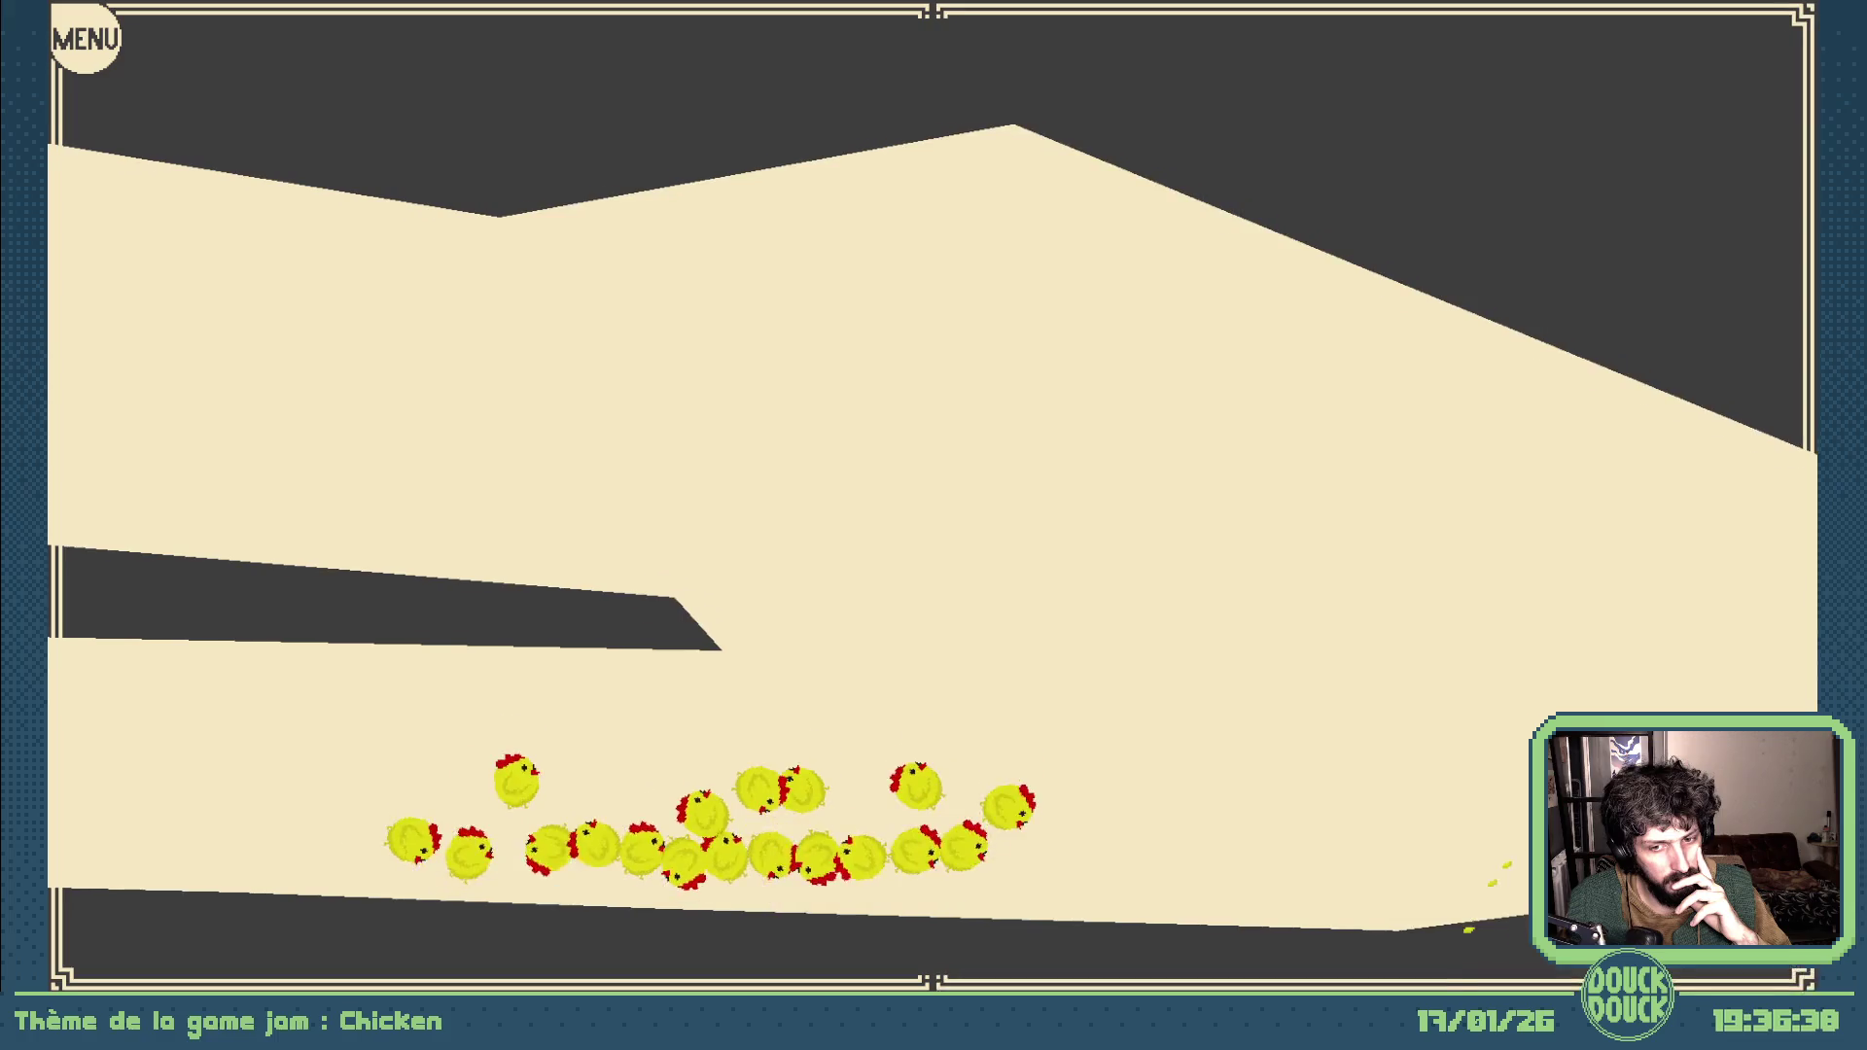
# Step: Flap the chickens past the propeller in preview, then exit fullscreen and close the preview
pyautogui.press('space')
pyautogui.press('space')
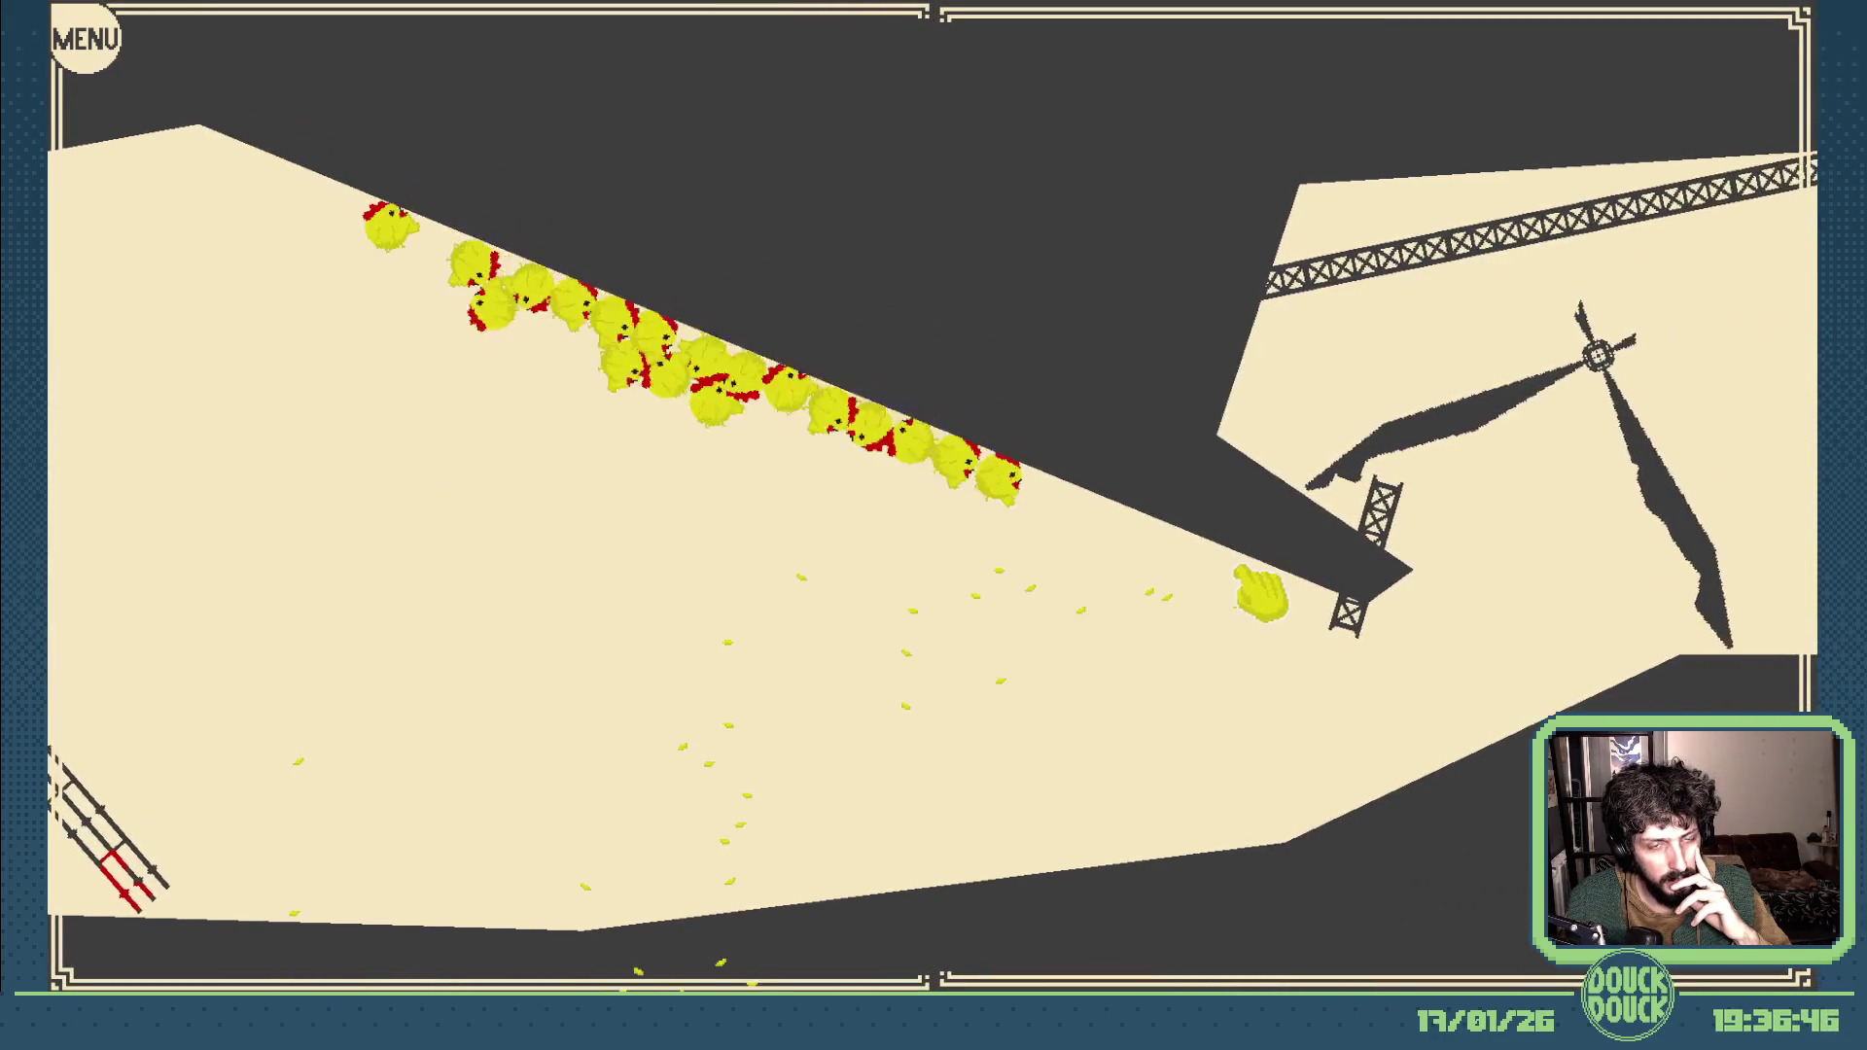
pyautogui.press('space')
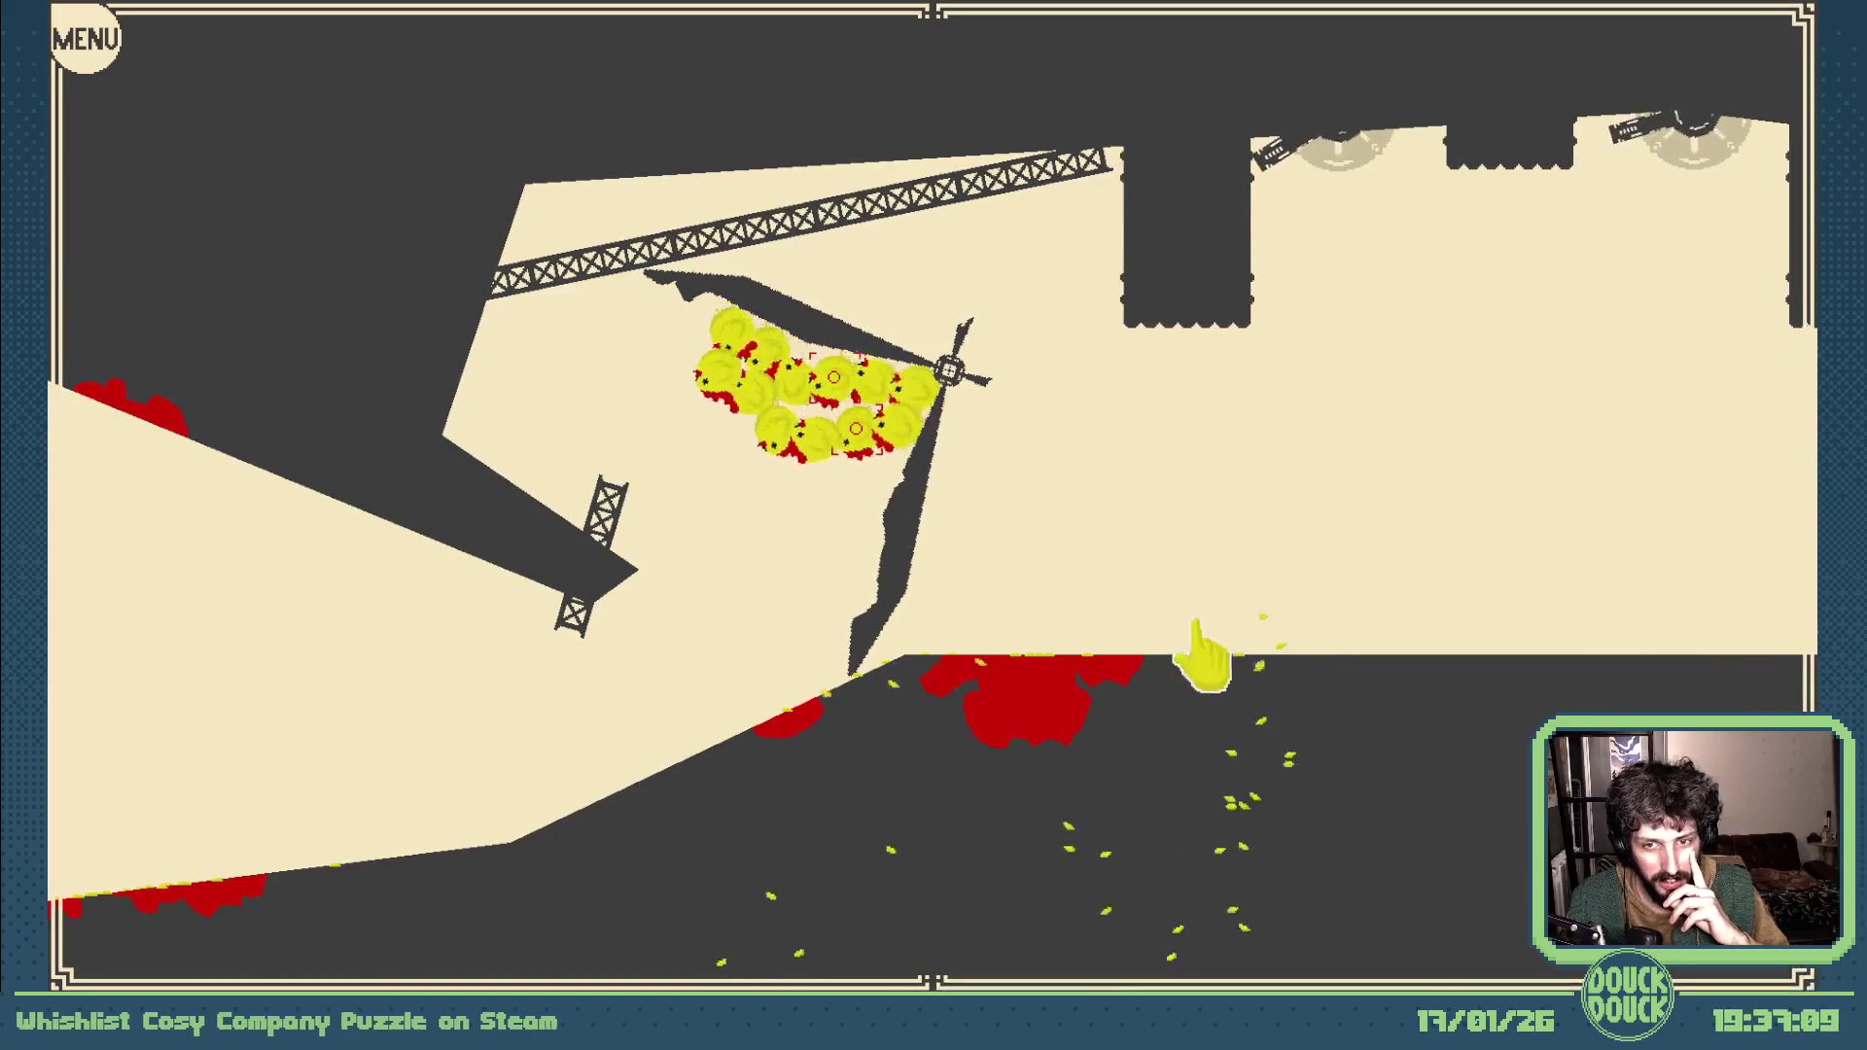
pyautogui.press('Escape')
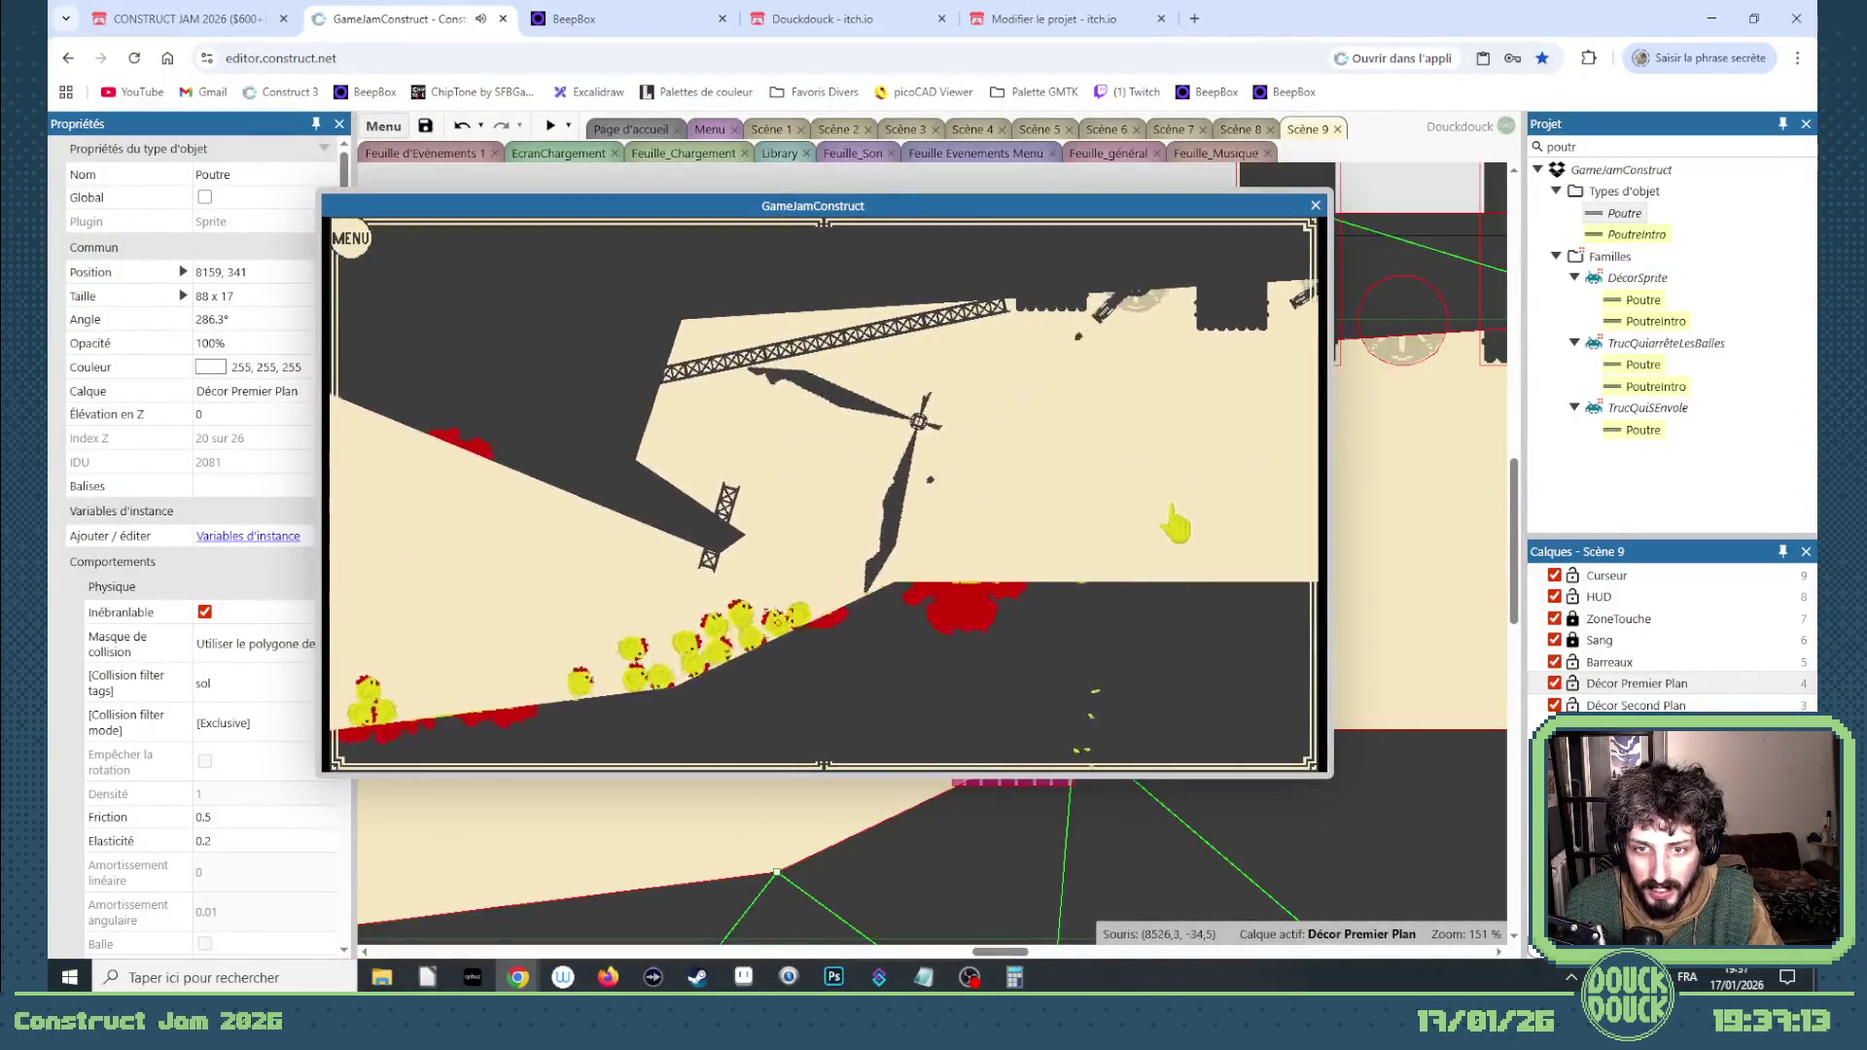
pyautogui.click(1317, 207)
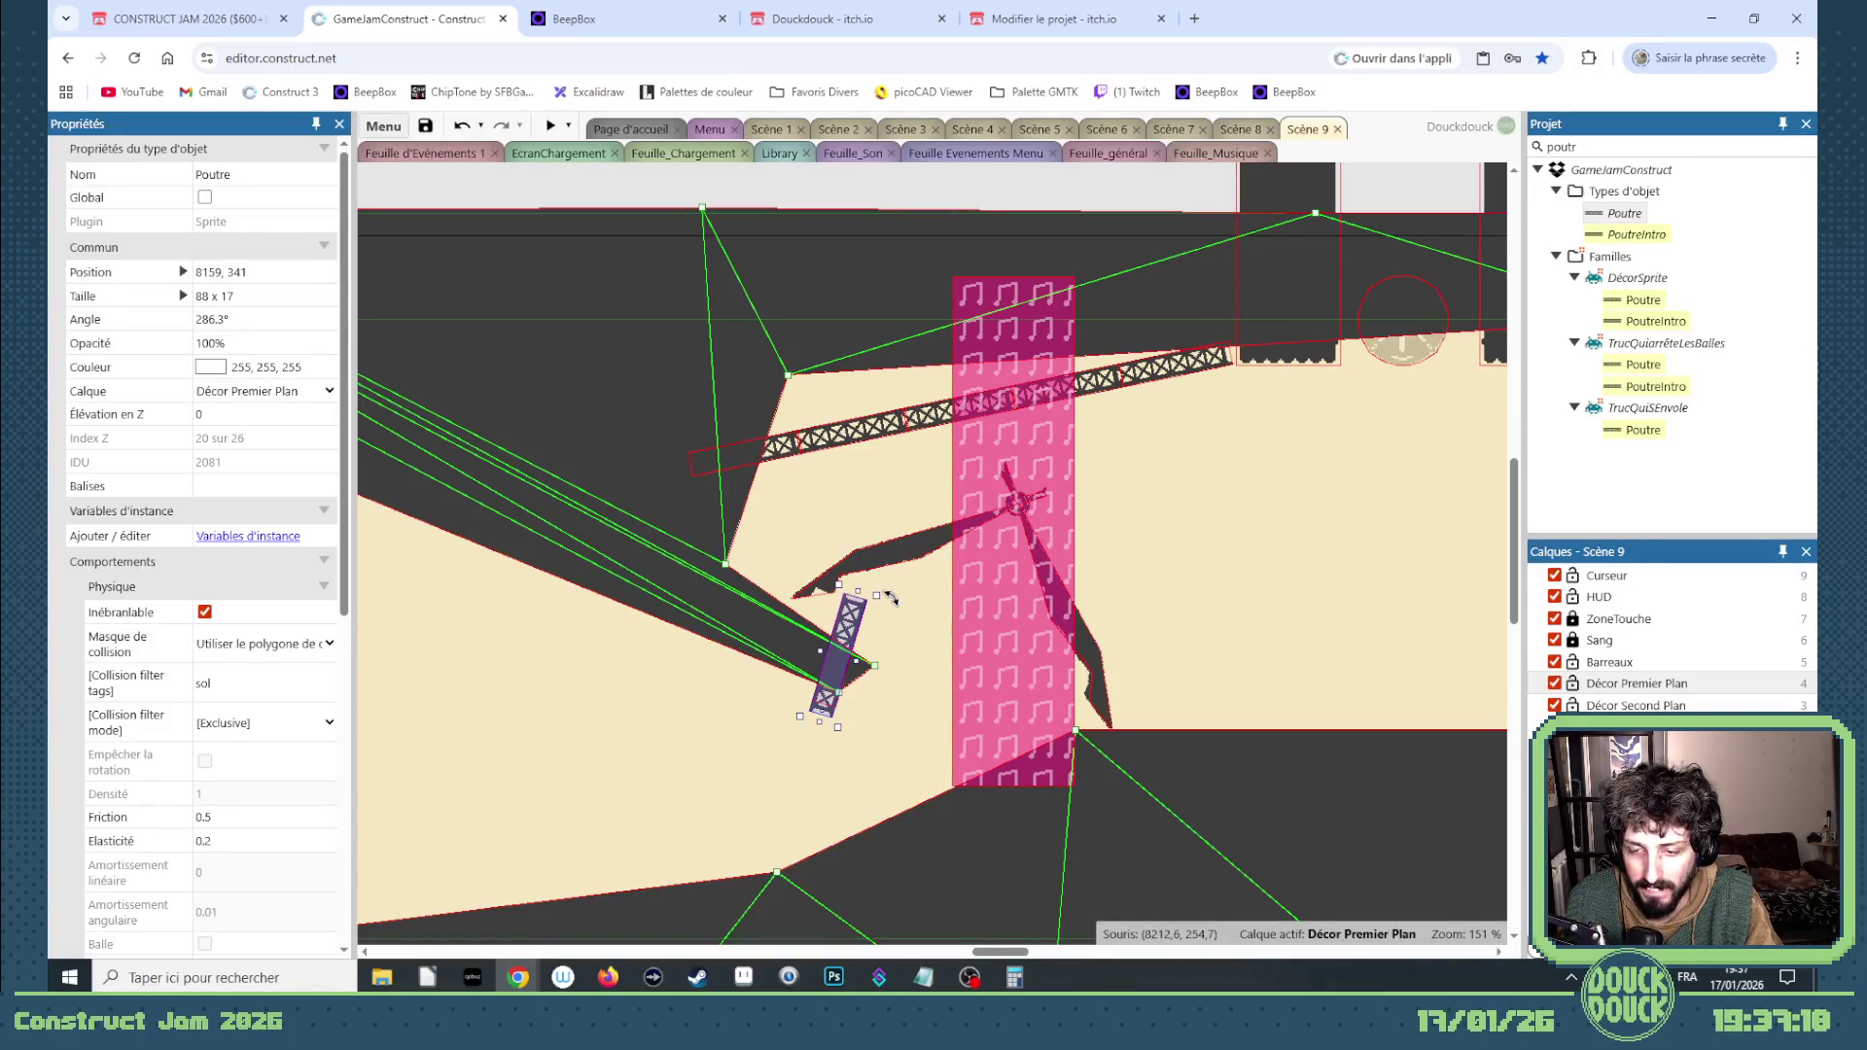
# Step: Rotate and move the small Poutre beam onto the floor edge at 8454, 367, angled 184.7°
pyautogui.moveTo(891, 597)
pyautogui.mouseDown()
pyautogui.moveTo(879, 623)
pyautogui.moveTo(851, 617)
pyautogui.moveTo(893, 597)
pyautogui.mouseUp()
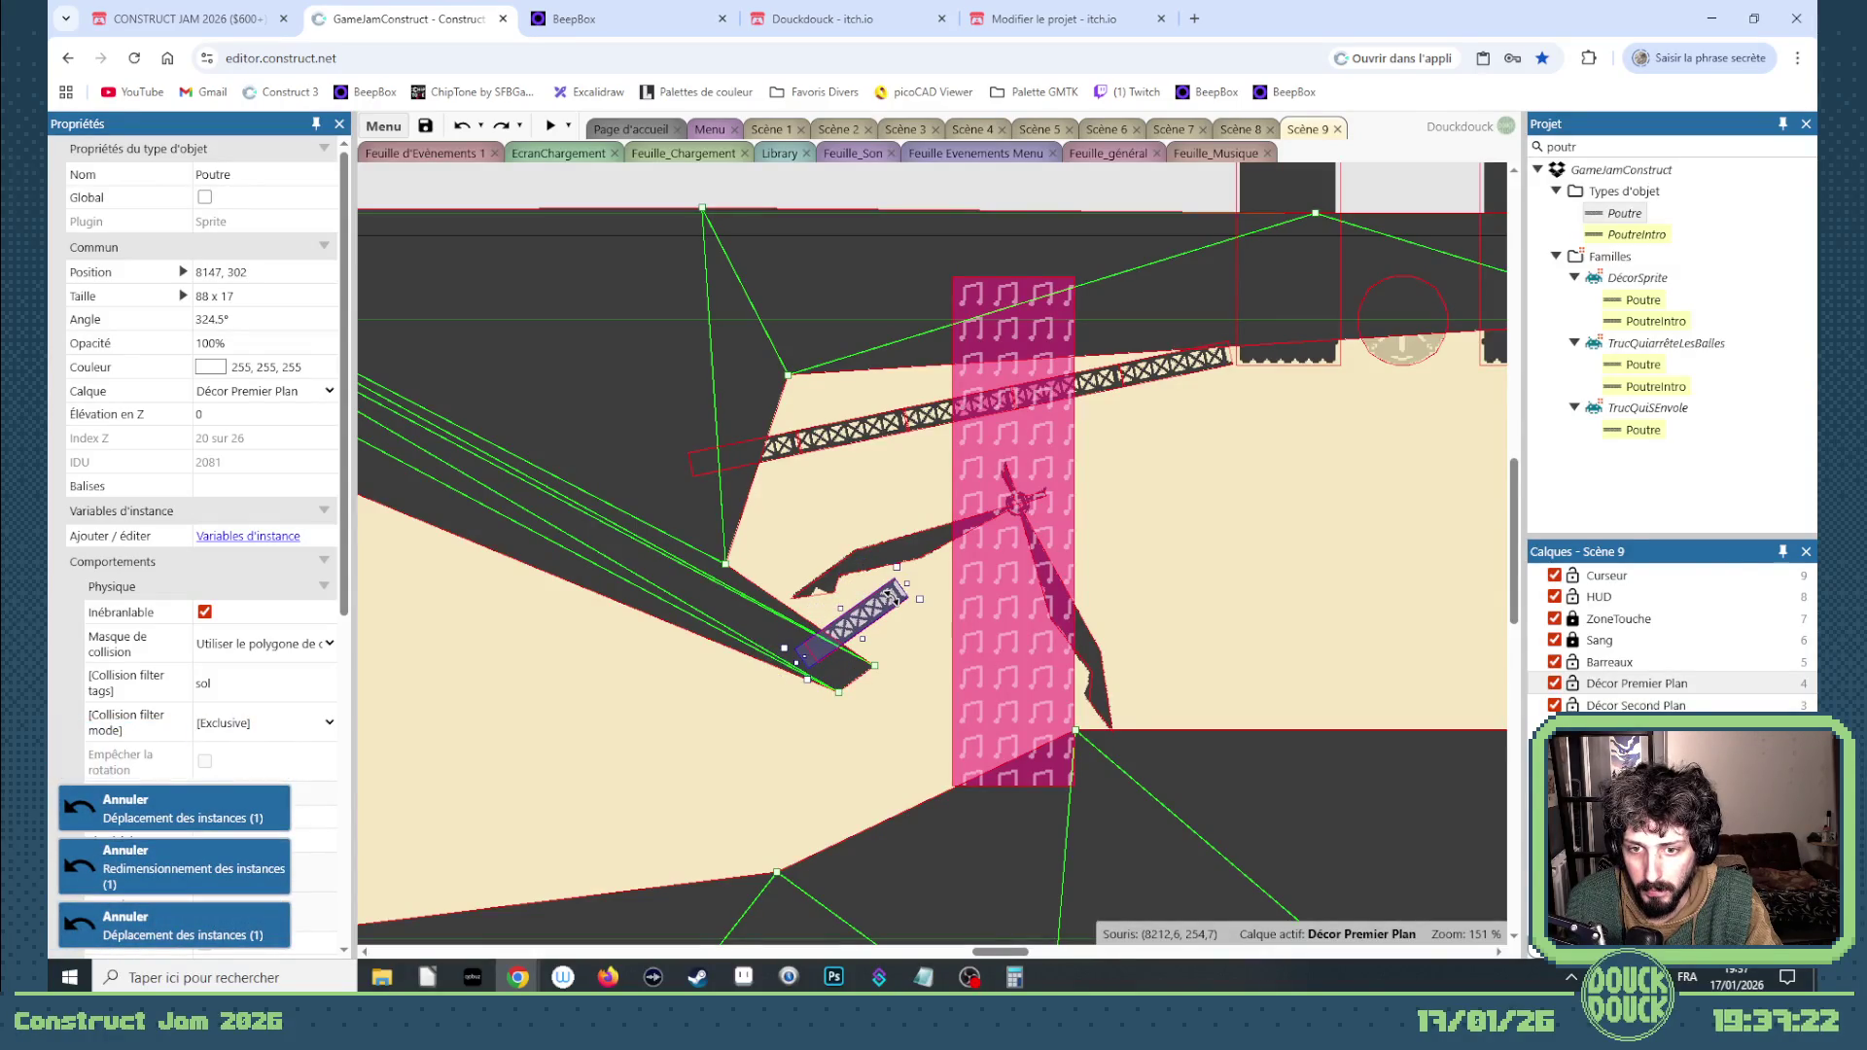
pyautogui.moveTo(892, 597)
pyautogui.mouseDown()
pyautogui.moveTo(856, 612)
pyautogui.moveTo(919, 622)
pyautogui.moveTo(893, 599)
pyautogui.mouseUp()
pyautogui.hotkey('ctrl', 'z')
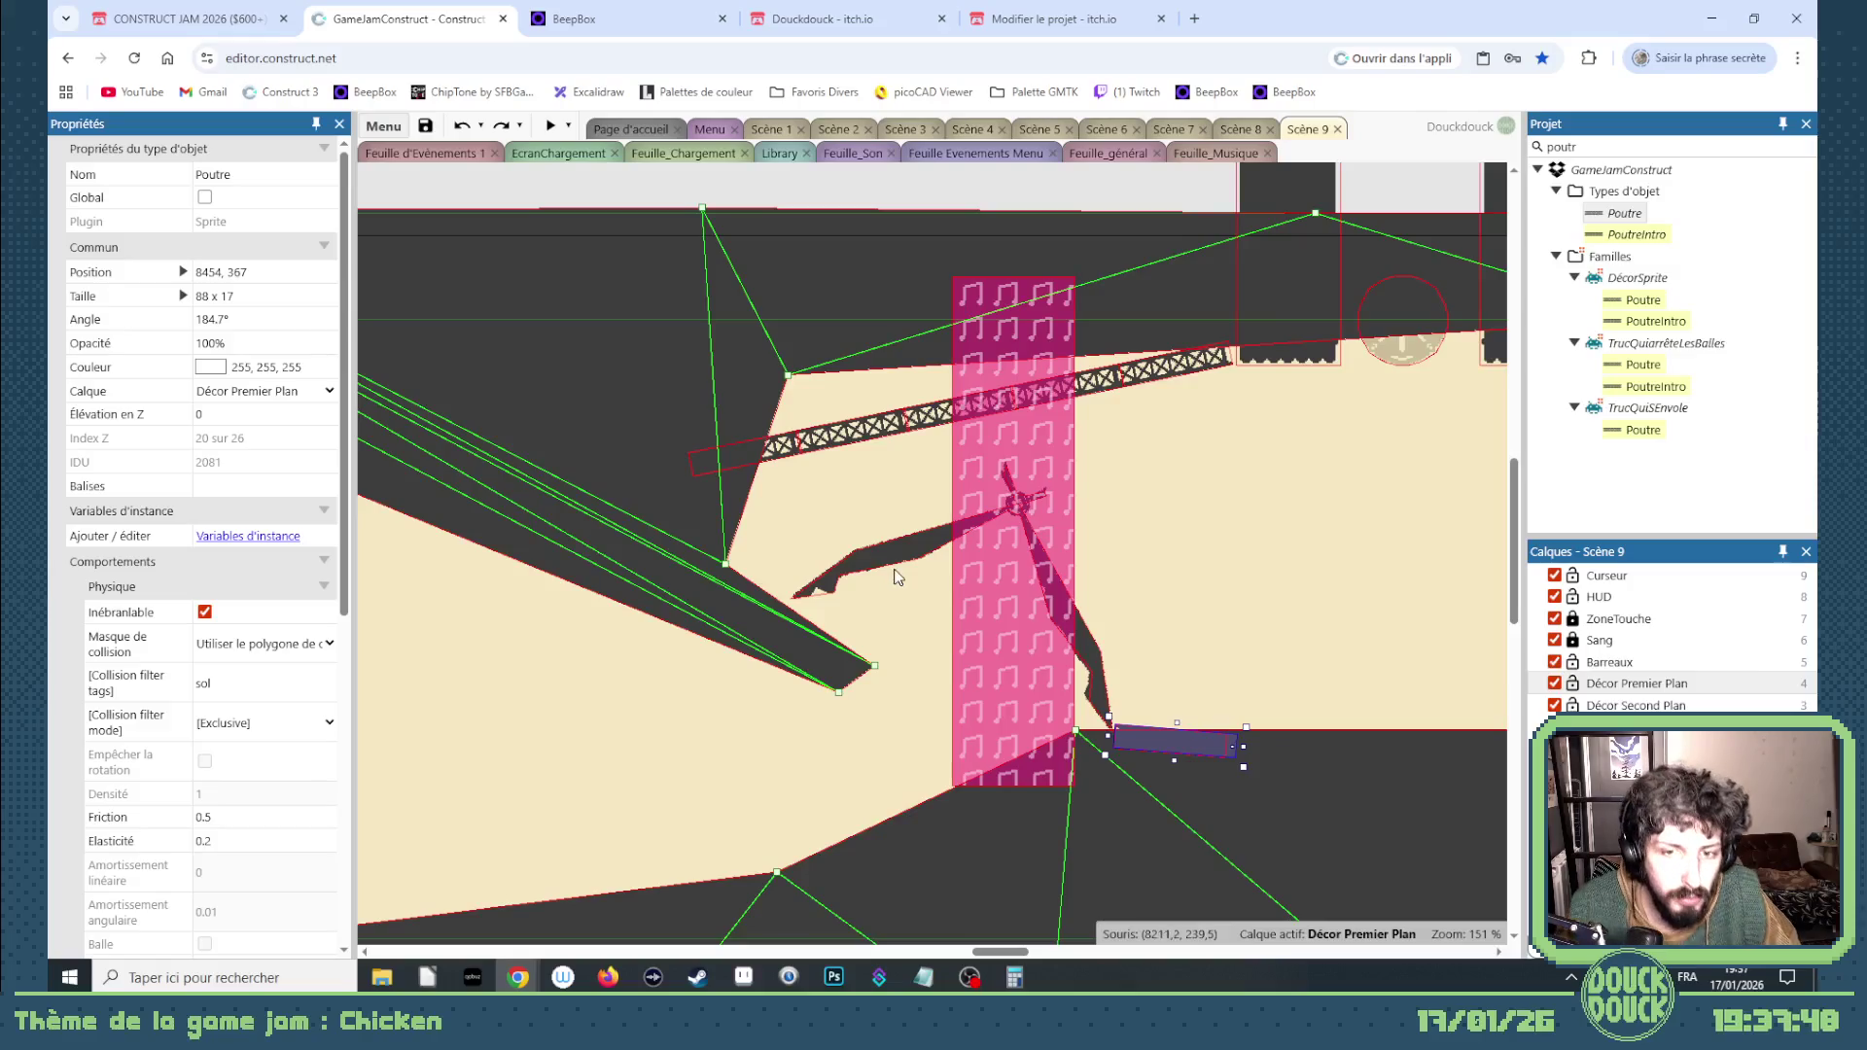
# Step: Set the DéchetMétallique debris Densité to 1
pyautogui.click(895, 566)
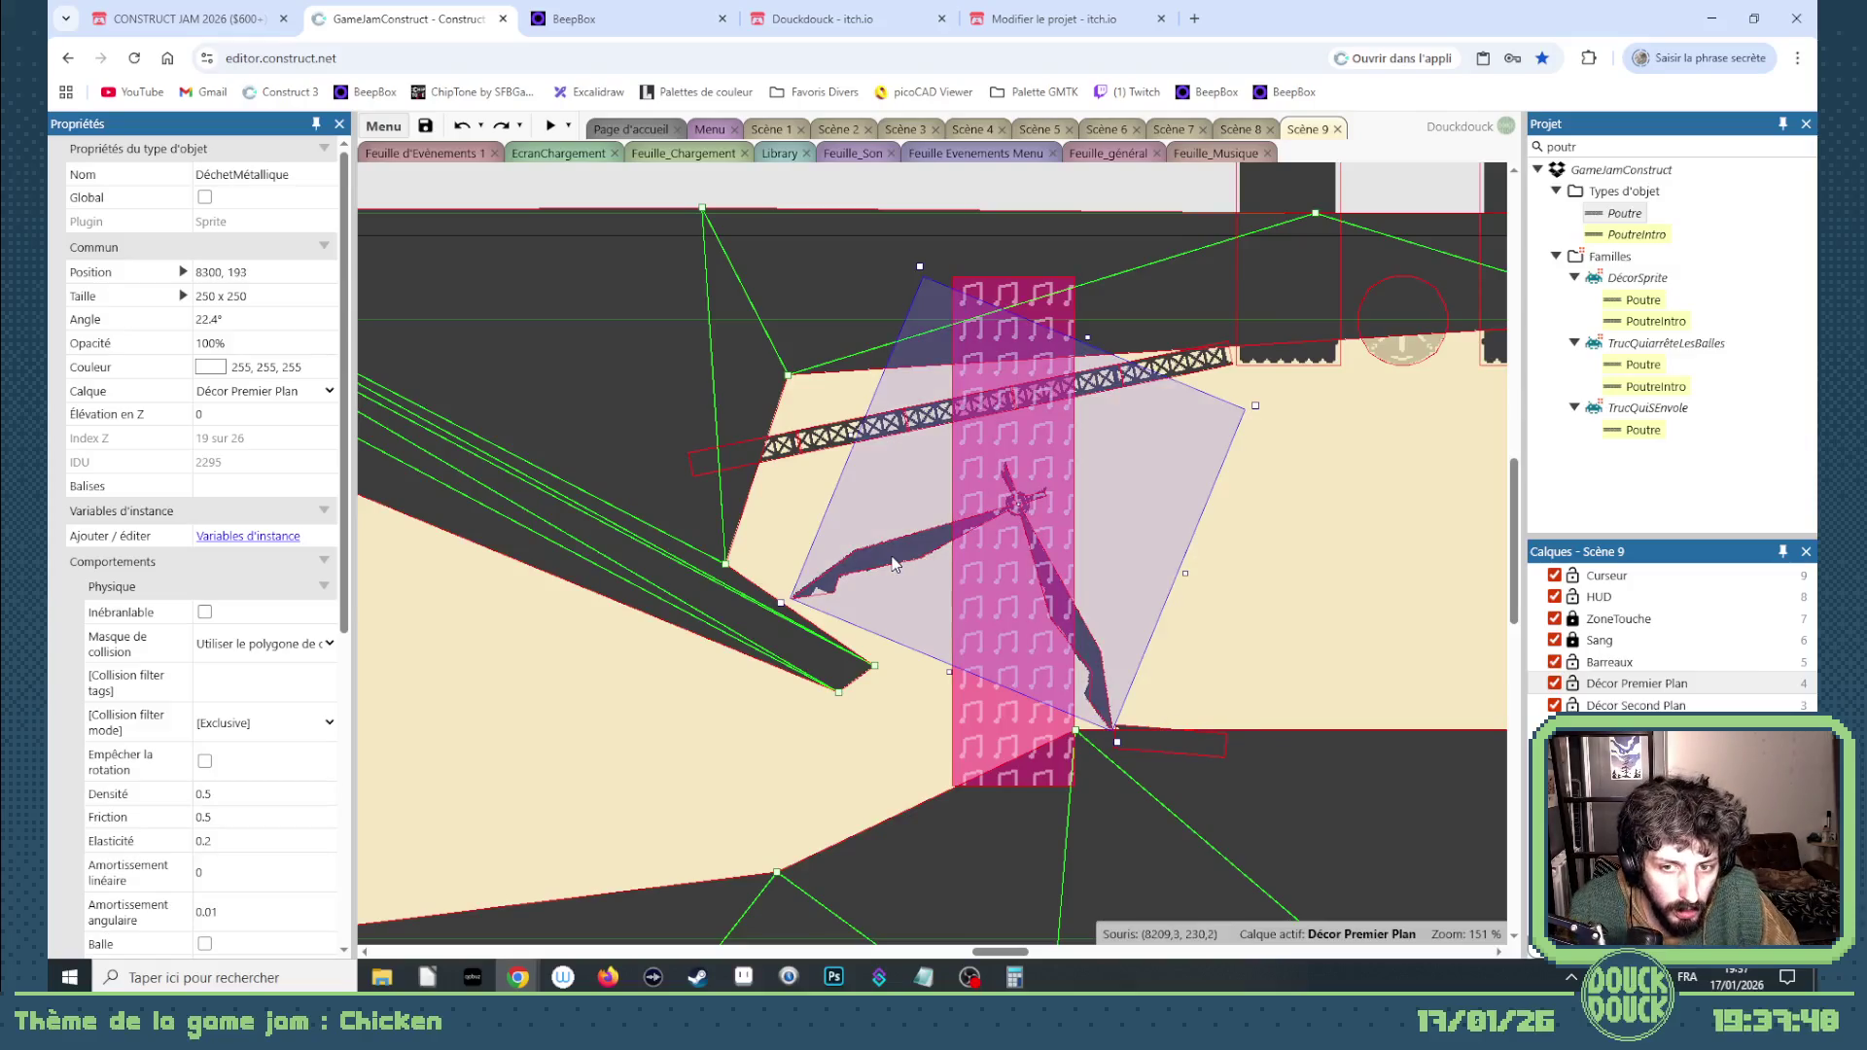
pyautogui.click(257, 794)
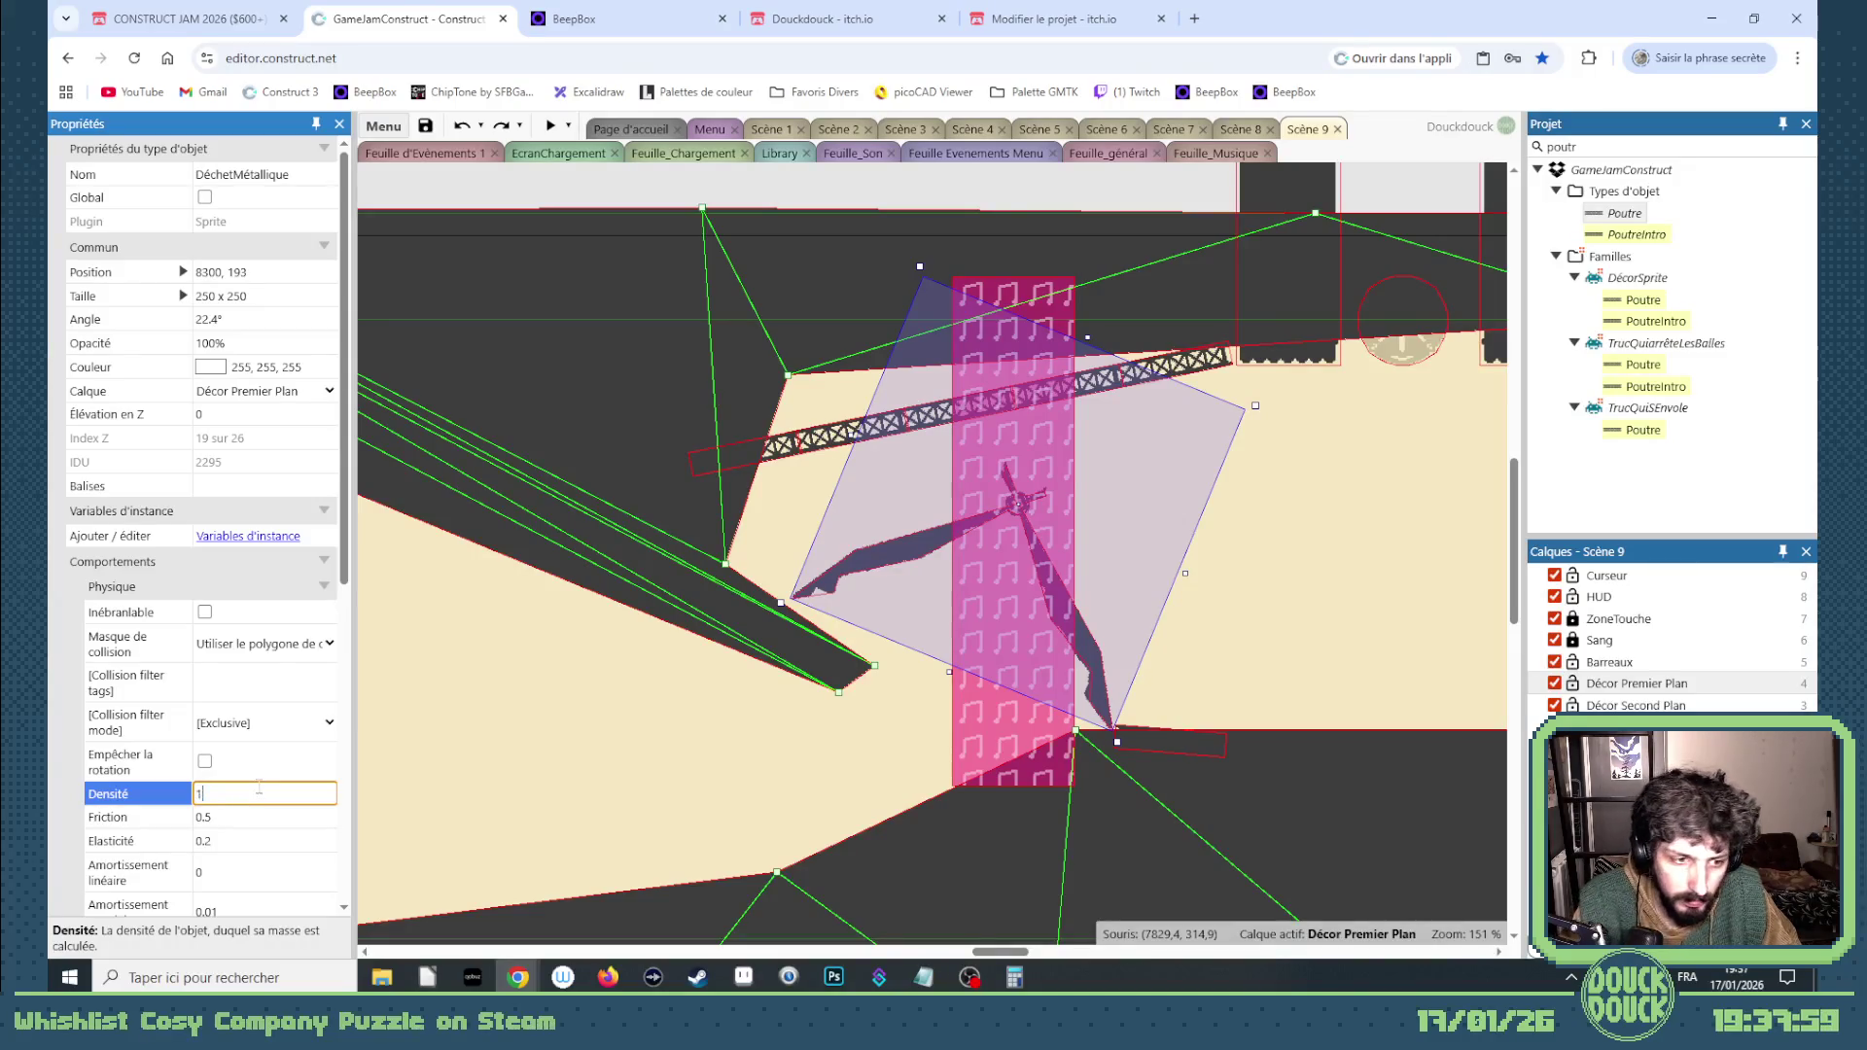
pyautogui.scroll(-1, 258, 785)
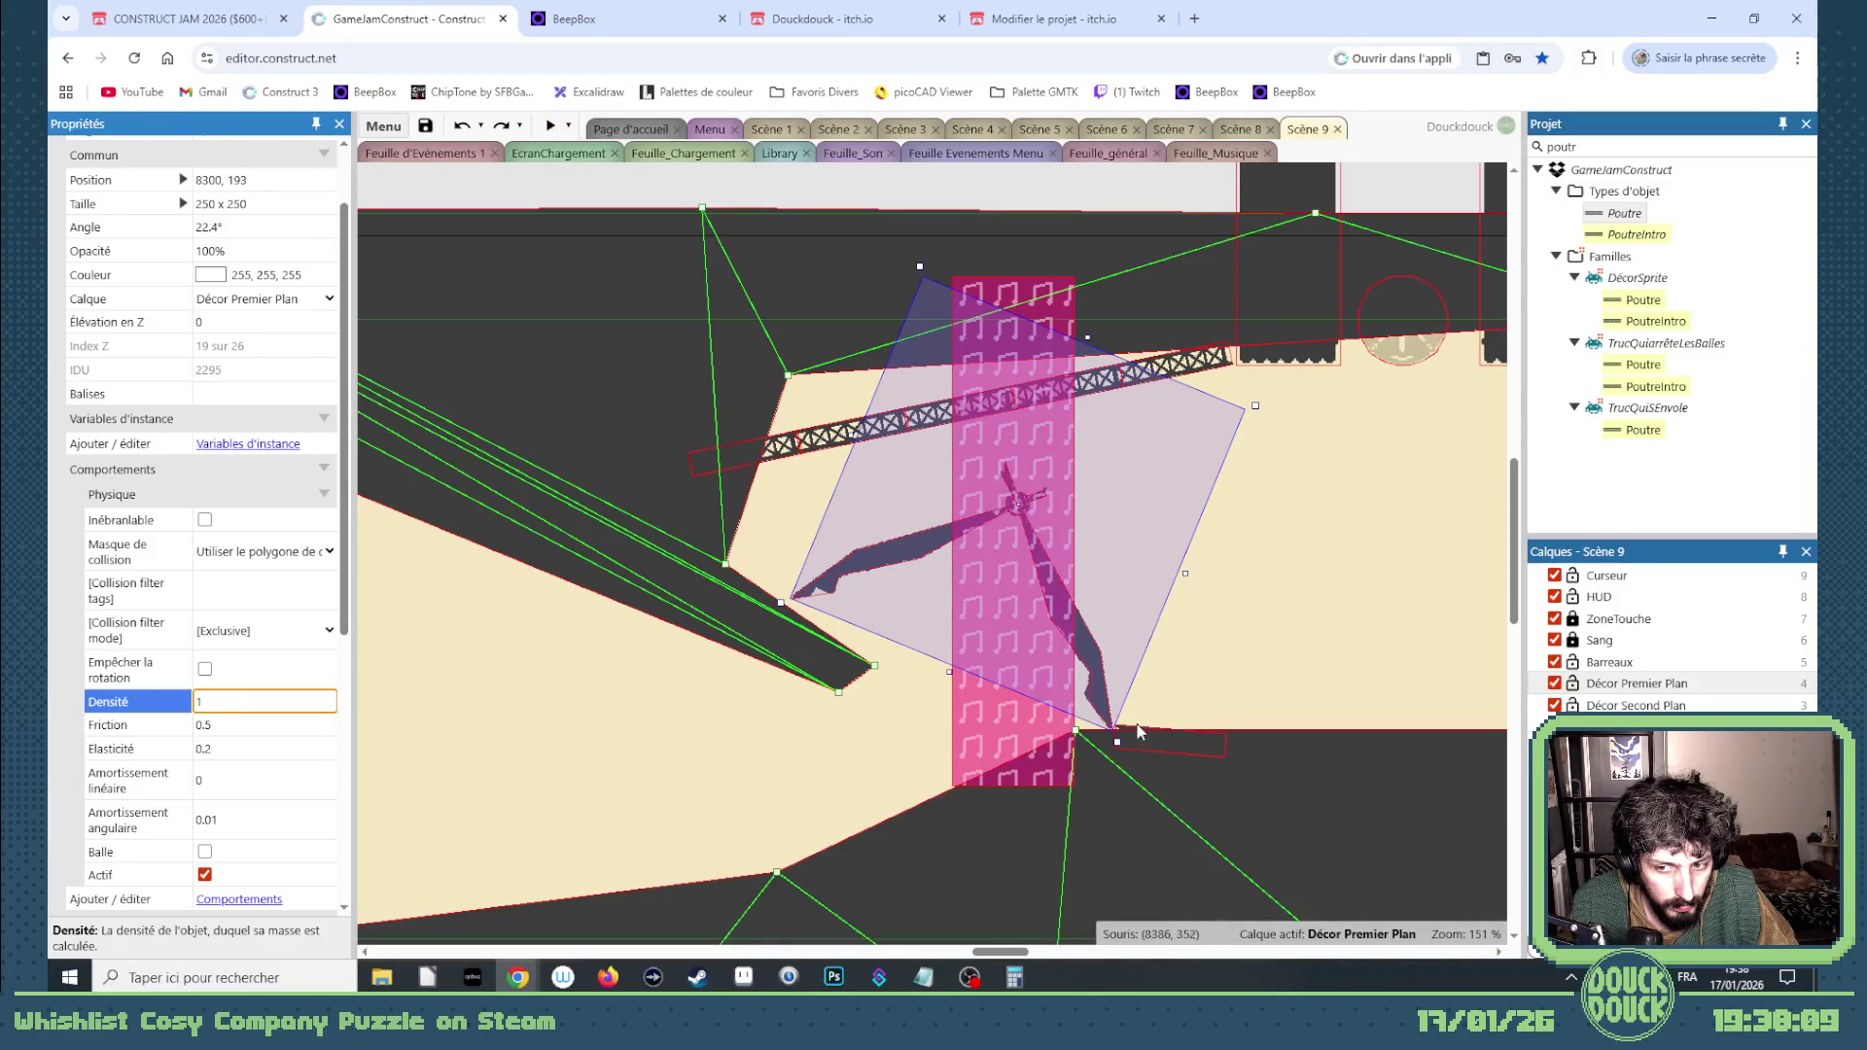
pyautogui.press('Return')
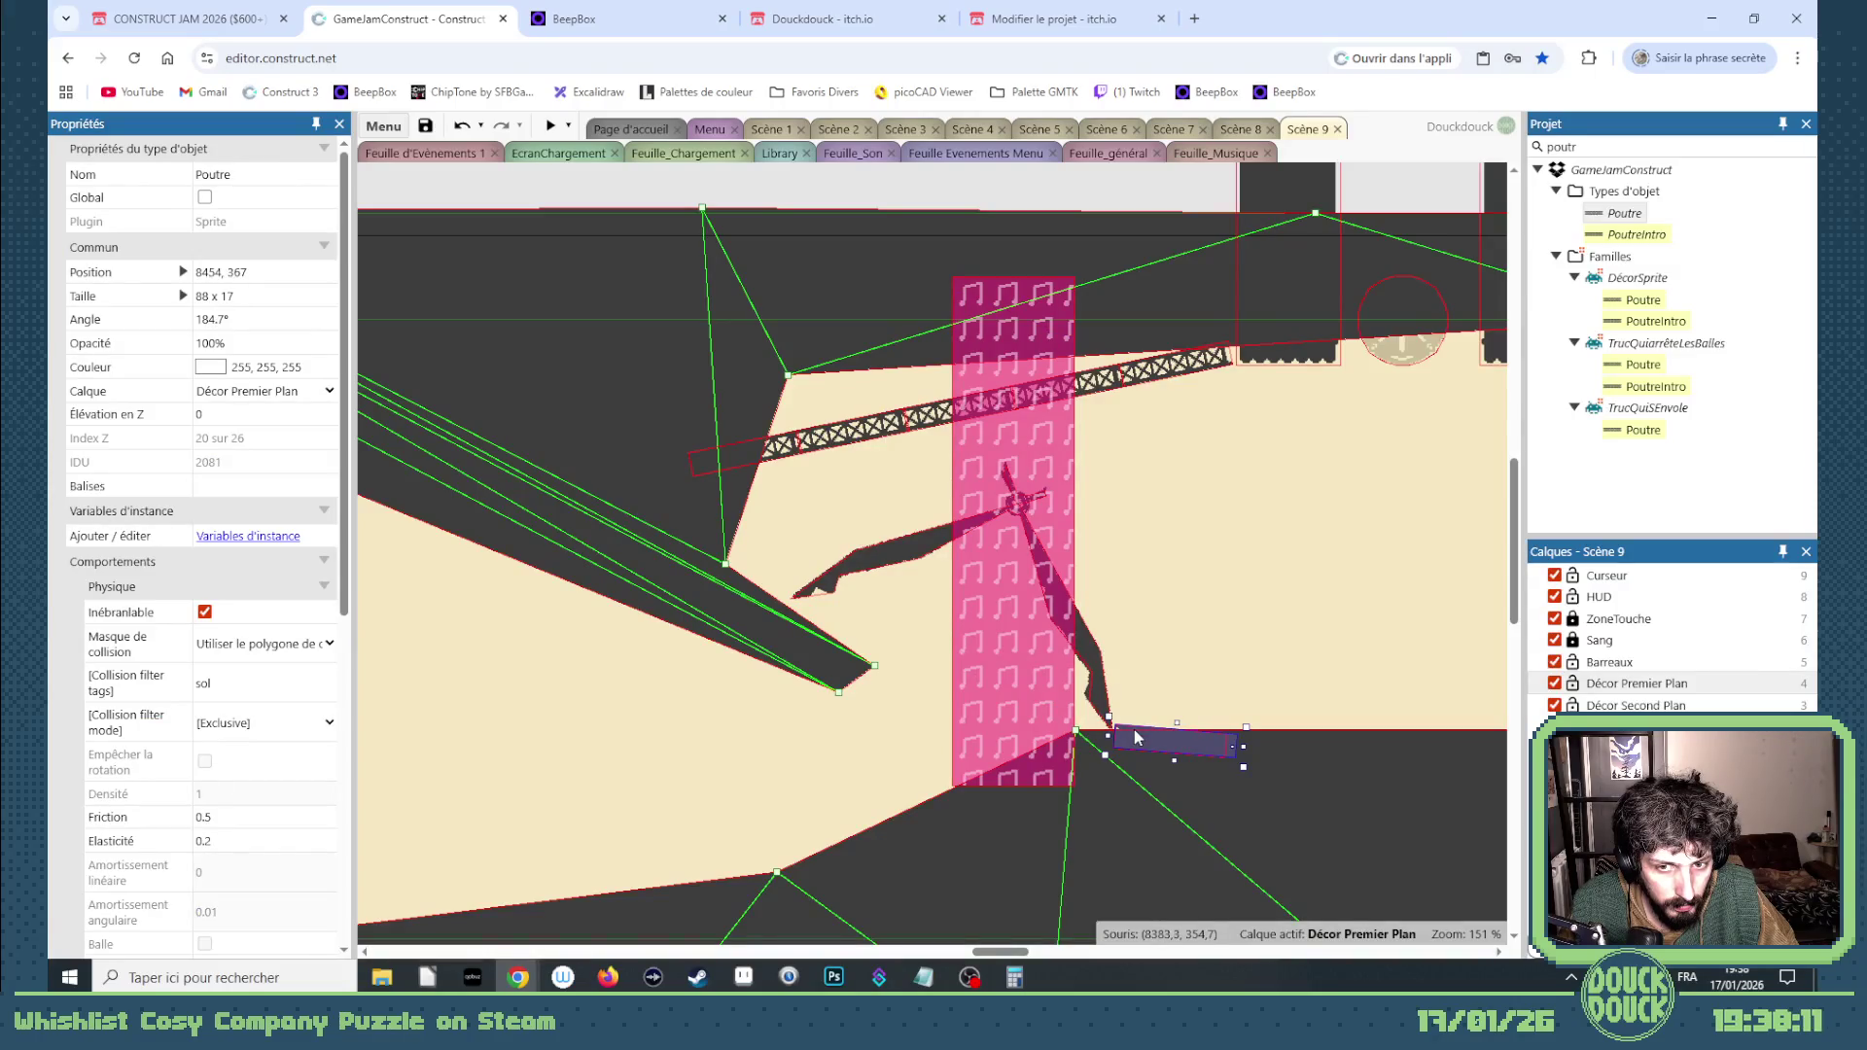
# Step: Select the long truss beam and launch a fullscreen preview of the level
pyautogui.click(891, 434)
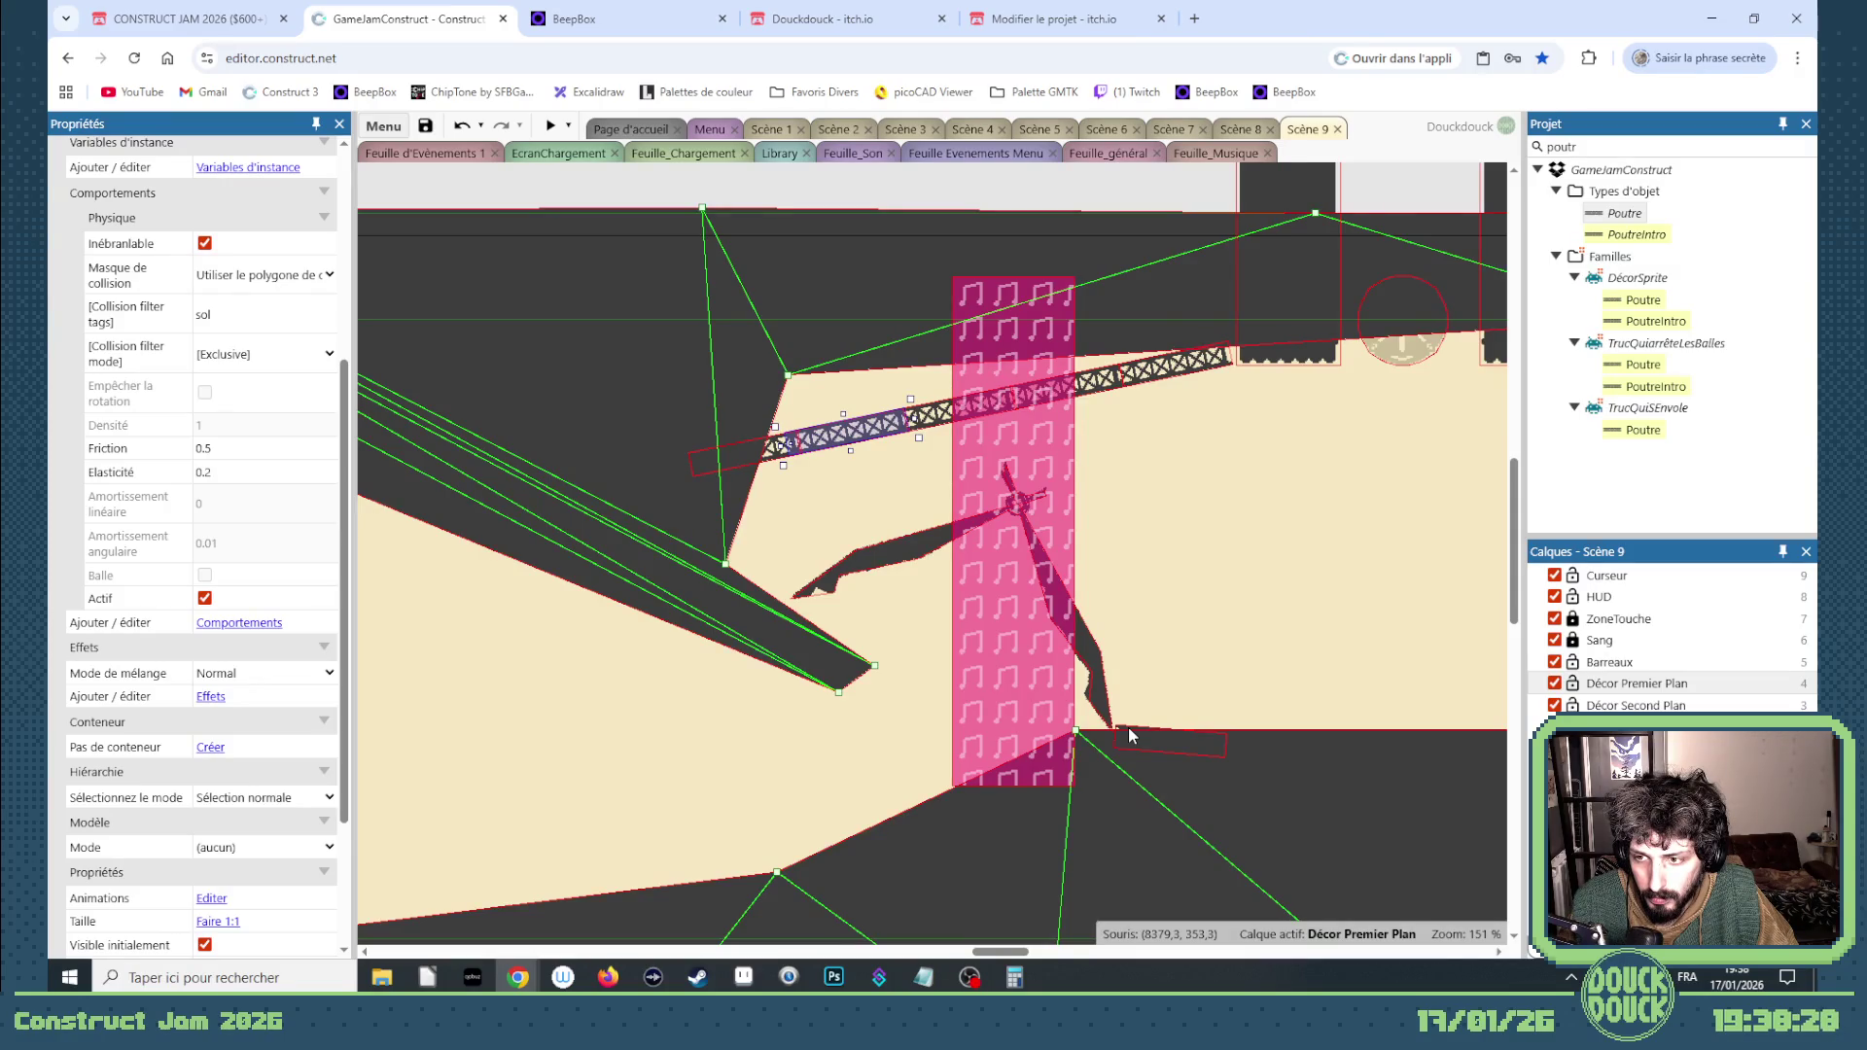
pyautogui.click(551, 127)
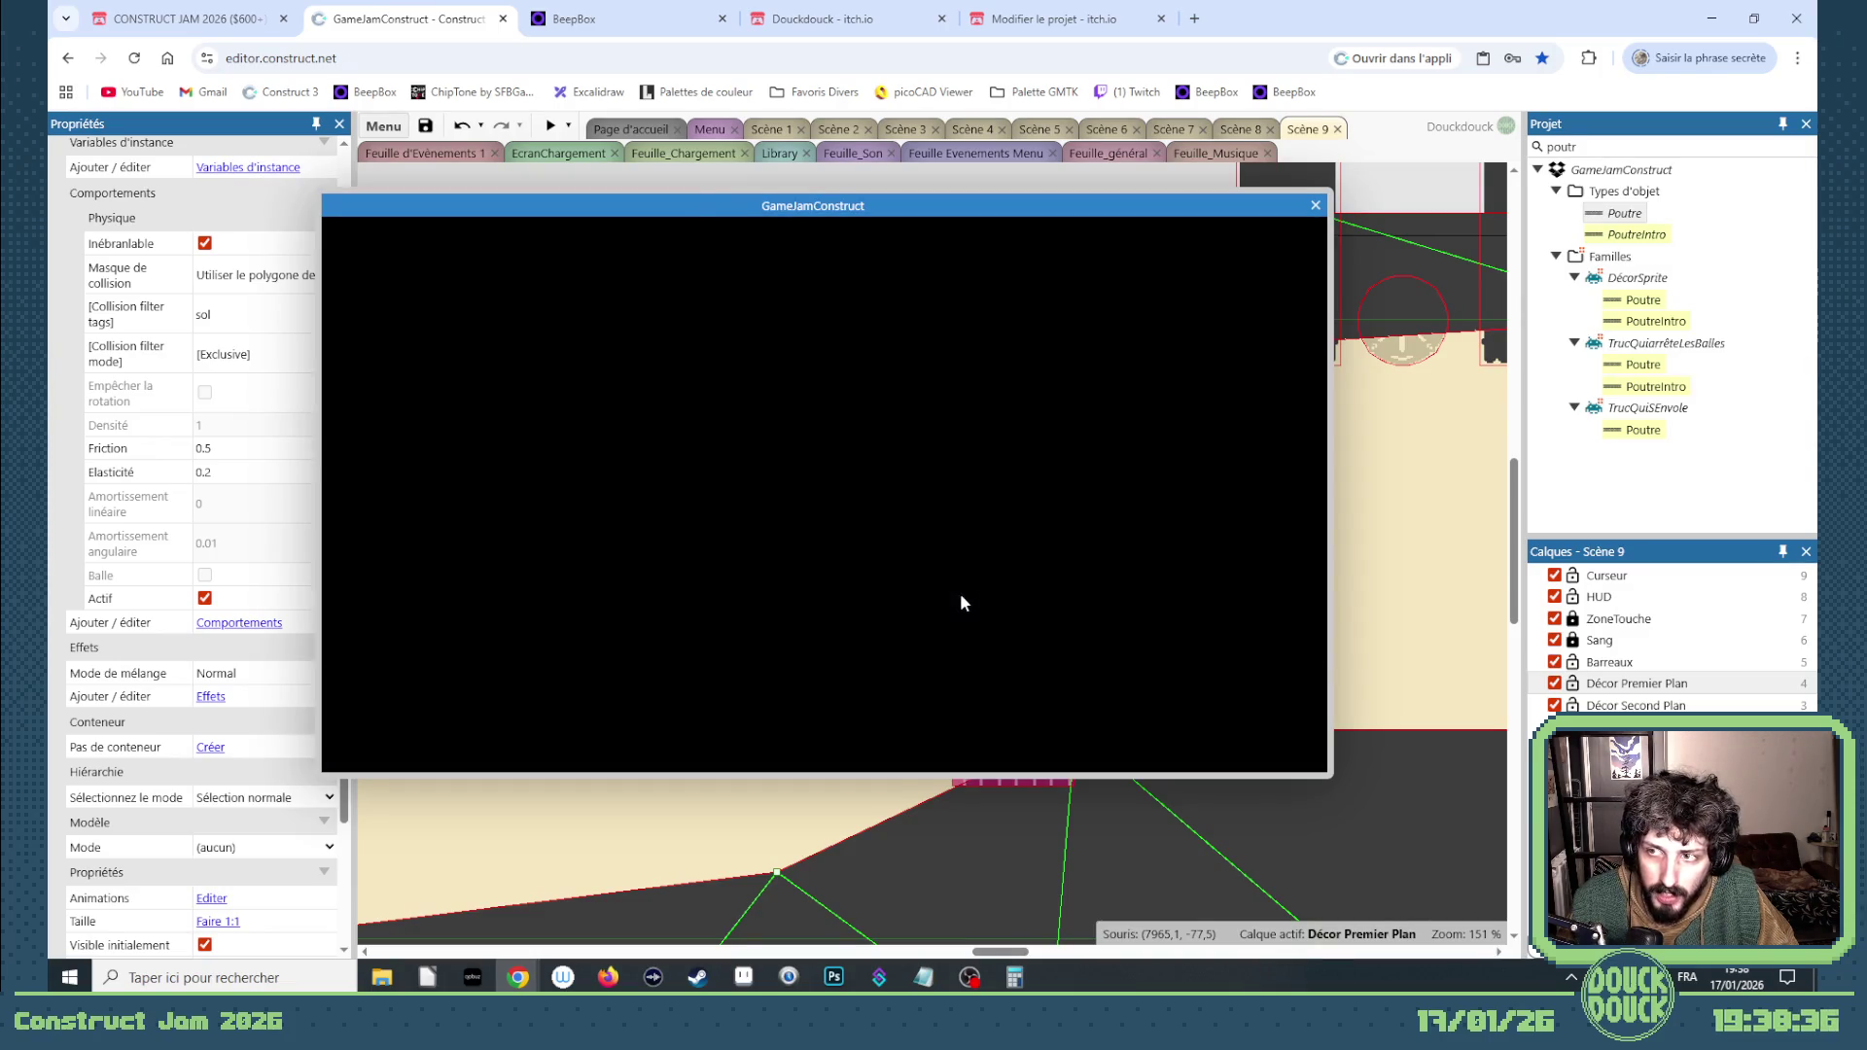
pyautogui.click(960, 593)
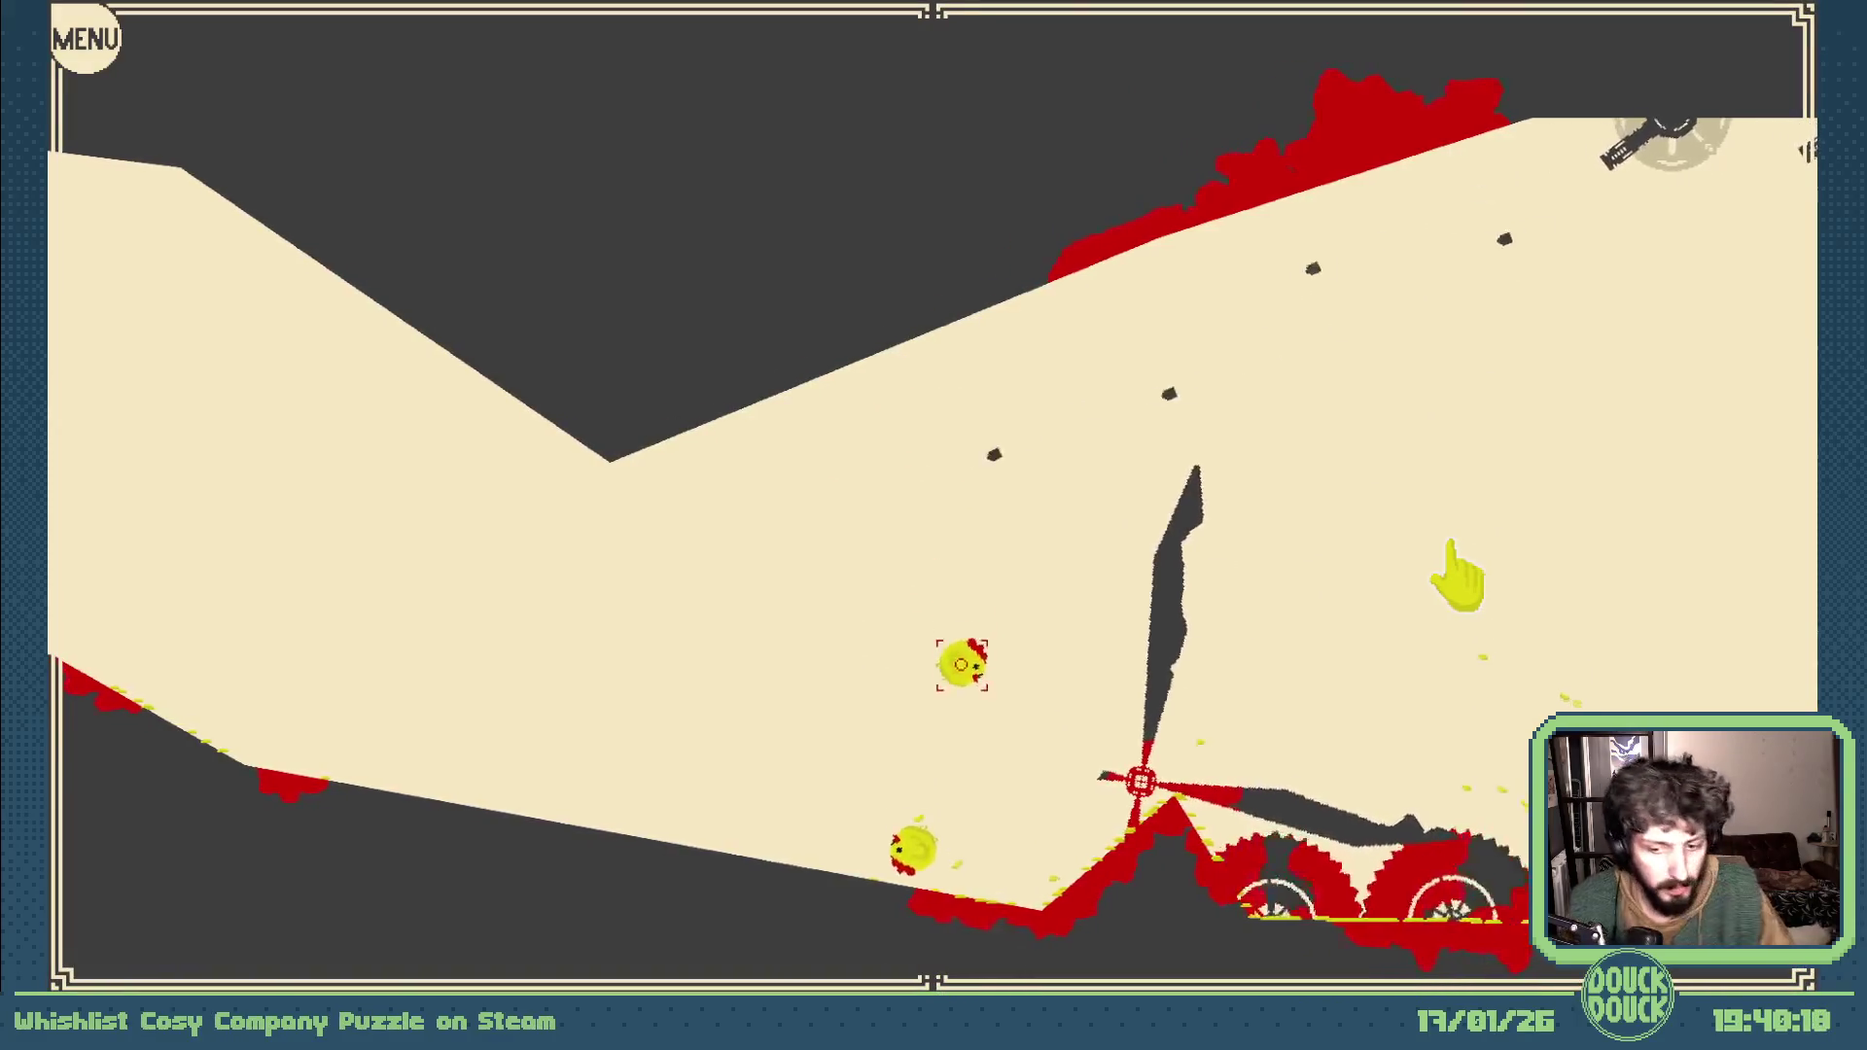
# Step: End the playtest by leaving fullscreen and closing the preview window
pyautogui.press('Escape')
pyautogui.click(1314, 207)
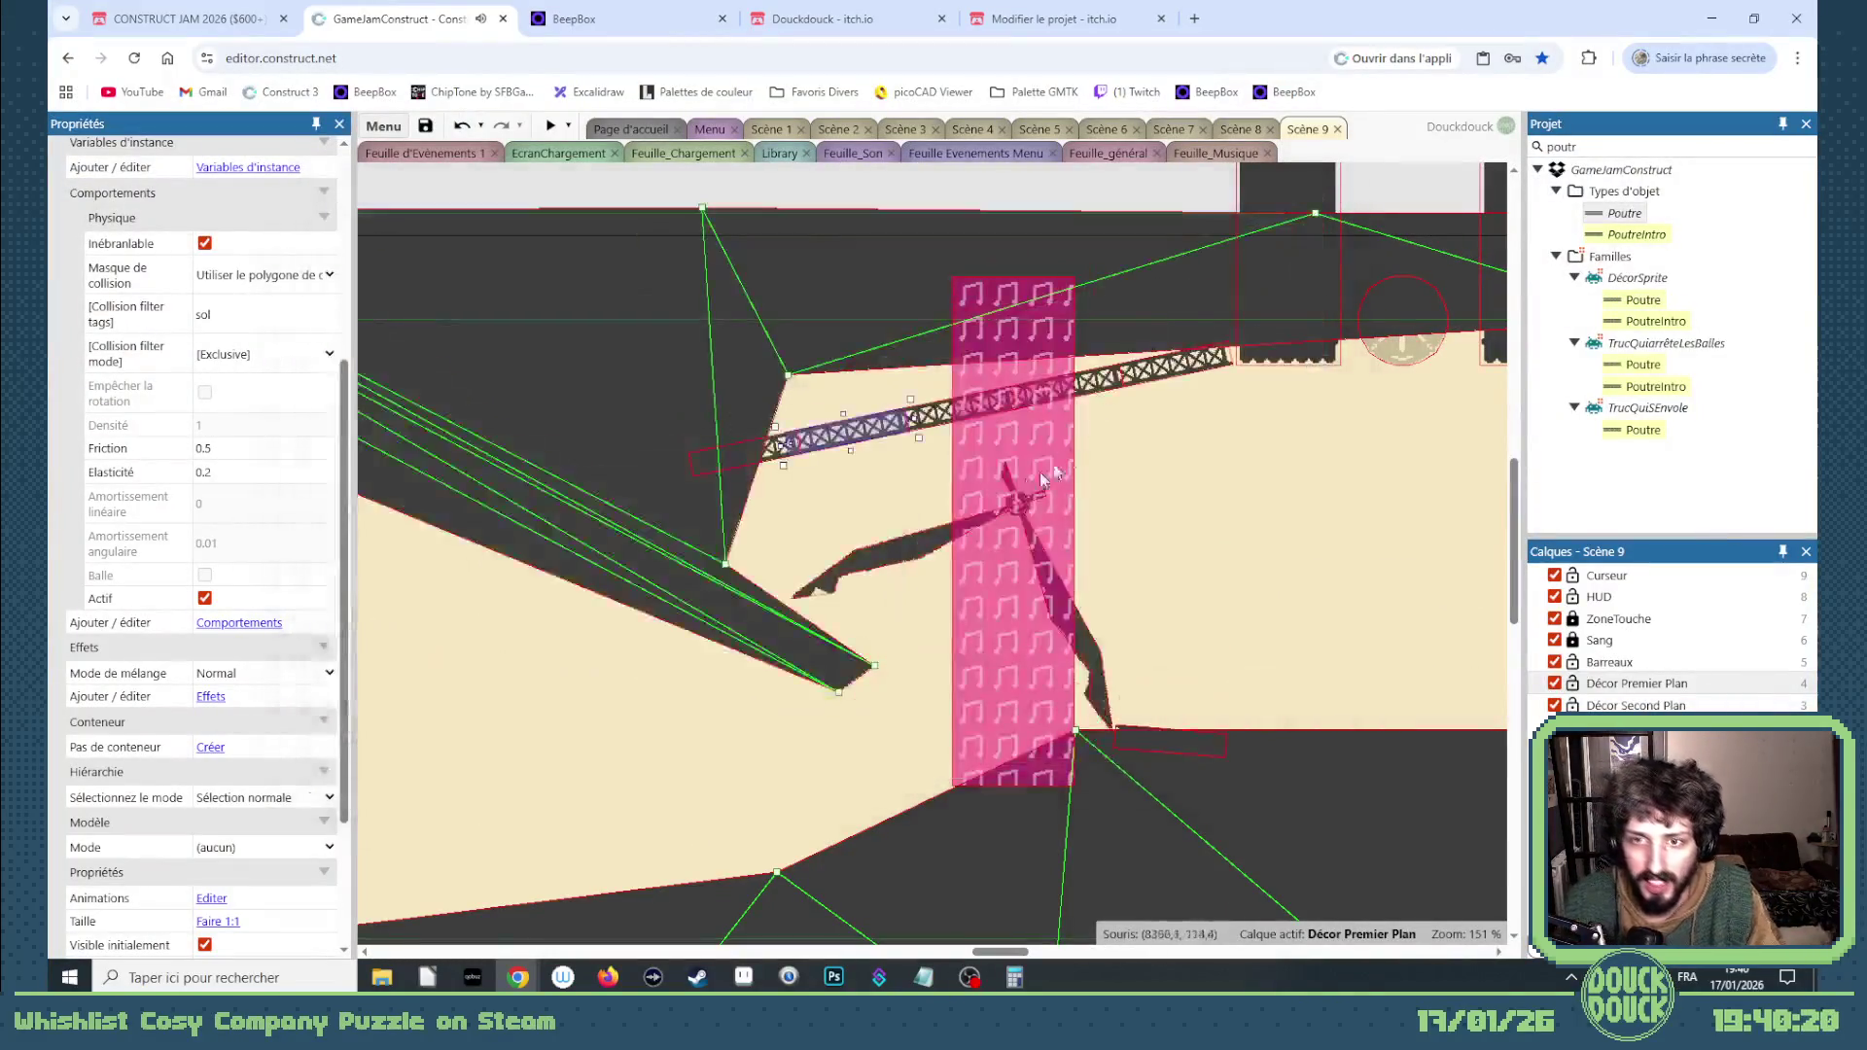
# Step: Pull a ceiling mesh point down into a sharp dip in Scène 9, then launch a new preview
pyautogui.click(768, 131)
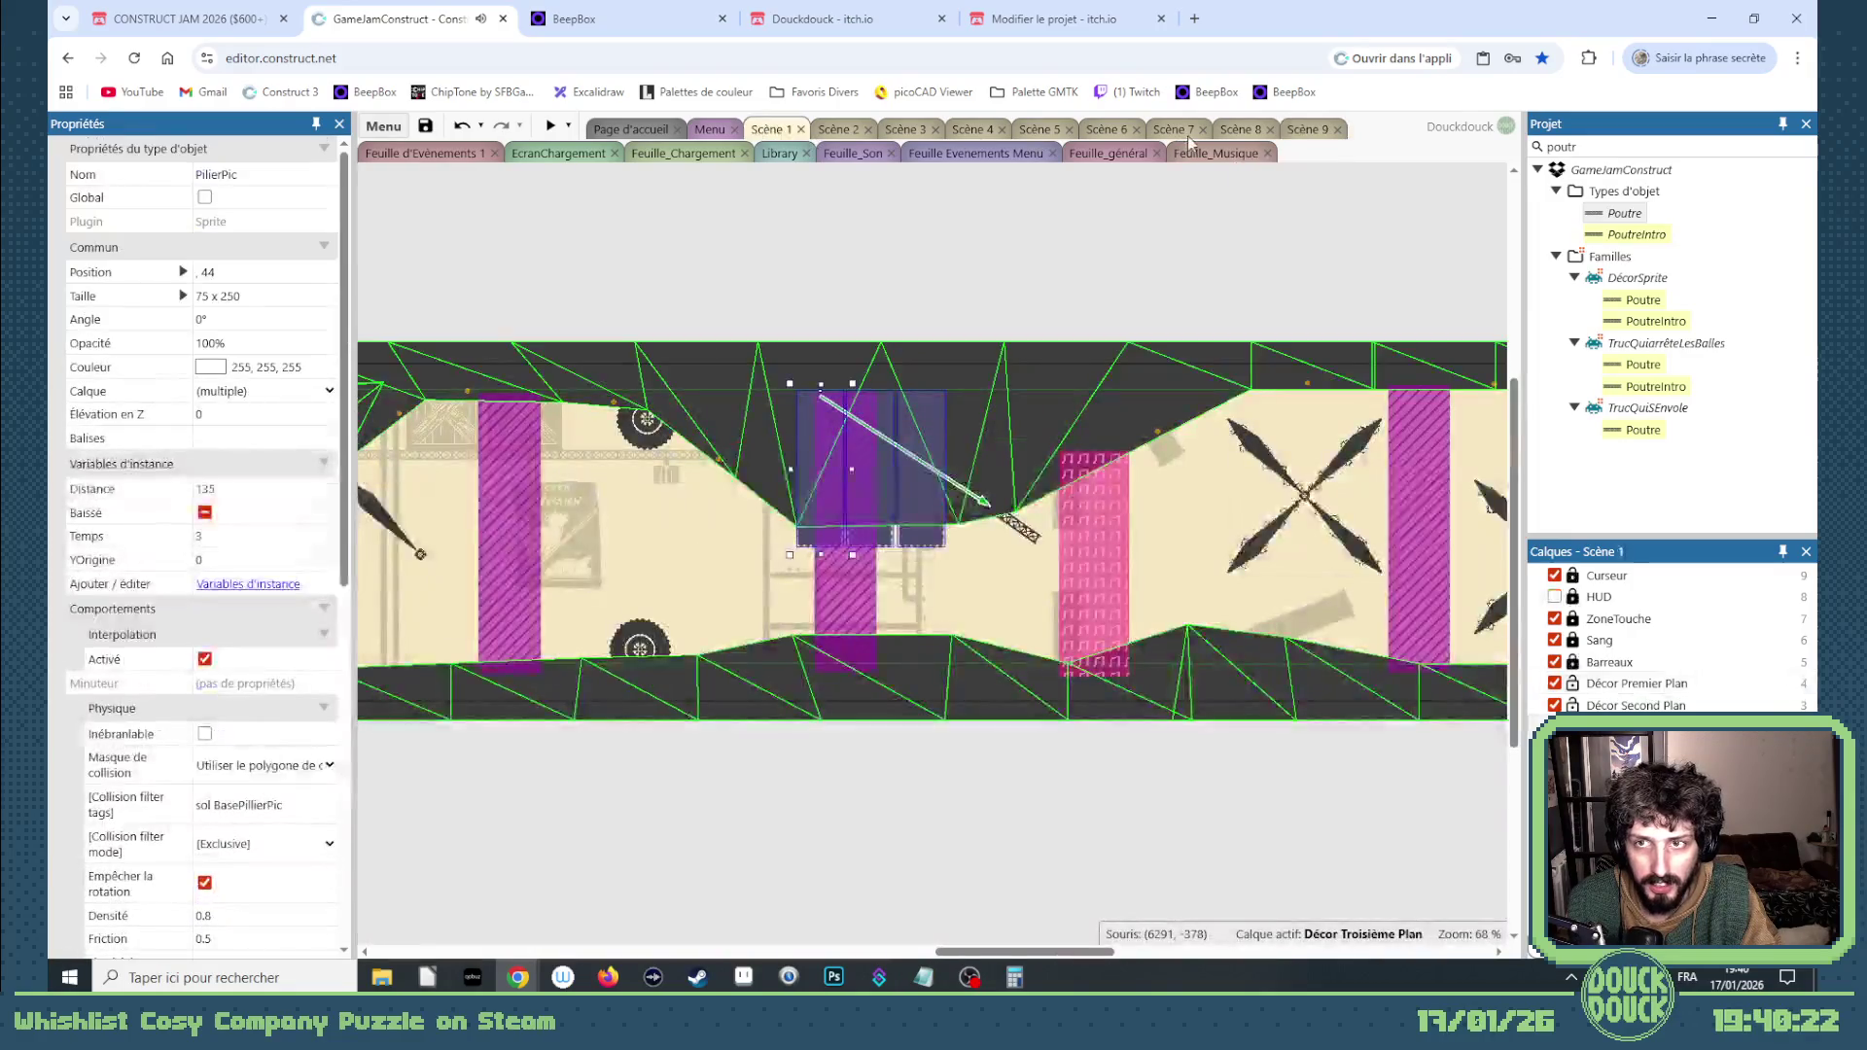
pyautogui.click(1304, 132)
pyautogui.moveTo(1013, 954); pyautogui.dragTo(1109, 943)
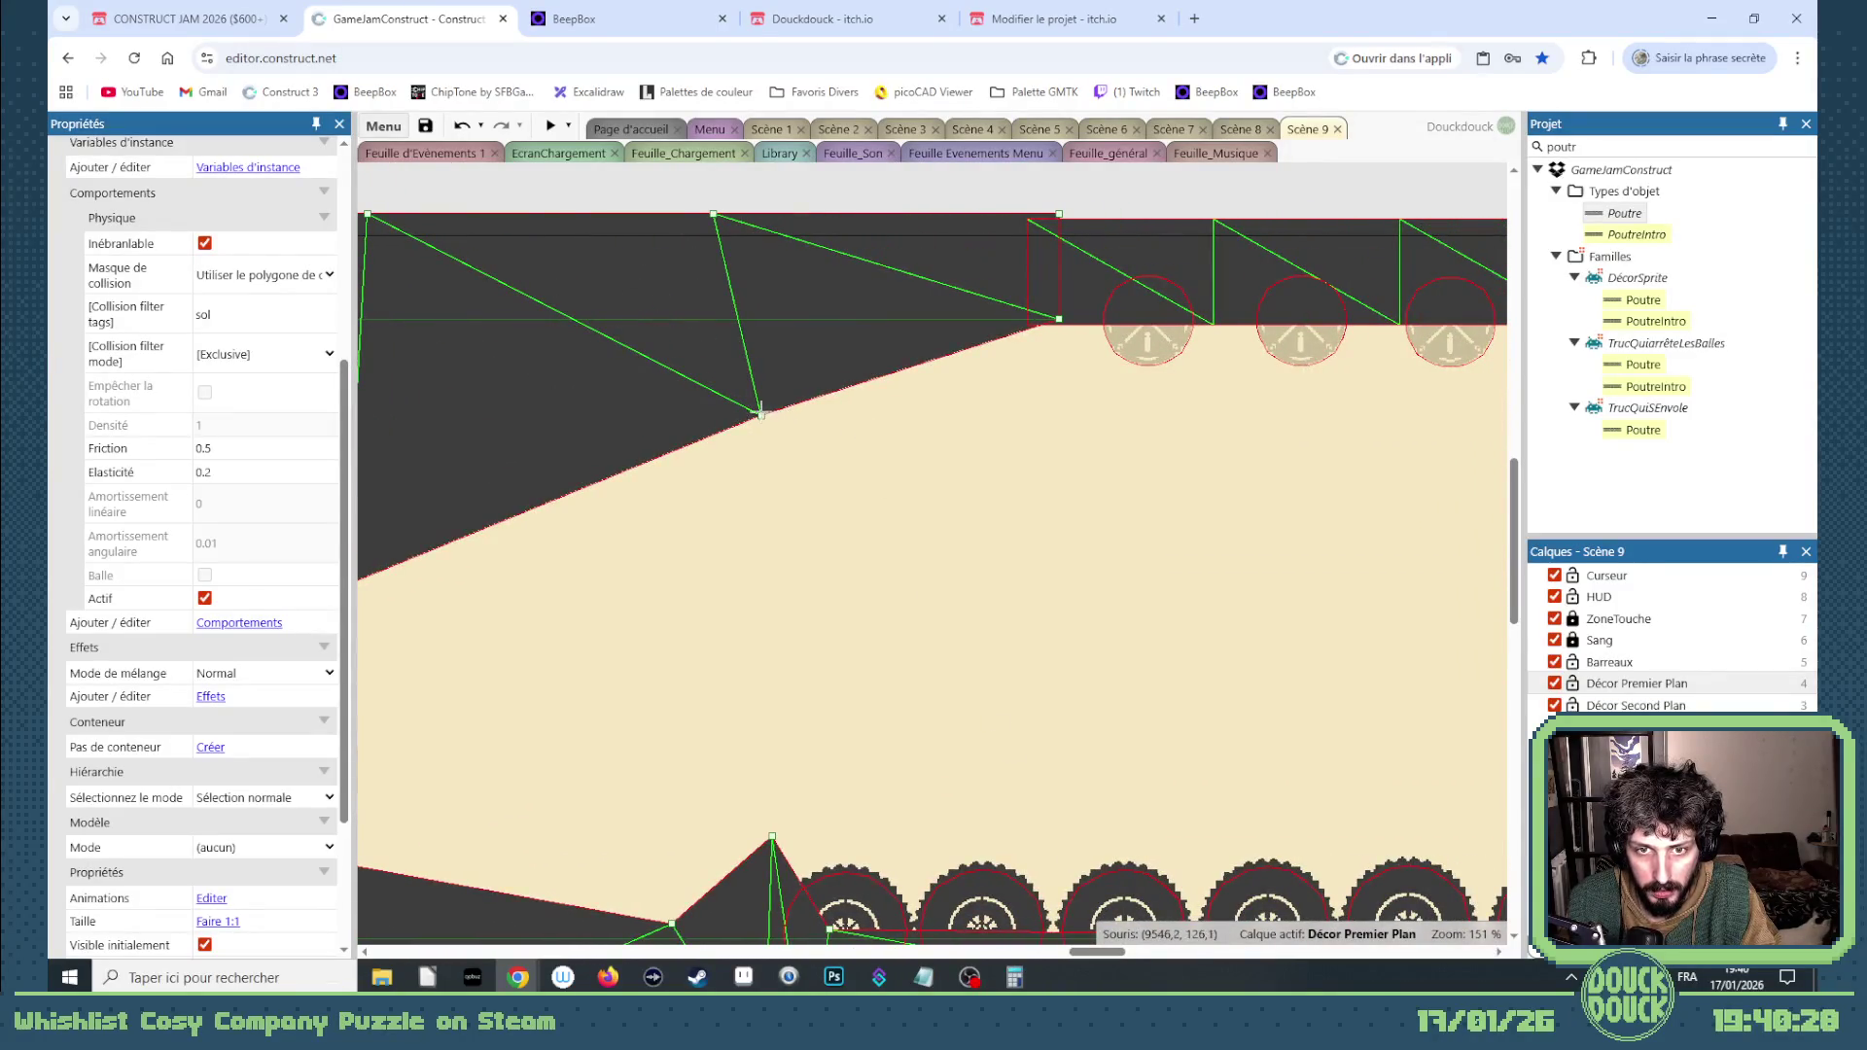
pyautogui.moveTo(761, 413); pyautogui.dragTo(759, 469)
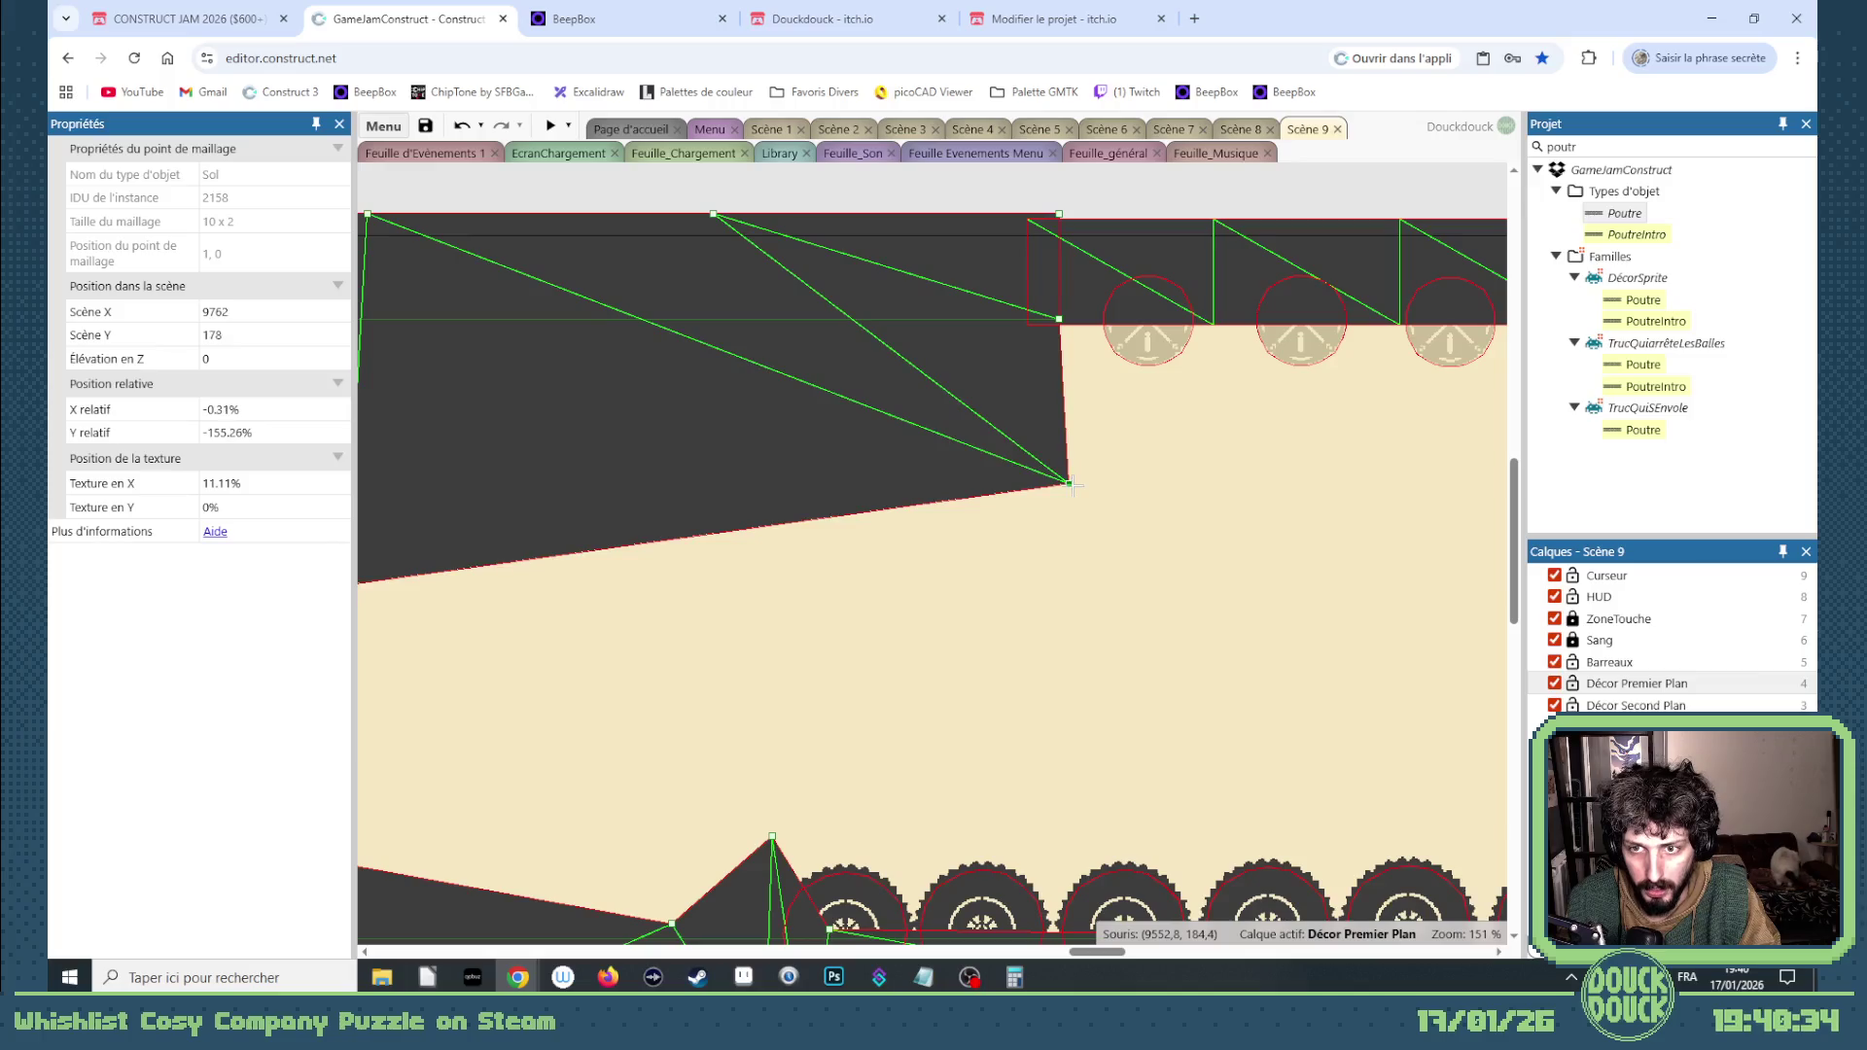
pyautogui.scroll(-4, 1001, 496)
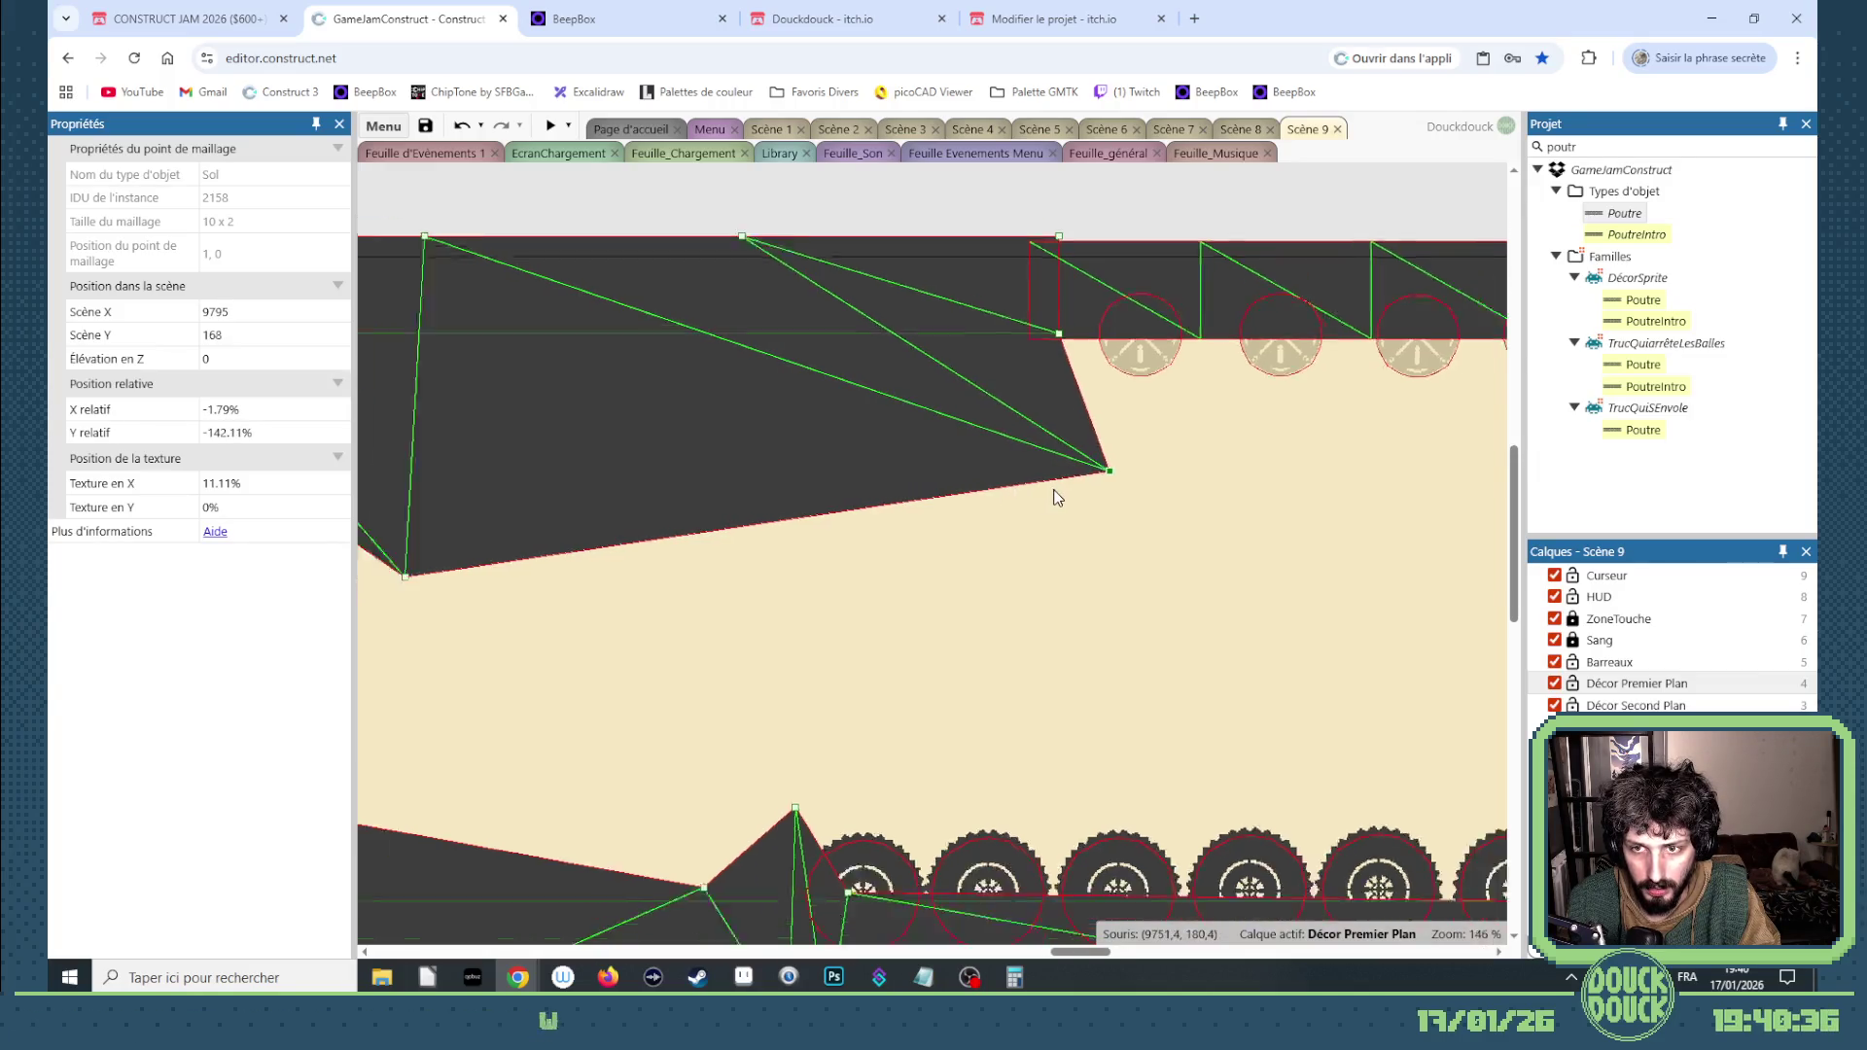
pyautogui.click(550, 127)
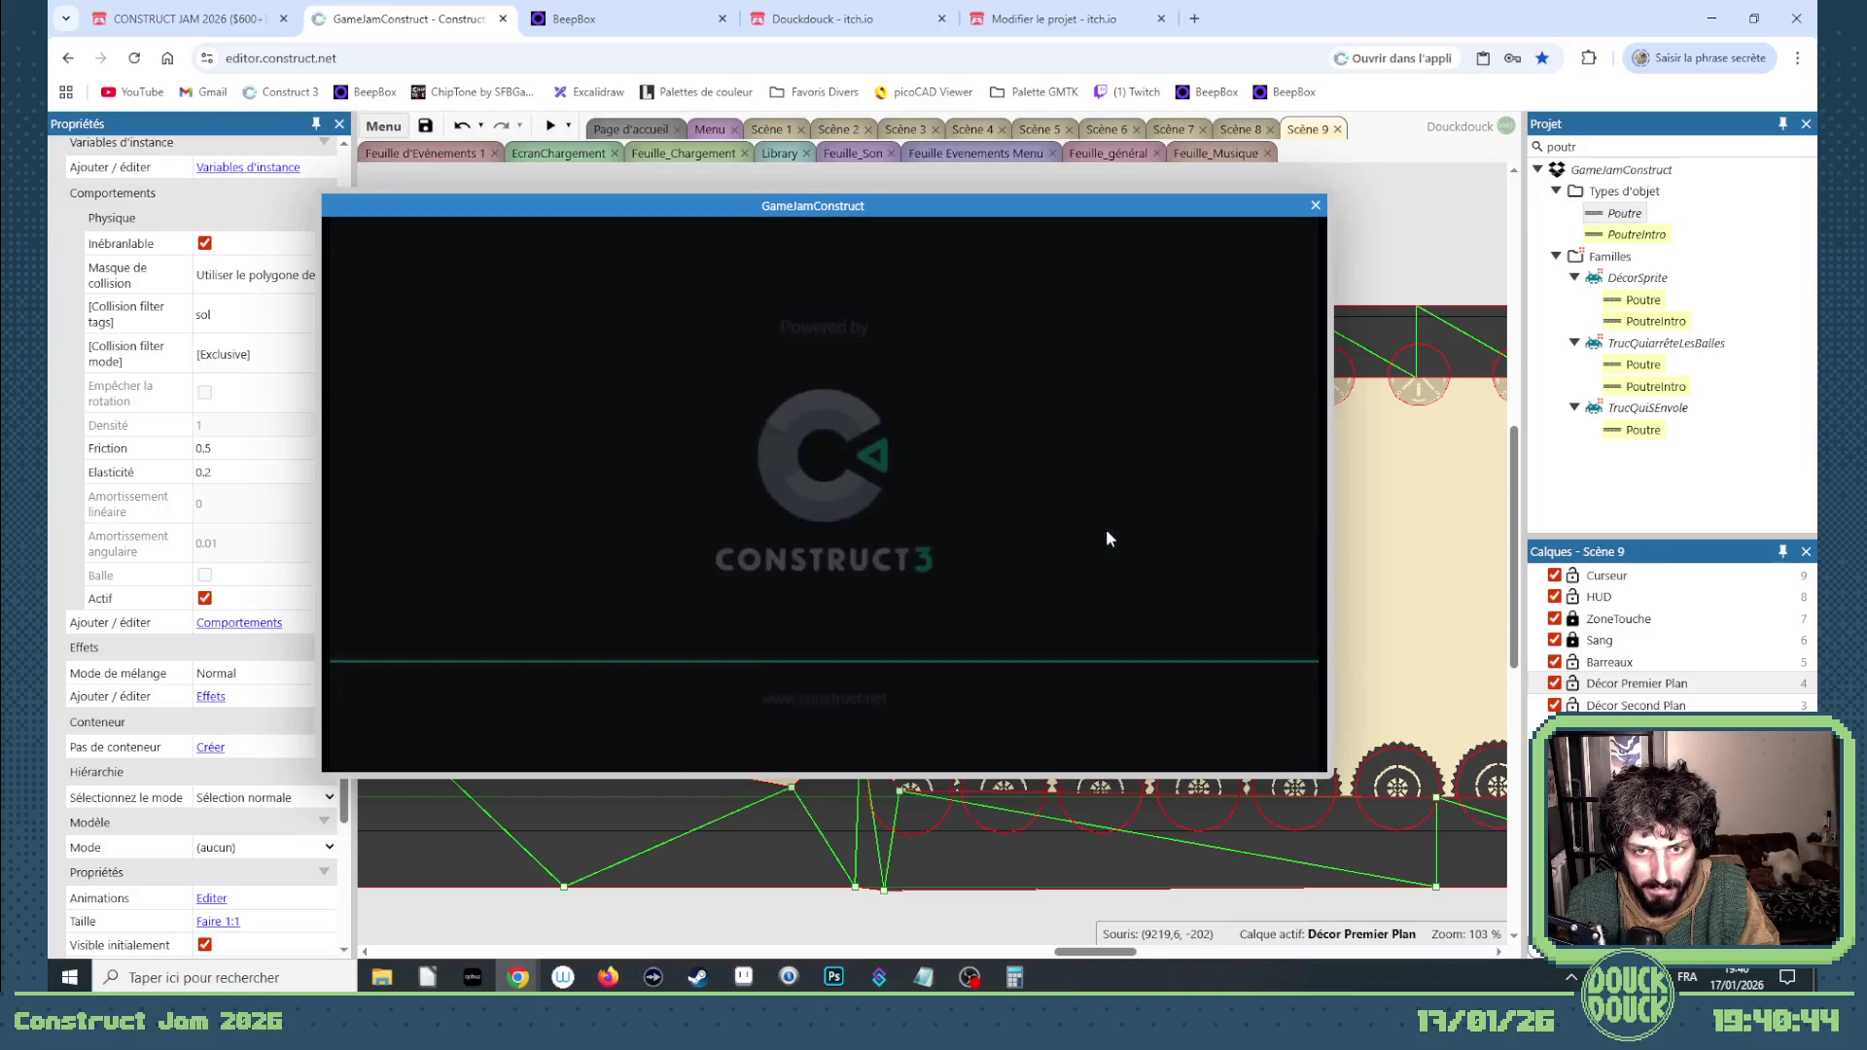
# Step: Playtest the level fullscreen, swinging the blade contraption's arm, then exit and close the preview
pyautogui.click(856, 469)
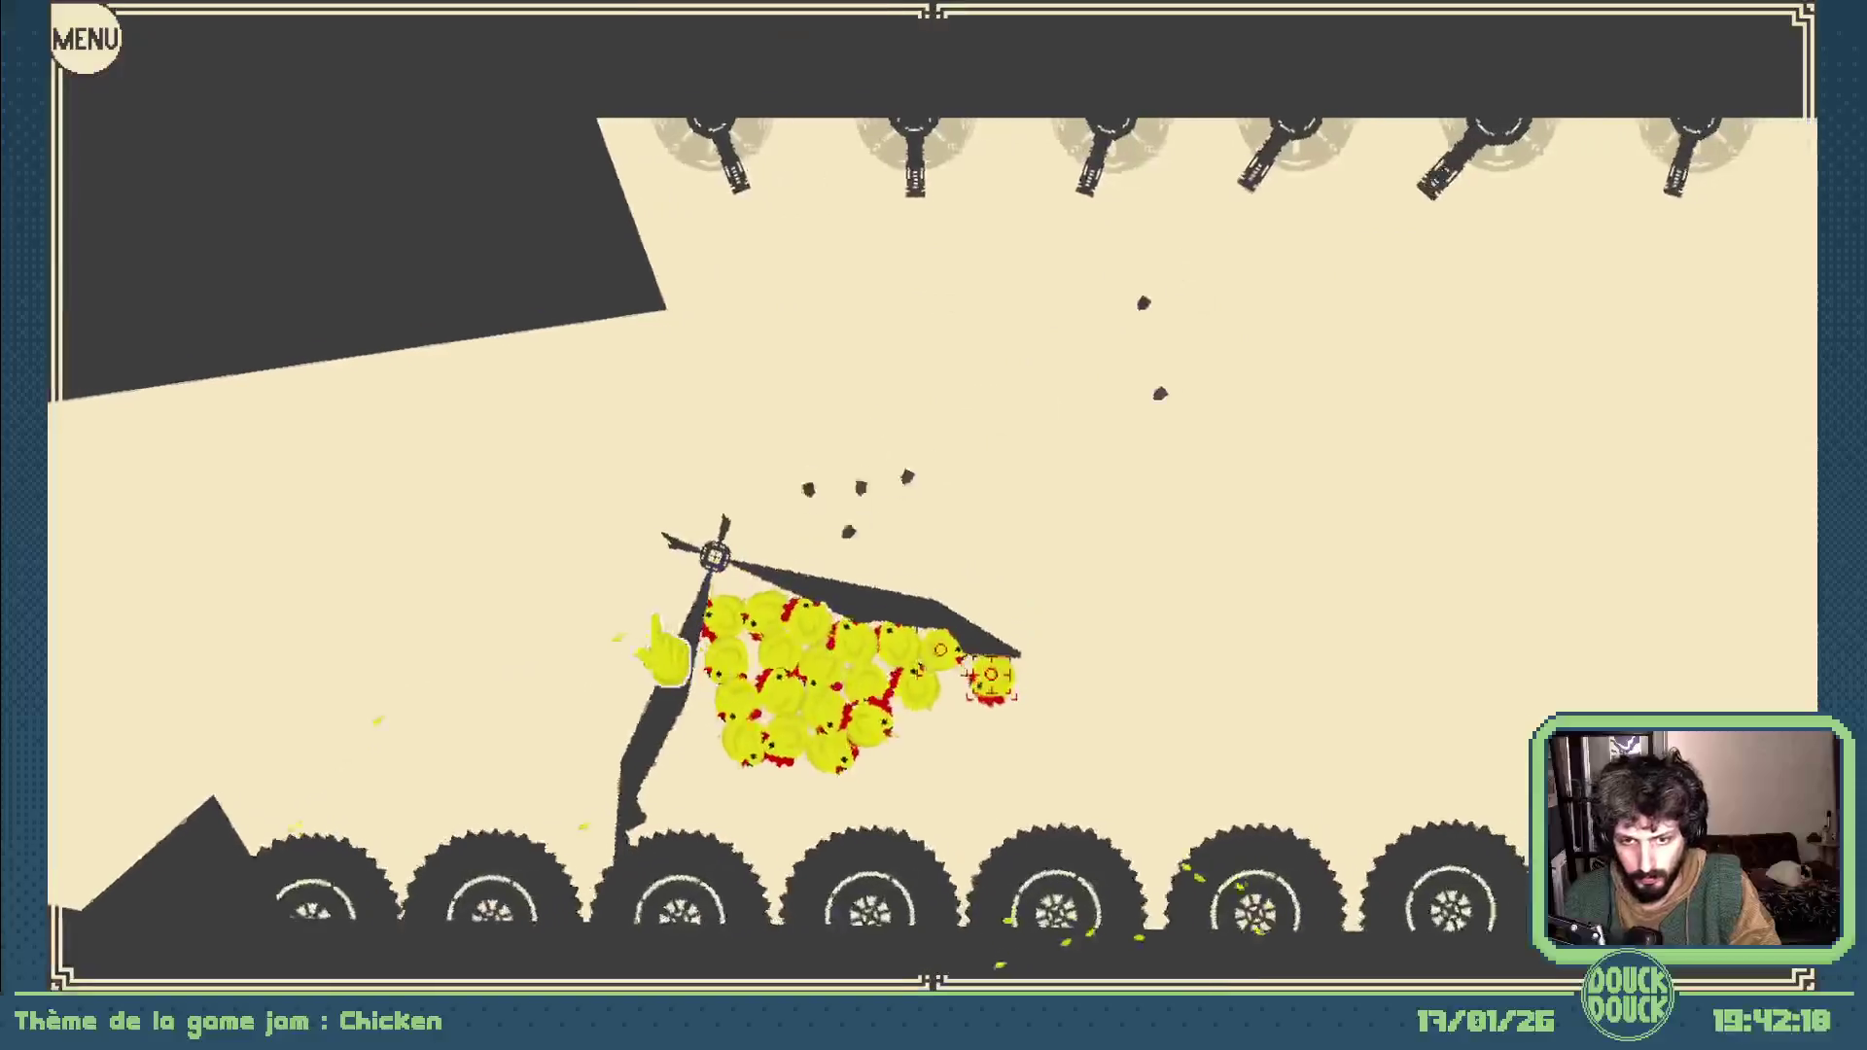
pyautogui.moveTo(698, 591); pyautogui.dragTo(838, 598)
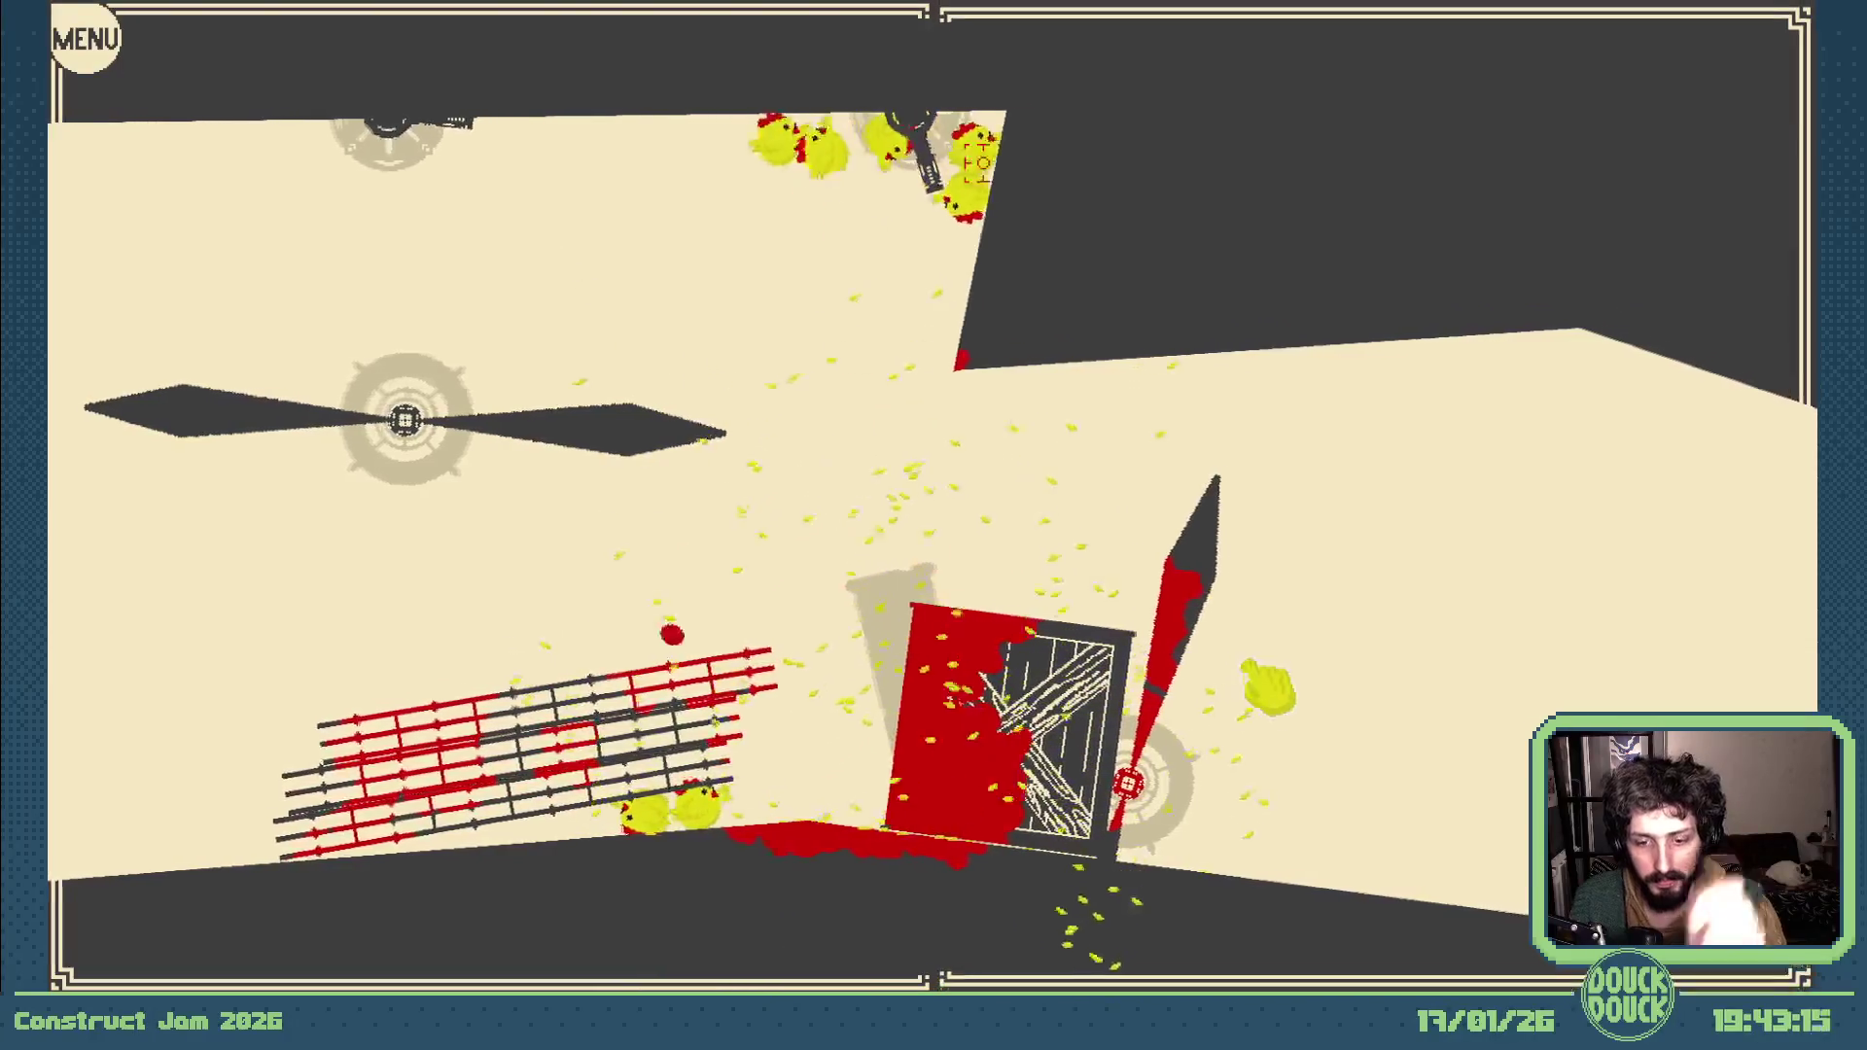
pyautogui.press('Escape')
pyautogui.click(1314, 207)
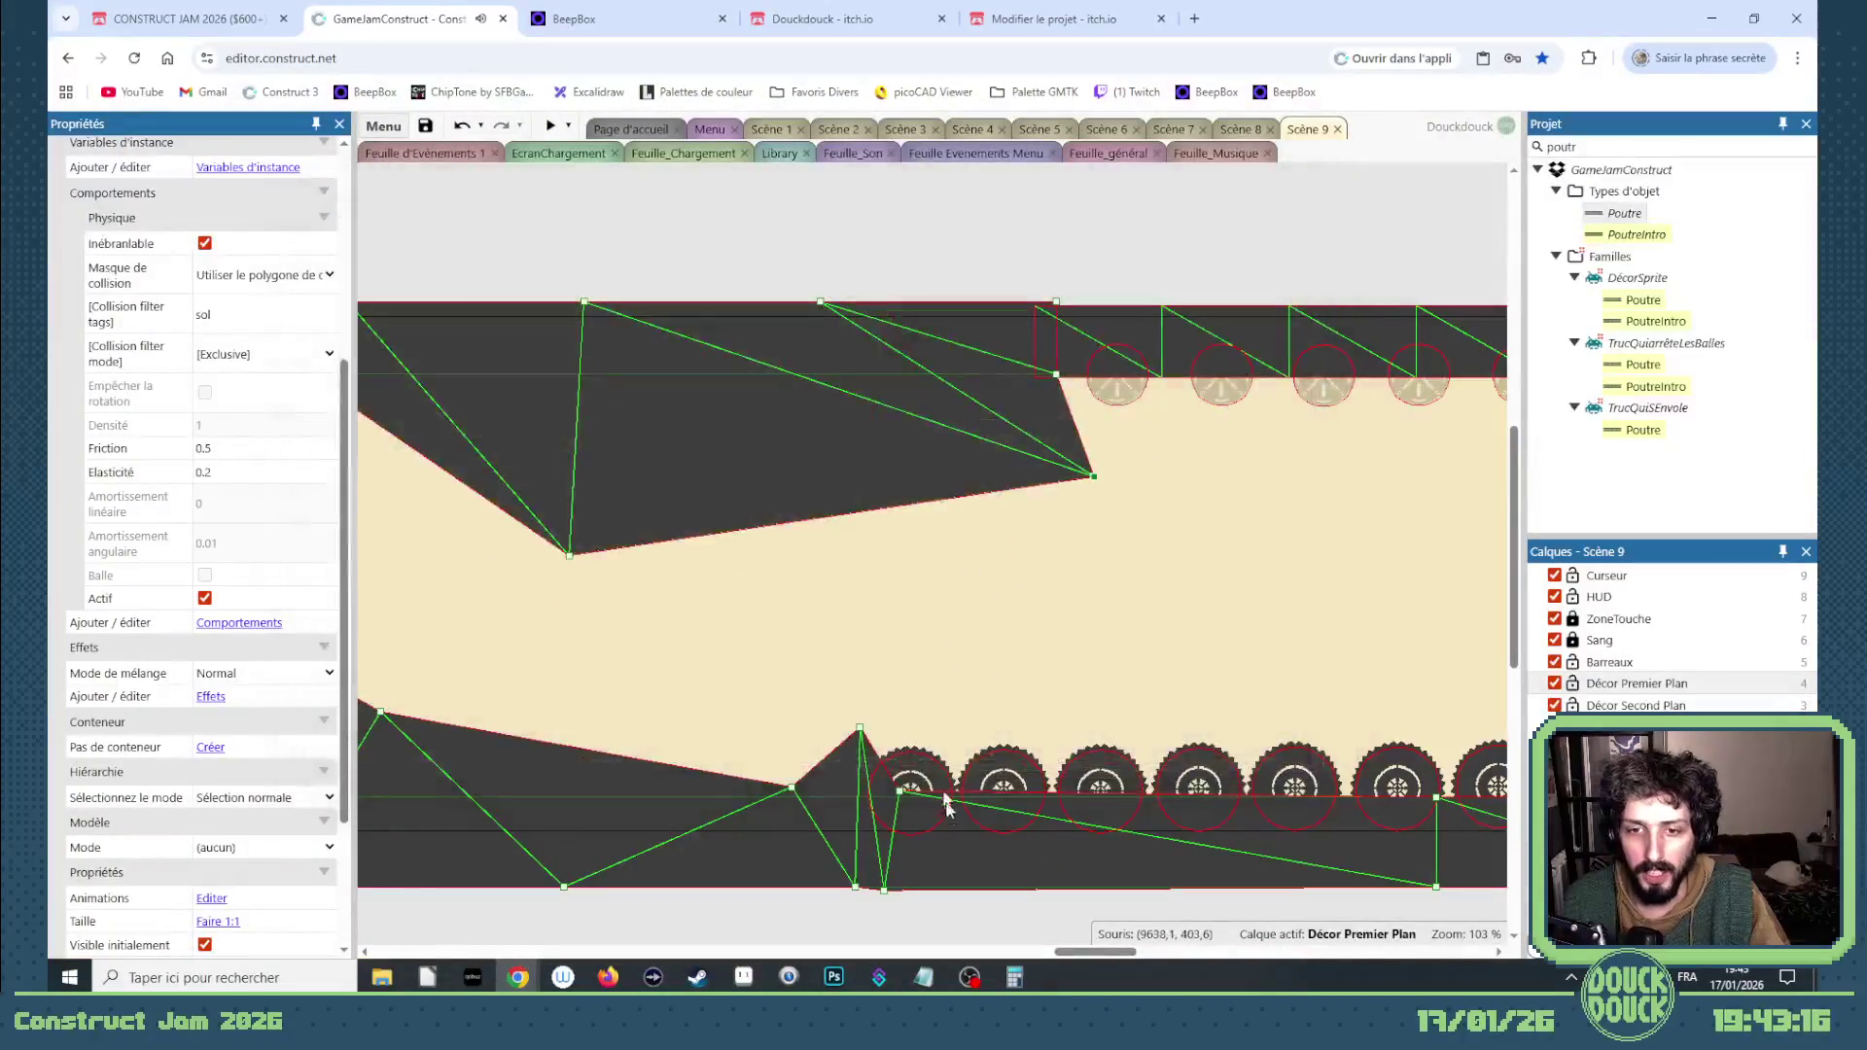
# Step: Shift the dark scenery piece further left and open the Roue propeller's Animation Editor
pyautogui.moveTo(1089, 950); pyautogui.dragTo(761, 956)
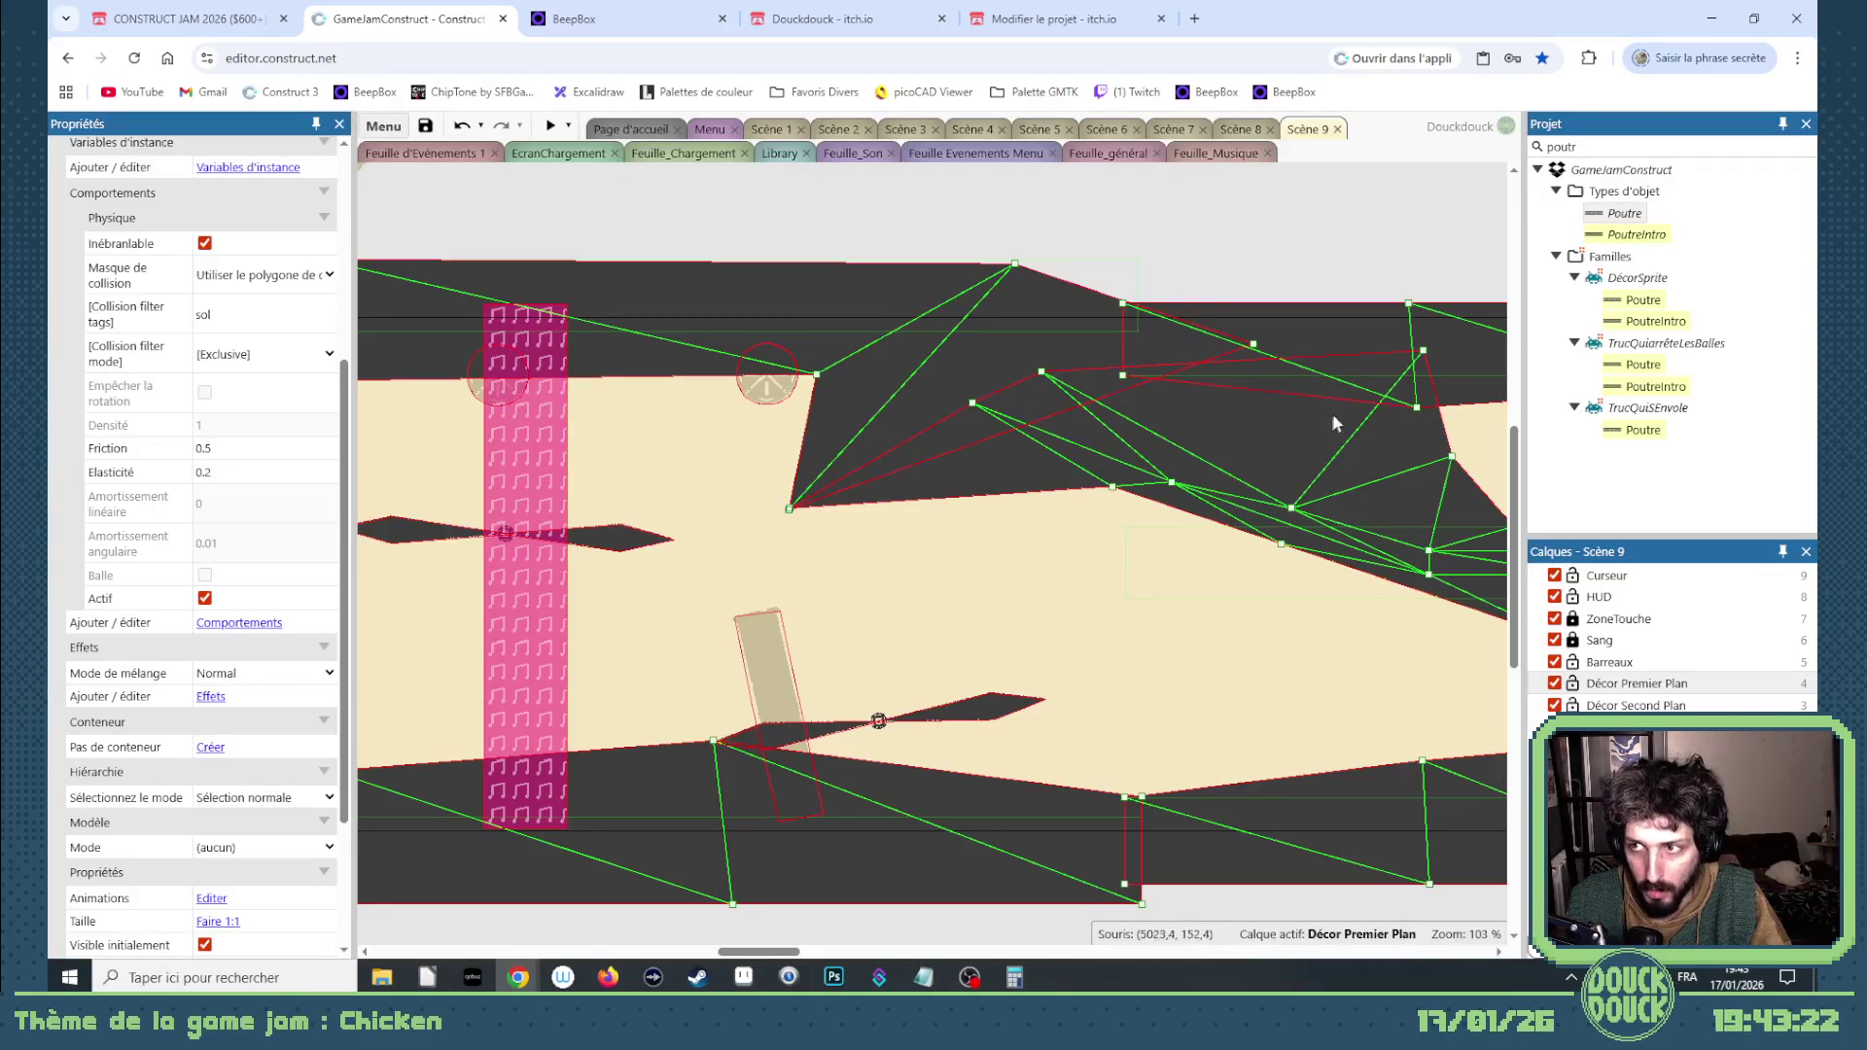
pyautogui.moveTo(798, 960); pyautogui.dragTo(1023, 957)
pyautogui.moveTo(1019, 542)
pyautogui.mouseDown()
pyautogui.moveTo(1089, 545)
pyautogui.moveTo(467, 641)
pyautogui.moveTo(183, 721)
pyautogui.moveTo(976, 727)
pyautogui.mouseUp()
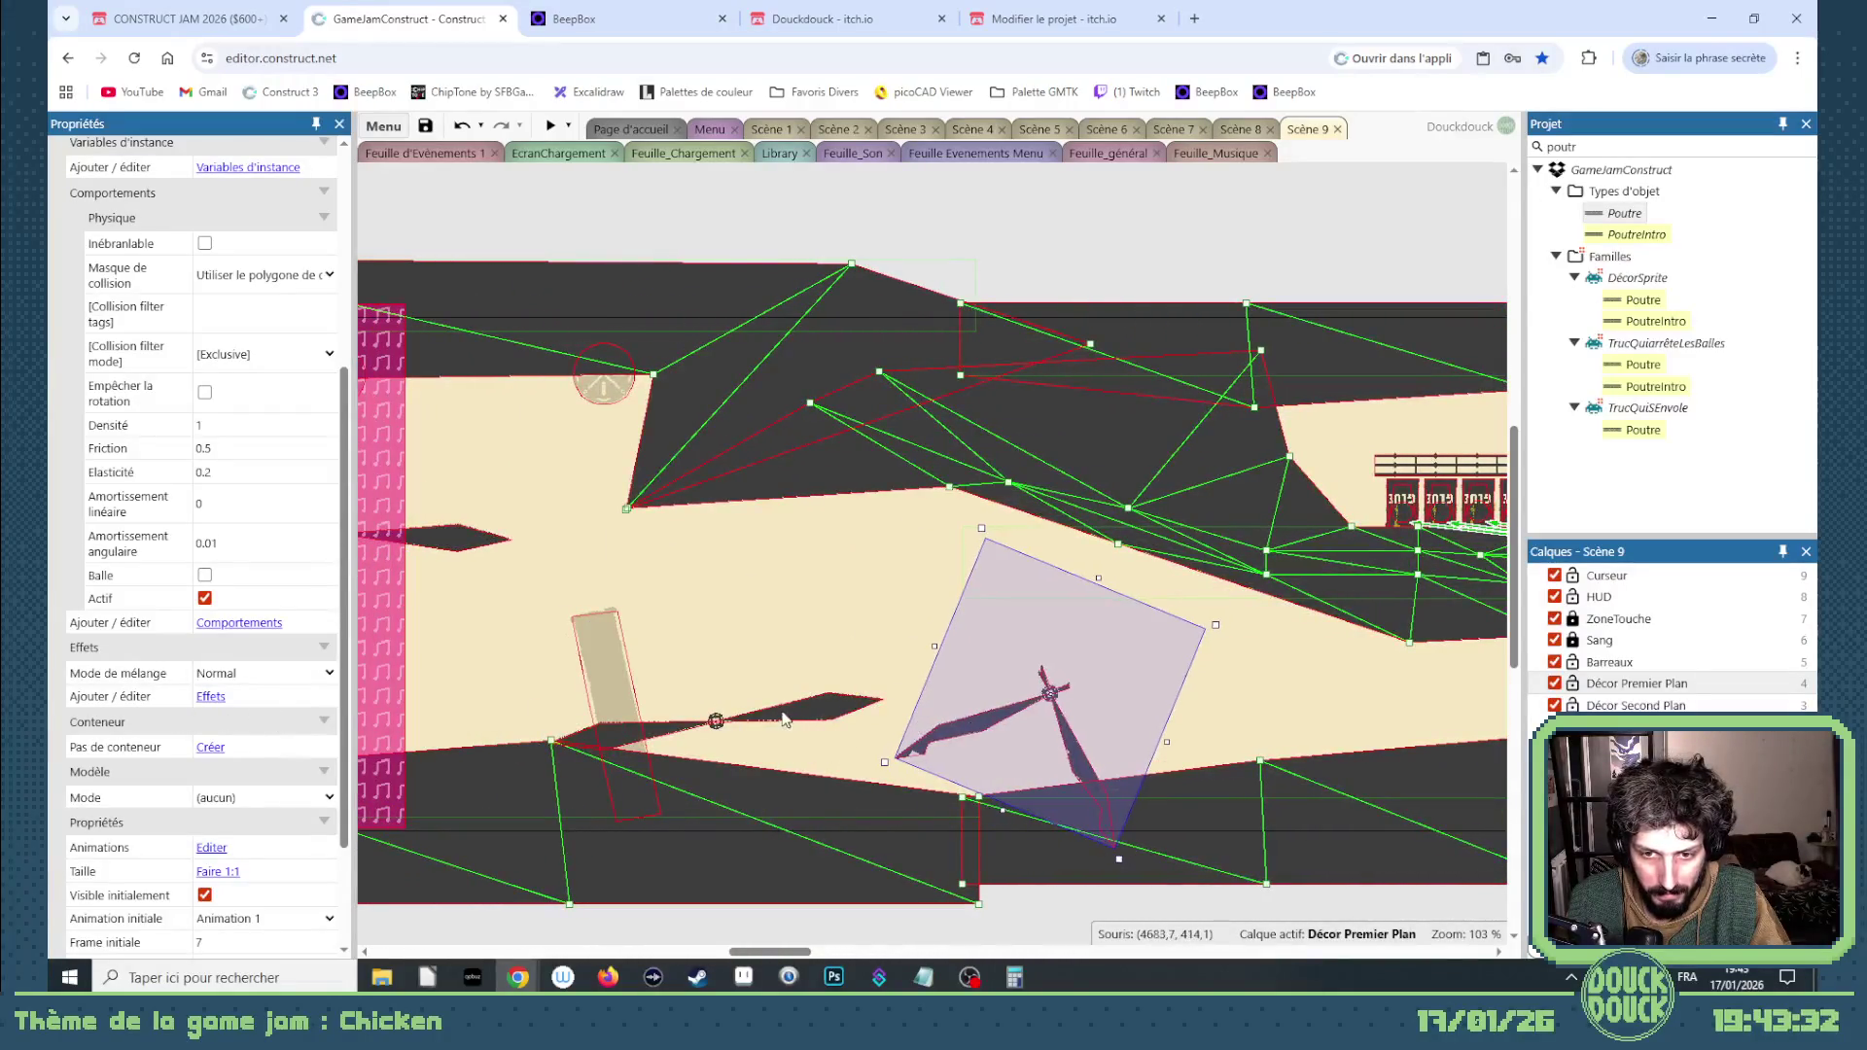
pyautogui.doubleClick(783, 714)
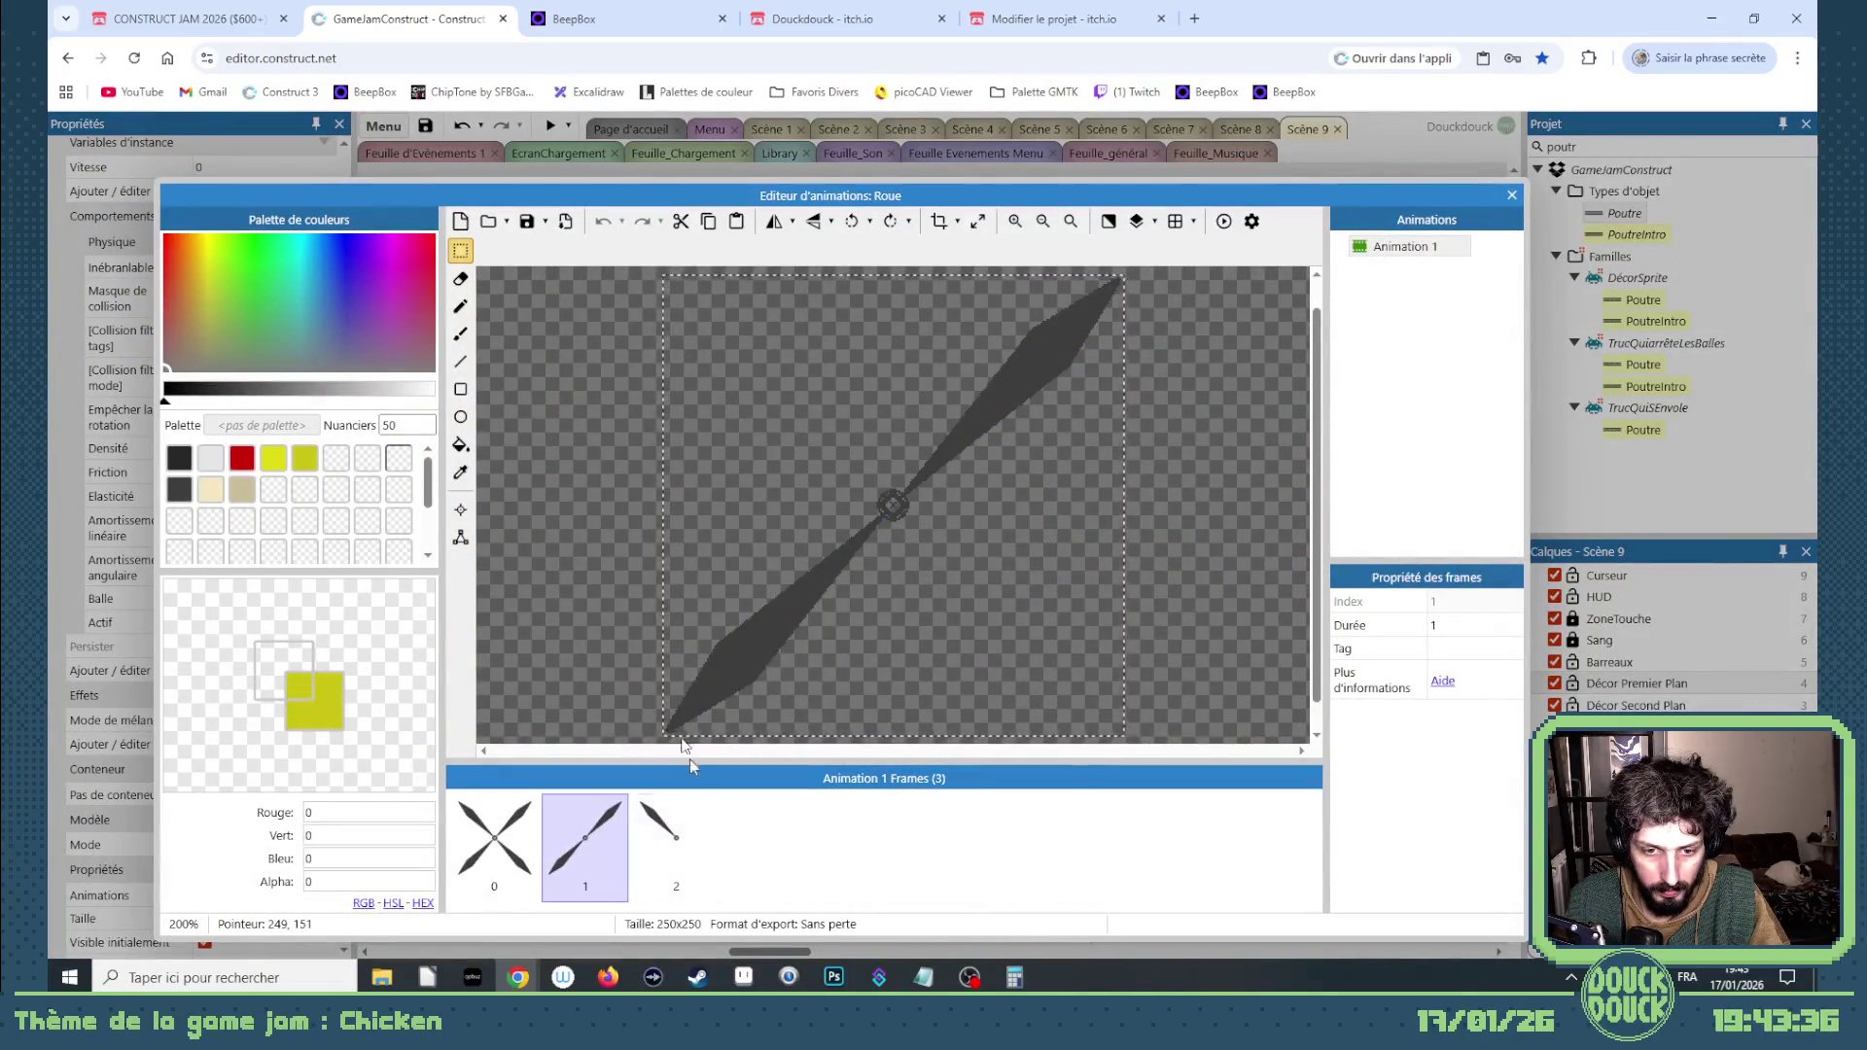
# Step: Copy the Roue propeller's second frame into DéchetMétallique as frame 8, then close the editor
pyautogui.rightClick(614, 805)
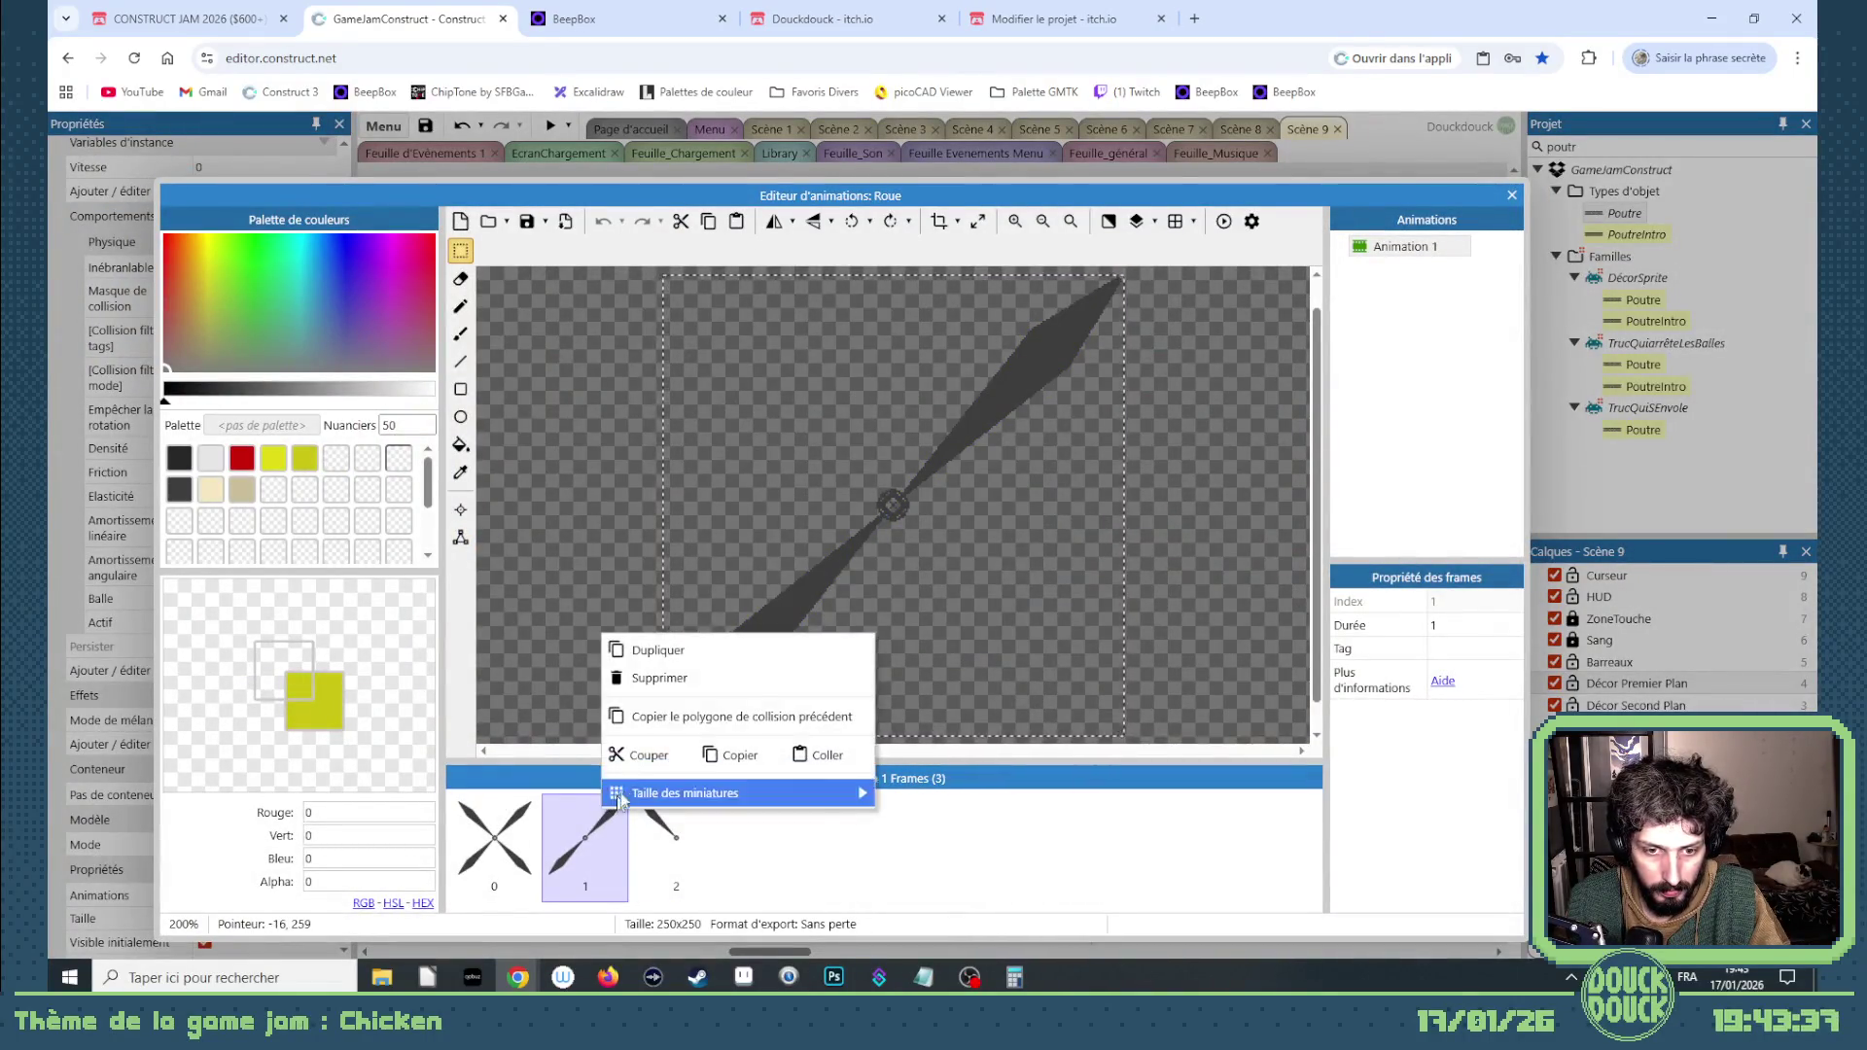
pyautogui.click(739, 757)
pyautogui.press('Escape')
pyautogui.doubleClick(1024, 730)
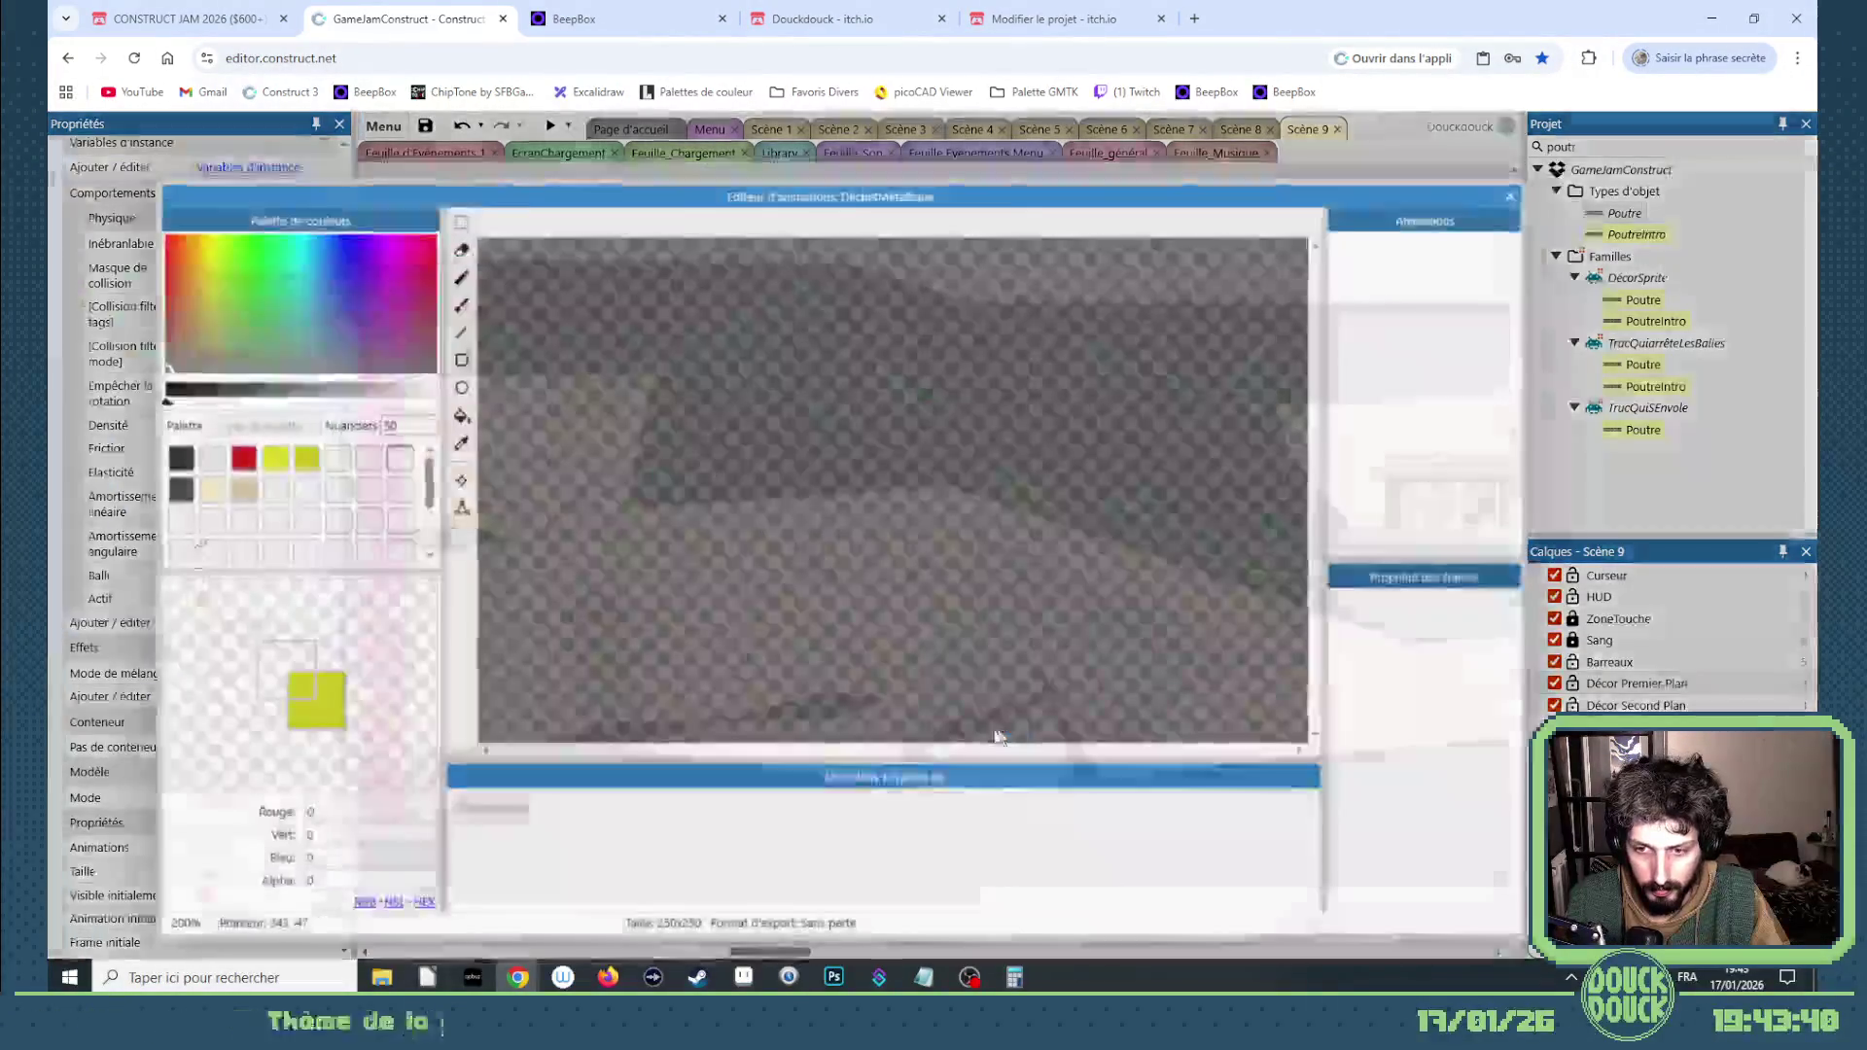
pyautogui.click(1511, 199)
# Step: Place the DéchetMétallique spike at 4614, 425, angled 37.5°, and make it Inébranlable
pyautogui.scroll(-2, 299, 870)
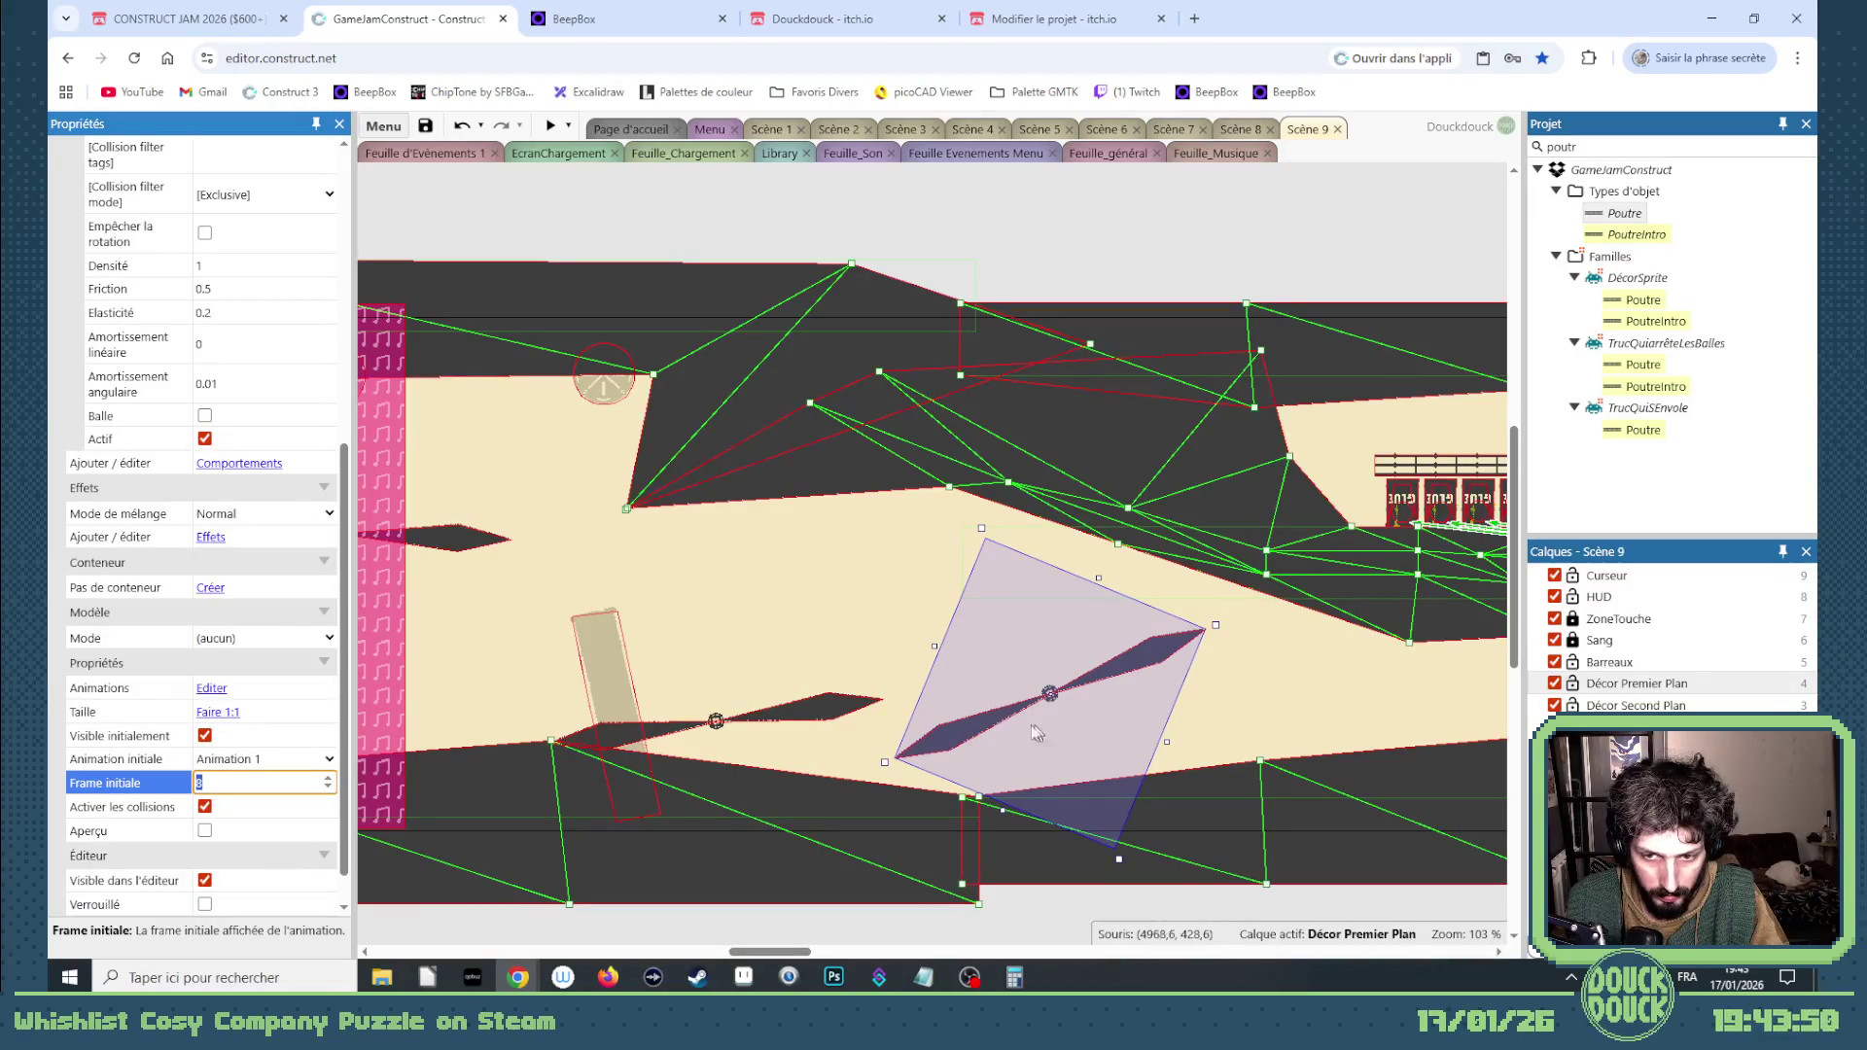
pyautogui.moveTo(988, 731); pyautogui.dragTo(690, 714)
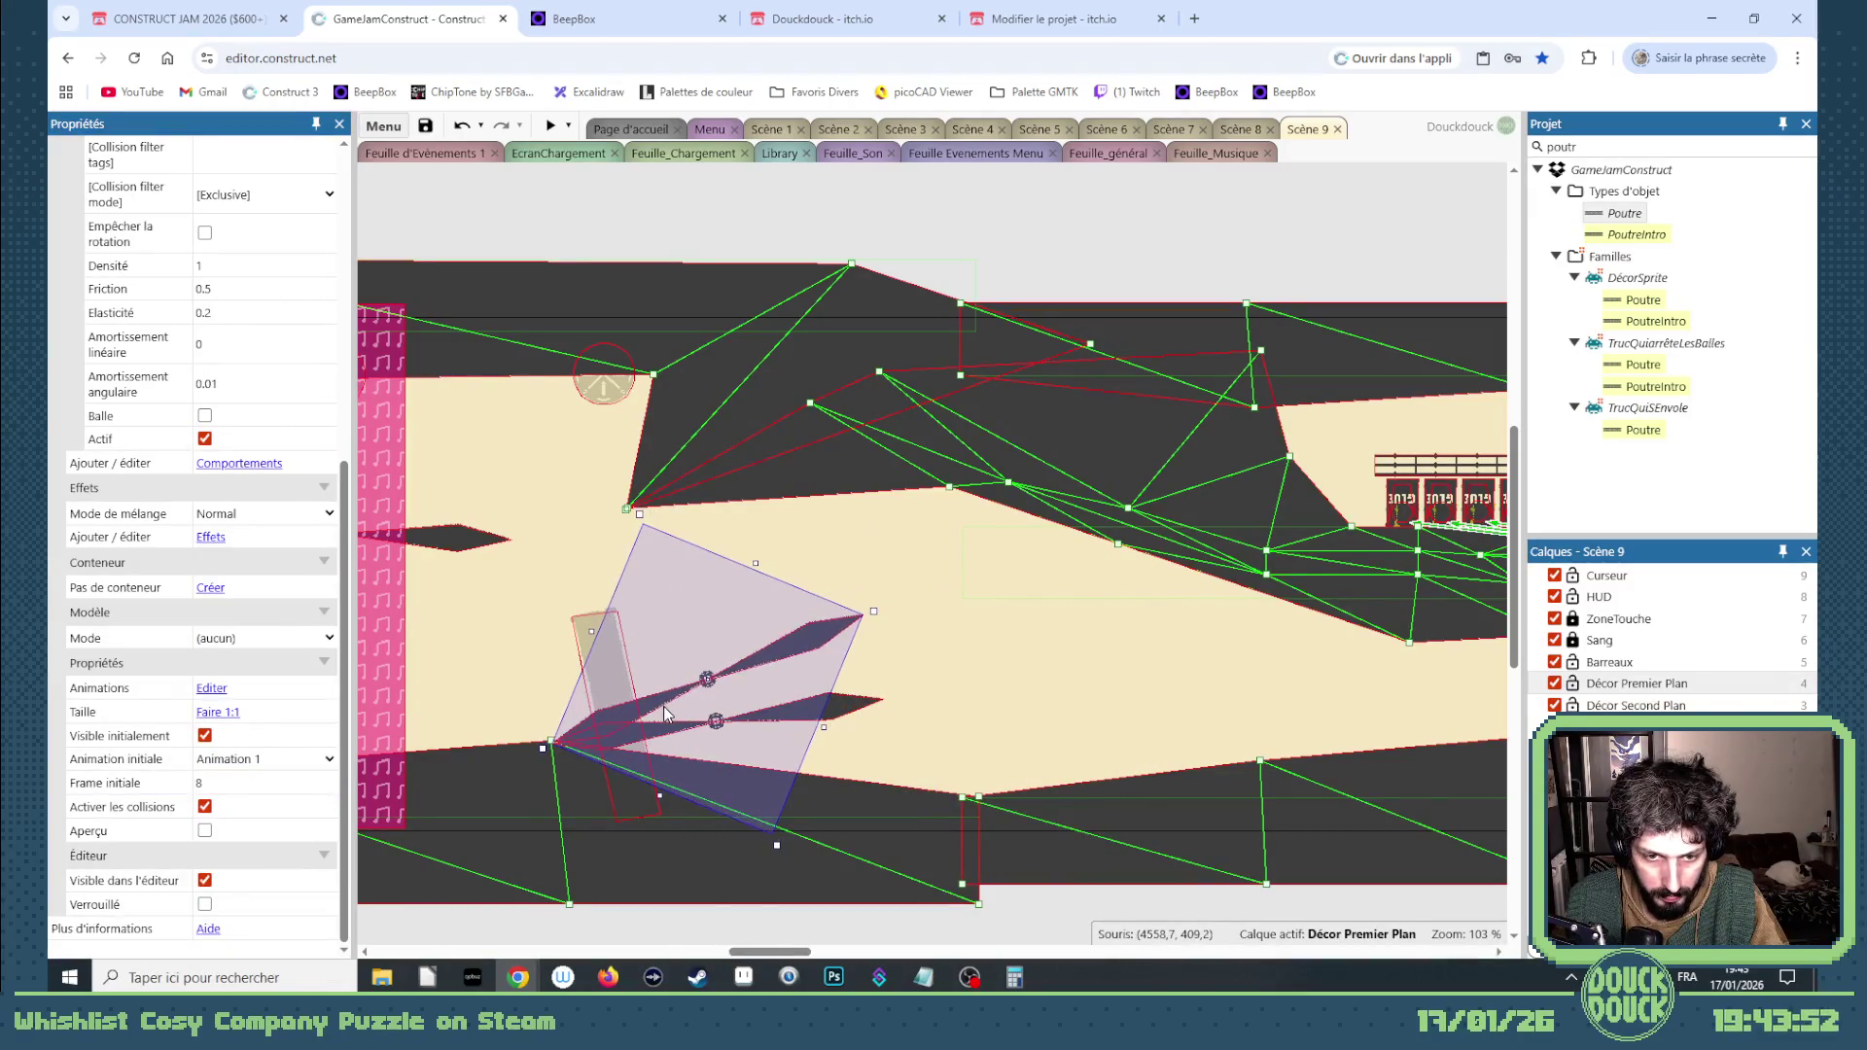
pyautogui.click(856, 721)
pyautogui.click(828, 643)
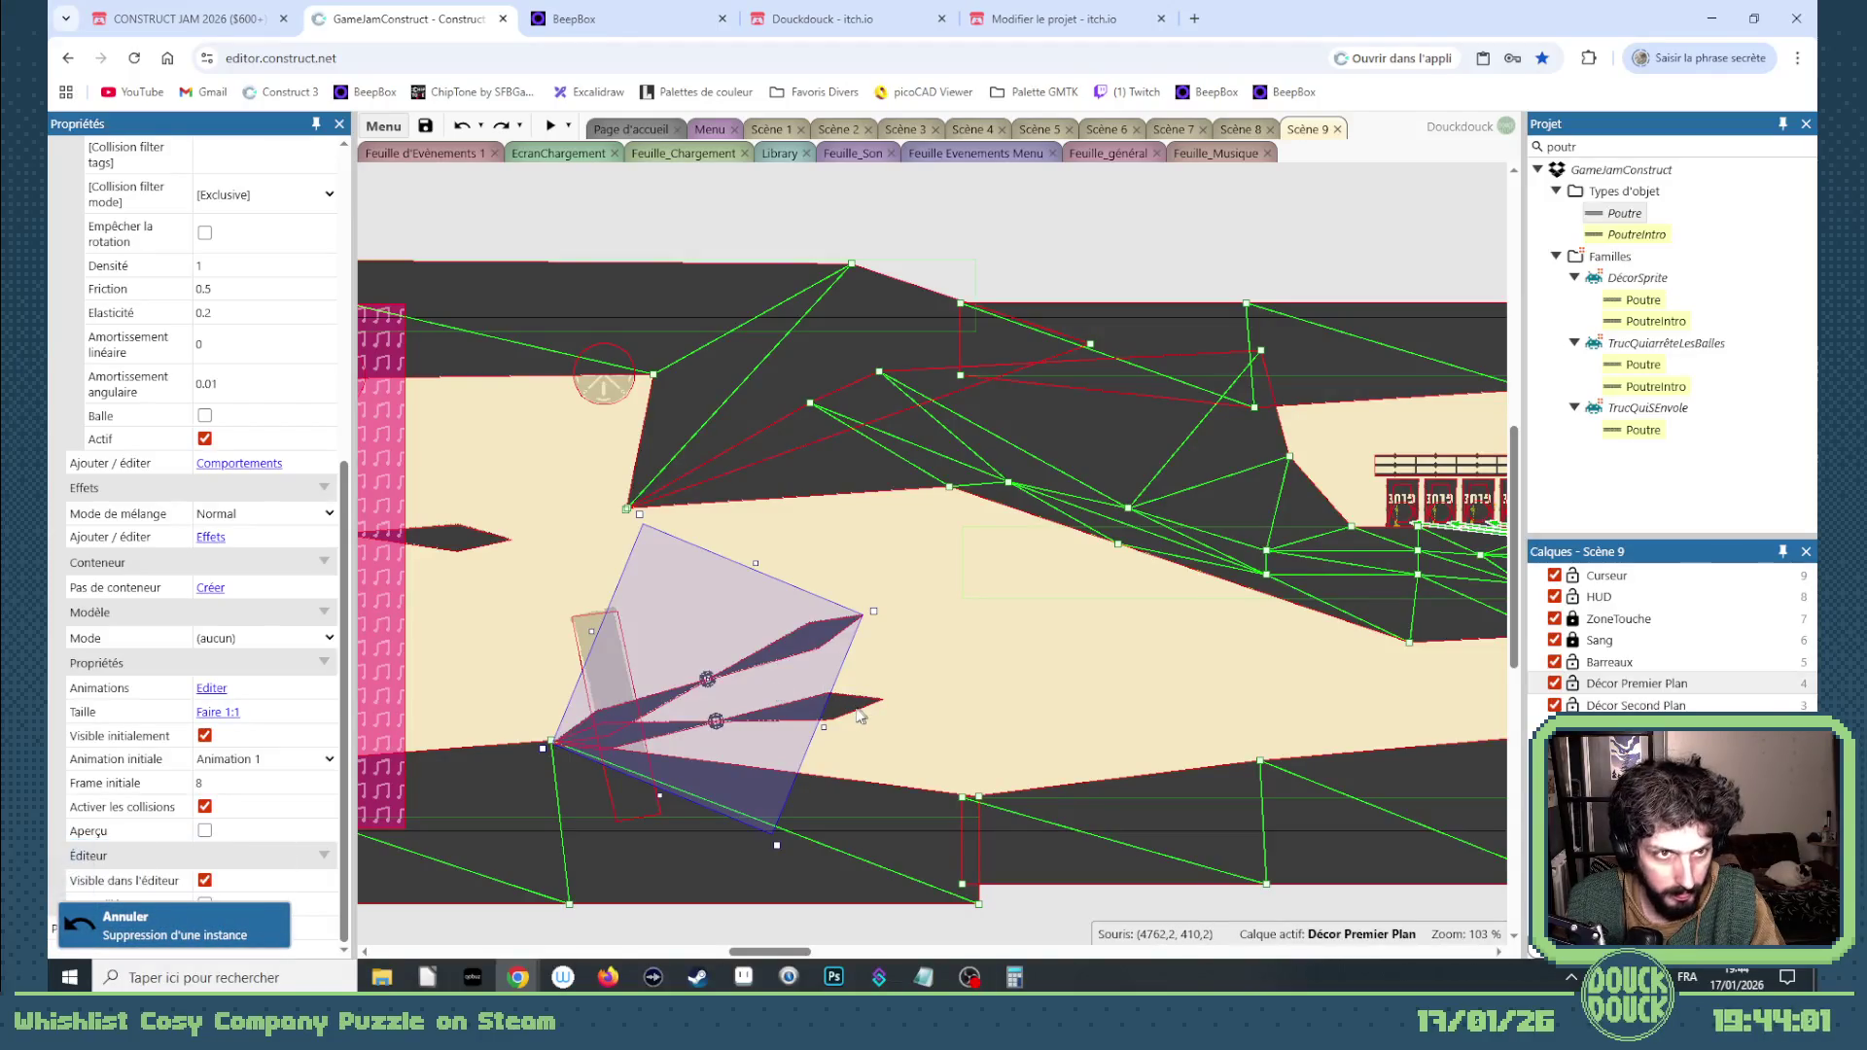
pyautogui.scroll(6, 217, 452)
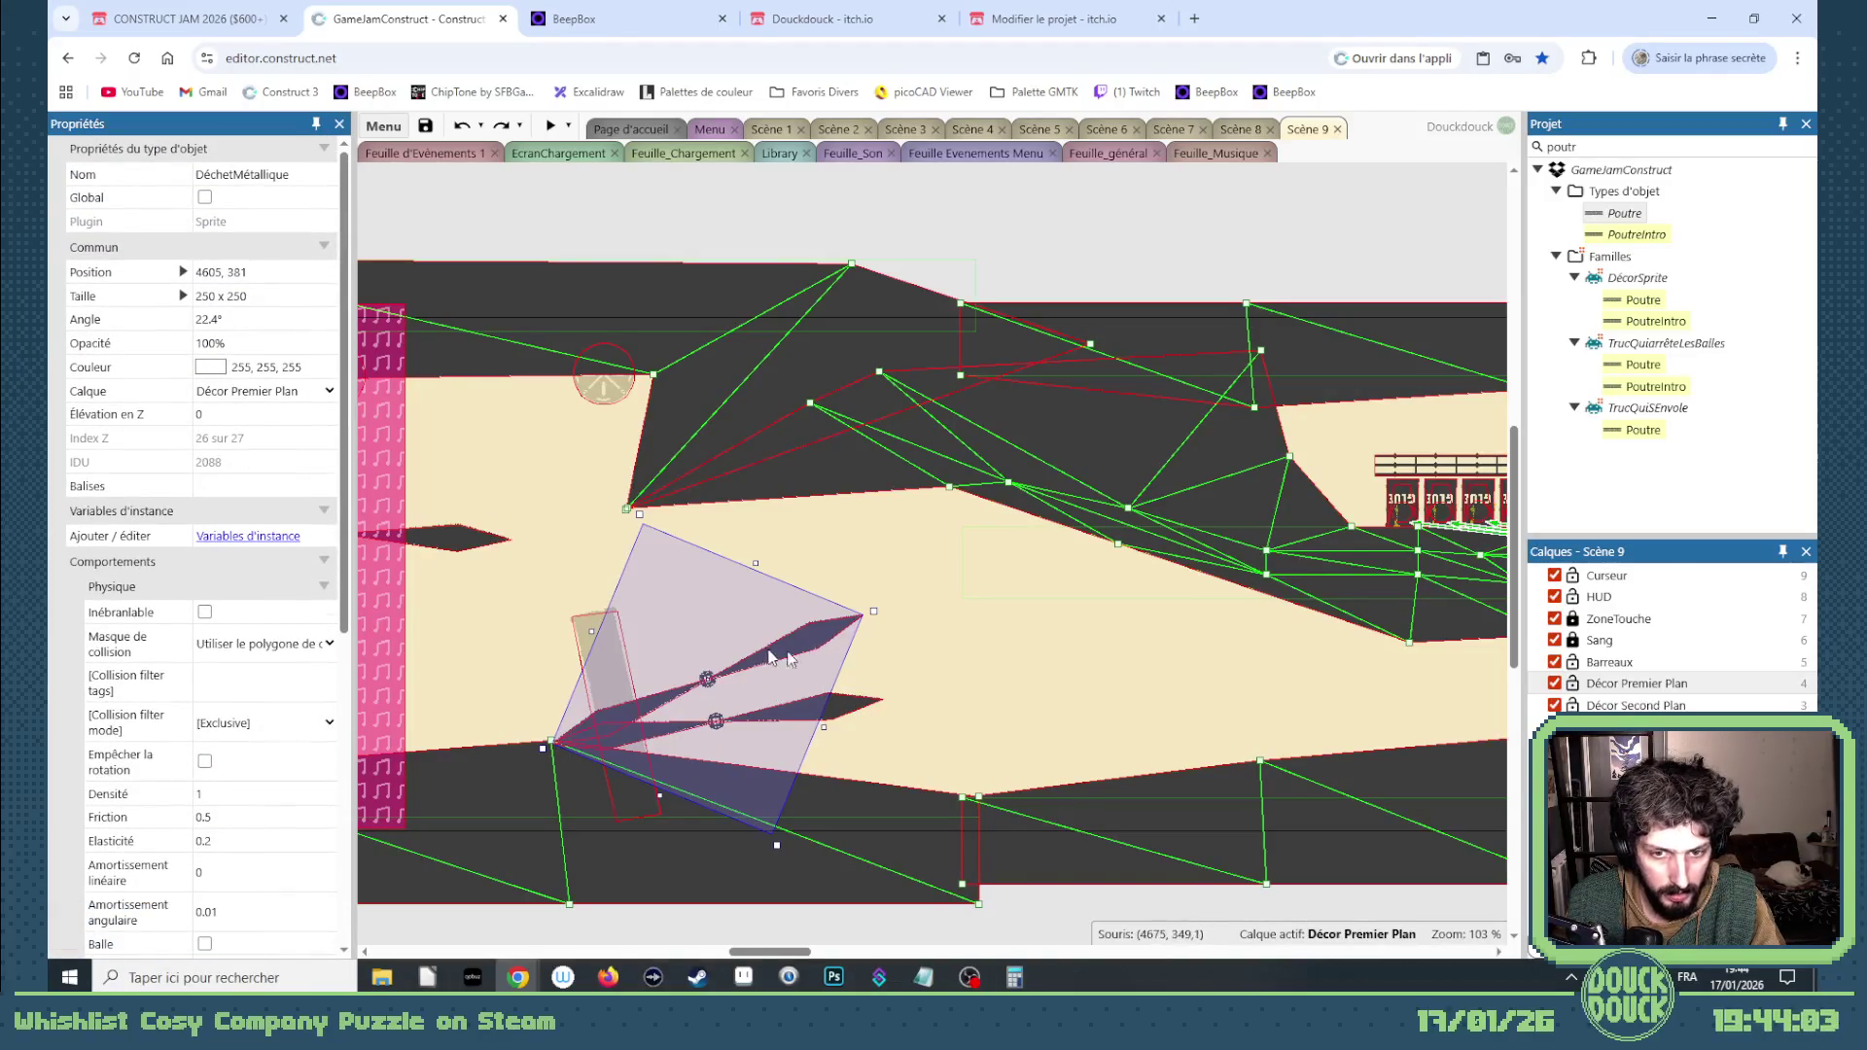
pyautogui.moveTo(773, 657); pyautogui.dragTo(1151, 709)
pyautogui.click(797, 722)
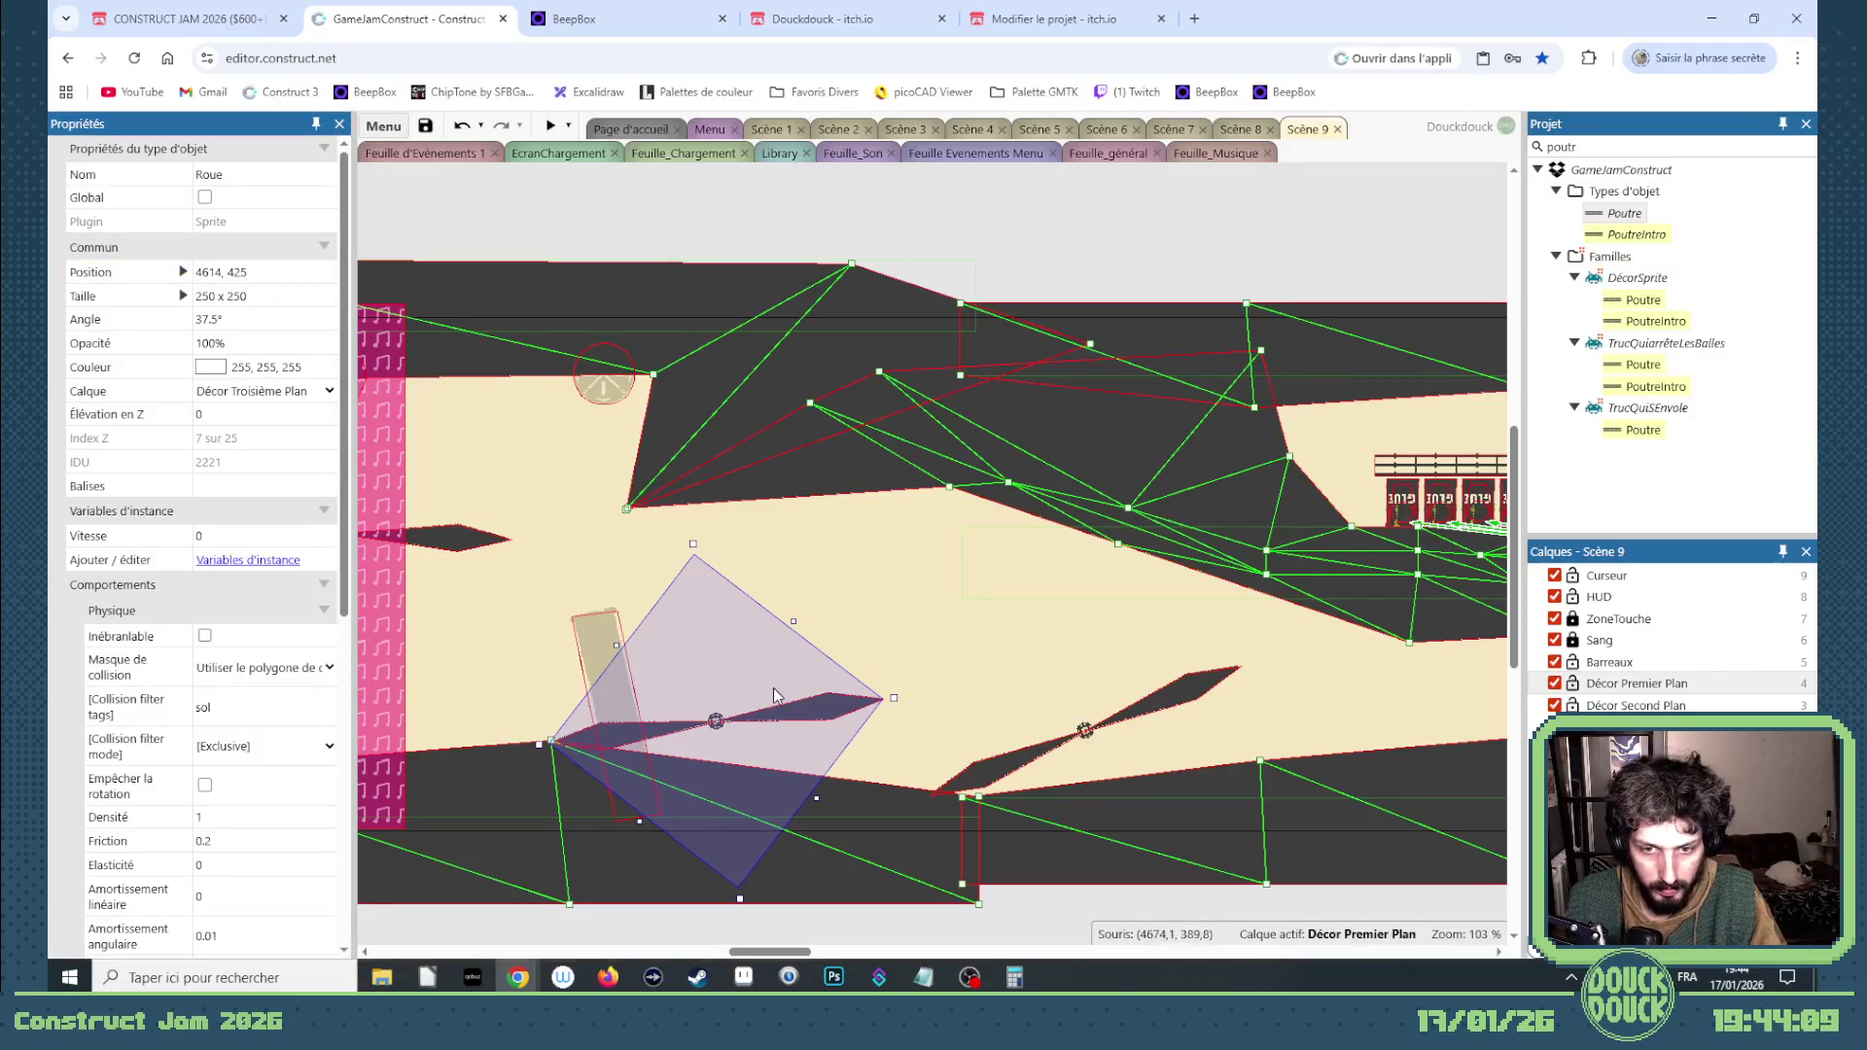
pyautogui.click(1044, 757)
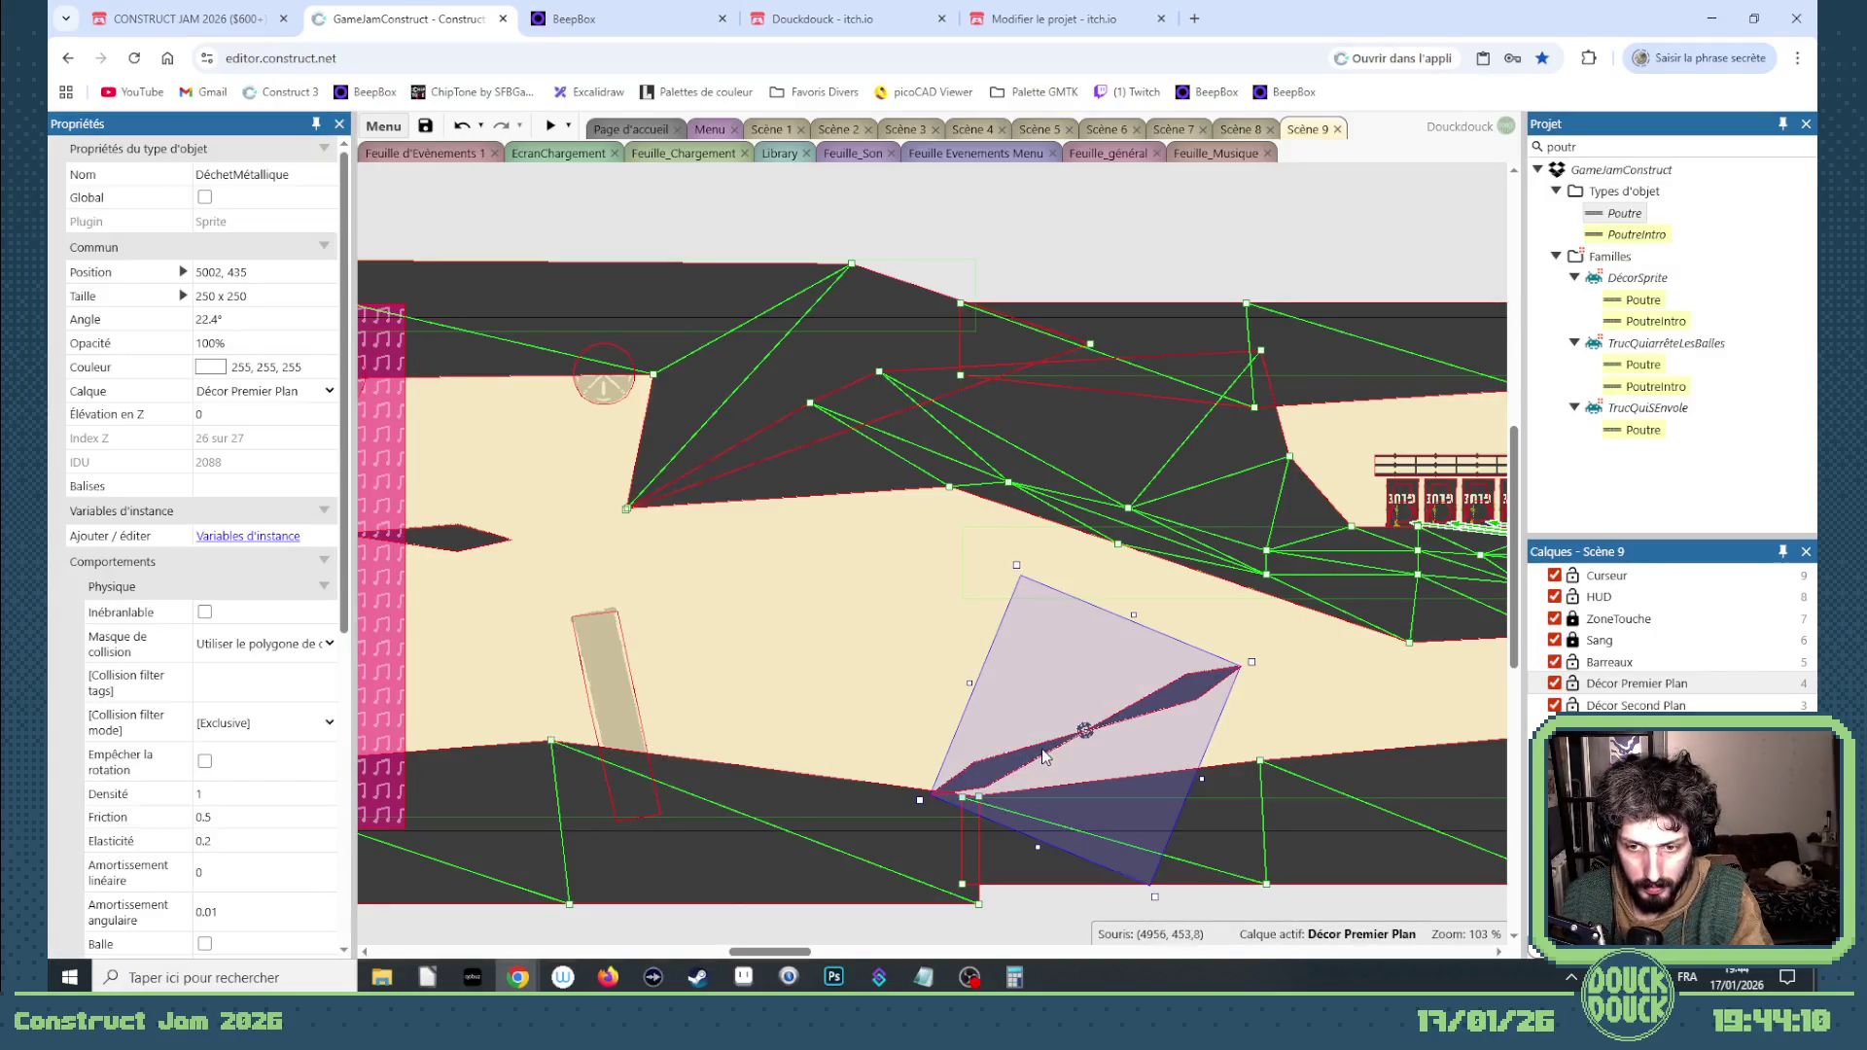
pyautogui.write('4614, 425')
pyautogui.click(230, 318)
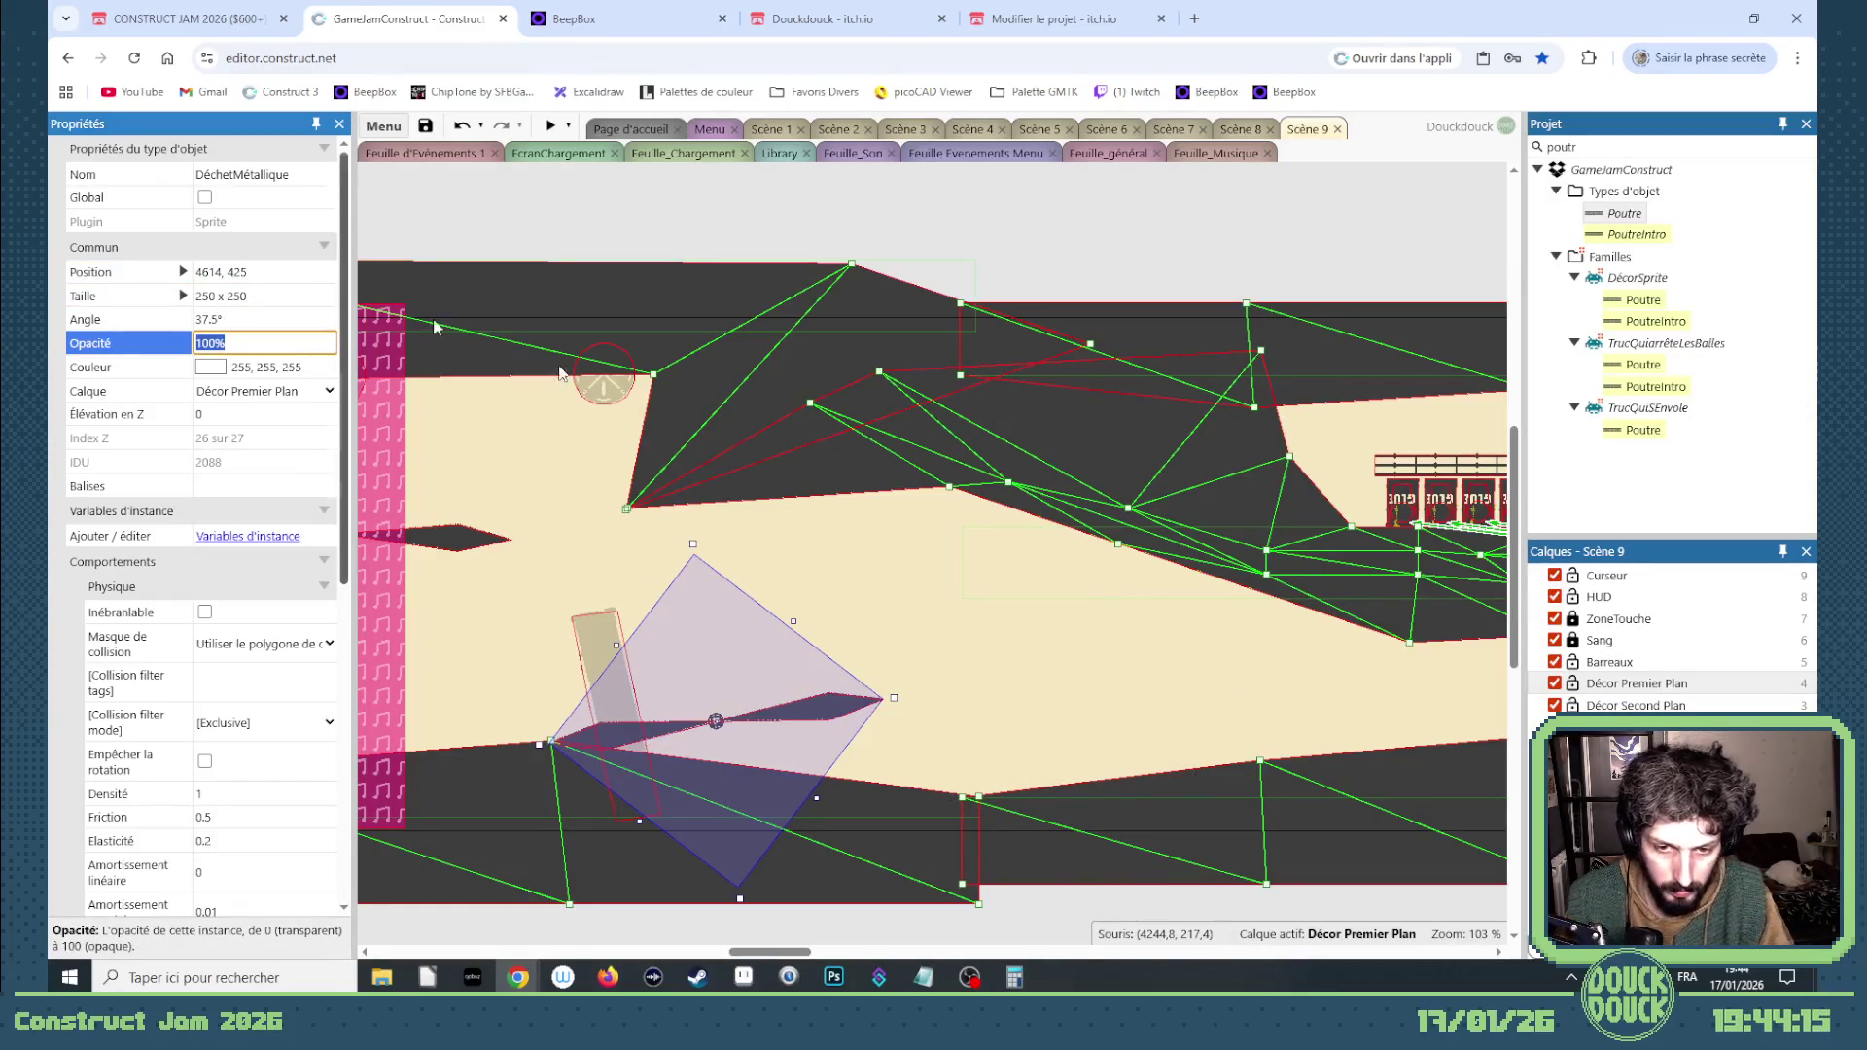
pyautogui.click(813, 728)
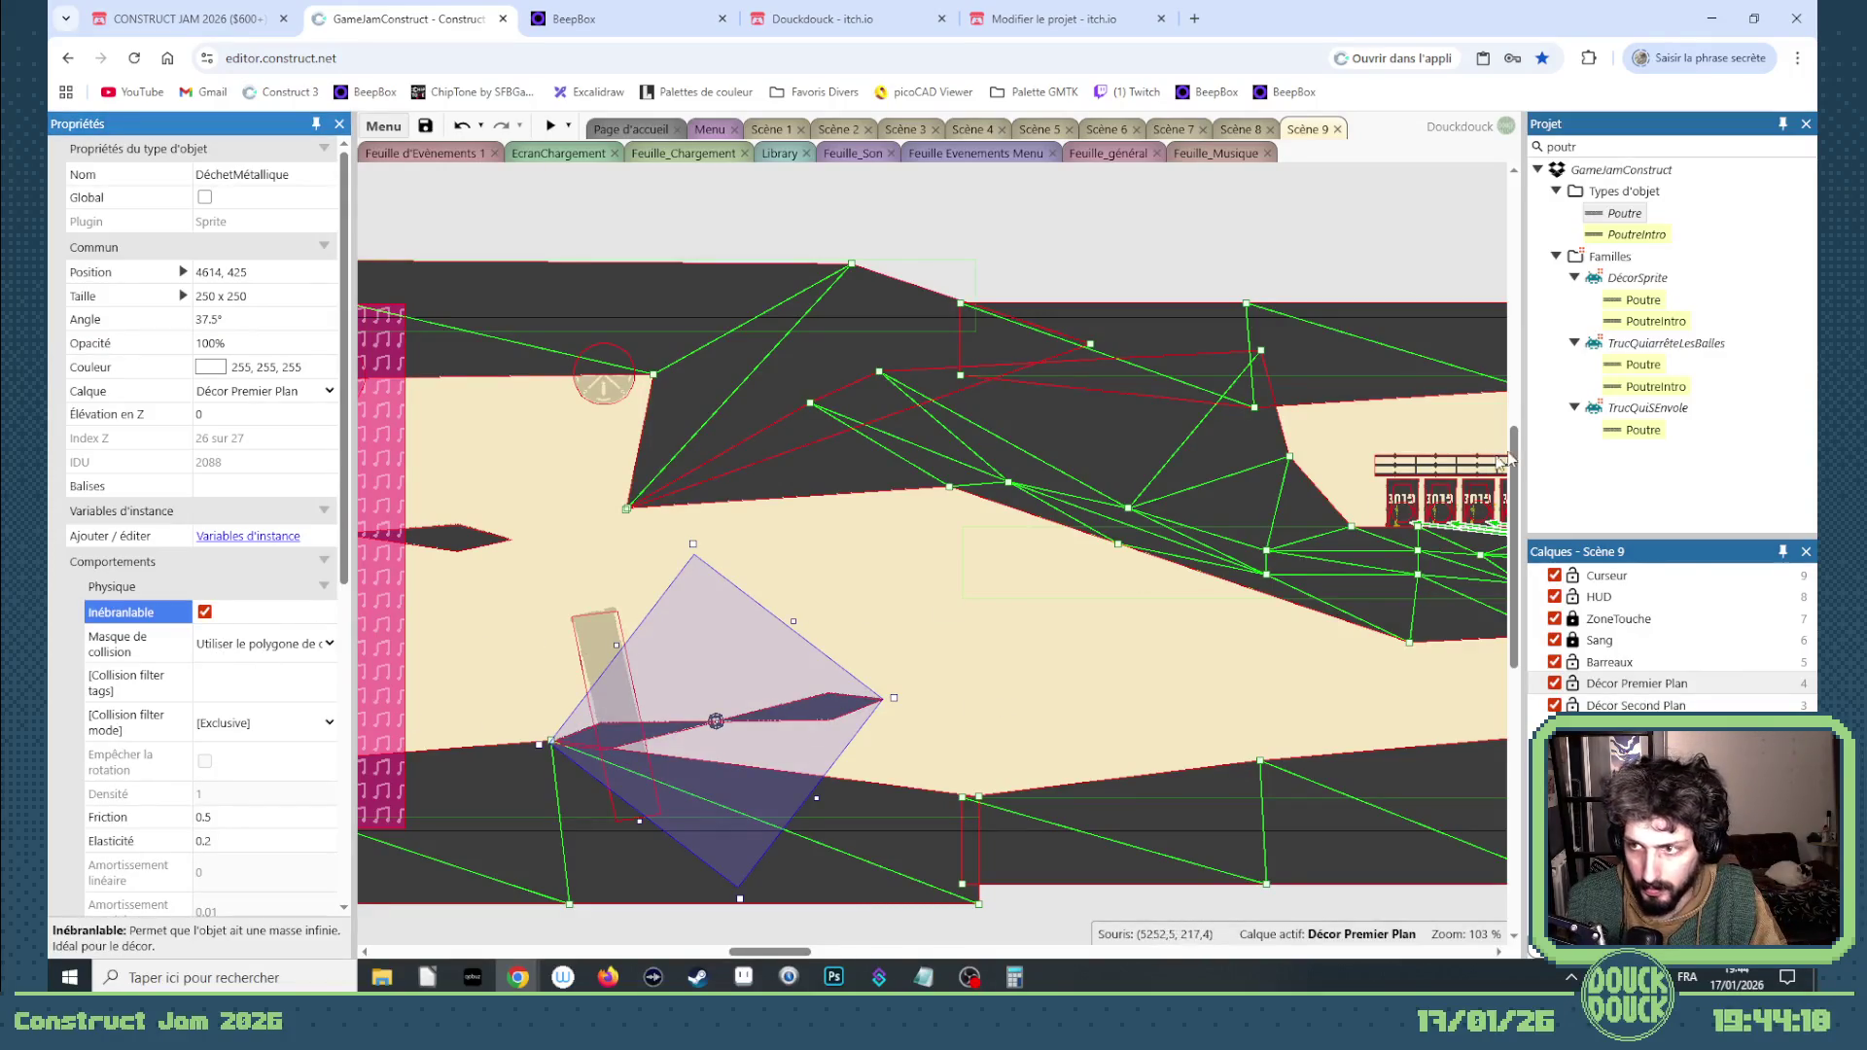
# Step: Add a Poutre beam at 4731, 424 angled 50.1°, and start a preview
pyautogui.moveTo(1635, 224)
pyautogui.mouseDown()
pyautogui.moveTo(1043, 735)
pyautogui.moveTo(934, 739)
pyautogui.mouseUp()
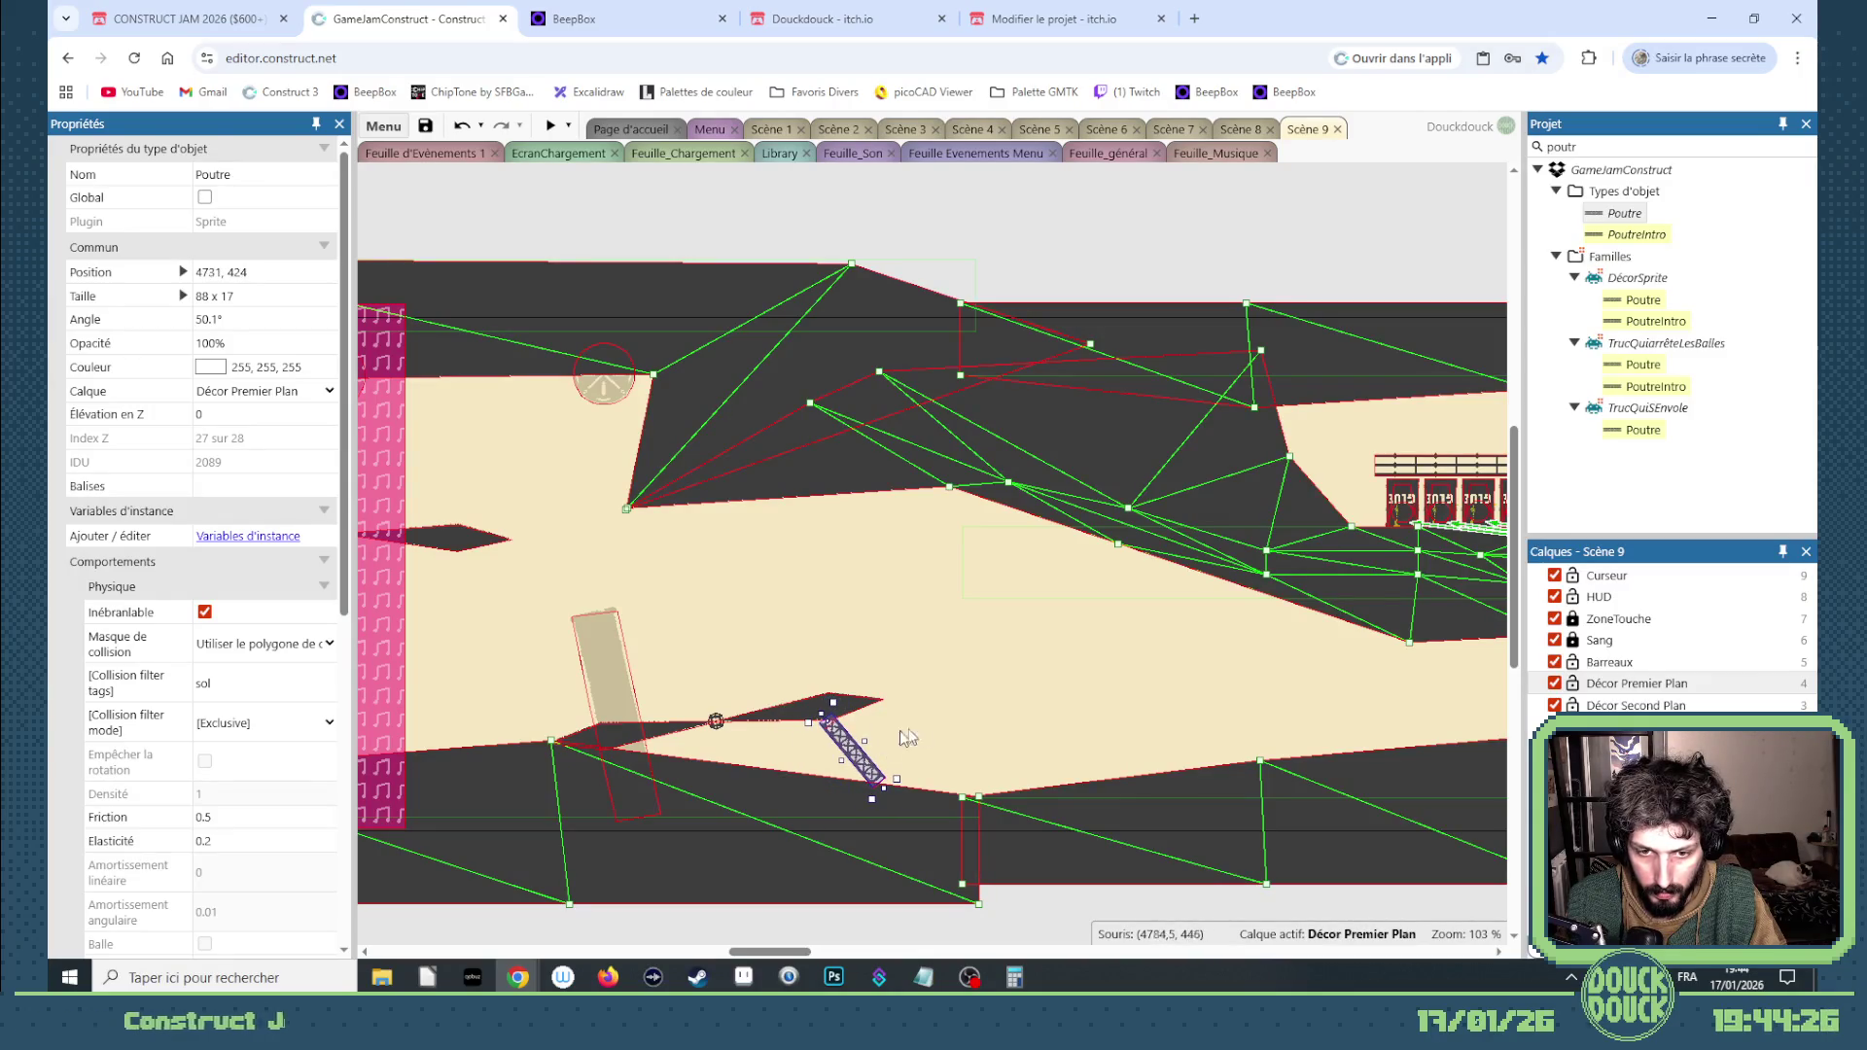
pyautogui.click(989, 744)
pyautogui.click(551, 125)
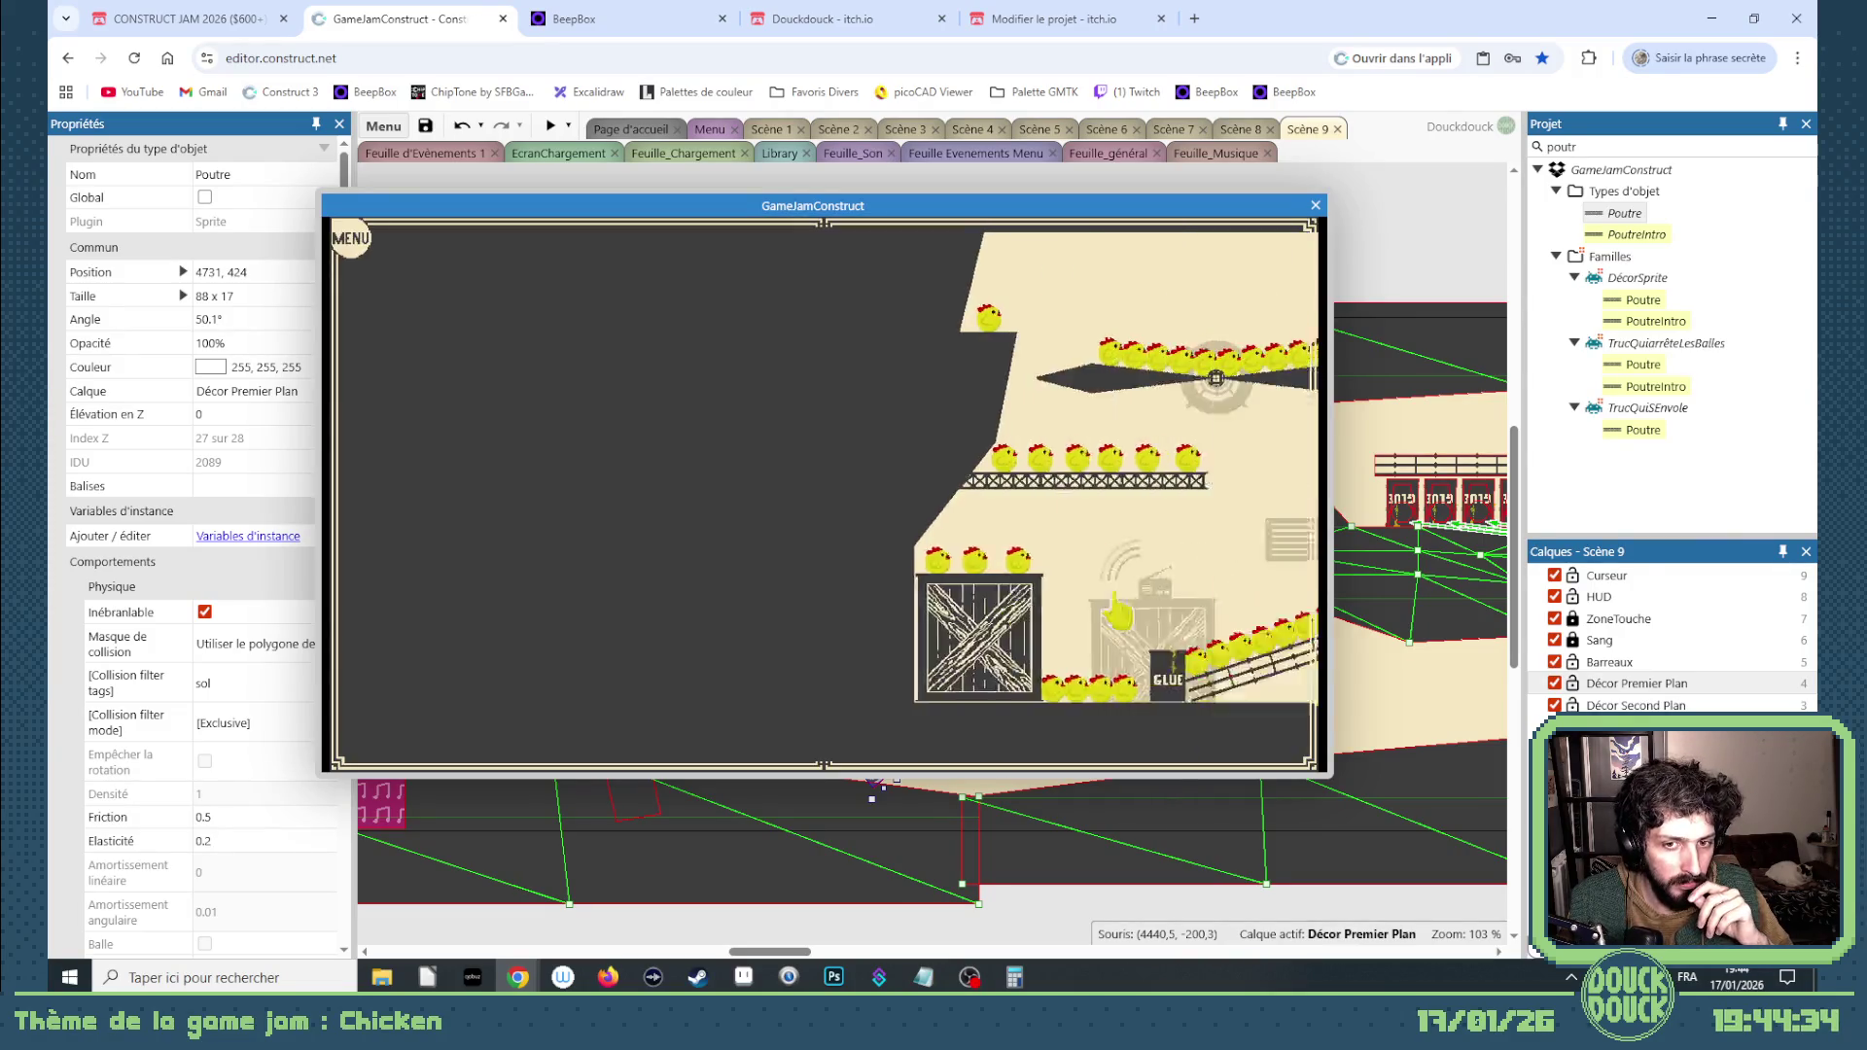
# Step: Playtest the level fullscreen with the chicks riding the propeller contraption, then return to windowed preview
pyautogui.click(1216, 611)
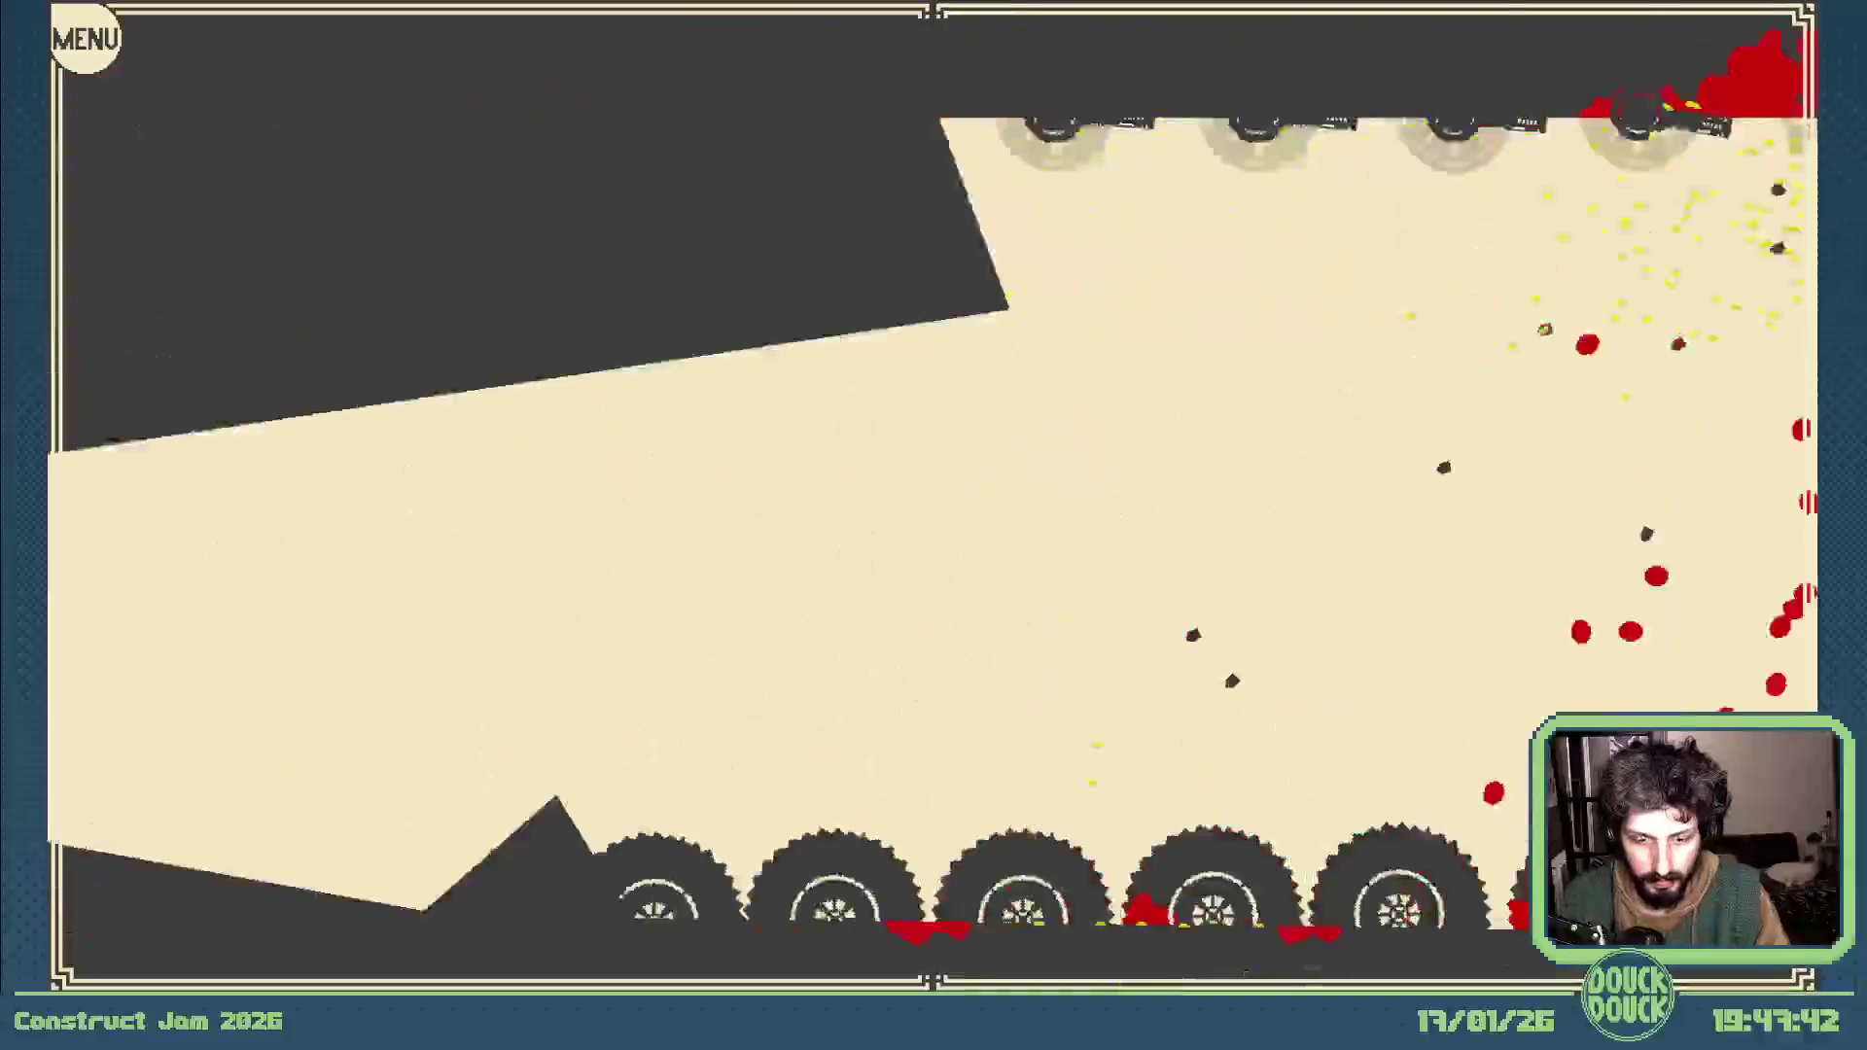
pyautogui.press('Escape')
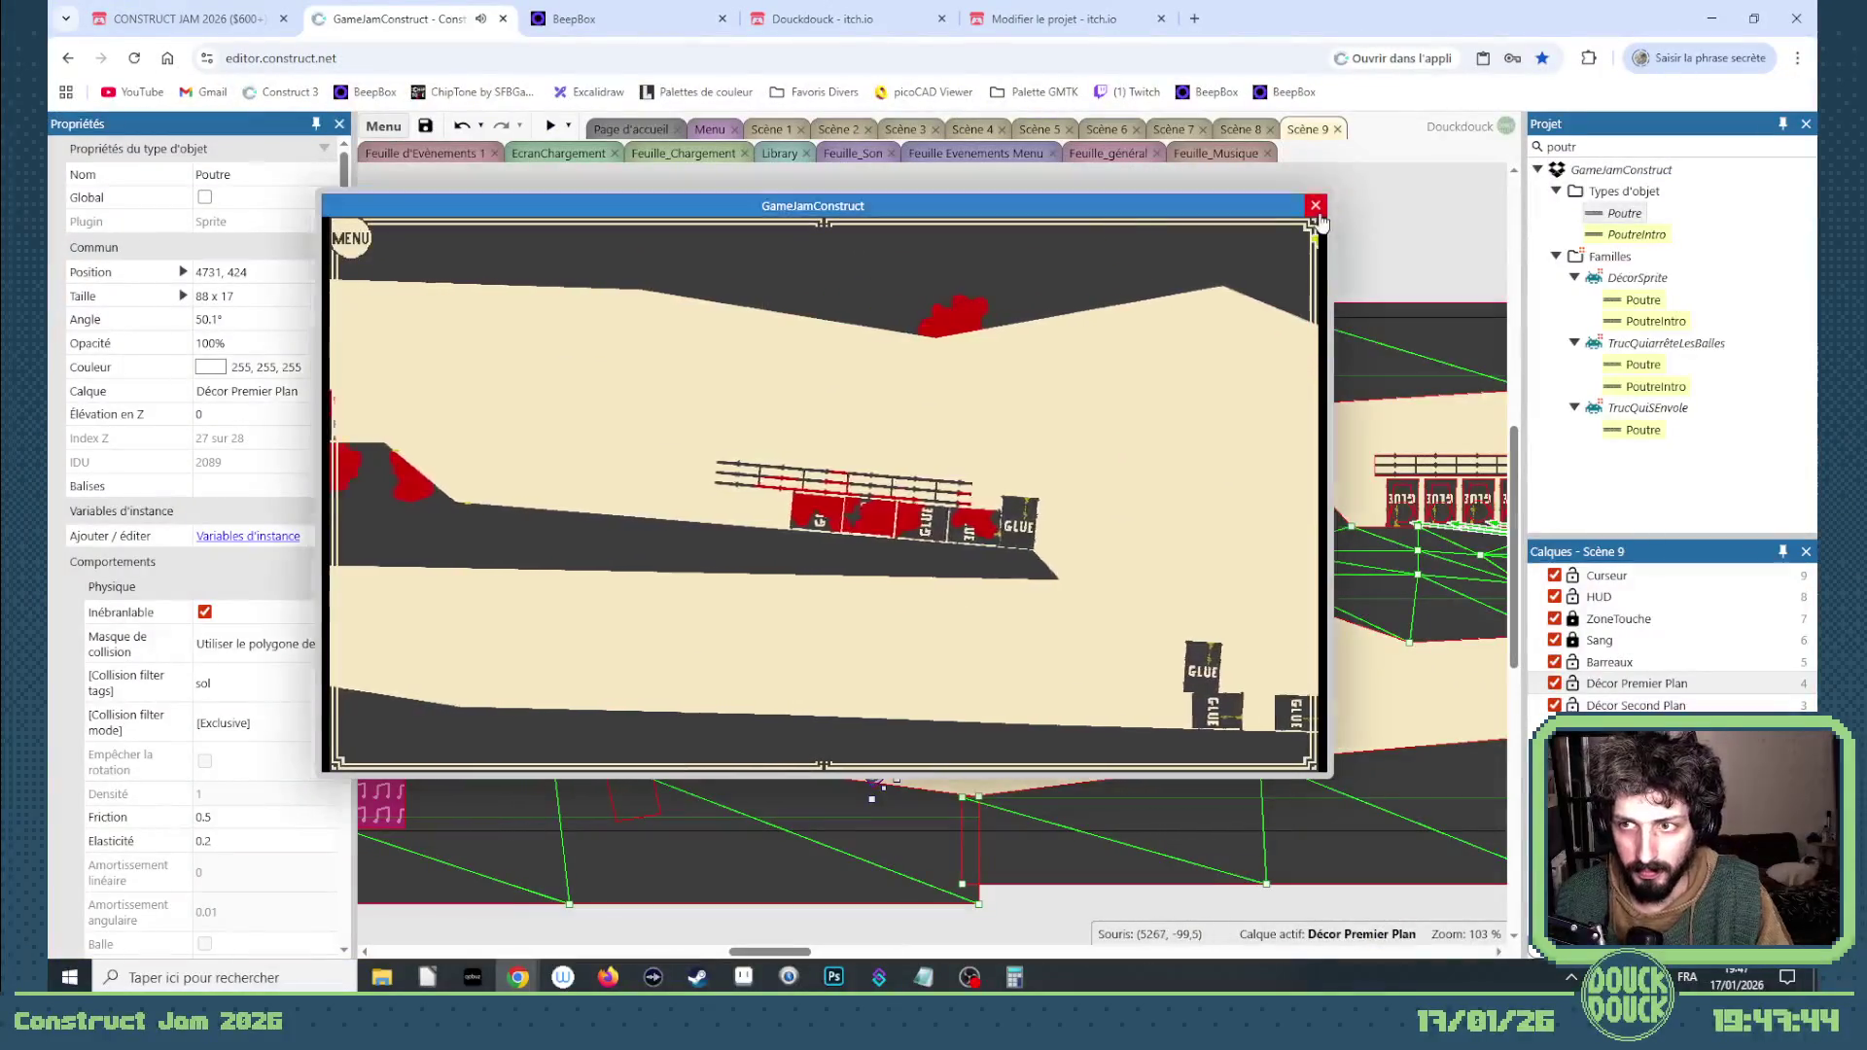
# Step: Close the preview and move the layout view right to the turrets
pyautogui.click(1315, 205)
pyautogui.moveTo(803, 962)
pyautogui.mouseDown()
pyautogui.moveTo(1137, 982)
pyautogui.moveTo(1138, 966)
pyautogui.mouseUp()
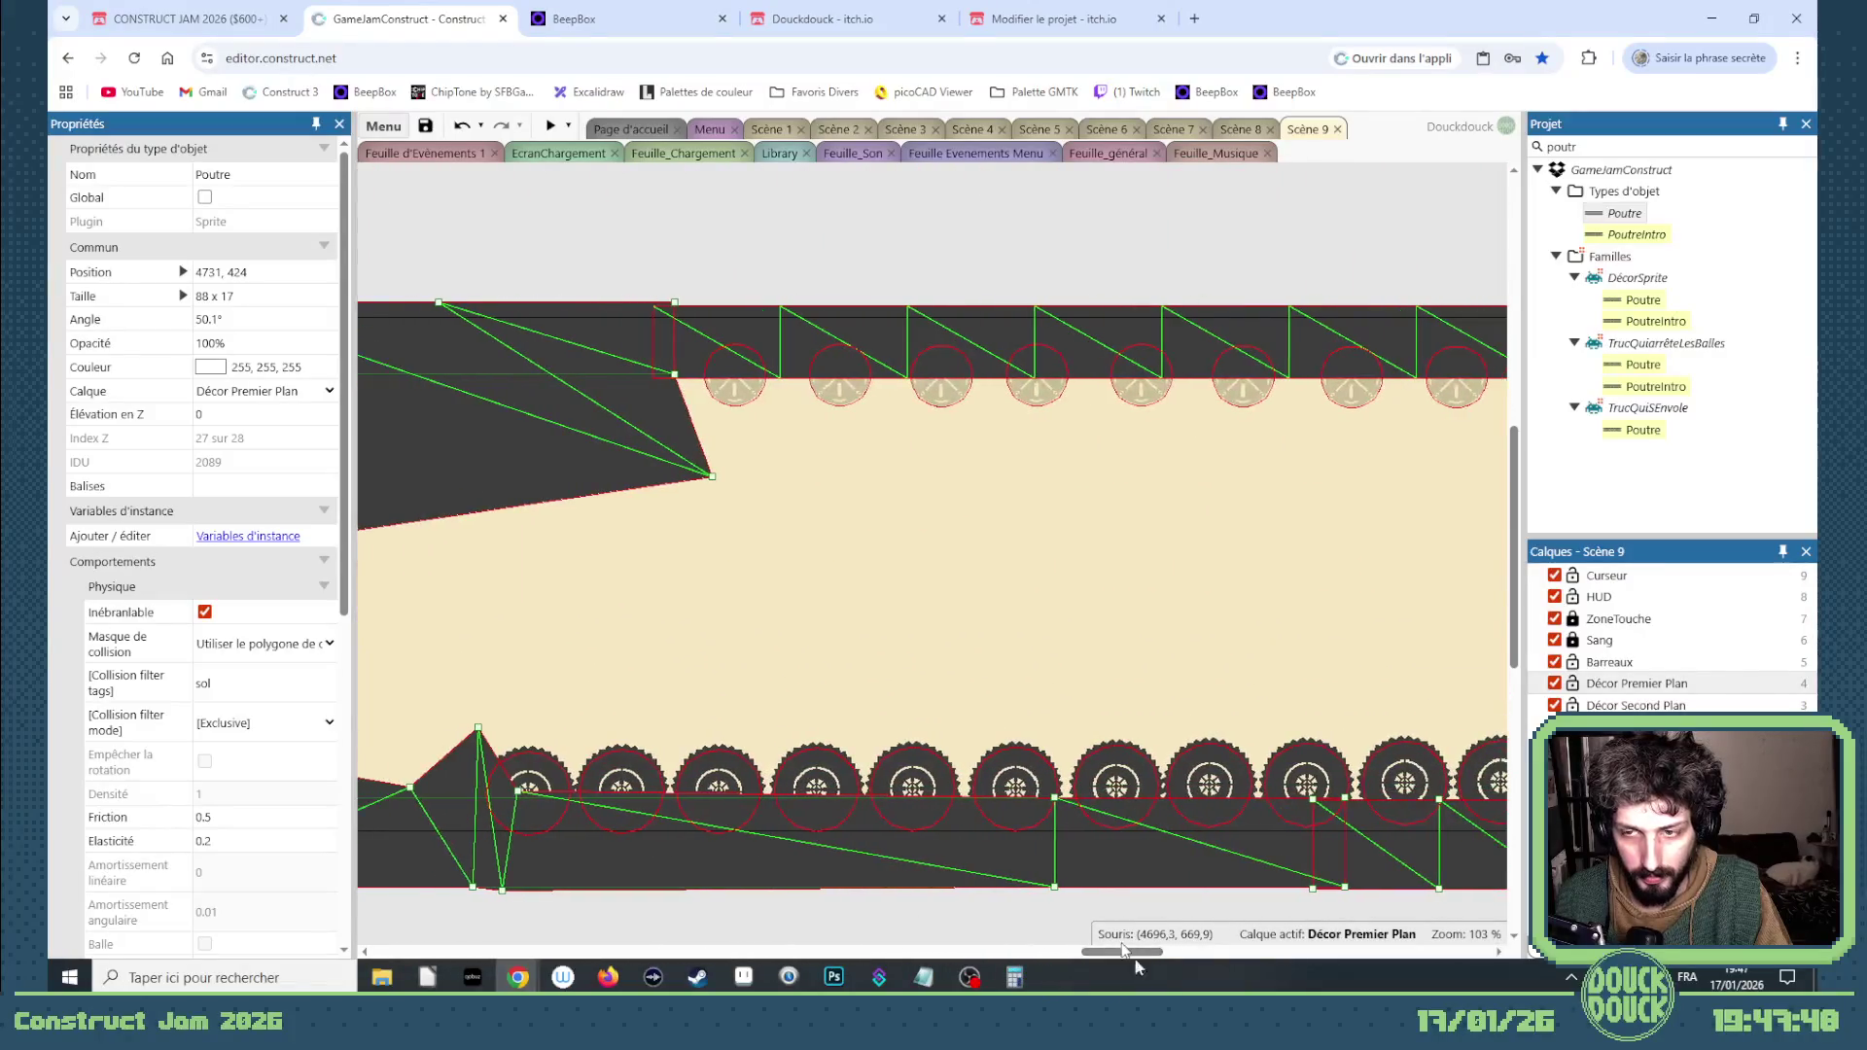
pyautogui.click(1144, 398)
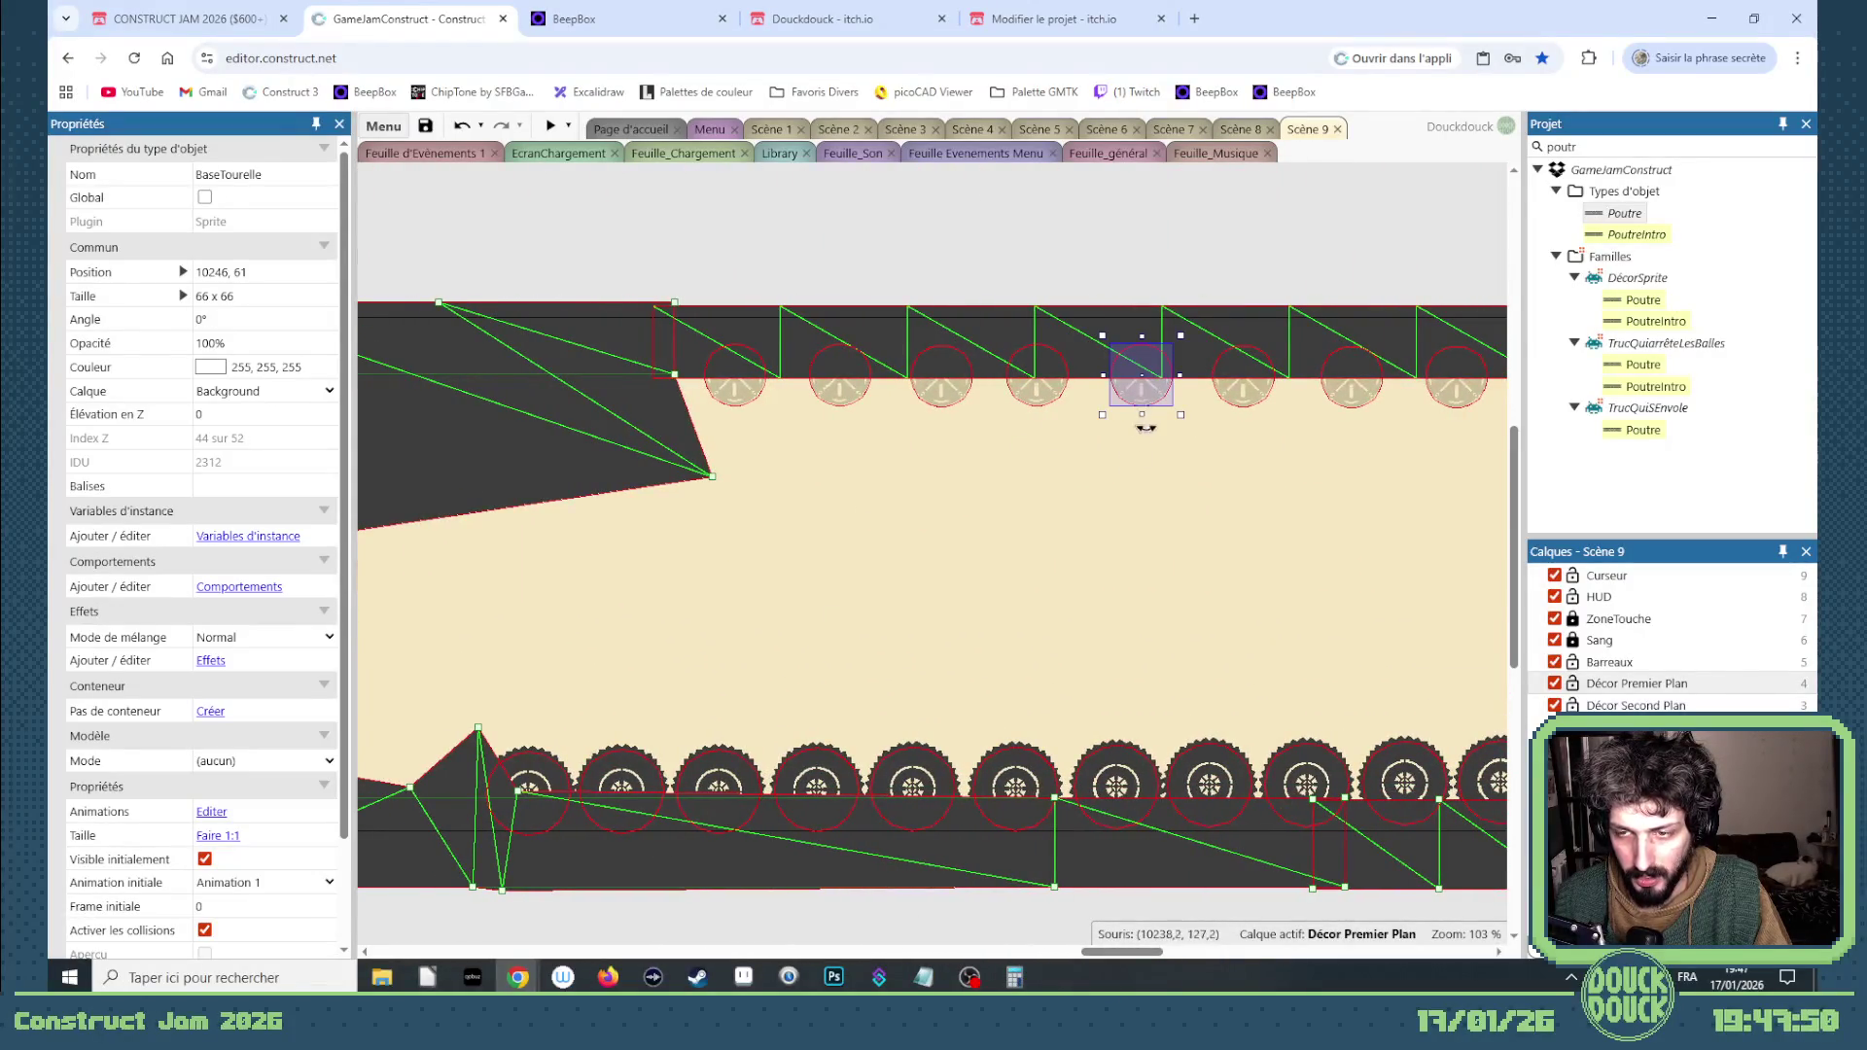
pyautogui.scroll(-5, 1121, 510)
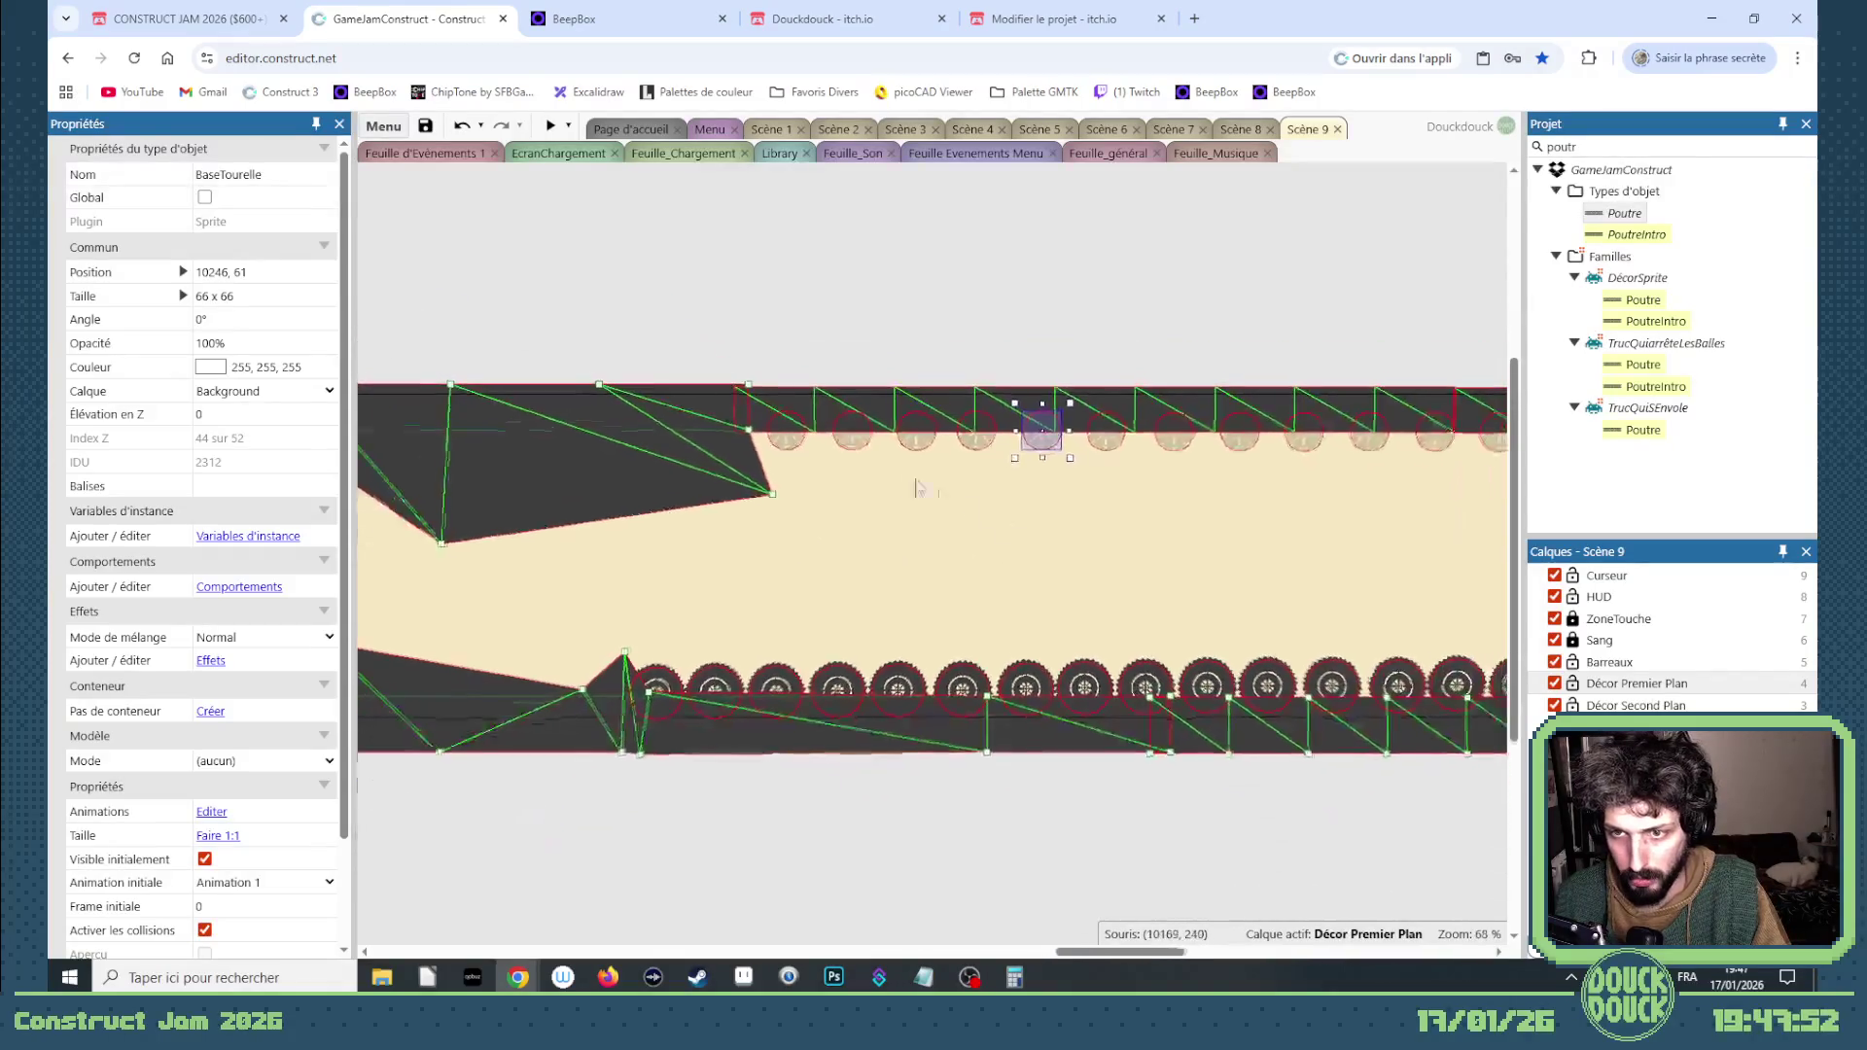
pyautogui.scroll(-2, 1121, 511)
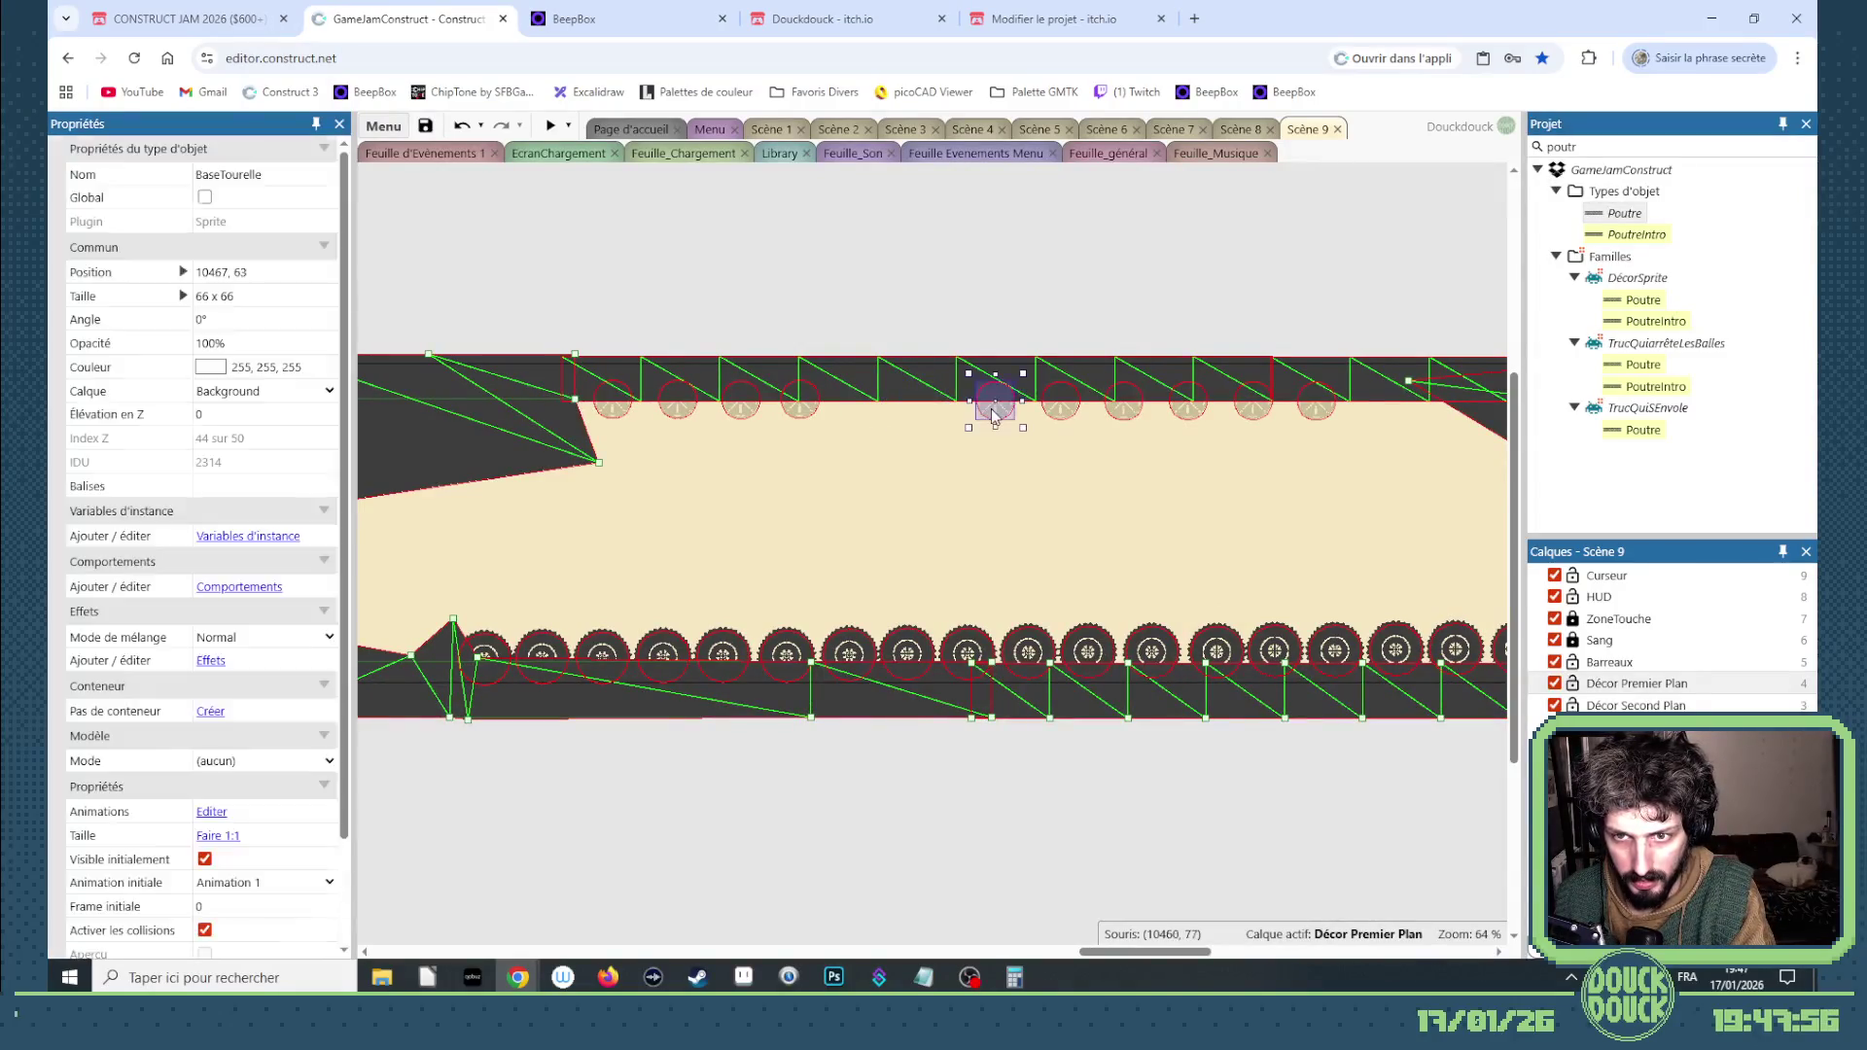
# Step: Give the long Sol ceiling bar a mesh and drag a point down into a wedge
pyautogui.rightClick(945, 390)
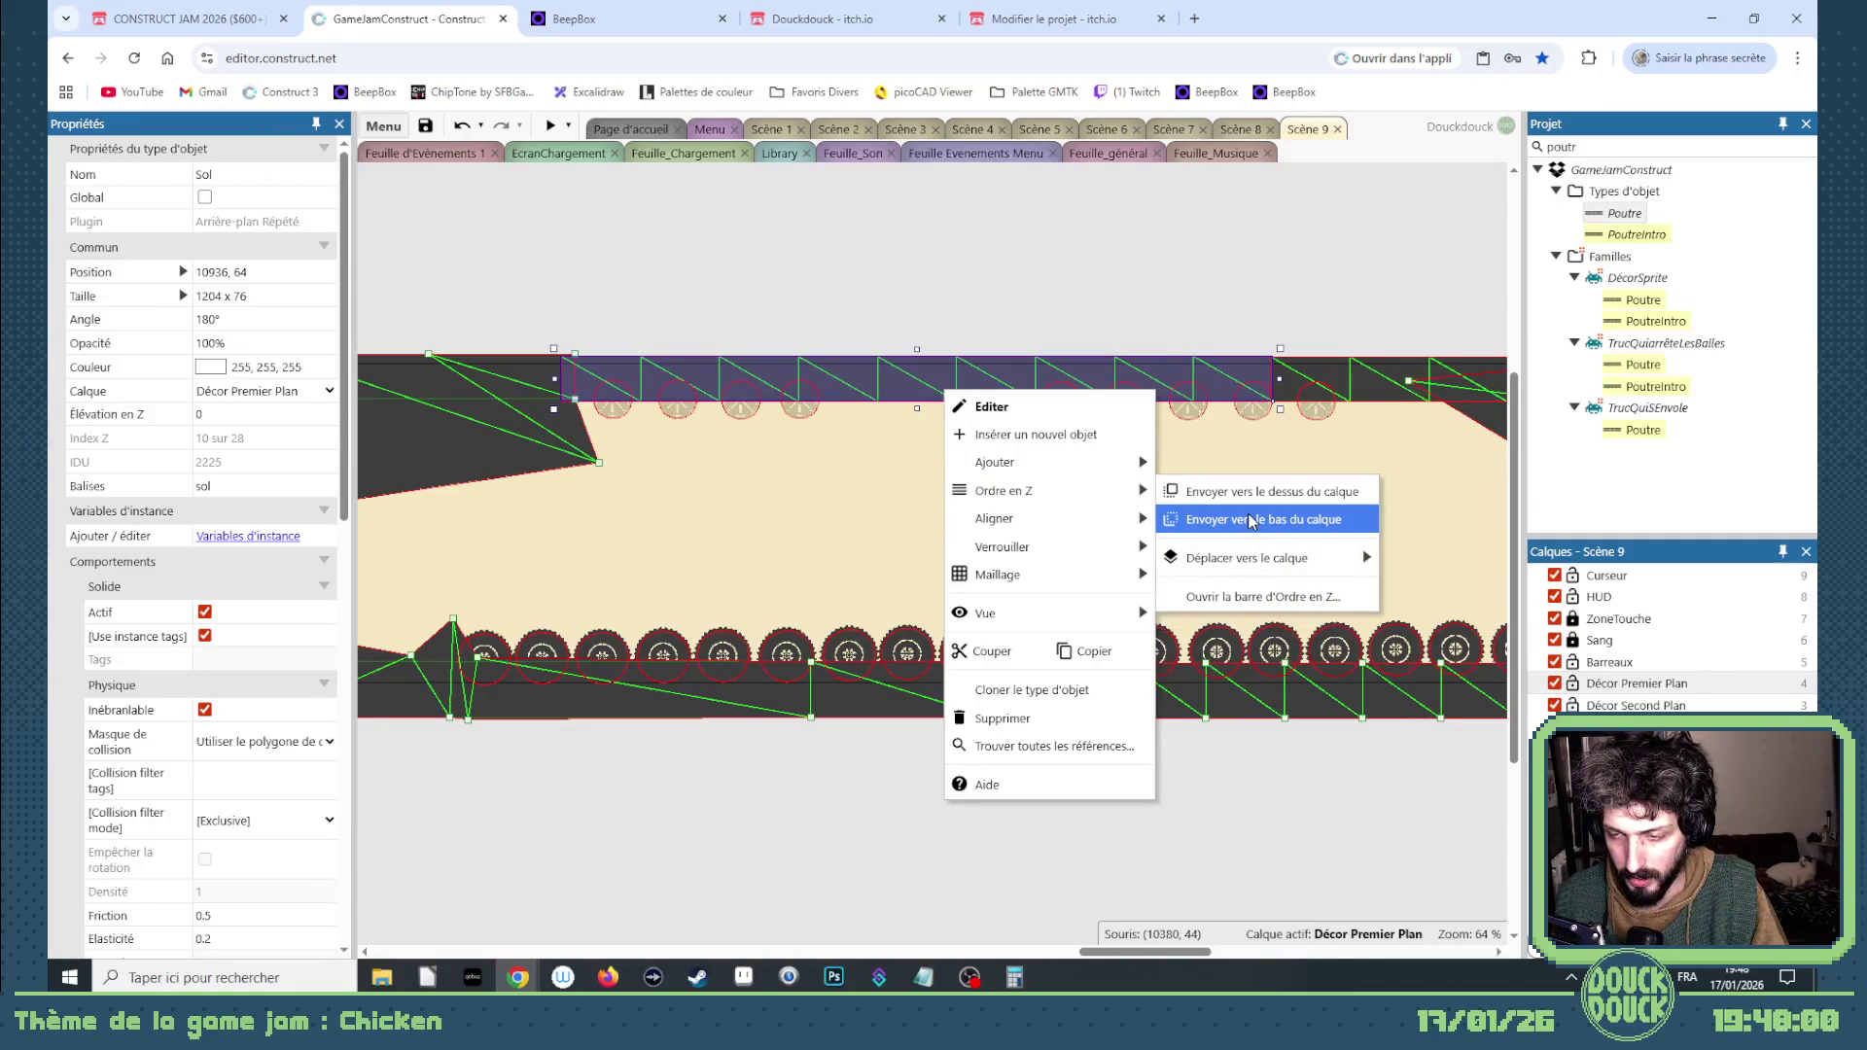
pyautogui.moveTo(1077, 572)
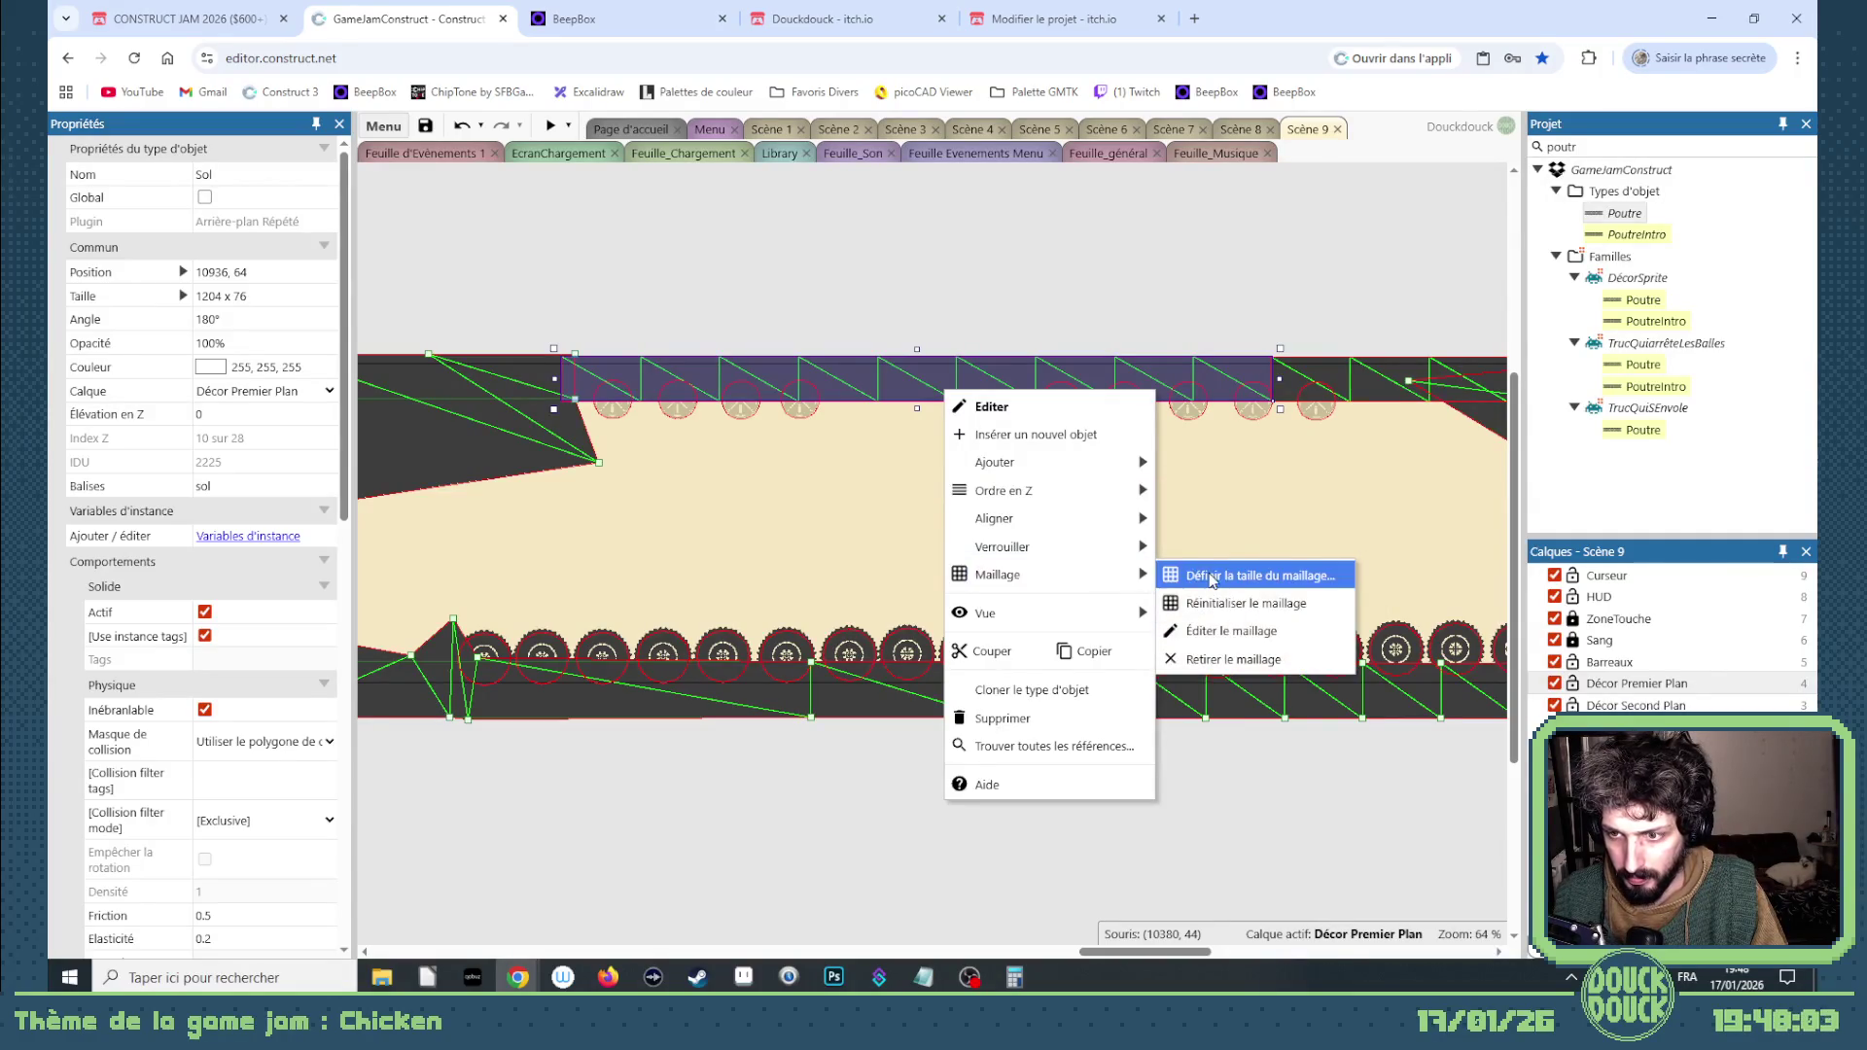
pyautogui.click(1223, 632)
pyautogui.moveTo(875, 398); pyautogui.dragTo(822, 402)
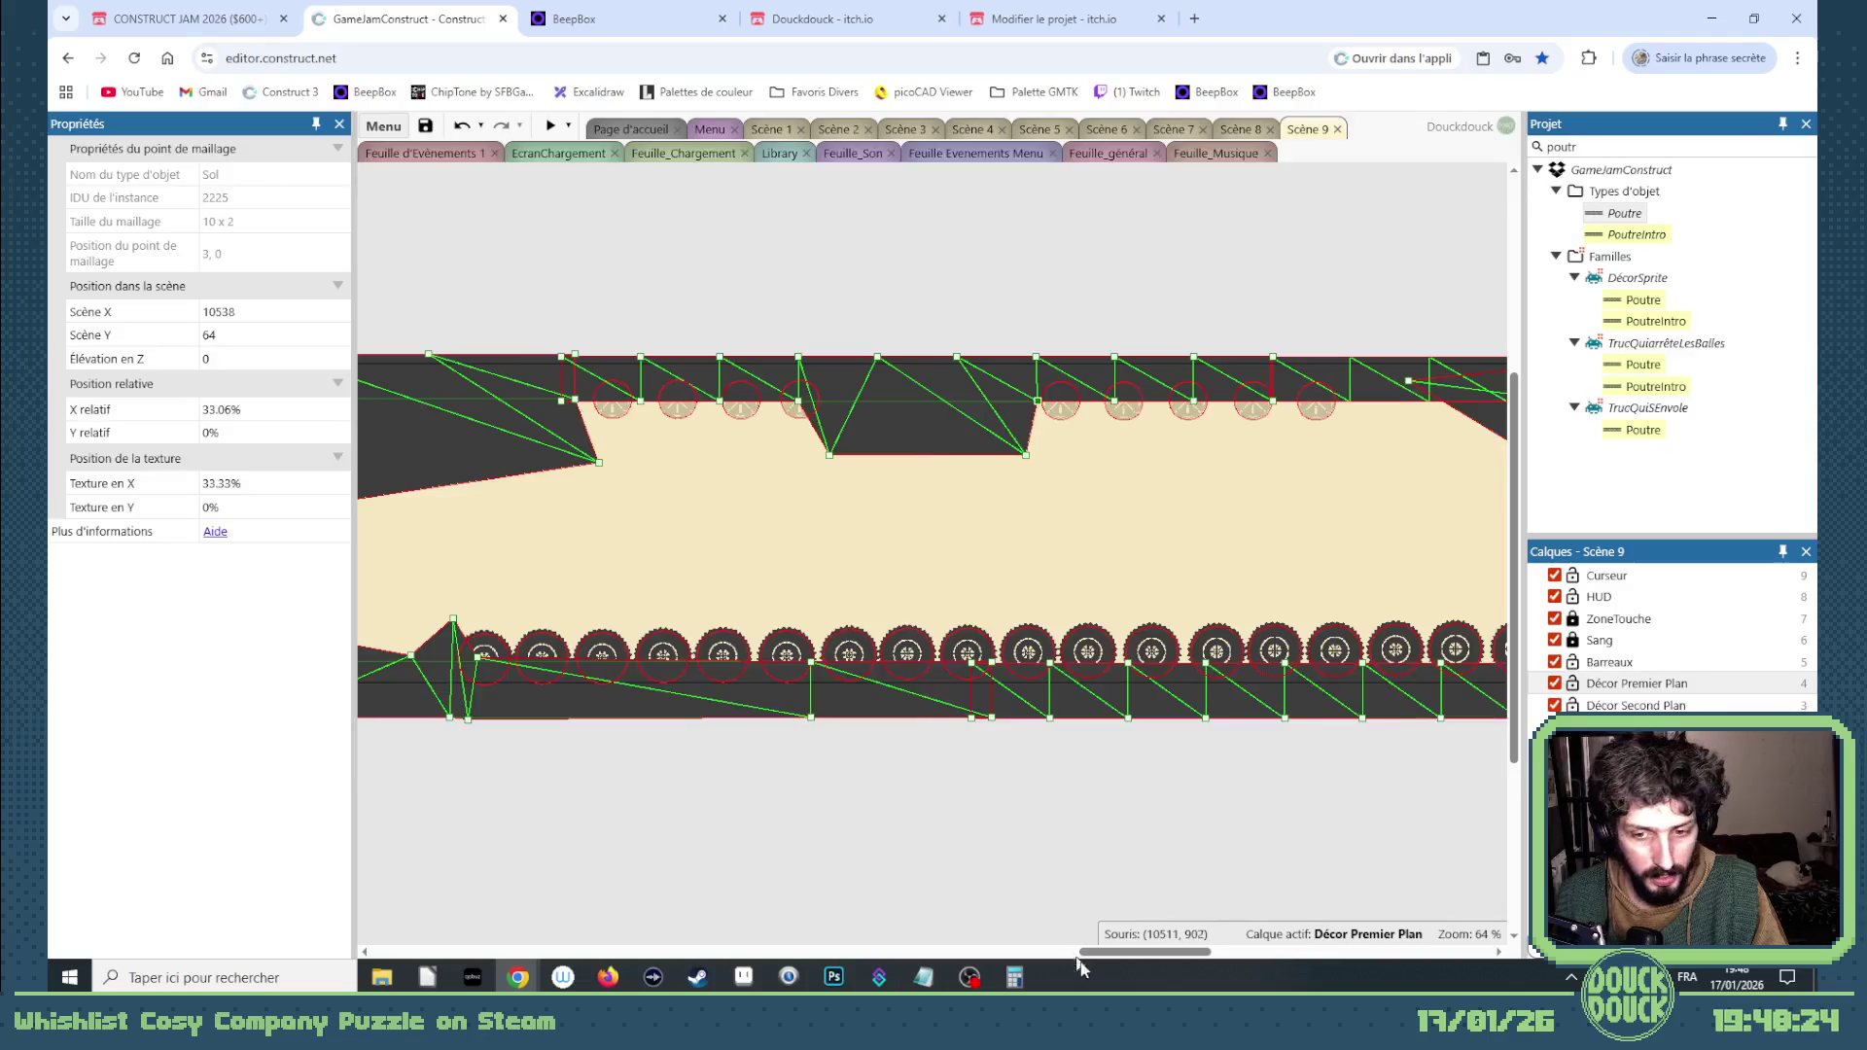
# Step: Delete 'Définir NbBruitageMax à 0' from Feuille_Son's start-of-layout event, then return to Scène 9
pyautogui.click(1110, 154)
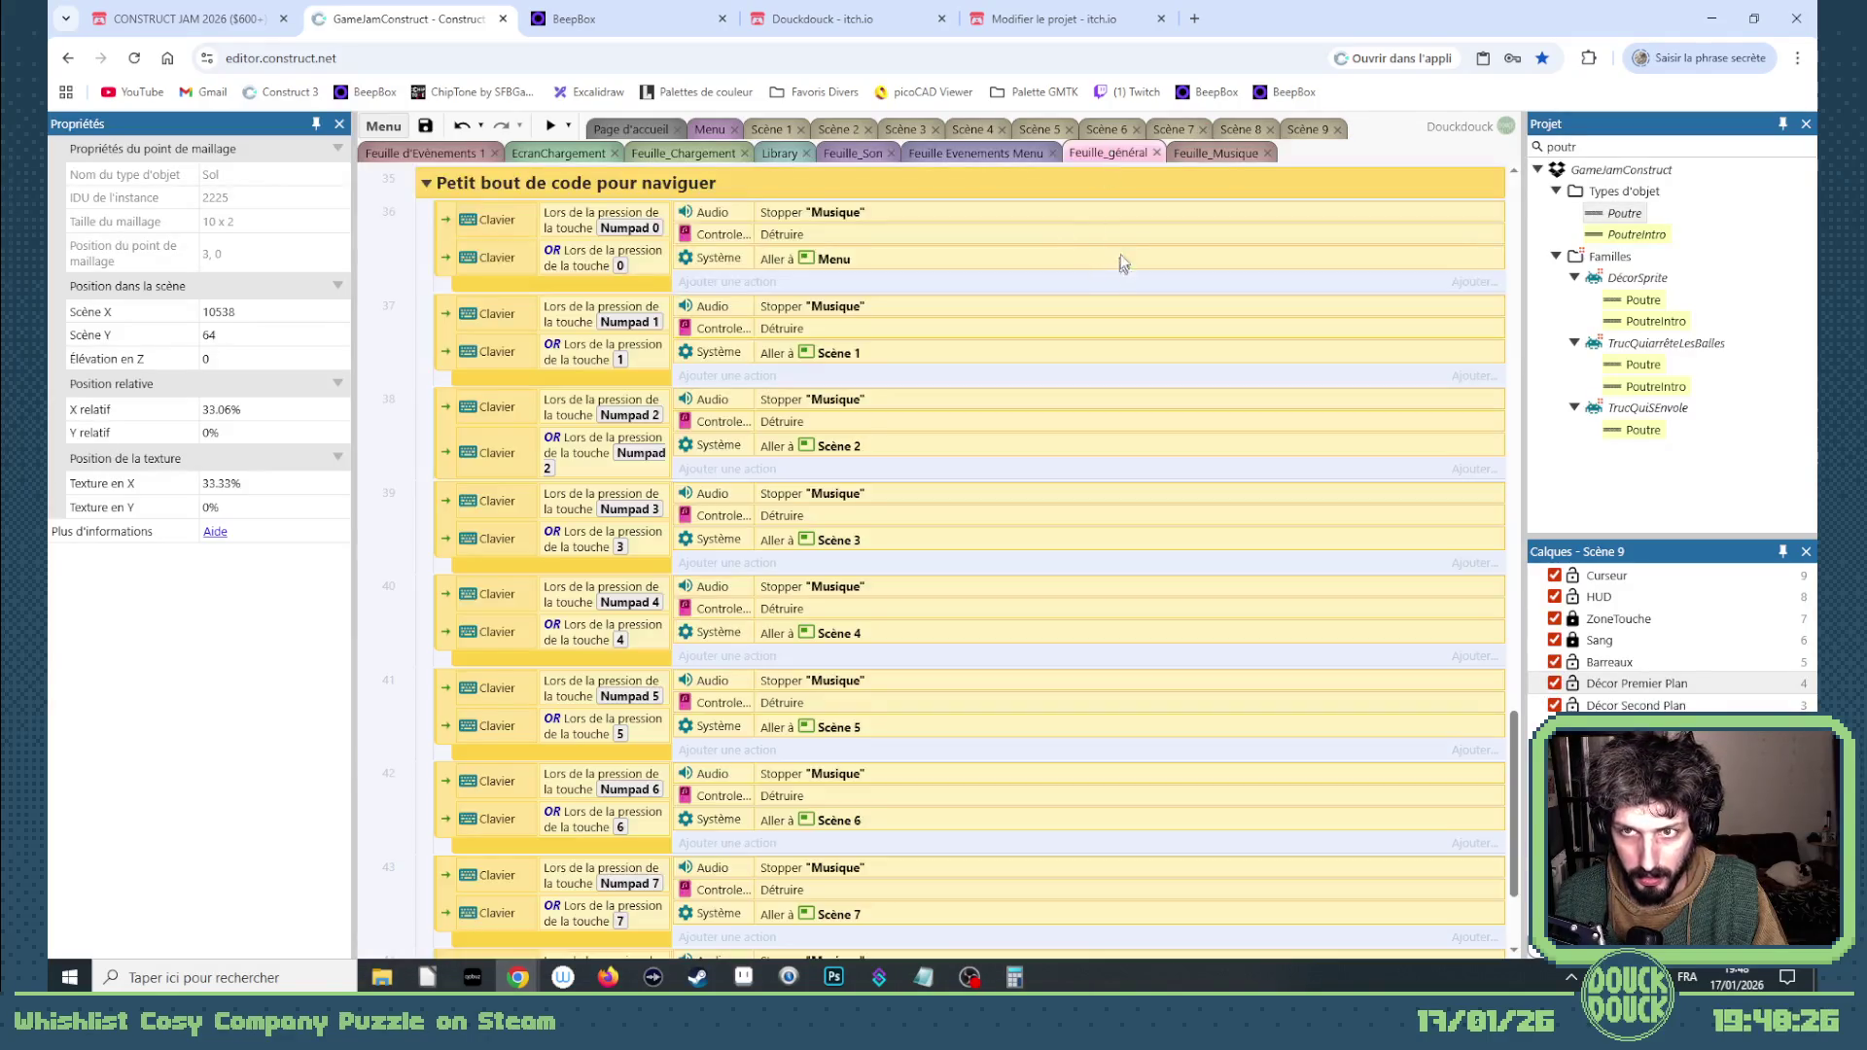
pyautogui.scroll(5, 1118, 256)
pyautogui.click(874, 154)
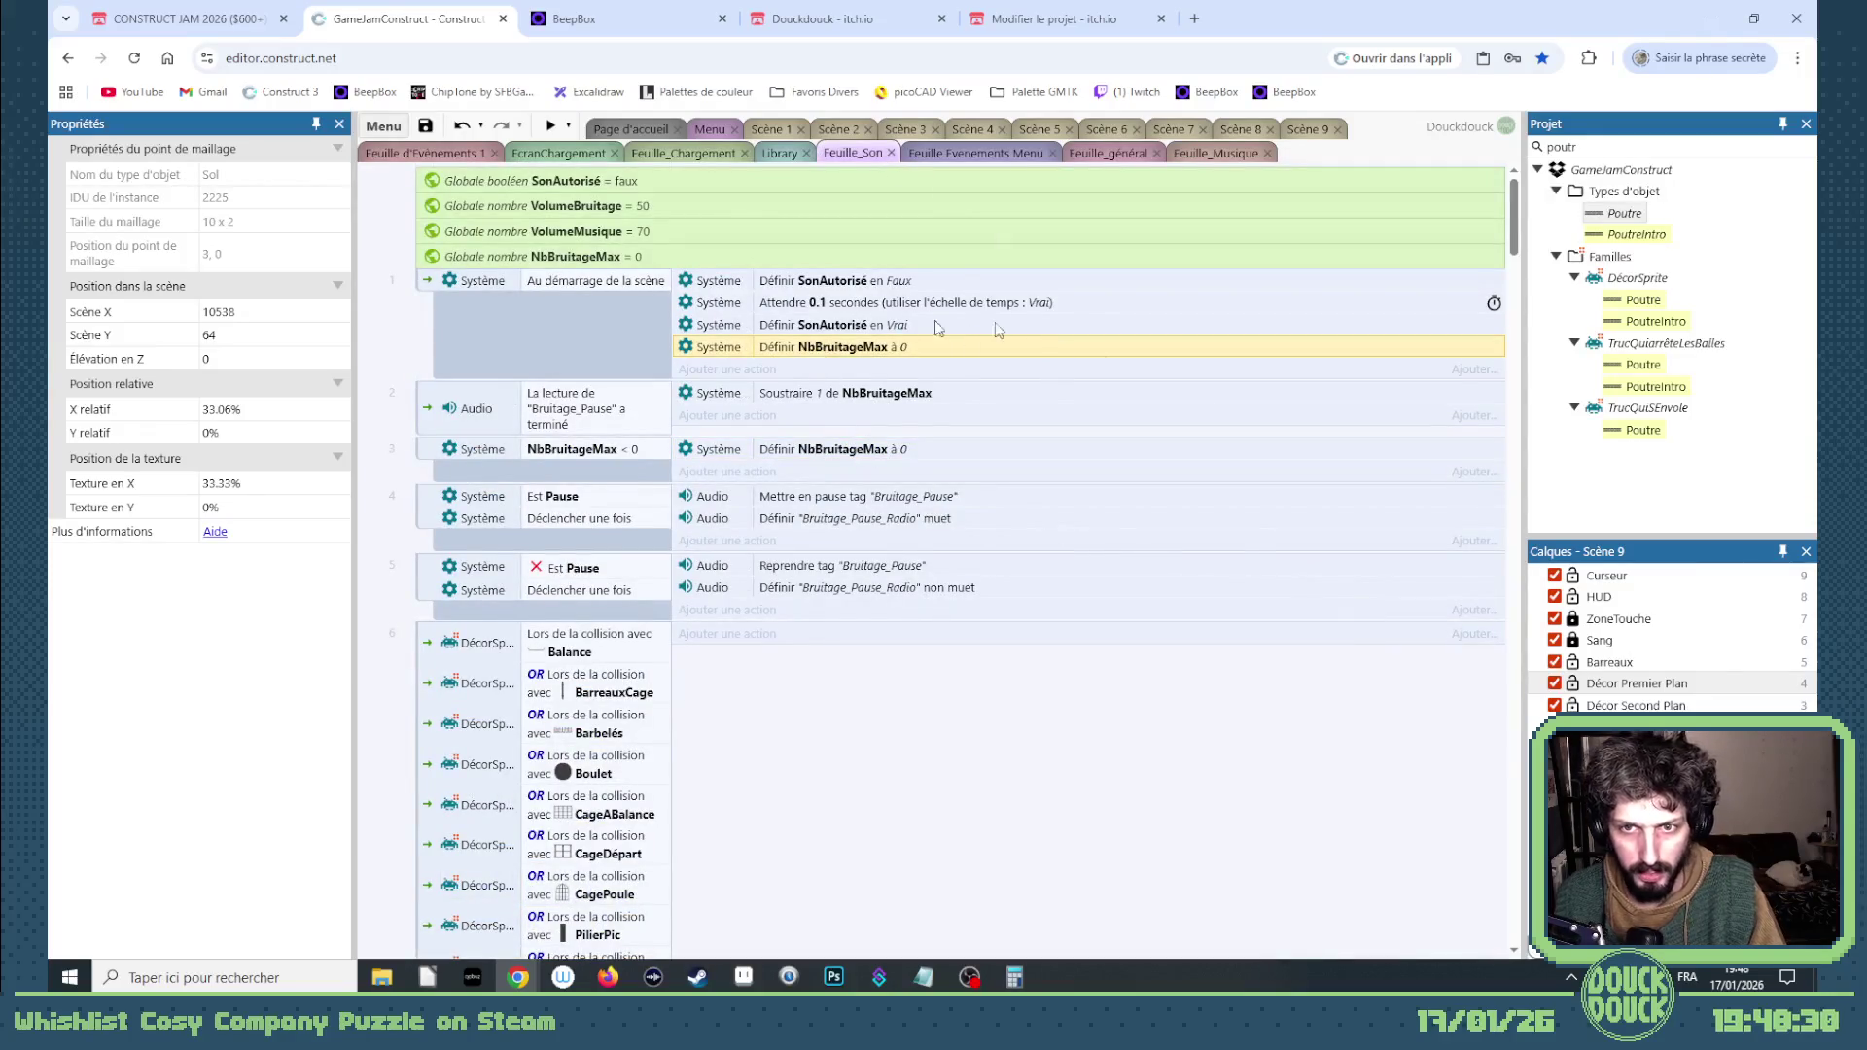
pyautogui.press('Delete')
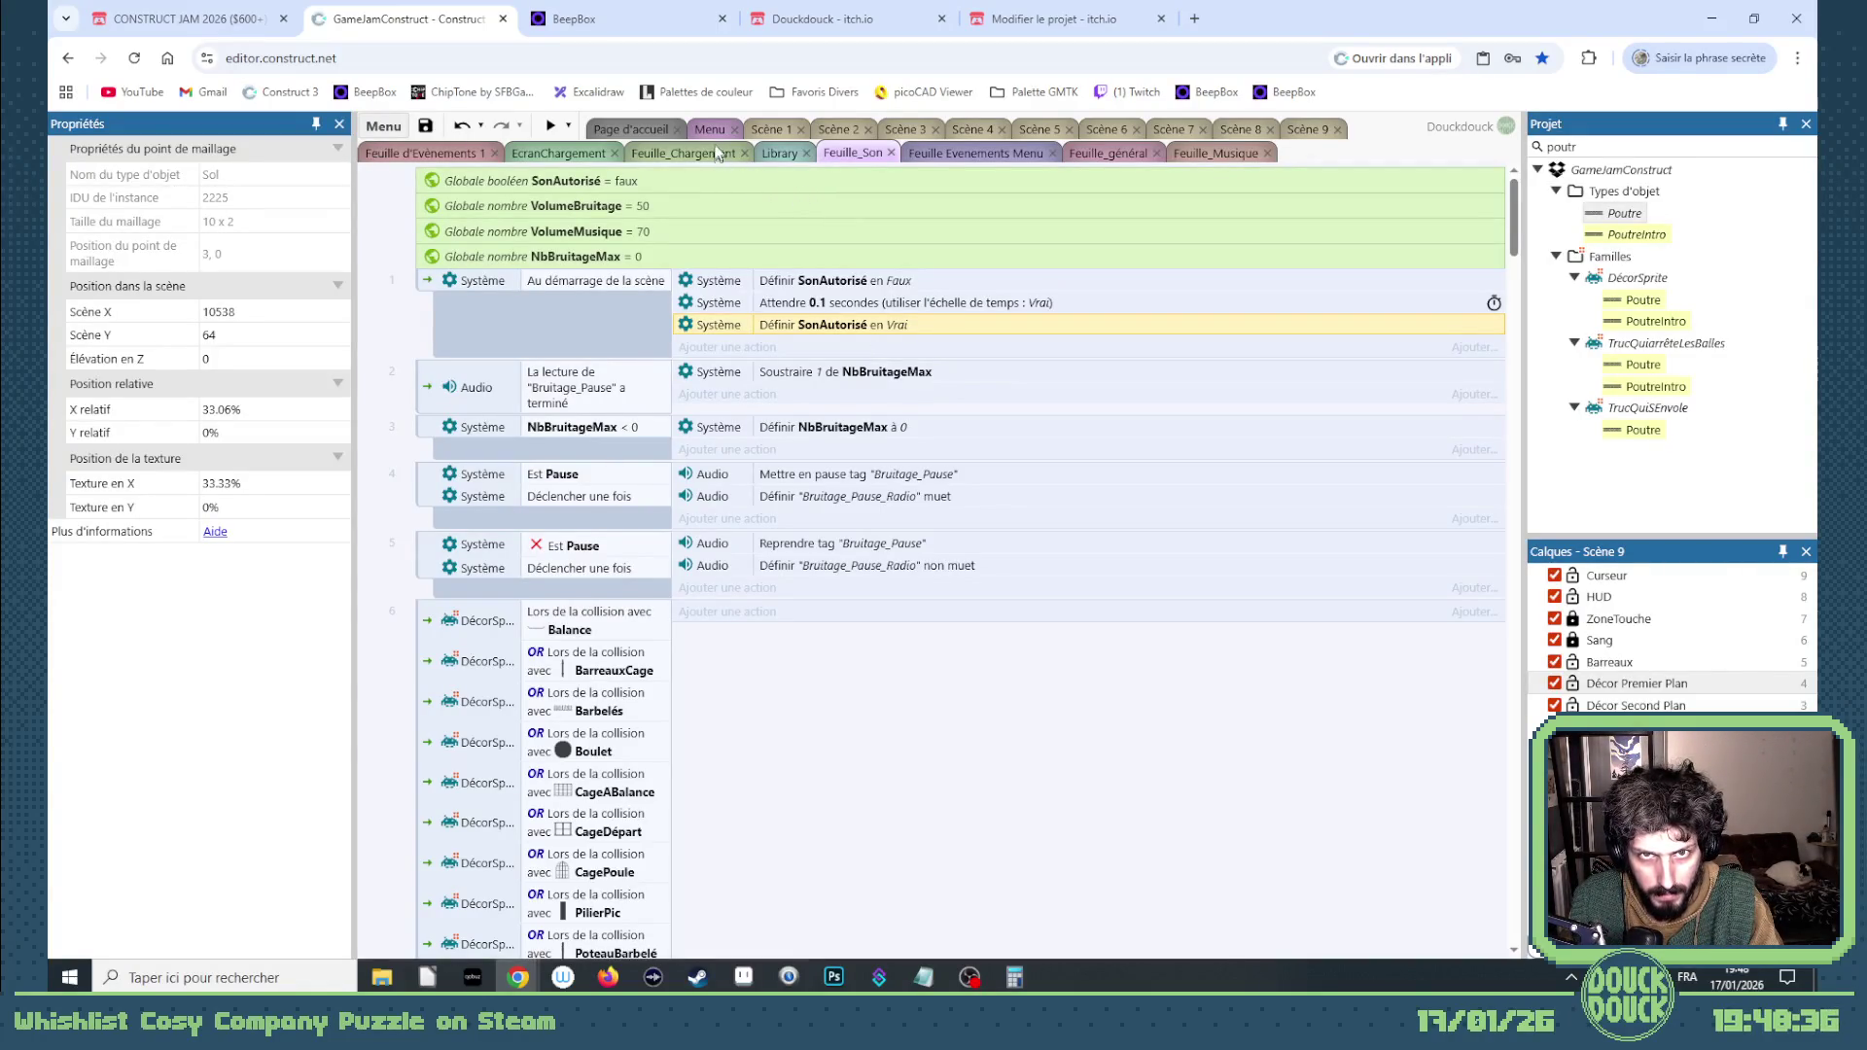
pyautogui.click(1312, 132)
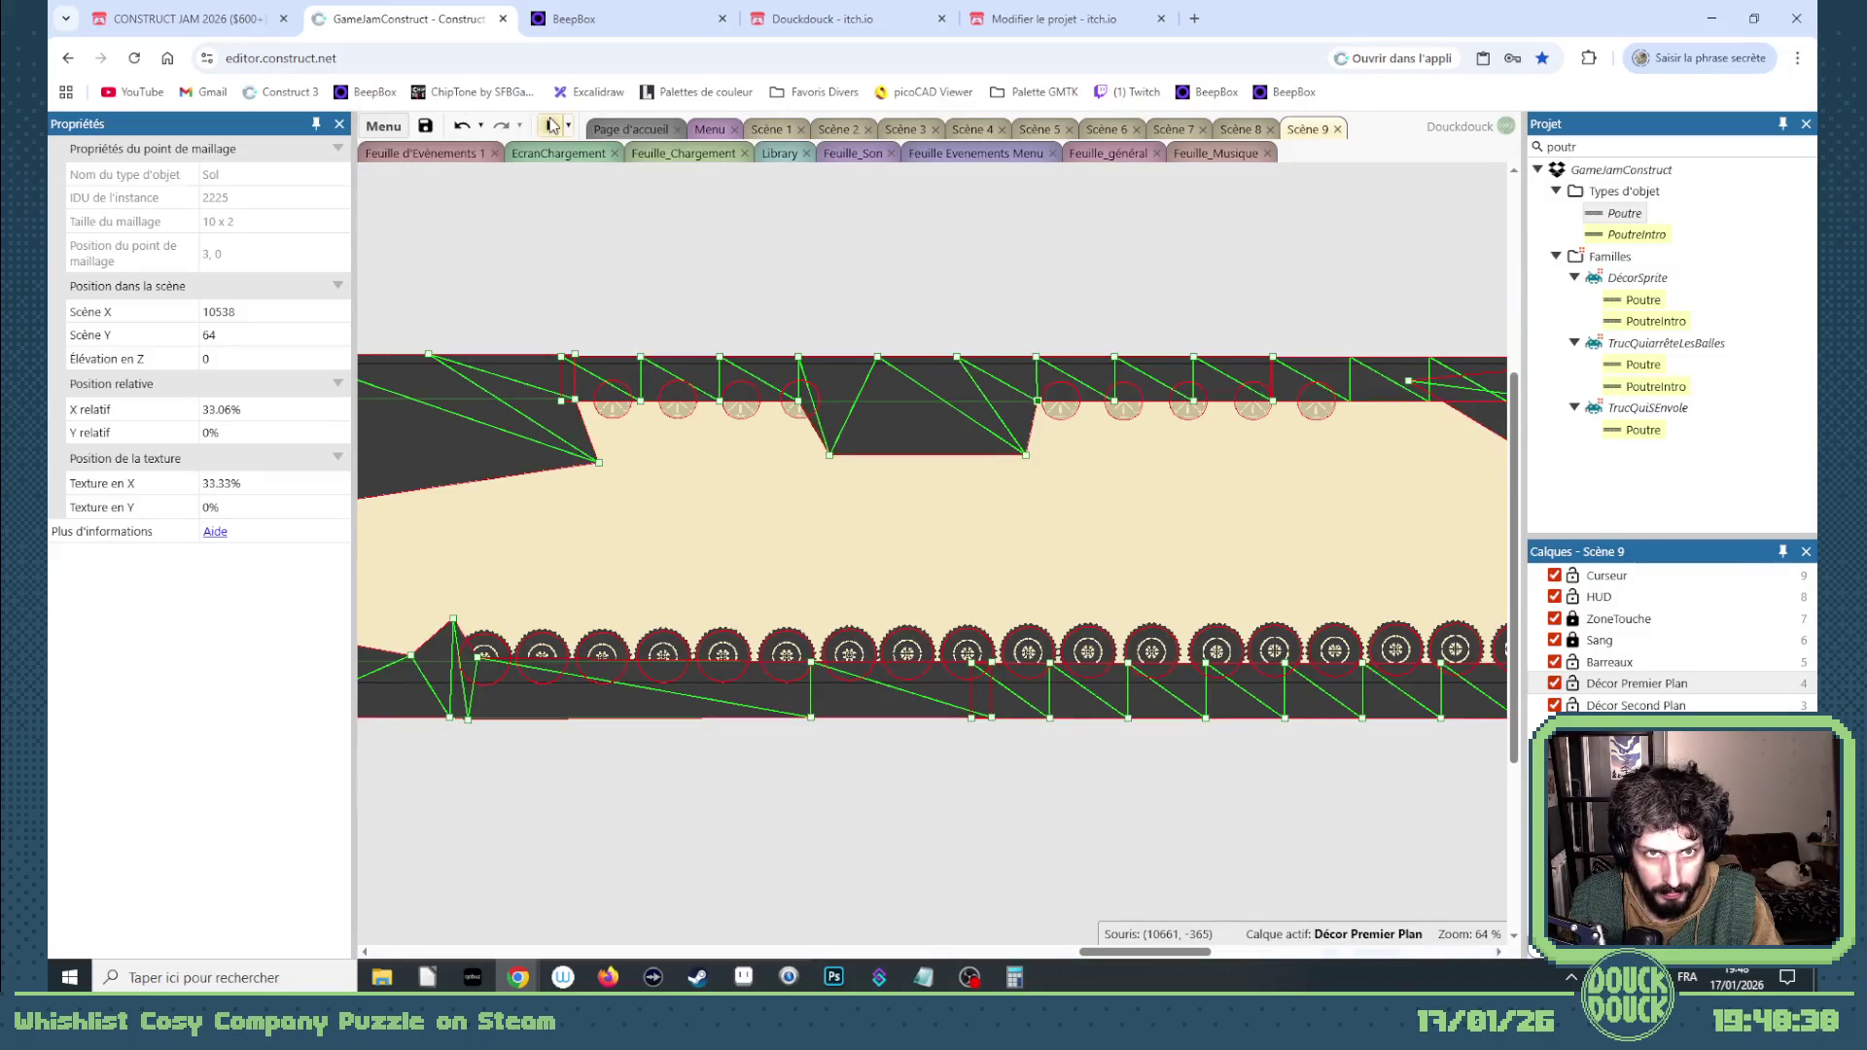
# Step: Preview the chick level fullscreen with the propeller hazards
pyautogui.click(551, 124)
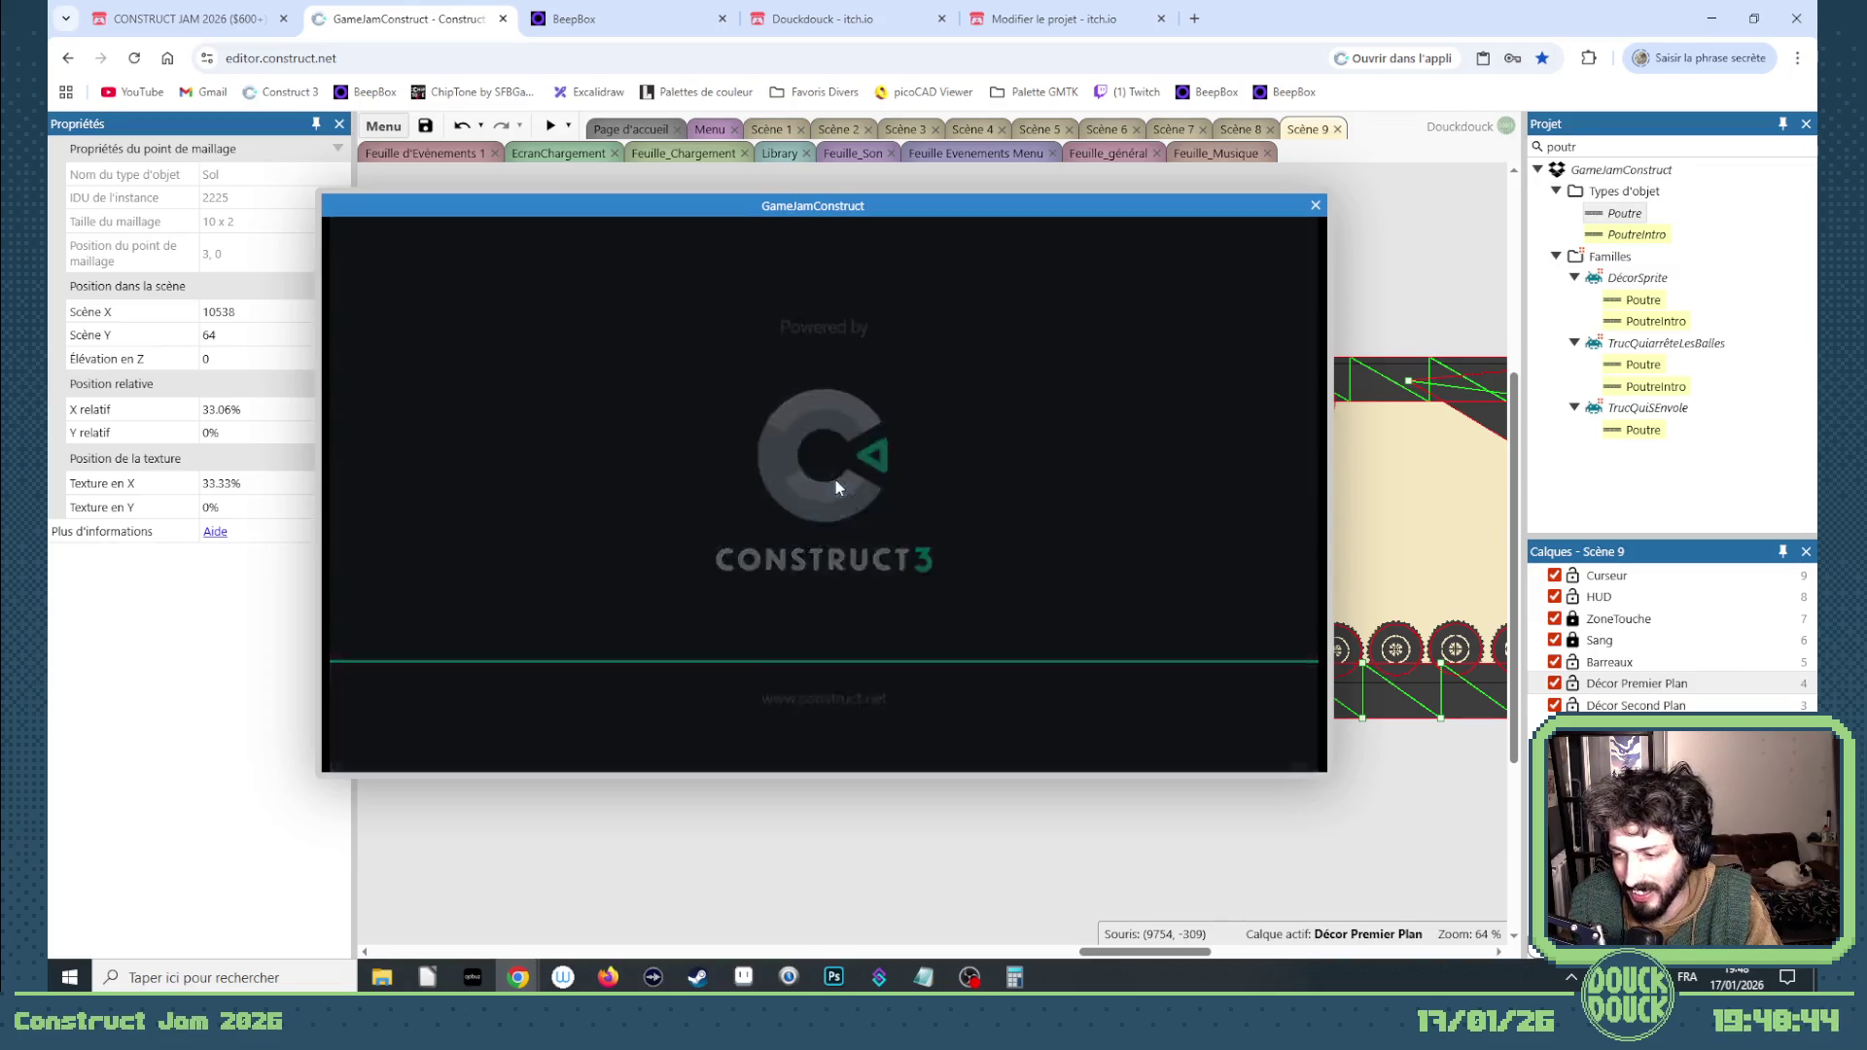
pyautogui.click(836, 481)
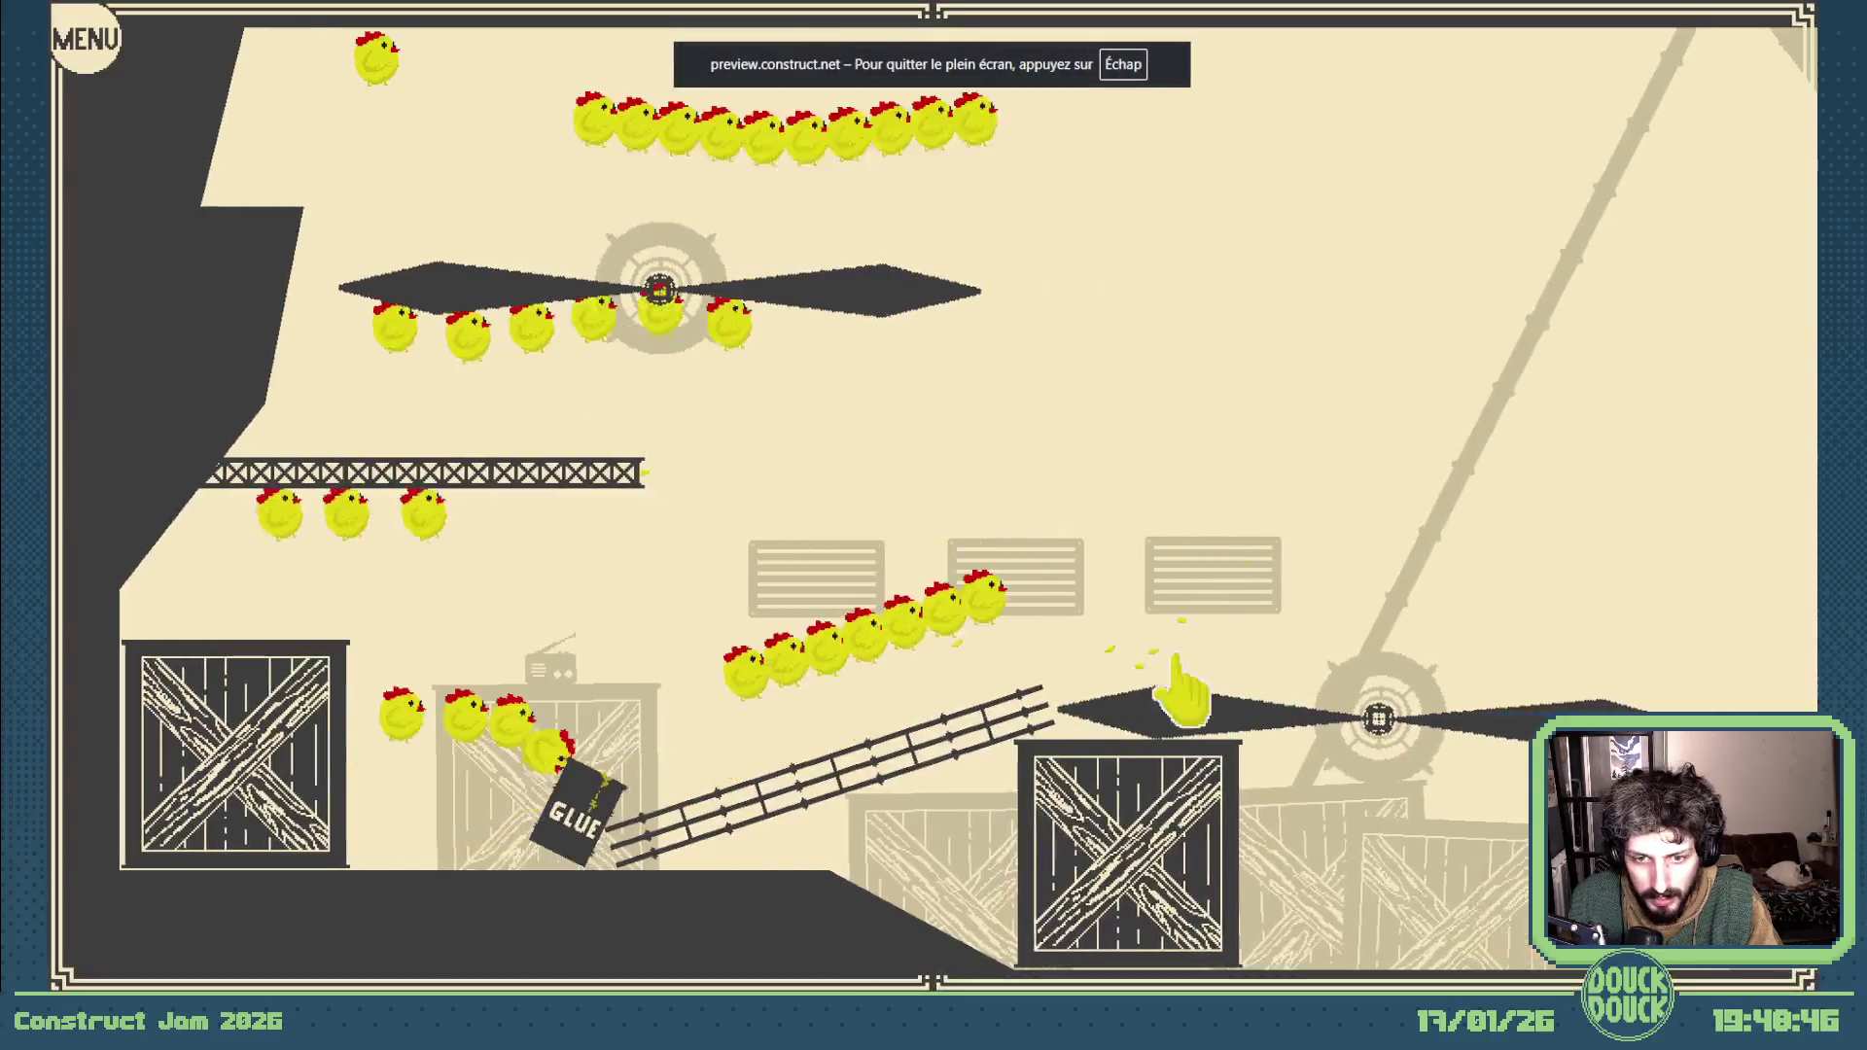
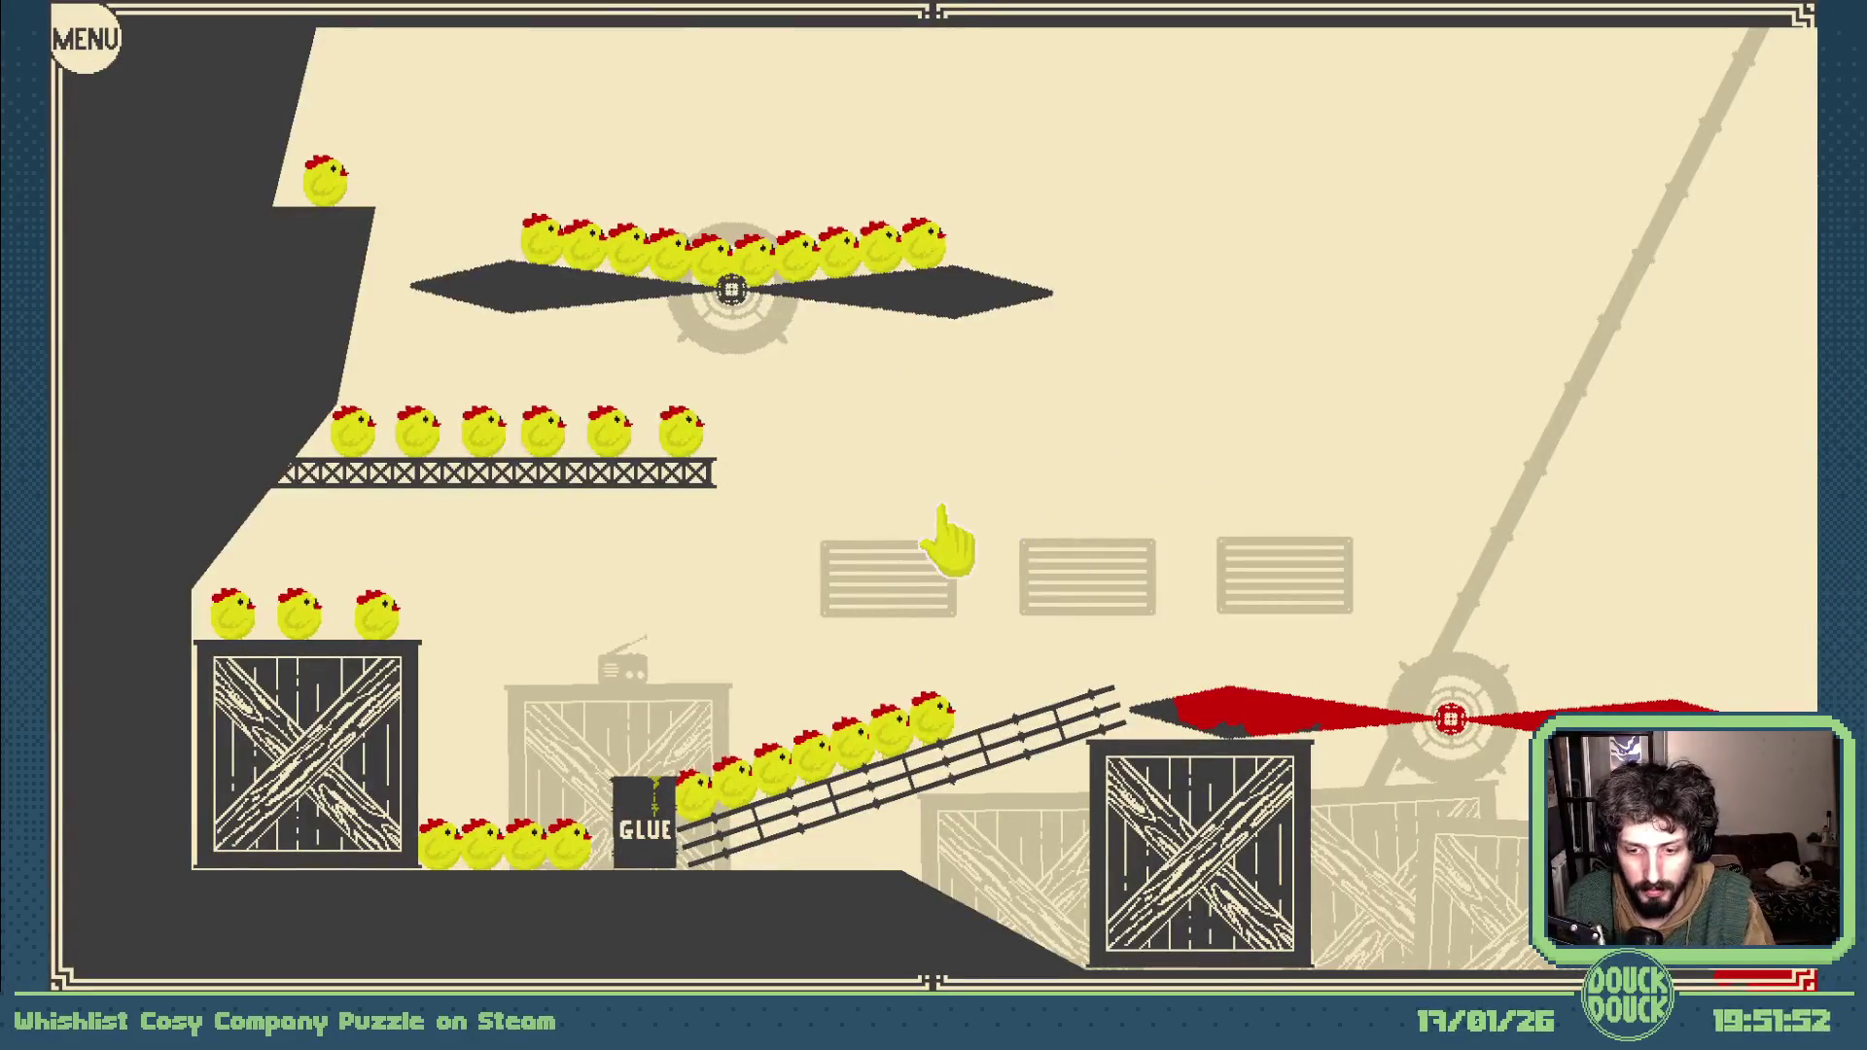
# Step: Exit fullscreen and close the game preview window
pyautogui.press('Escape')
pyautogui.click(1314, 205)
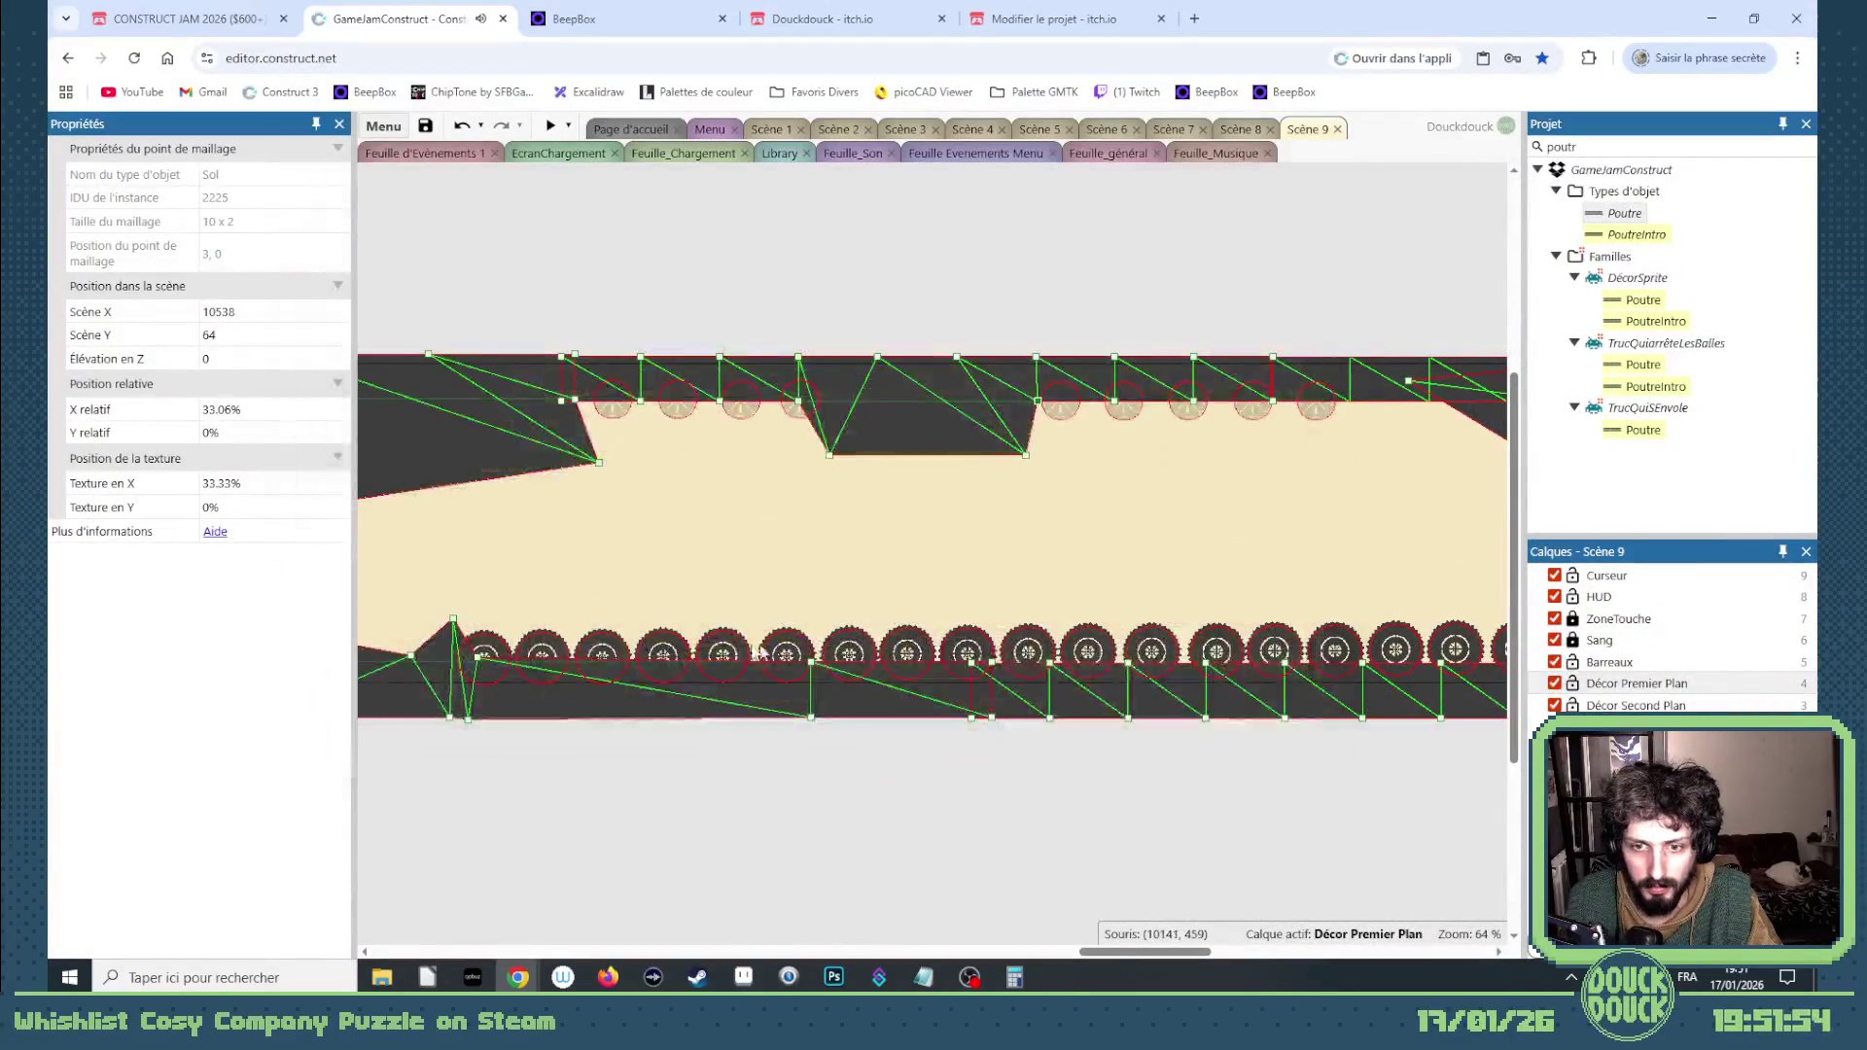
pyautogui.scroll(2, 628, 658)
# Step: Box-select and delete the saw blades along Scène 9's lower ground
pyautogui.click(661, 641)
pyautogui.moveTo(785, 782); pyautogui.dragTo(614, 614)
pyautogui.press('Delete')
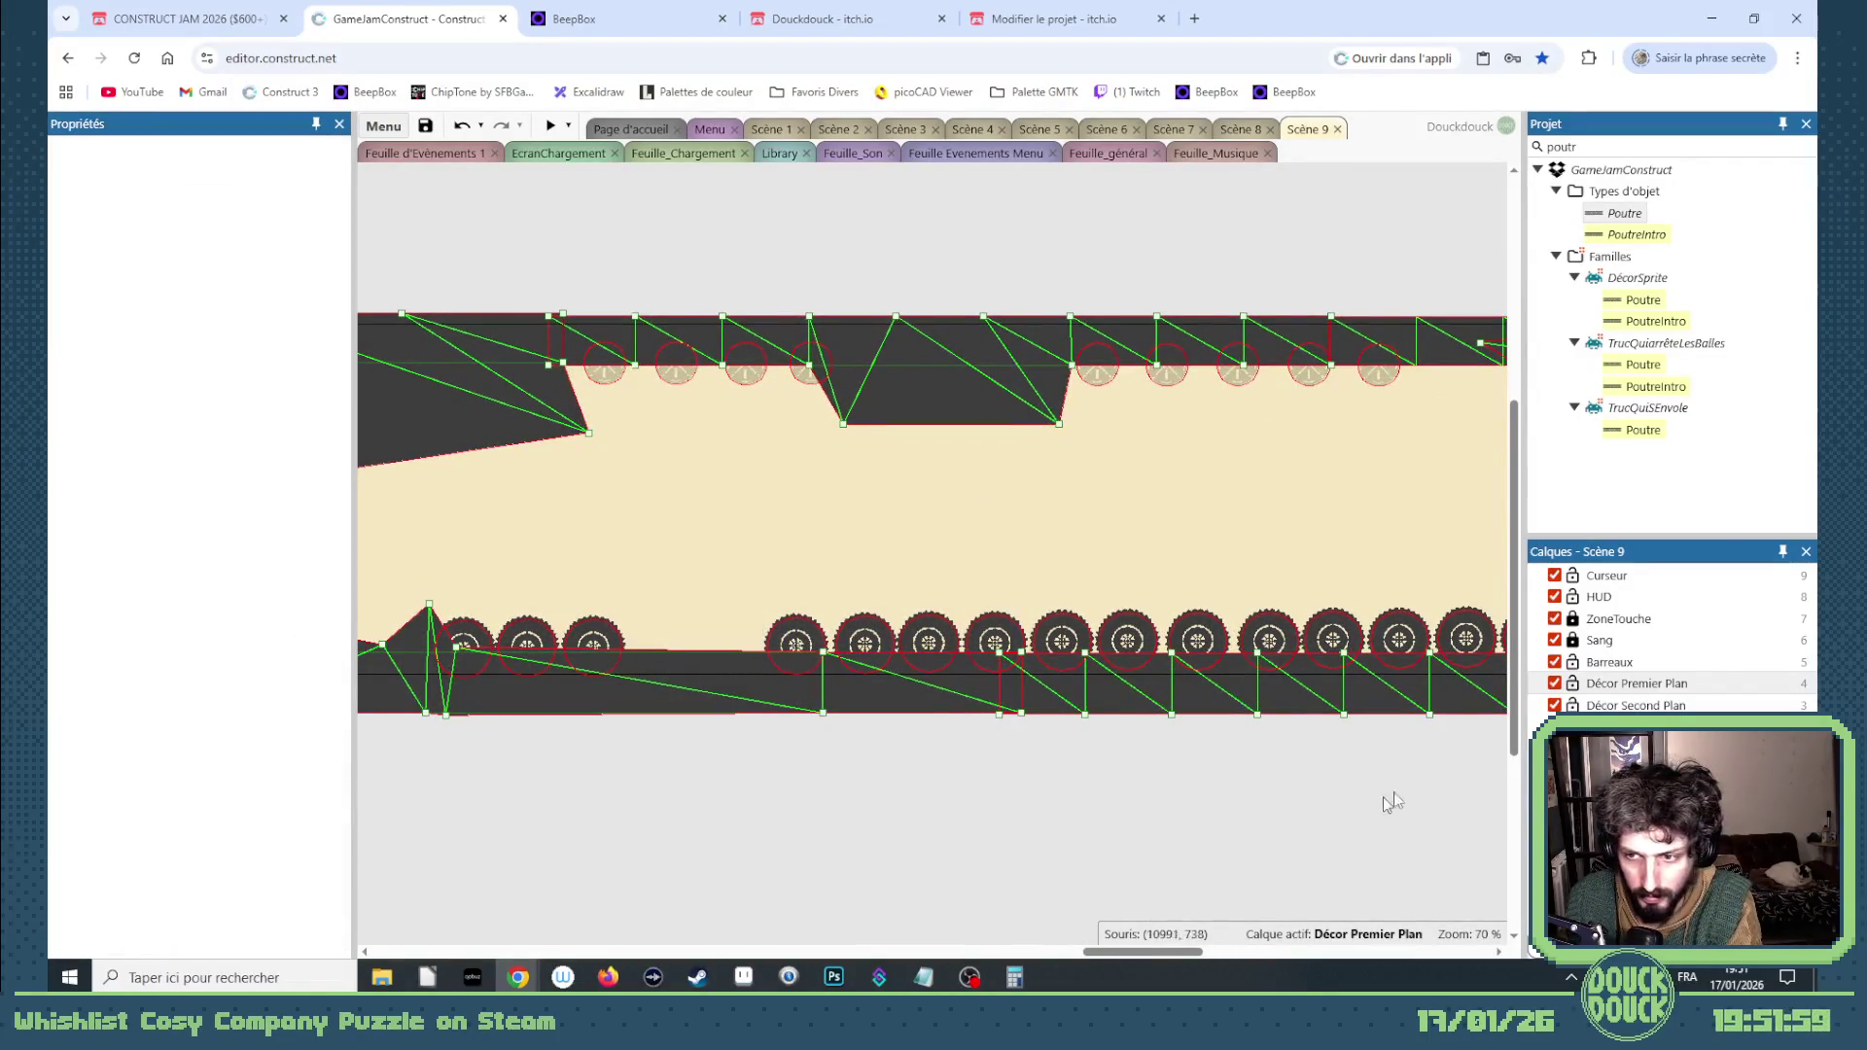
pyautogui.moveTo(1396, 785); pyautogui.dragTo(1217, 587)
pyautogui.press('Delete')
pyautogui.click(815, 706)
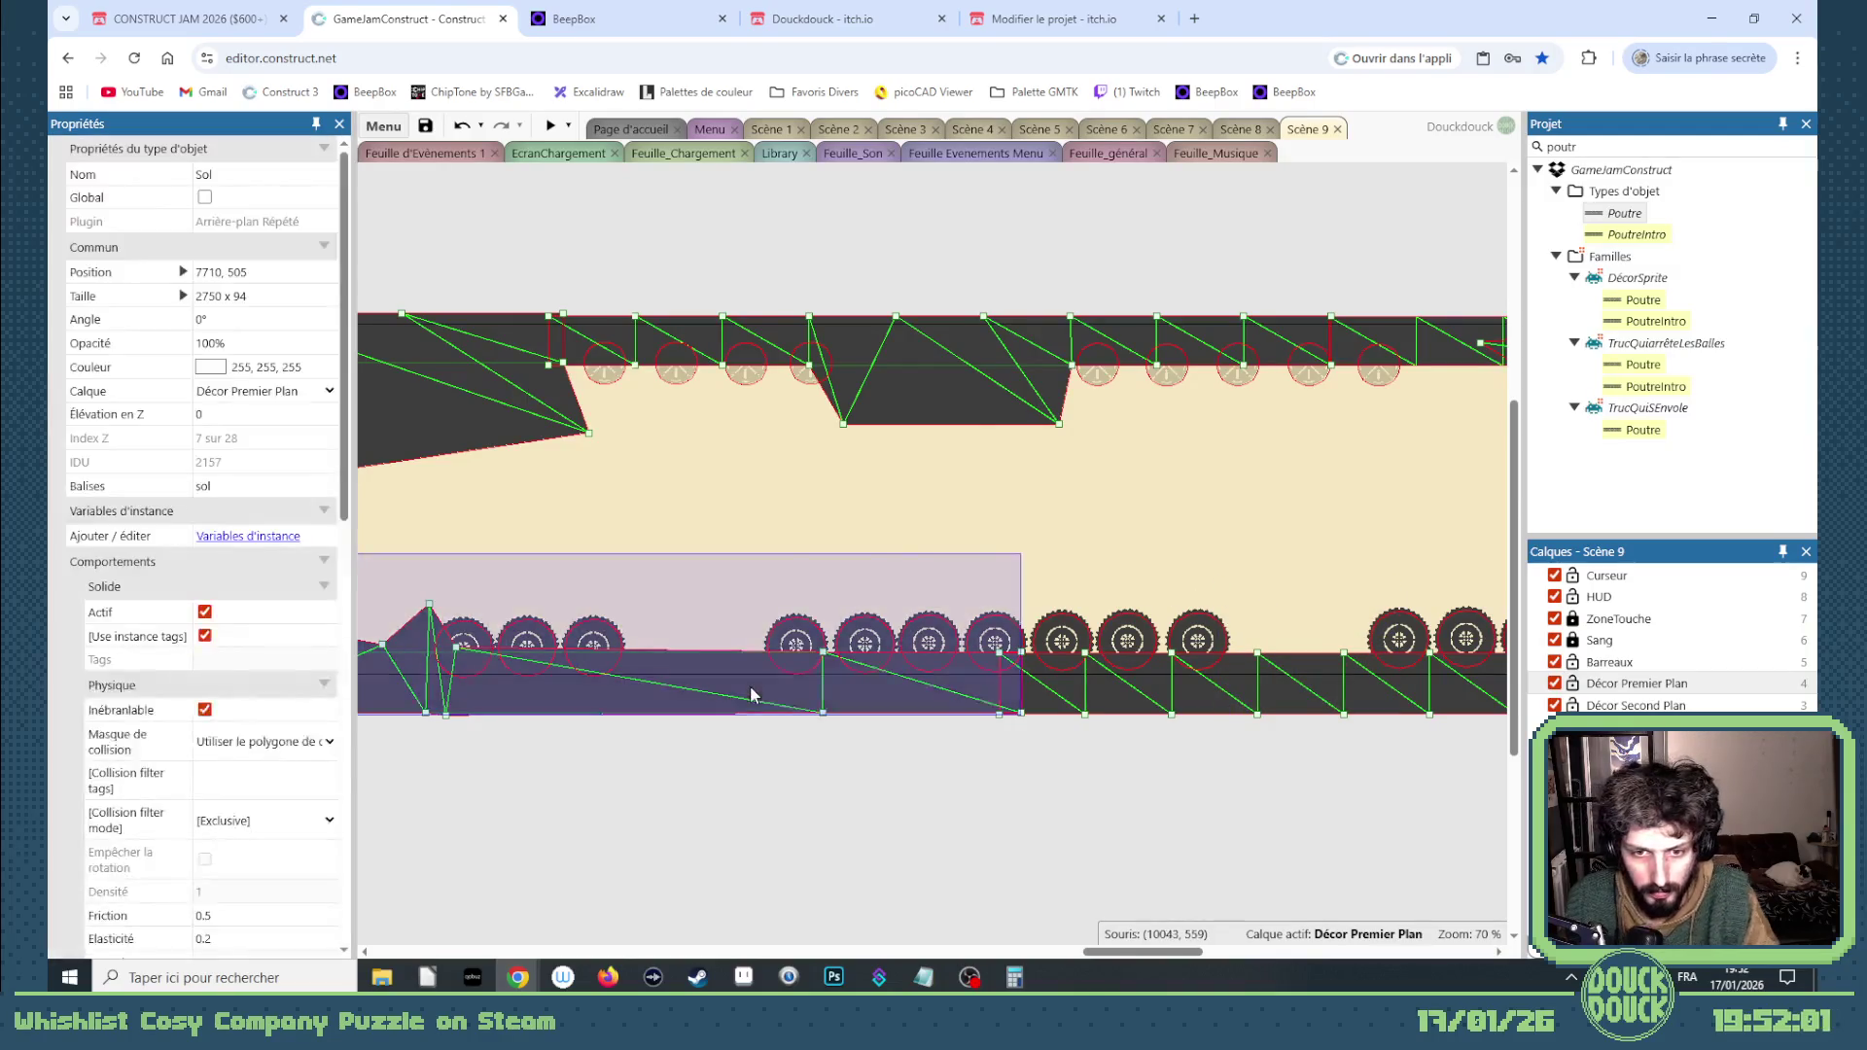
# Step: Reset the lower ground's mesh and drag one of its points up into a slope
pyautogui.rightClick(752, 684)
pyautogui.moveTo(929, 465)
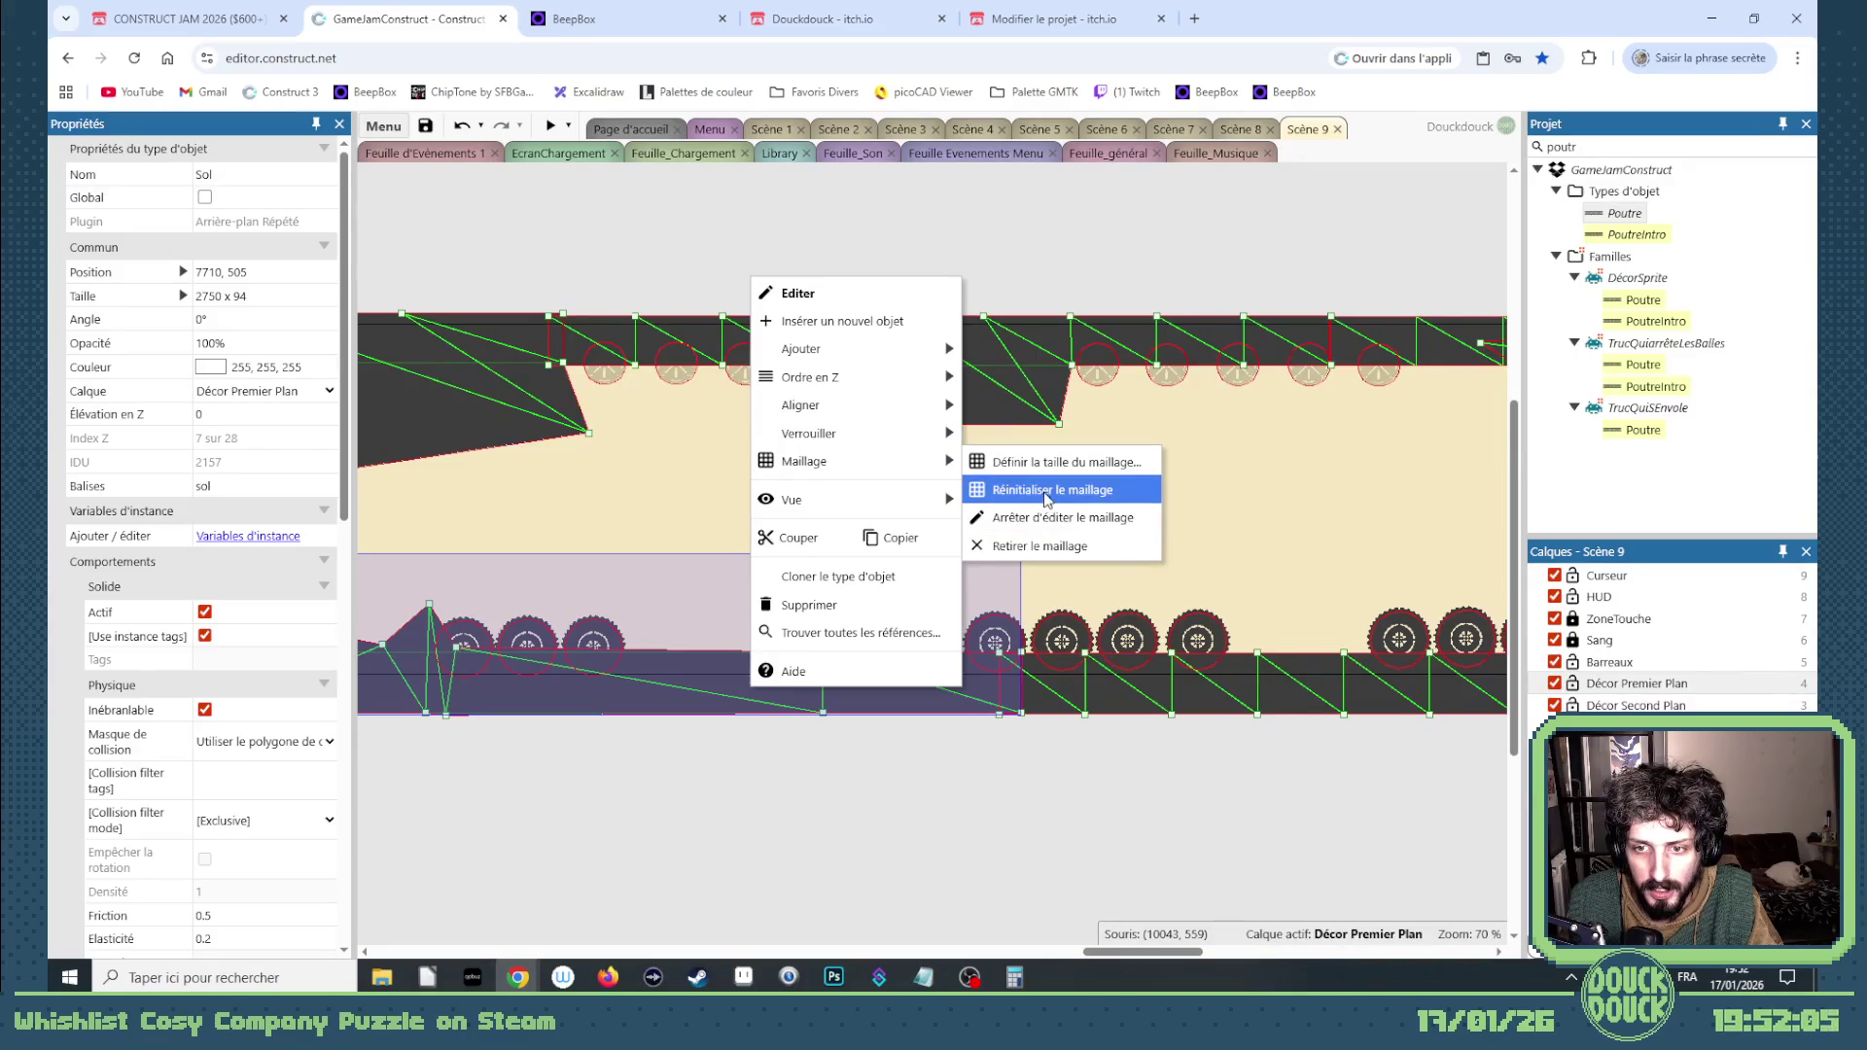
pyautogui.click(971, 867)
pyautogui.moveTo(824, 654); pyautogui.dragTo(637, 635)
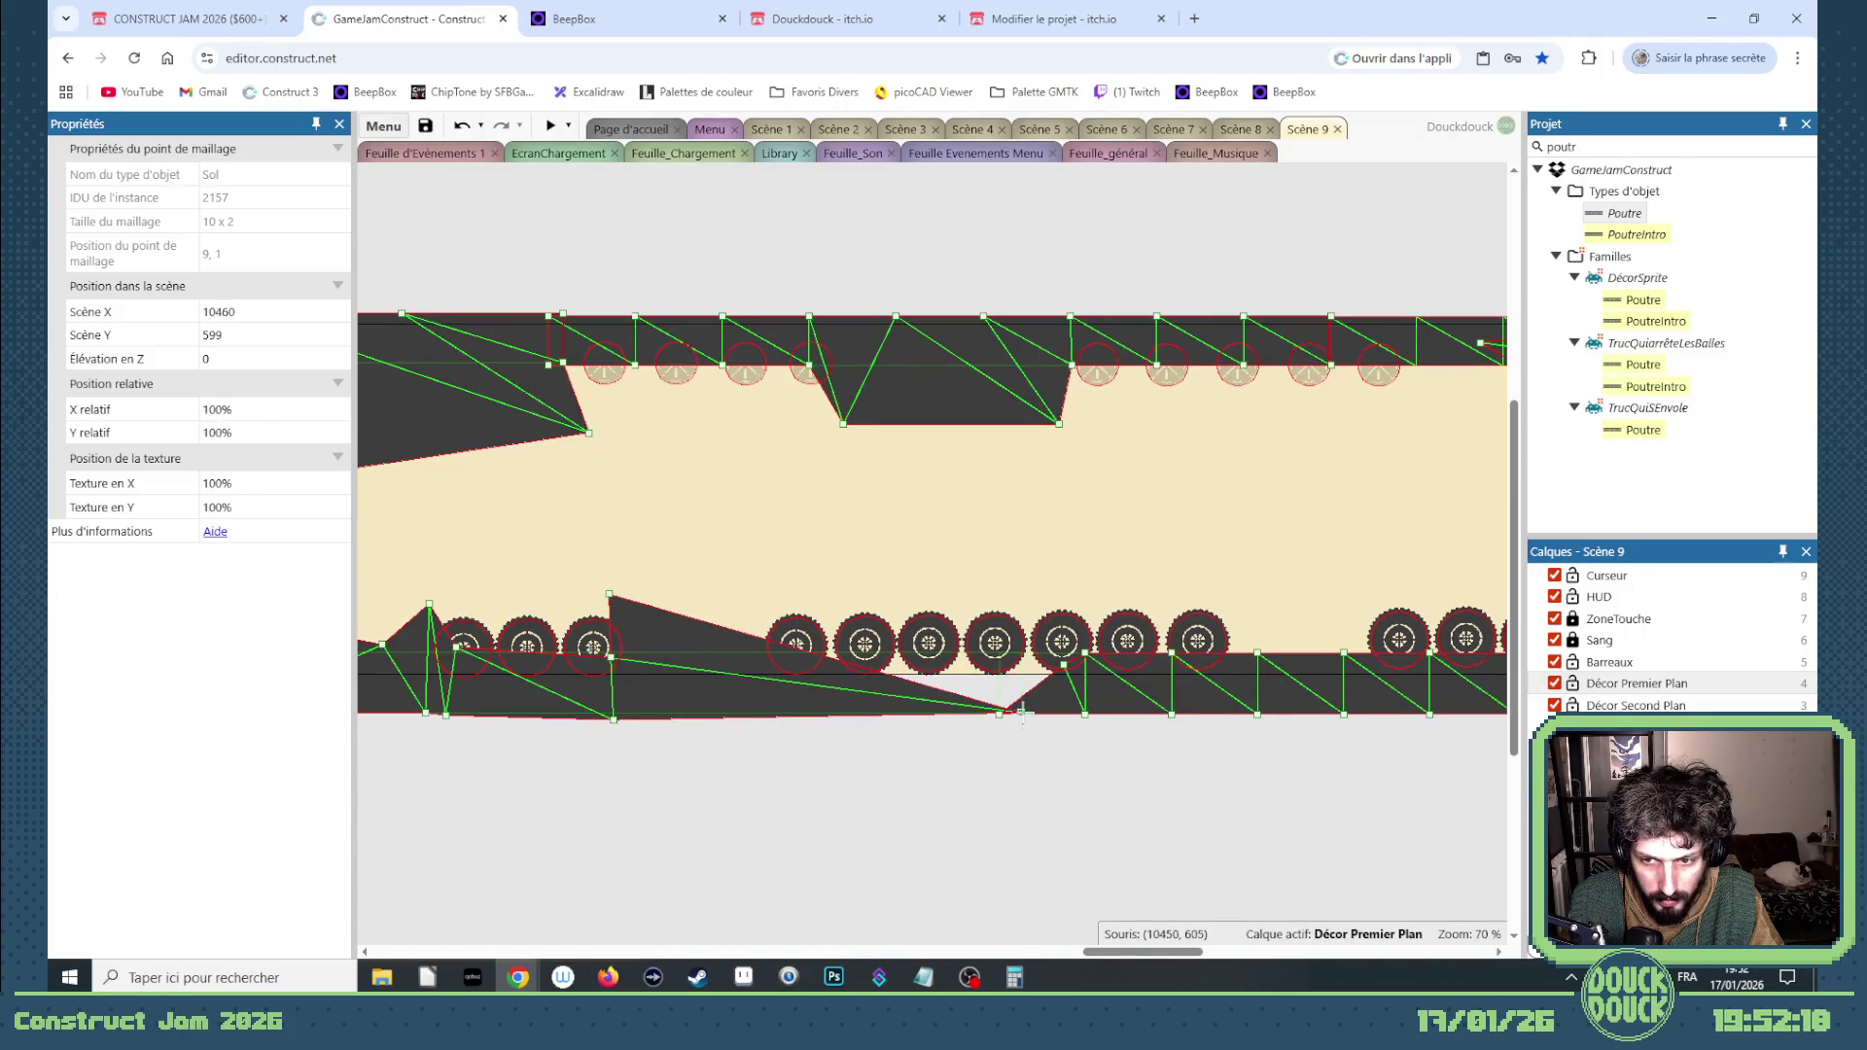
# Step: Drag more Sol mesh points upward to build raised ramps between the saw blades
pyautogui.moveTo(1023, 713); pyautogui.dragTo(802, 612)
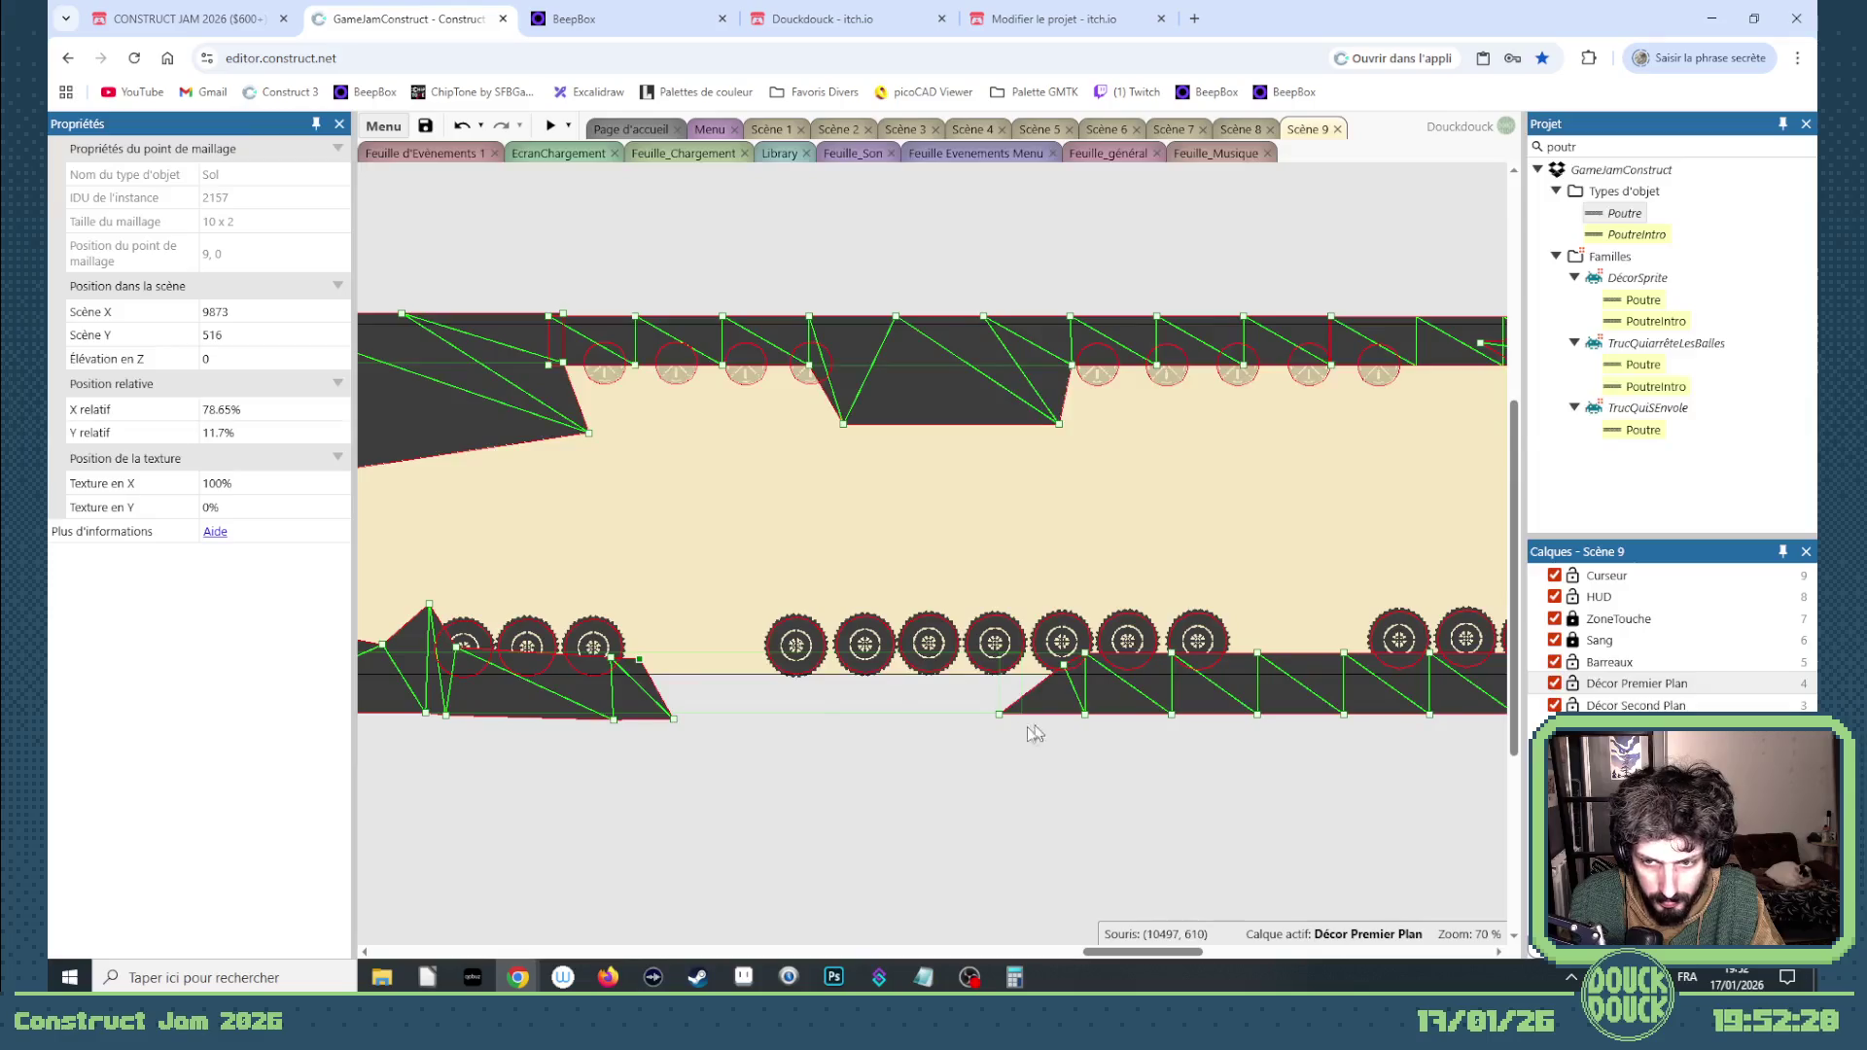
pyautogui.moveTo(1062, 665)
pyautogui.mouseDown()
pyautogui.moveTo(595, 651)
pyautogui.moveTo(597, 606)
pyautogui.mouseUp()
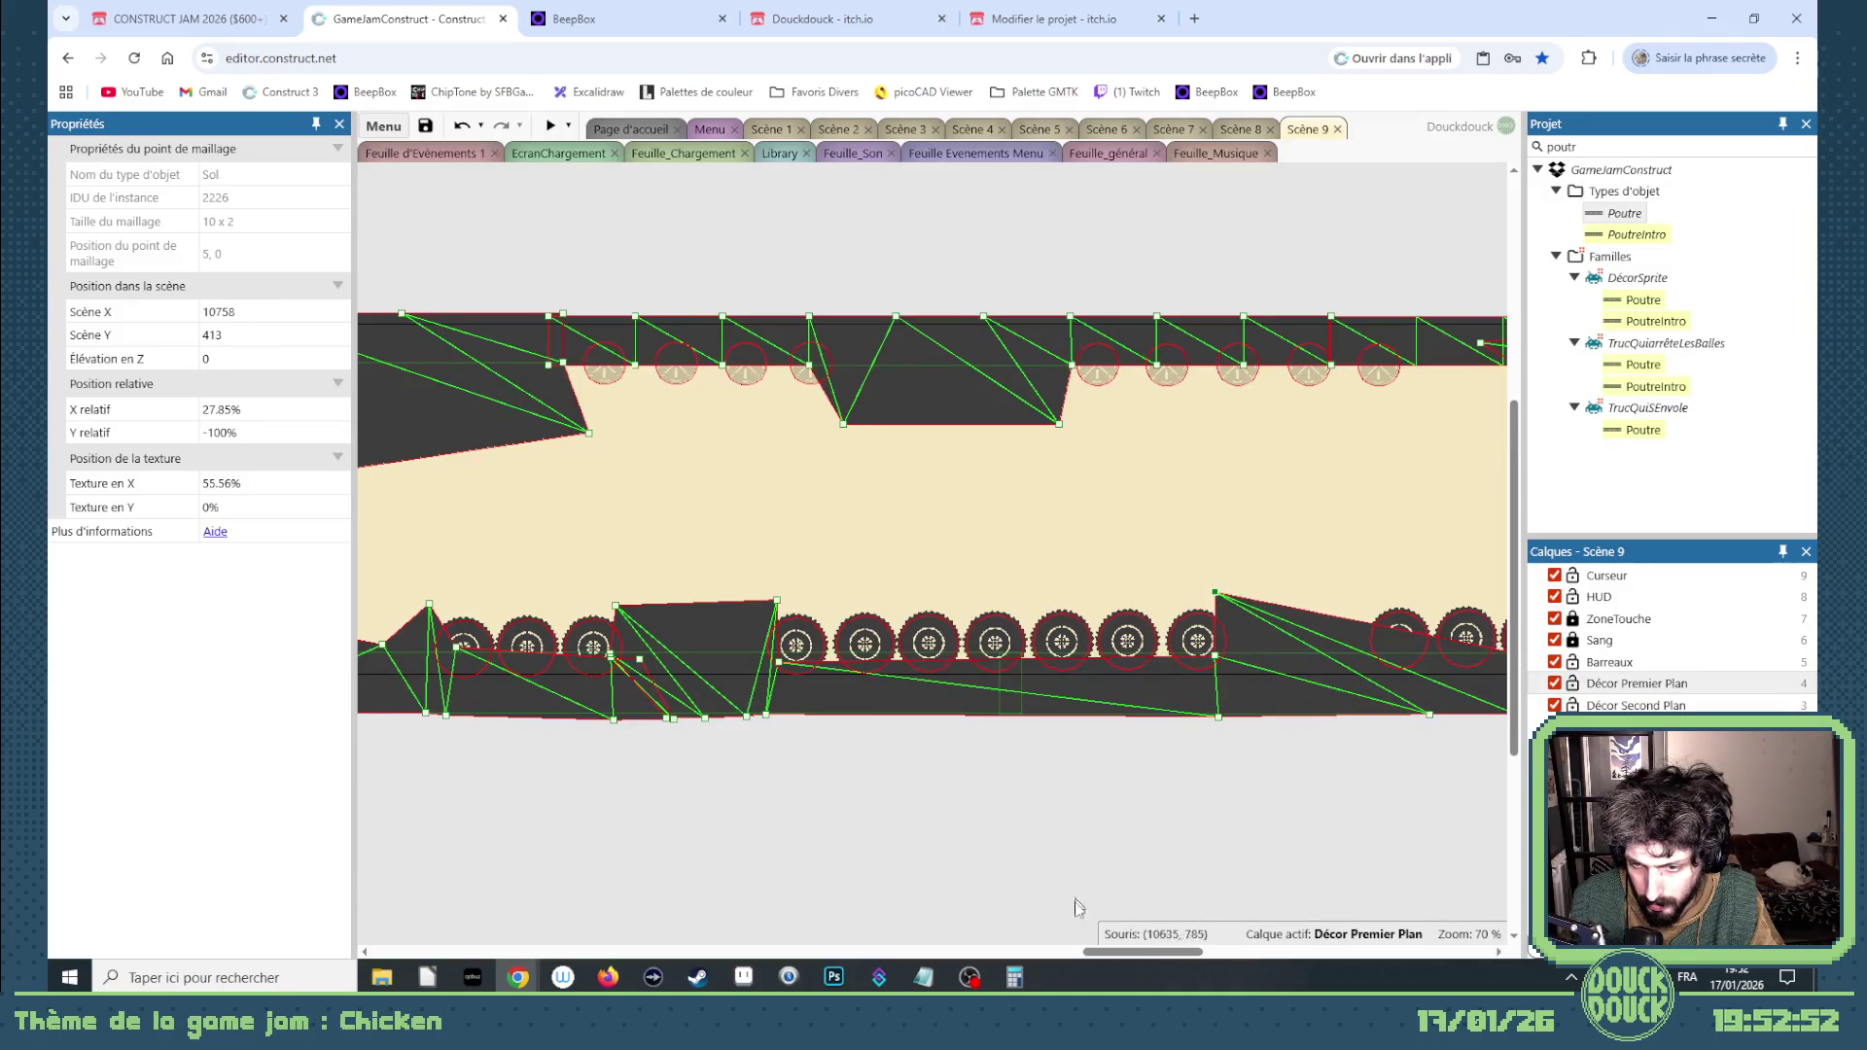
pyautogui.moveTo(1126, 958); pyautogui.dragTo(1179, 958)
pyautogui.click(819, 732)
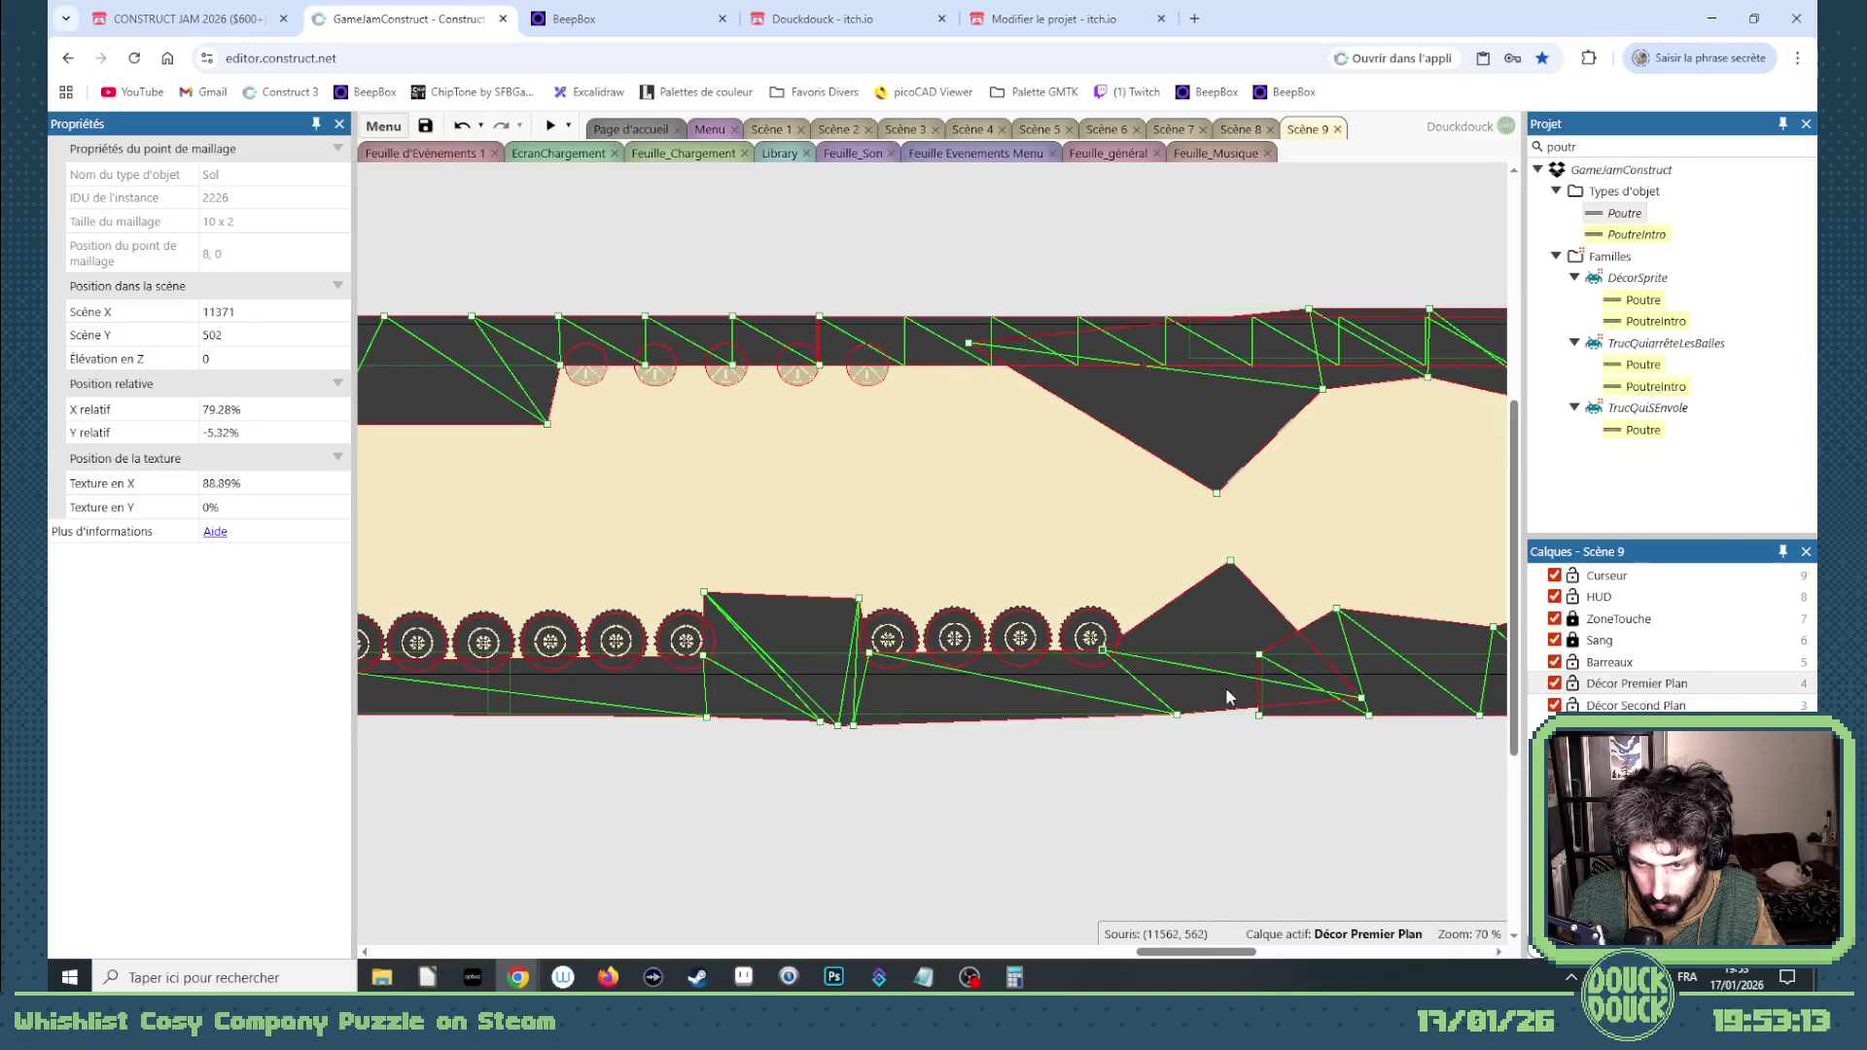
pyautogui.click(1182, 749)
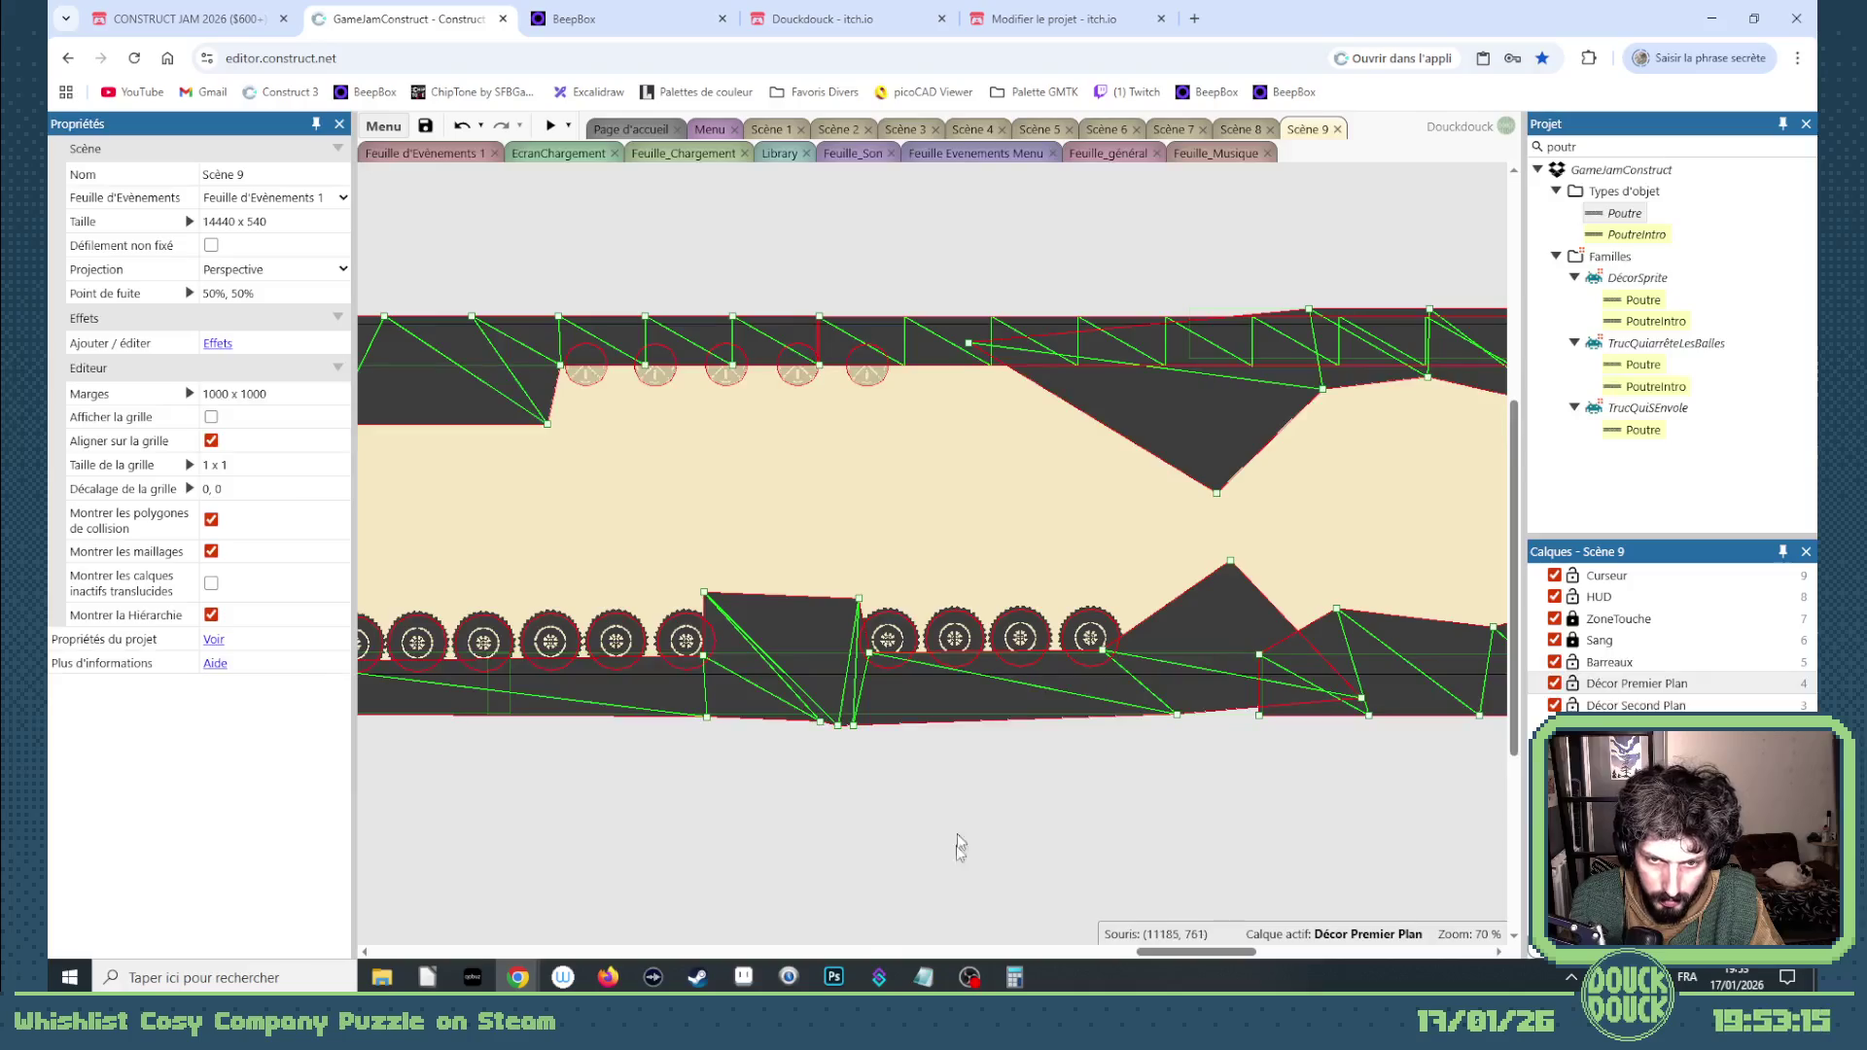
pyautogui.moveTo(1178, 952); pyautogui.dragTo(1106, 955)
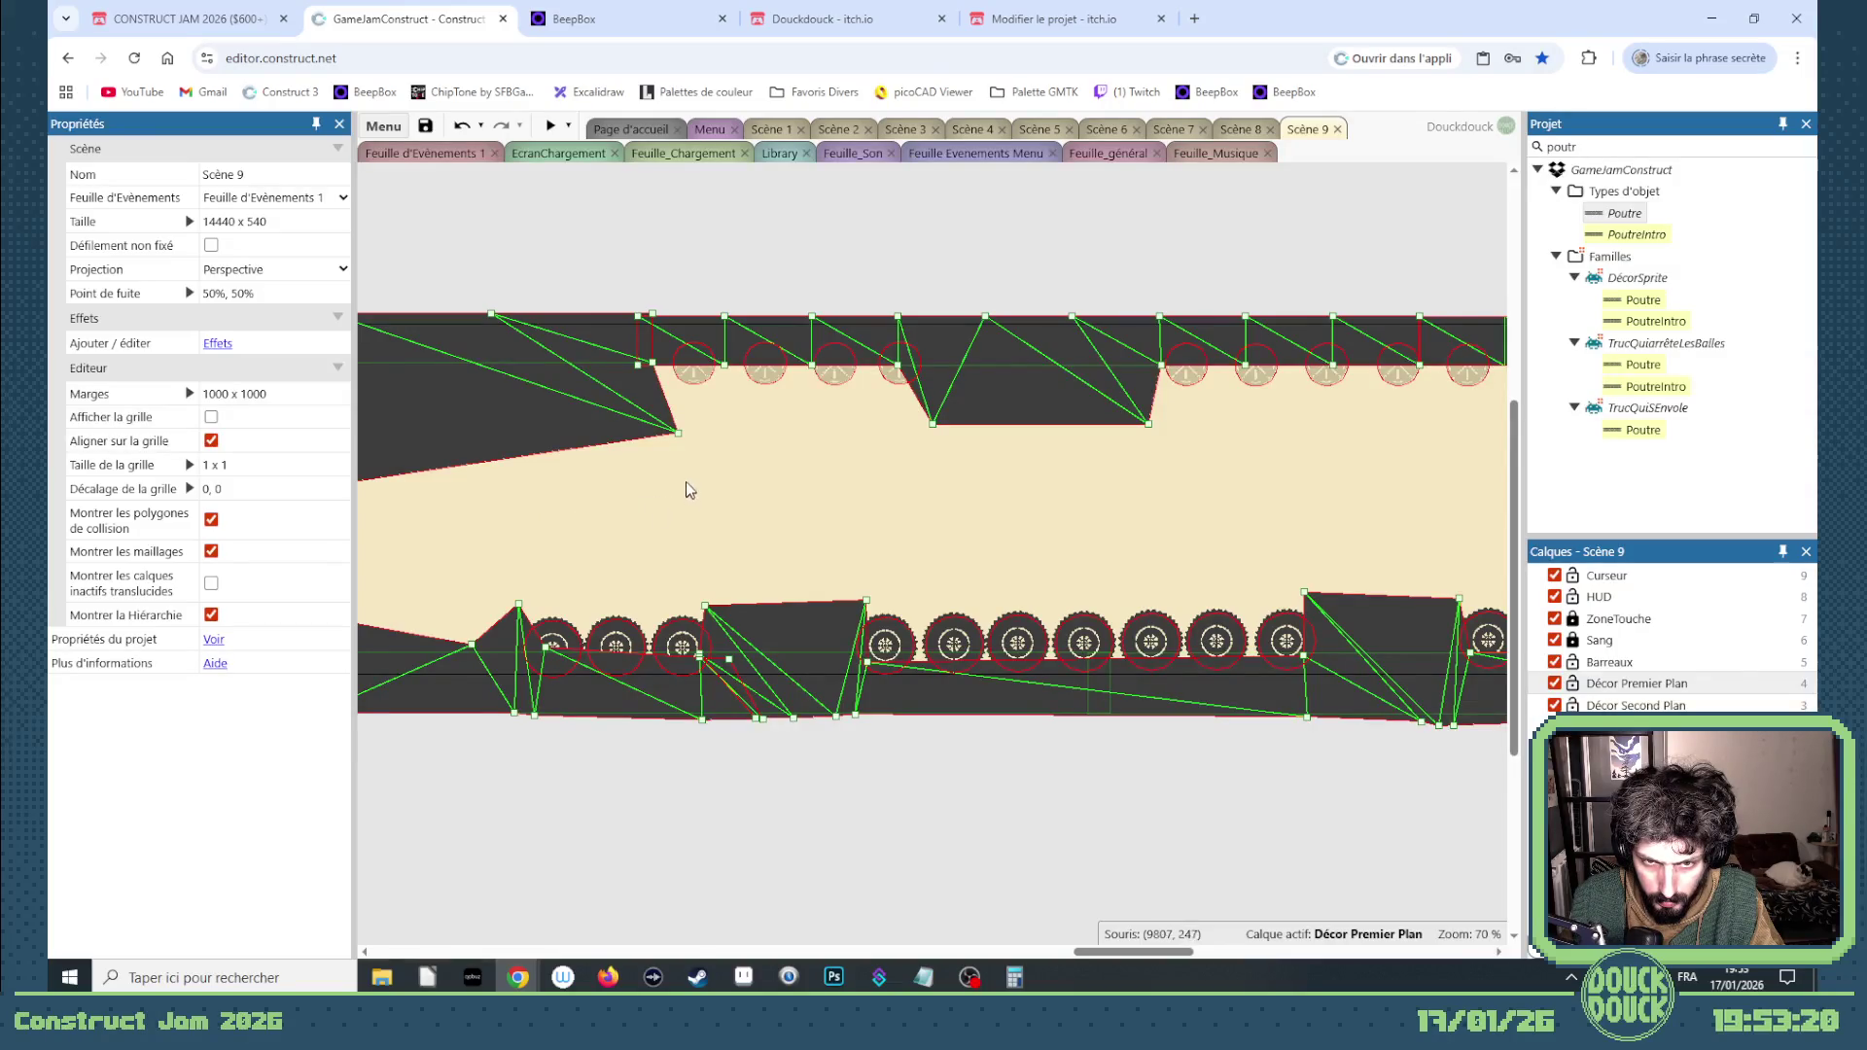
pyautogui.click(867, 599)
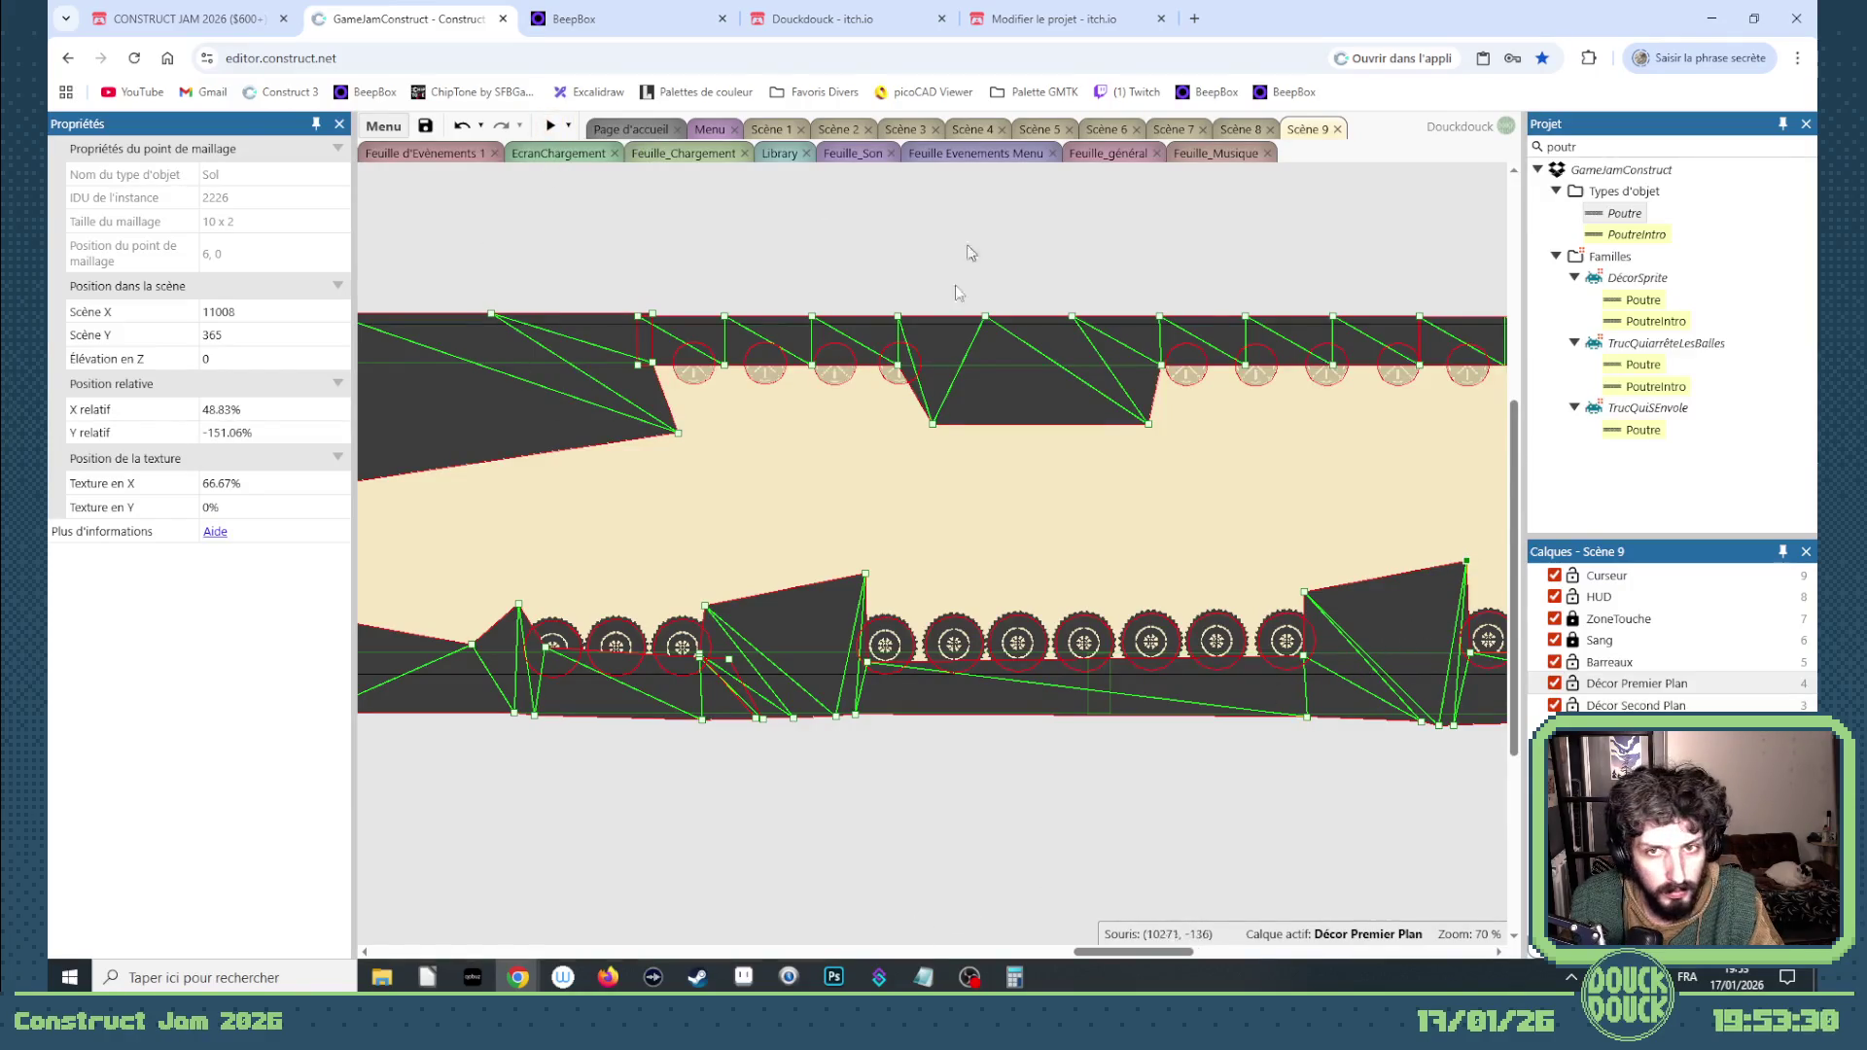
pyautogui.moveTo(1123, 958)
pyautogui.mouseDown()
pyautogui.moveTo(1015, 856)
pyautogui.moveTo(1029, 758)
pyautogui.moveTo(1008, 681)
pyautogui.mouseUp()
# Step: Set the Poutre beam at 303° against the ground edge below the rotor, then preview
pyautogui.click(944, 561)
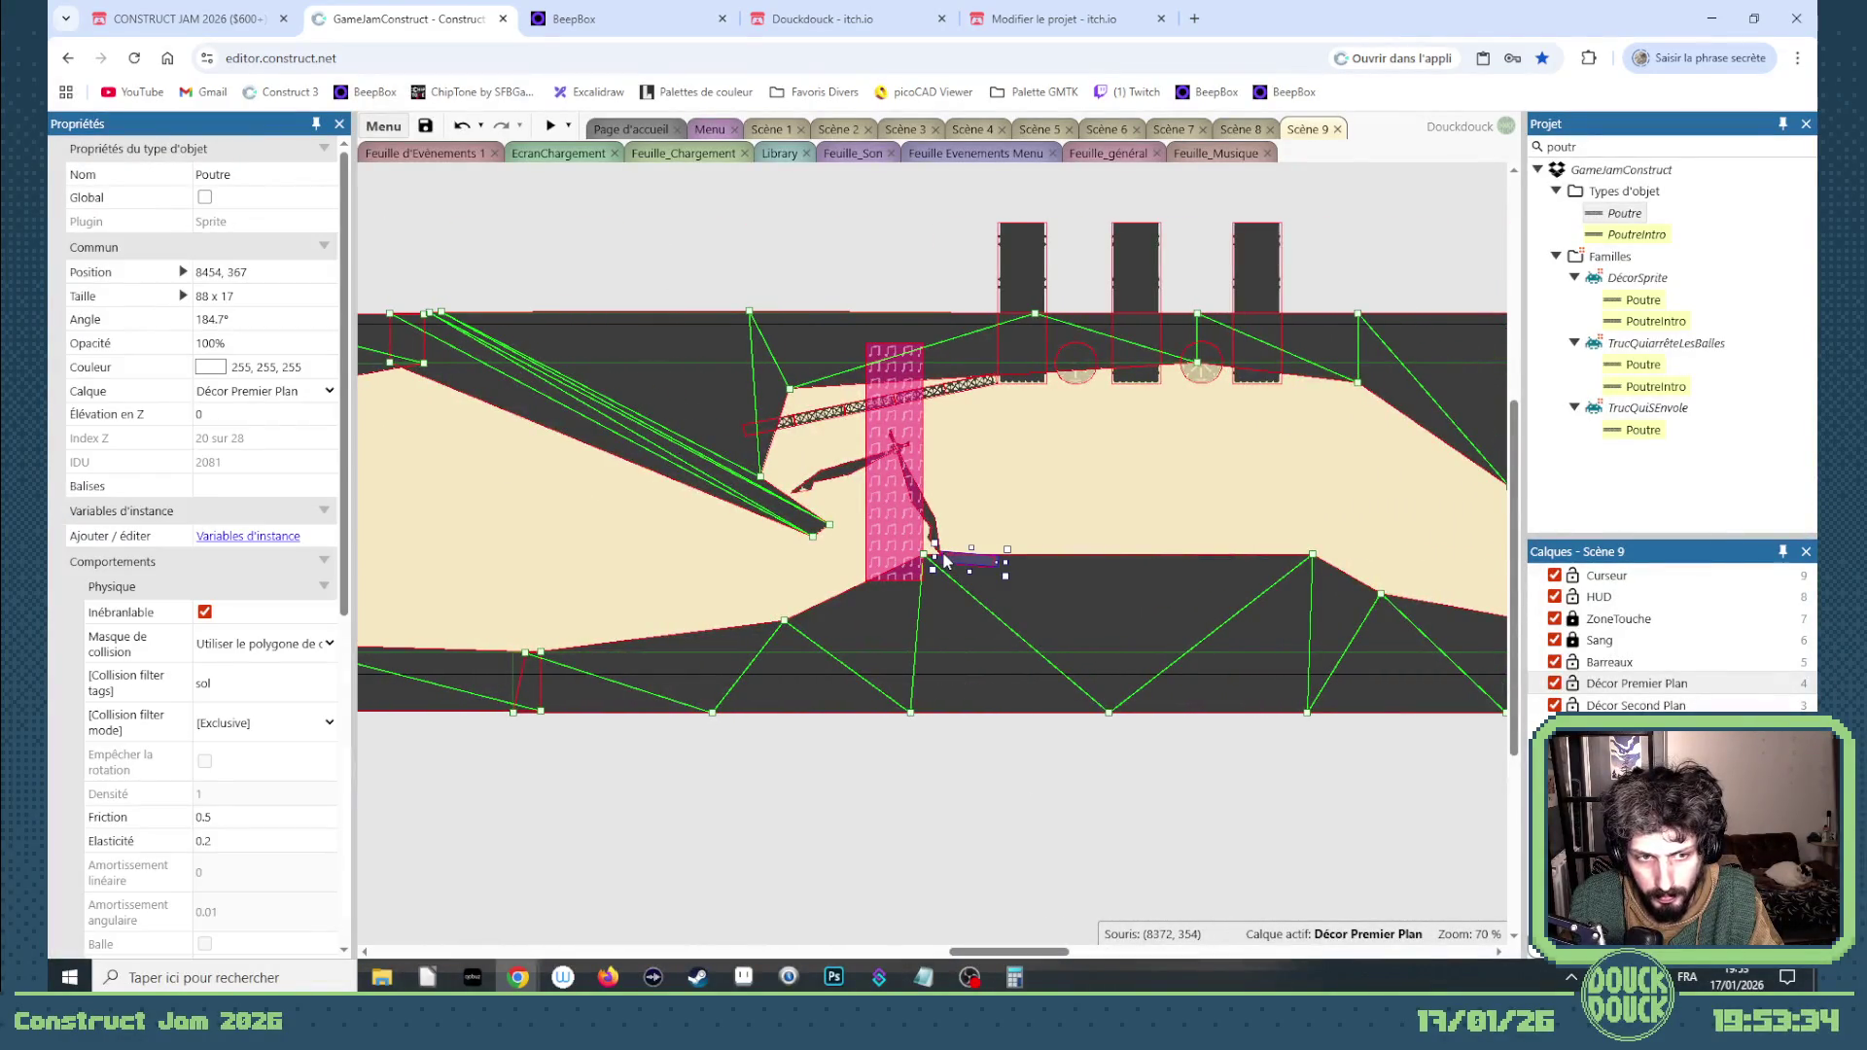
pyautogui.scroll(5, 1017, 561)
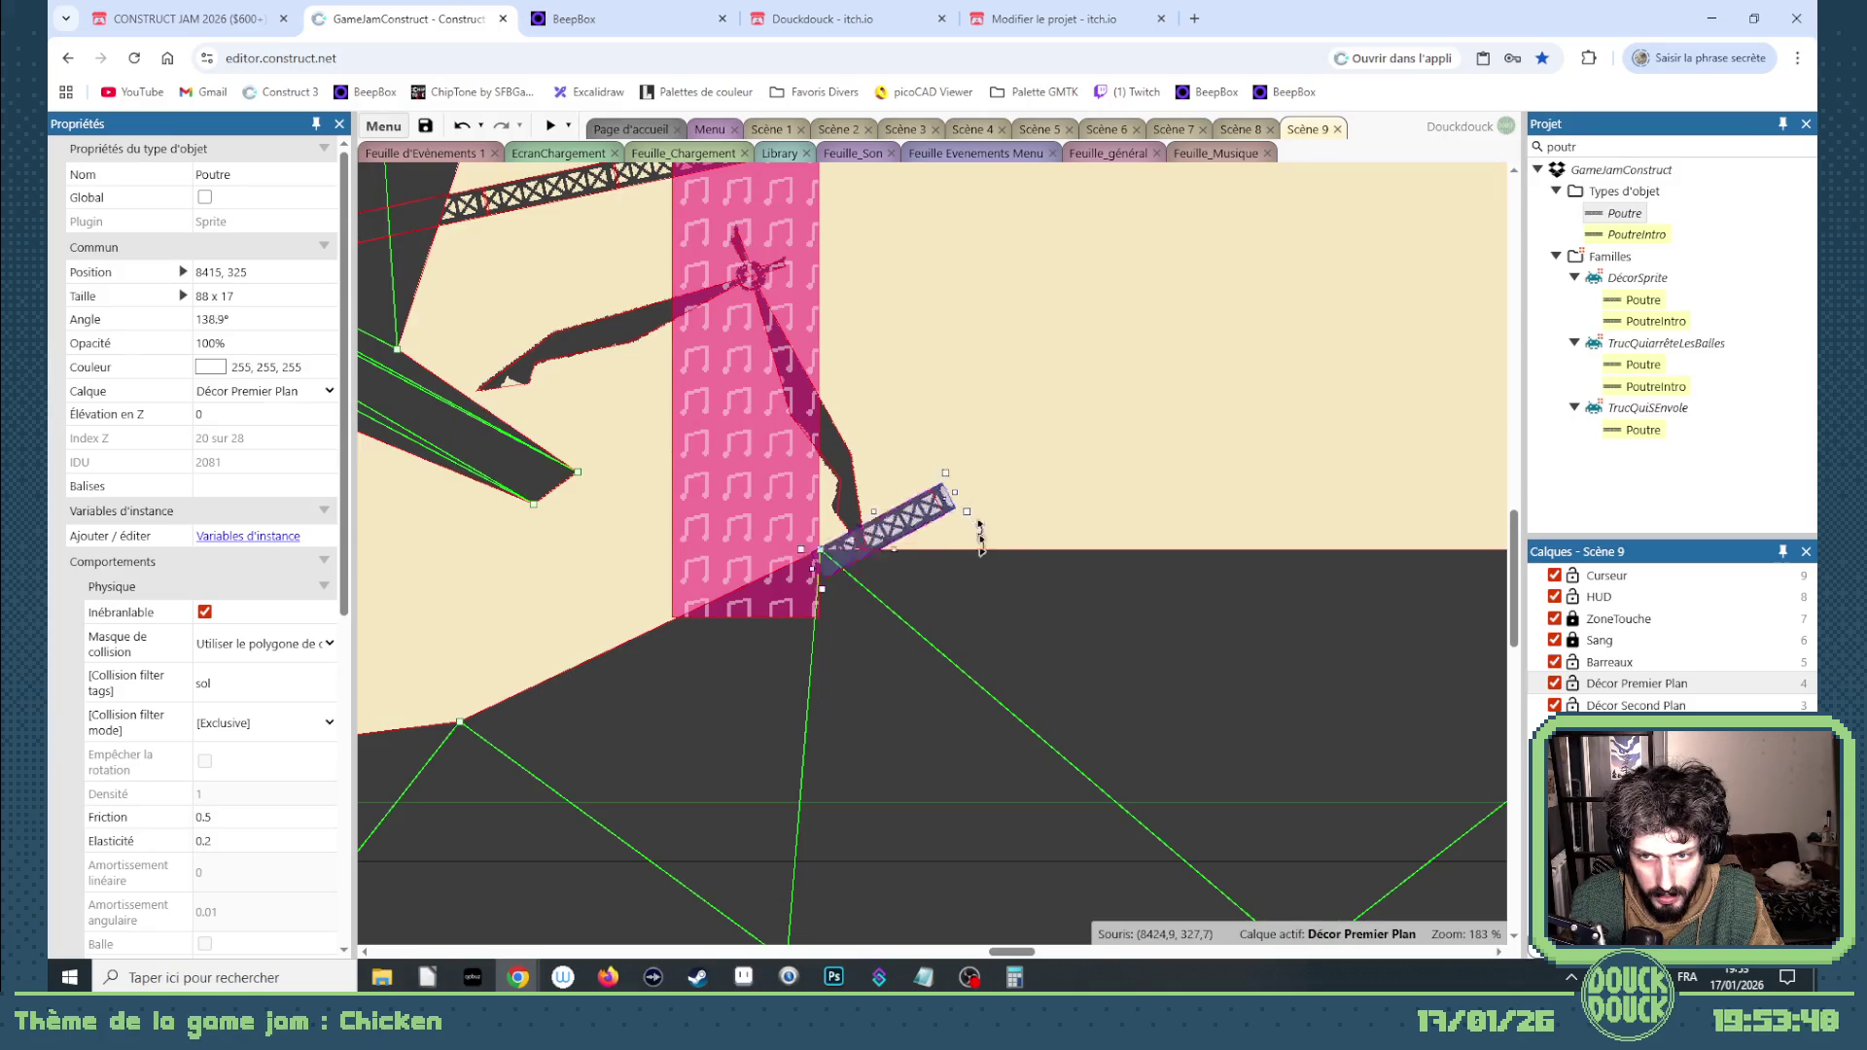
pyautogui.moveTo(969, 478); pyautogui.dragTo(883, 569)
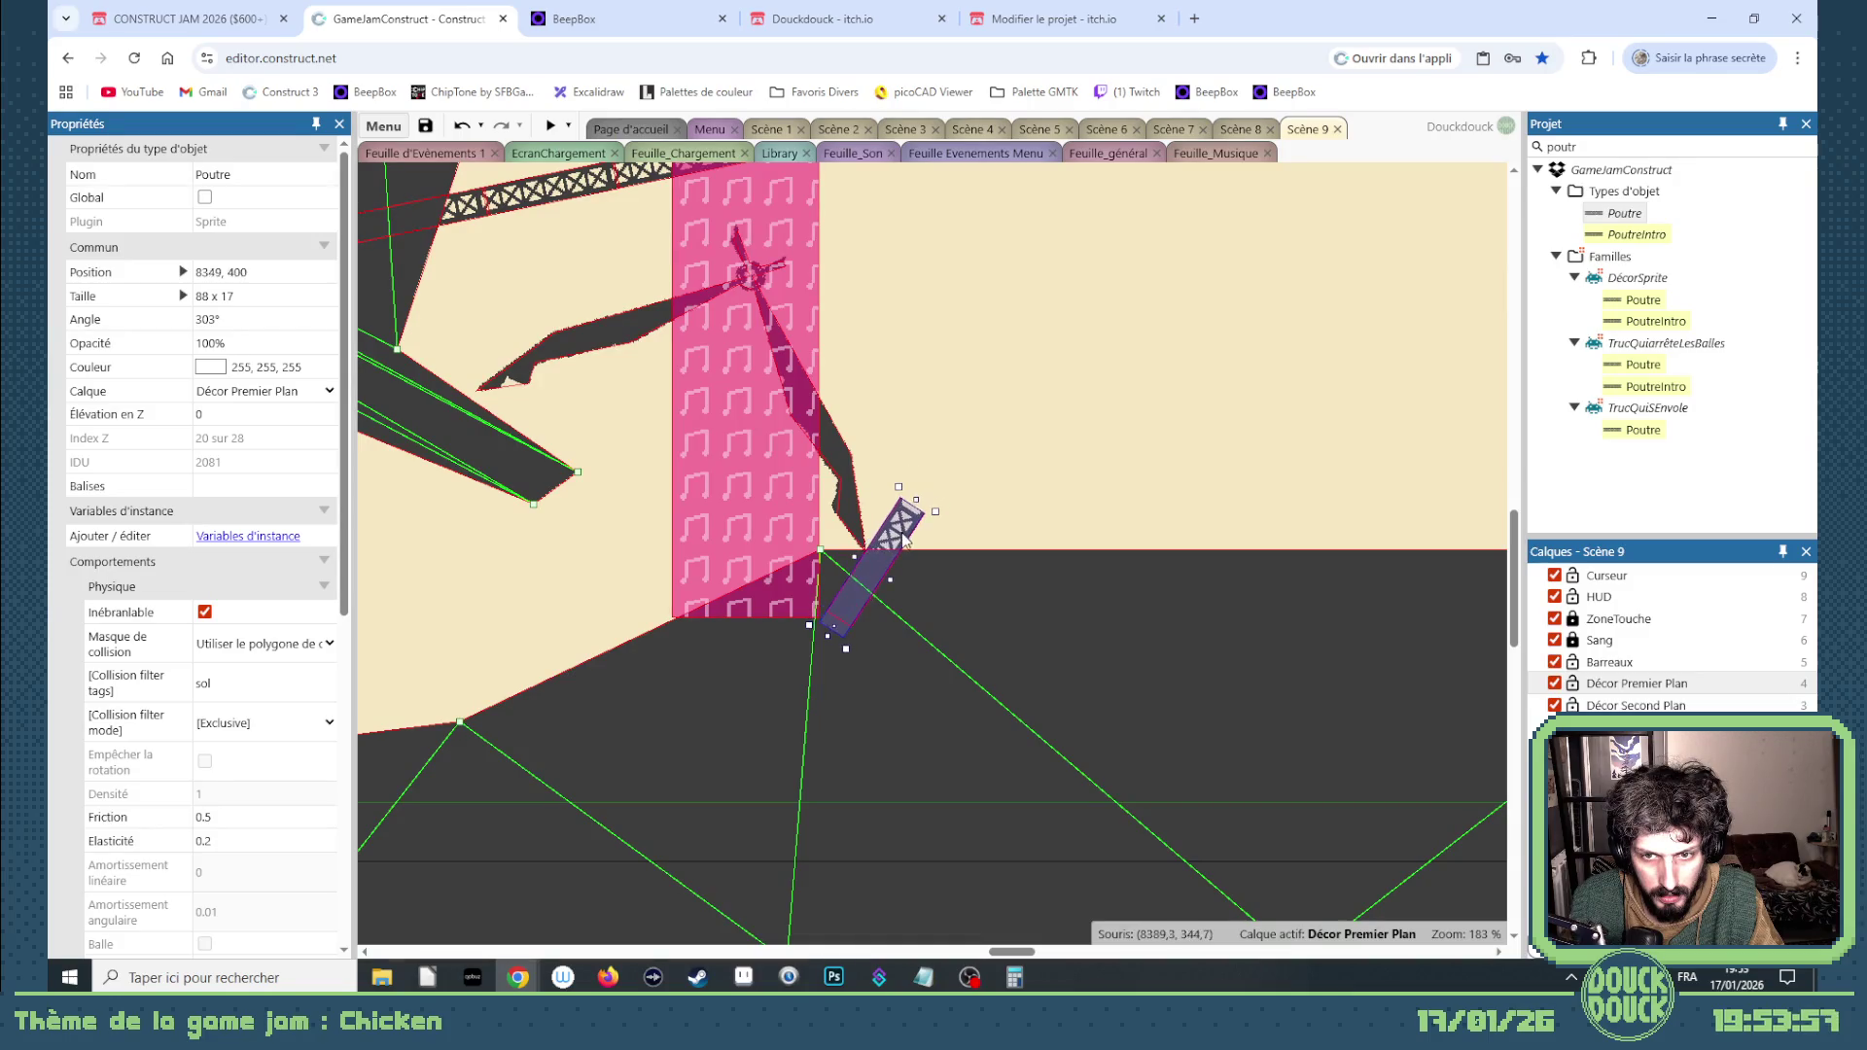
pyautogui.click(550, 127)
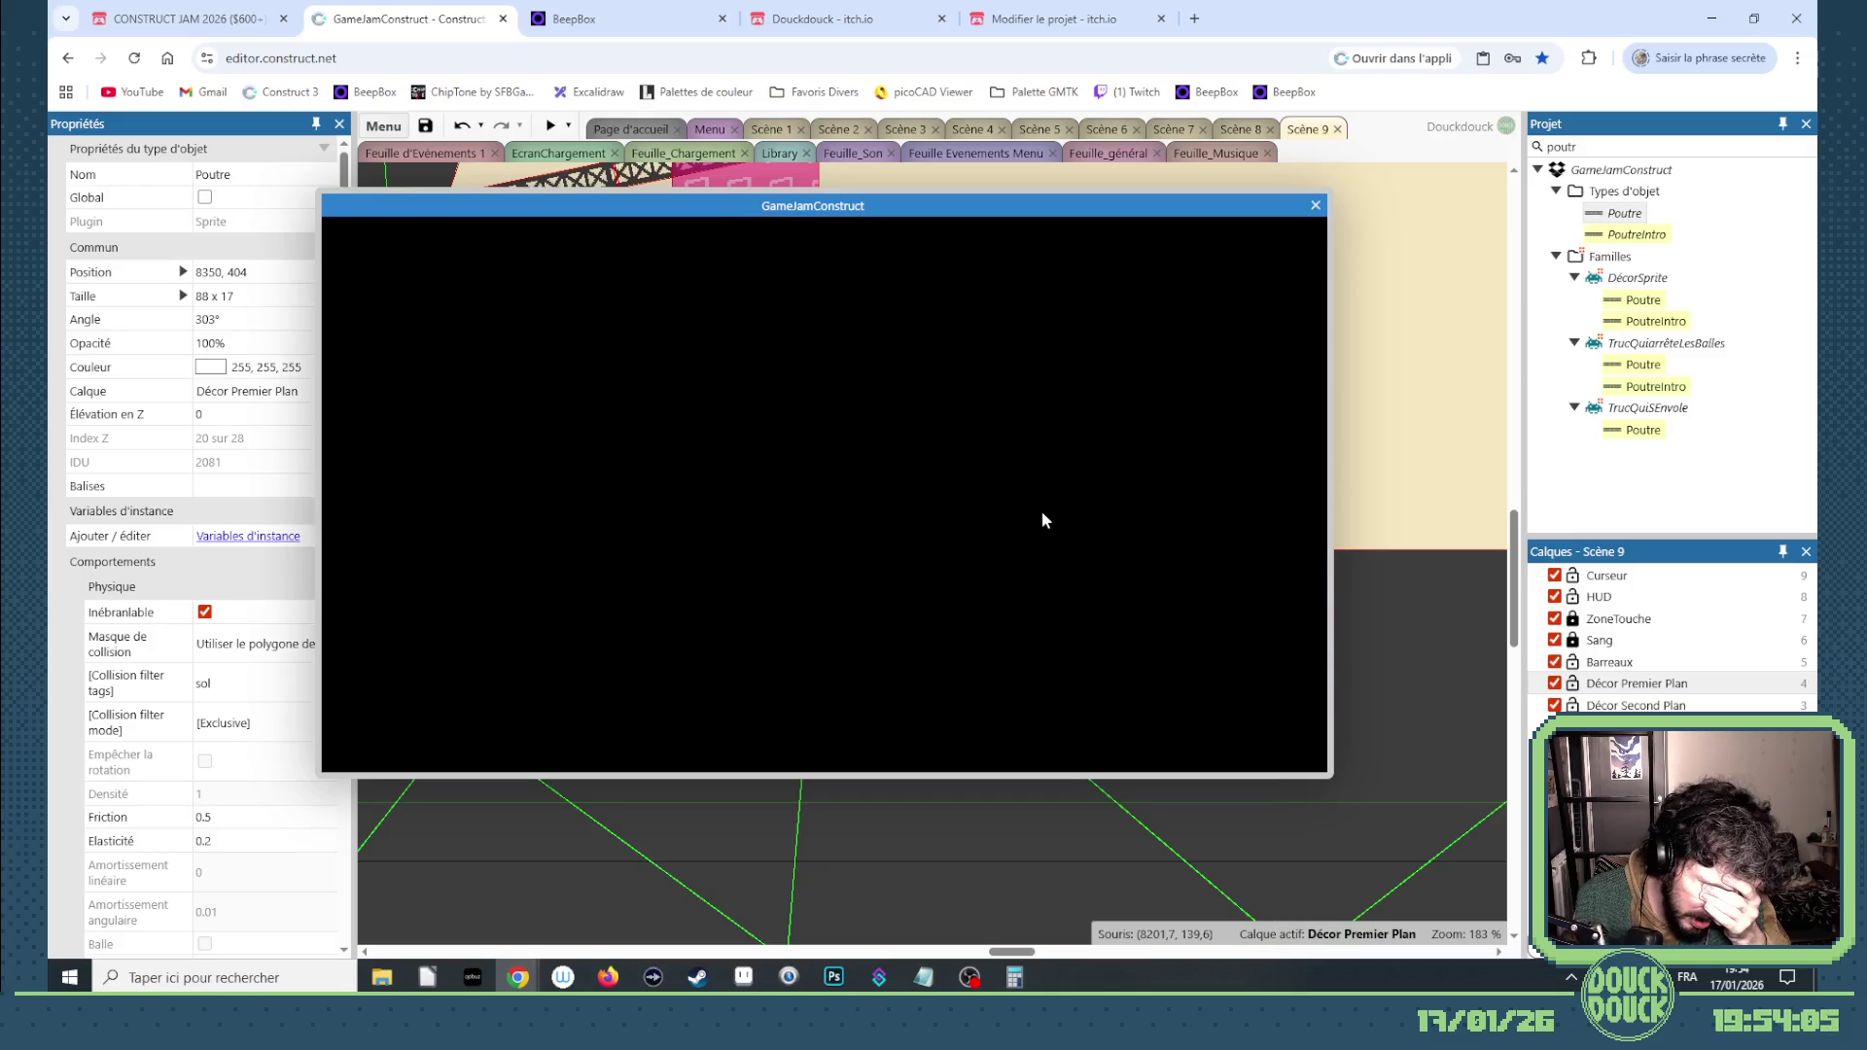
# Step: Playtest fullscreen, swinging the rotor to fling the chickens, then leave fullscreen
pyautogui.click(1087, 559)
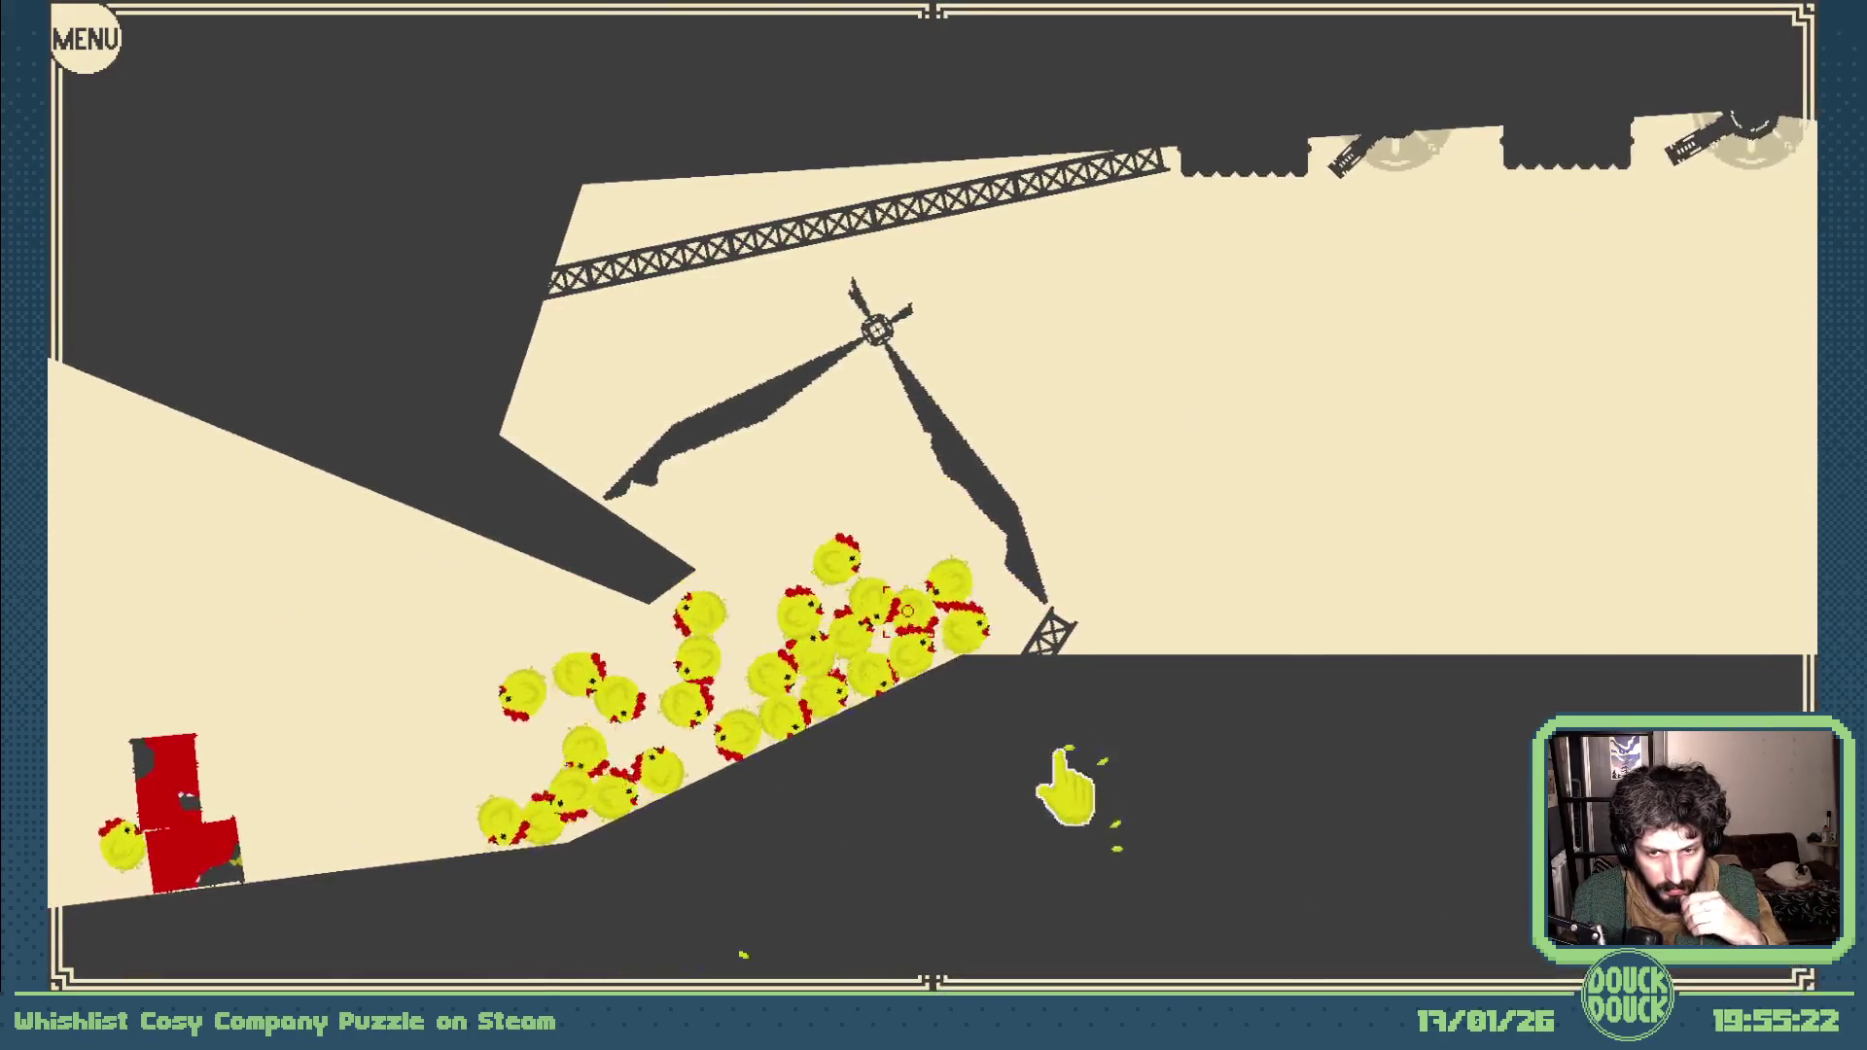
pyautogui.moveTo(778, 501); pyautogui.dragTo(1069, 501)
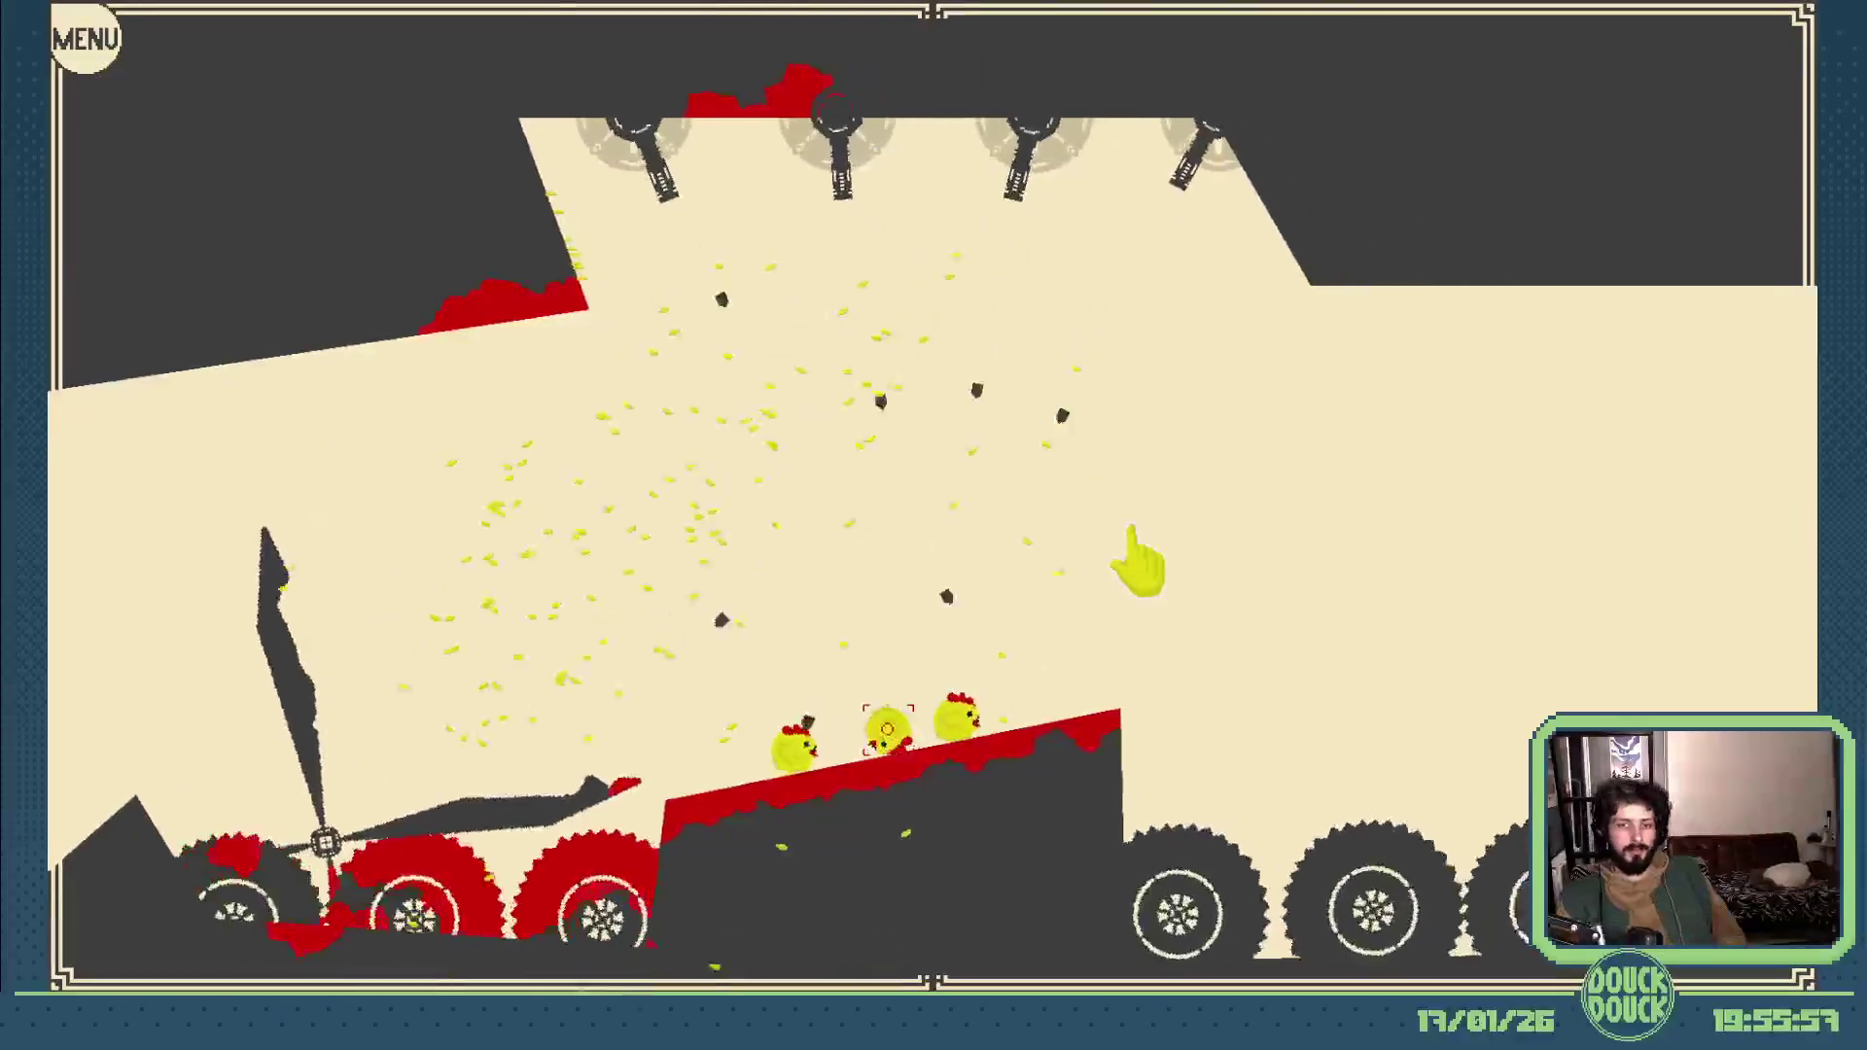
pyautogui.press('Escape')
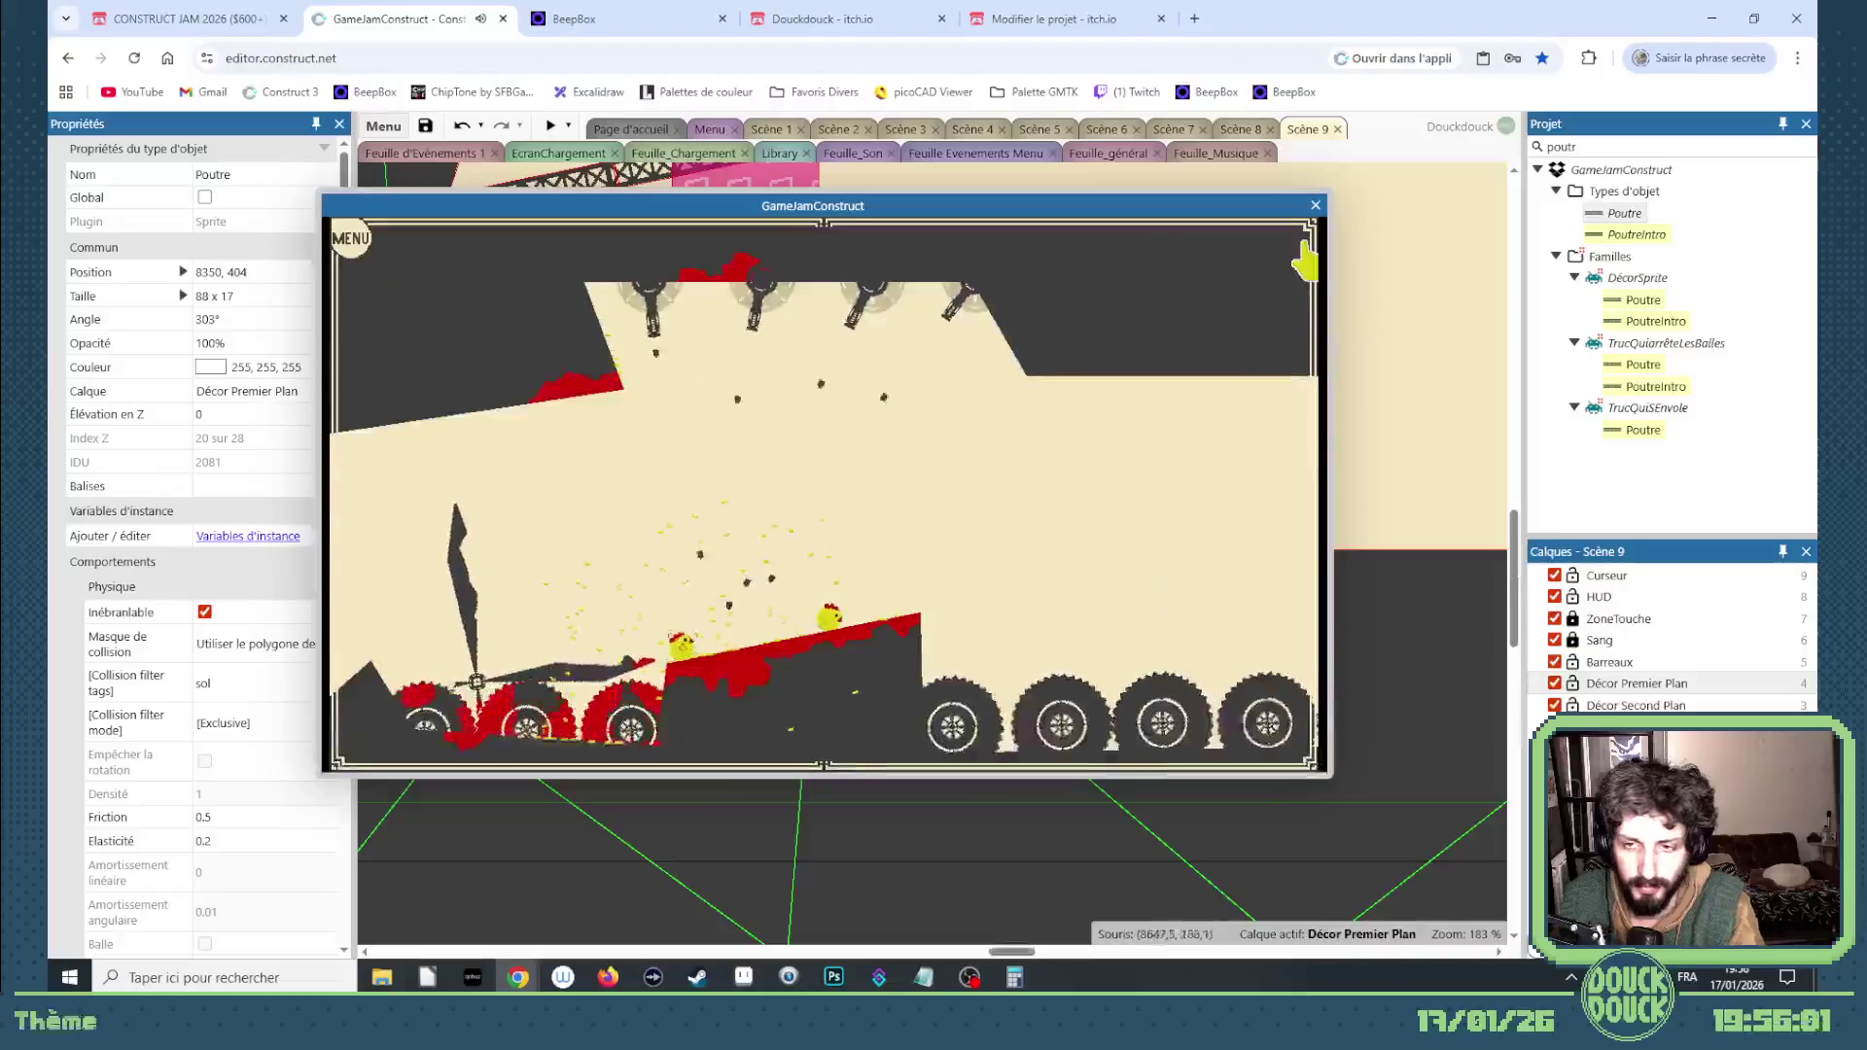
# Step: Close the preview and switch the editor to the Scène 1 layout
pyautogui.click(1316, 206)
pyautogui.scroll(-2, 873, 511)
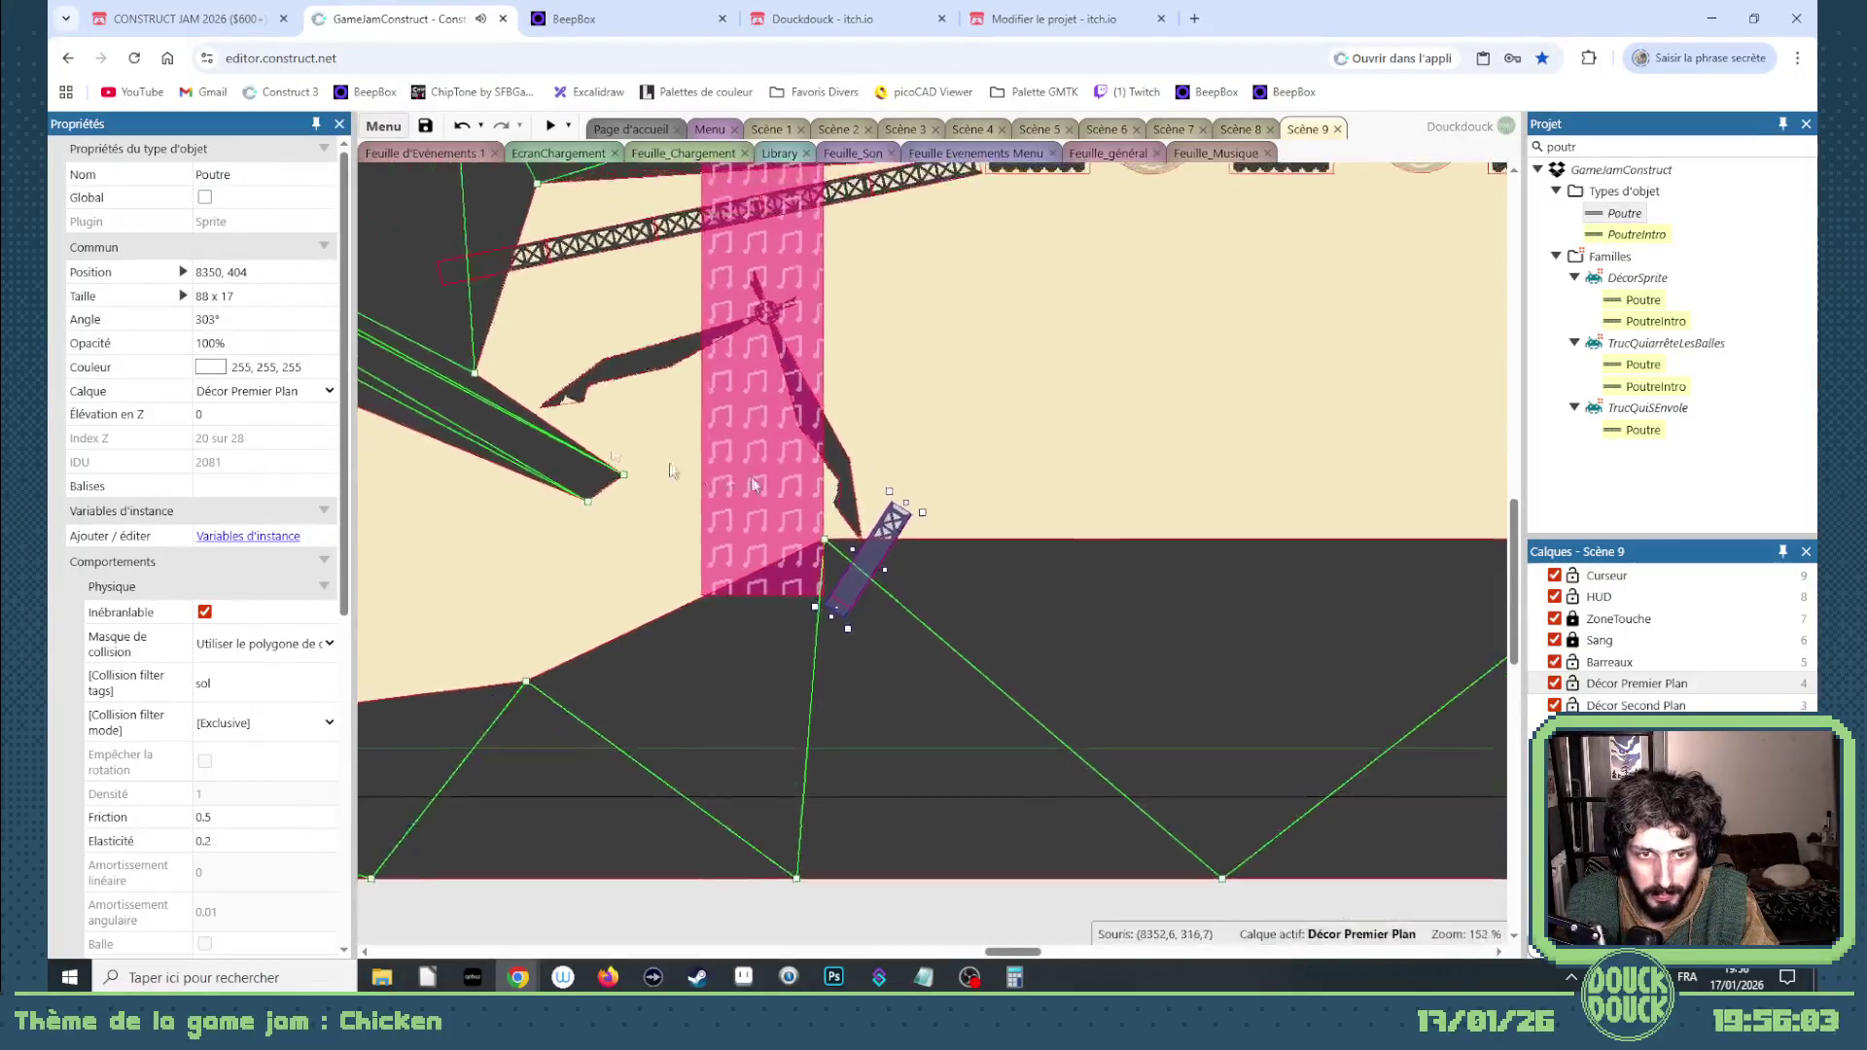
pyautogui.scroll(2, 545, 420)
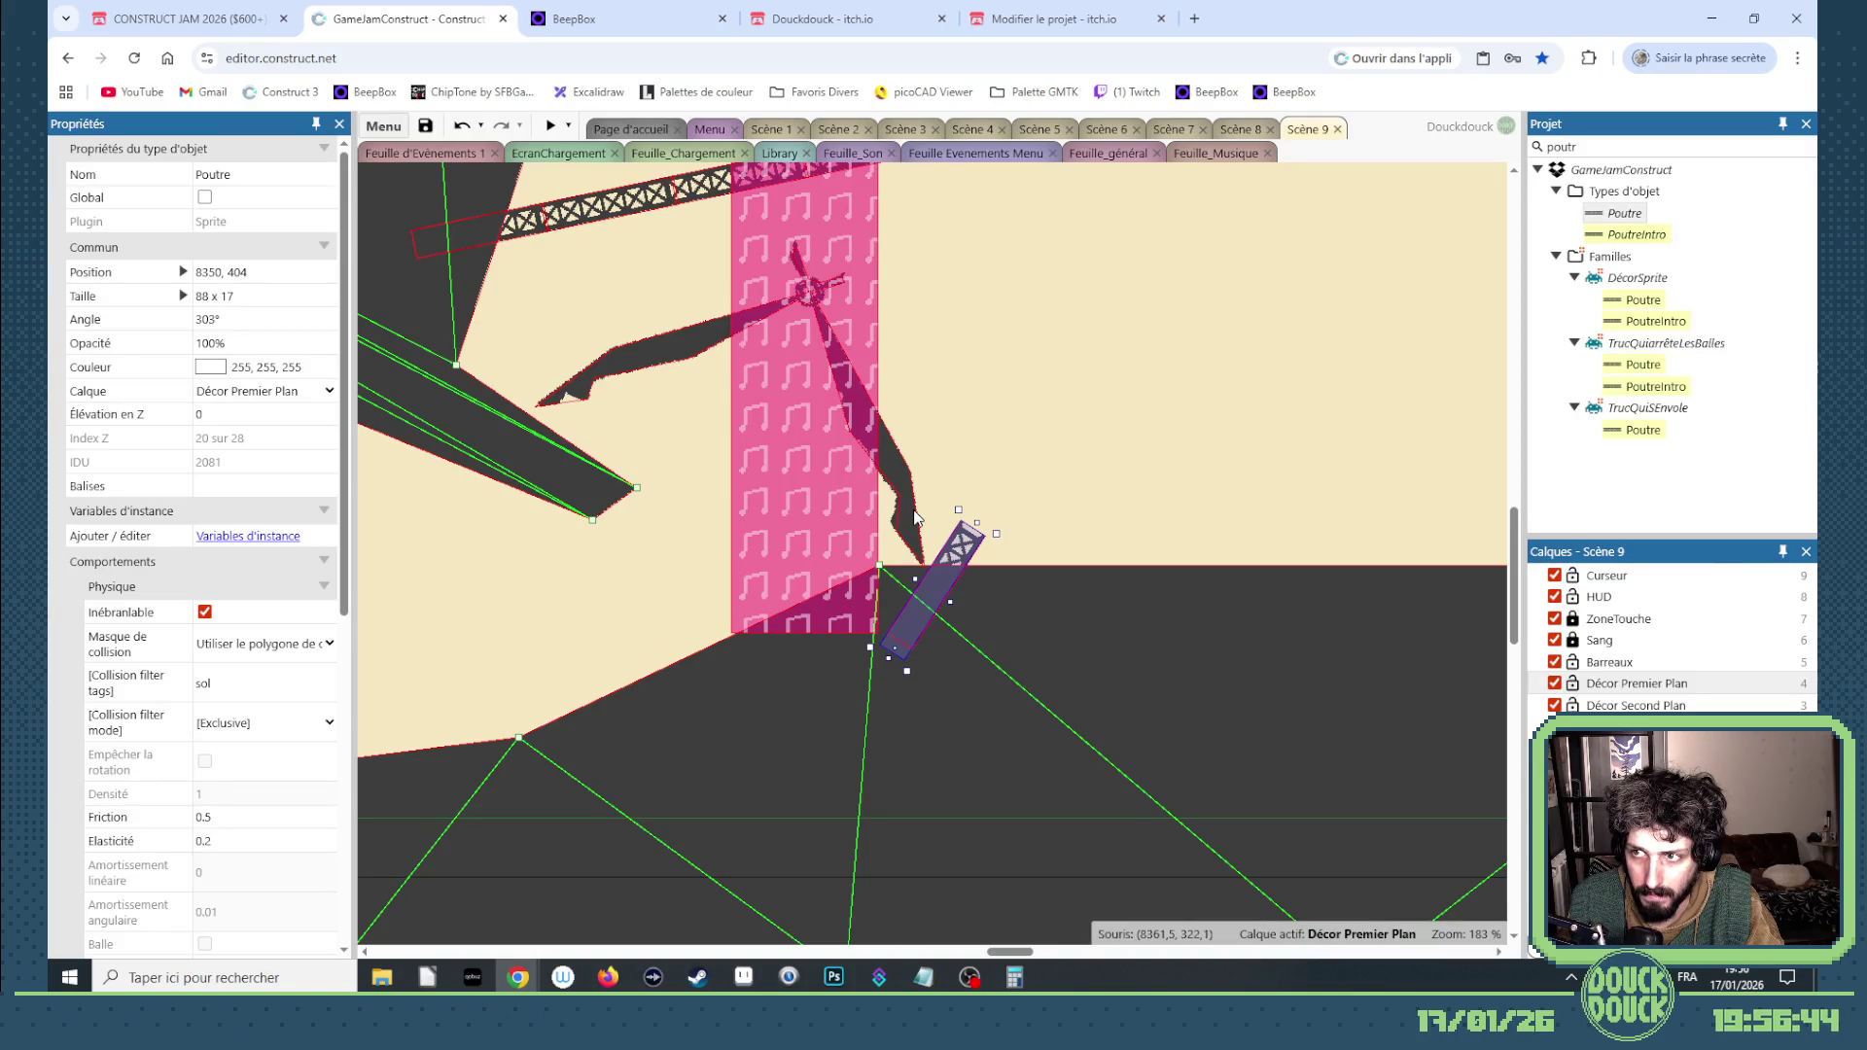
pyautogui.click(768, 130)
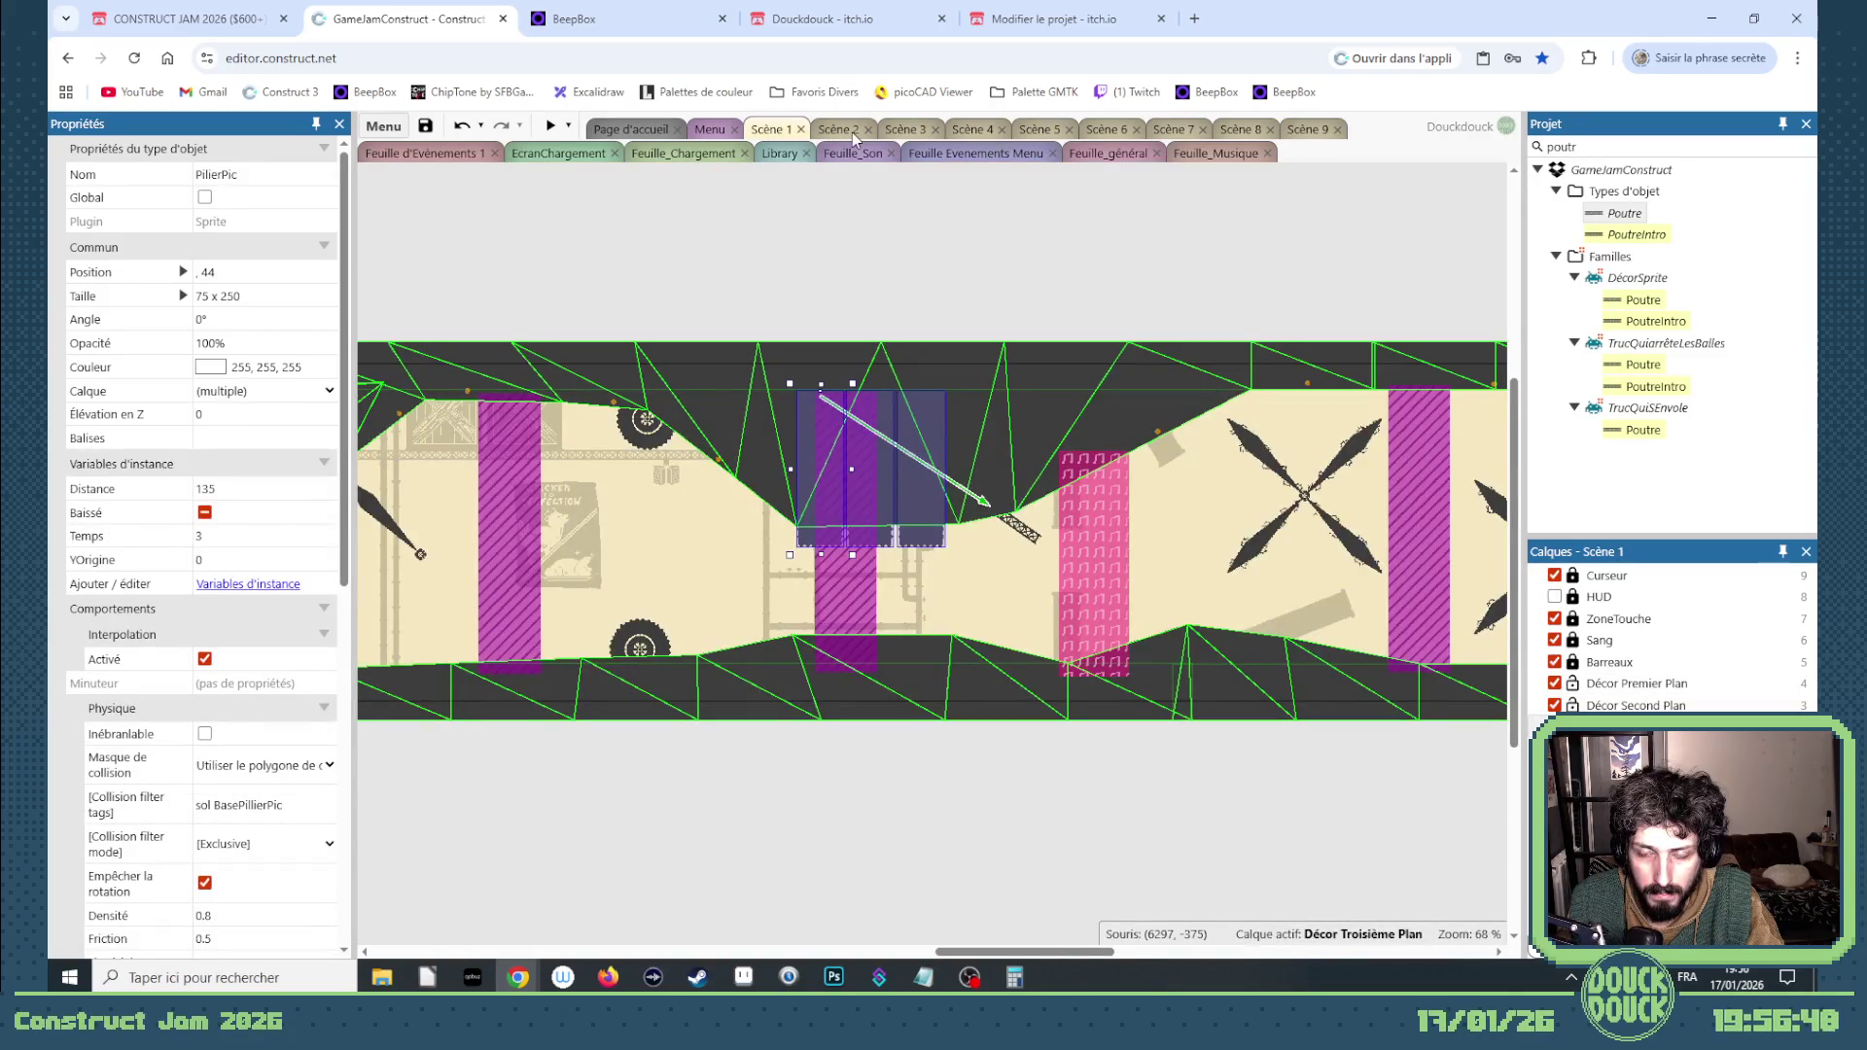
# Step: Look through the Scène 8, 9 and 5 layouts, ending on Scène 6
pyautogui.click(1244, 132)
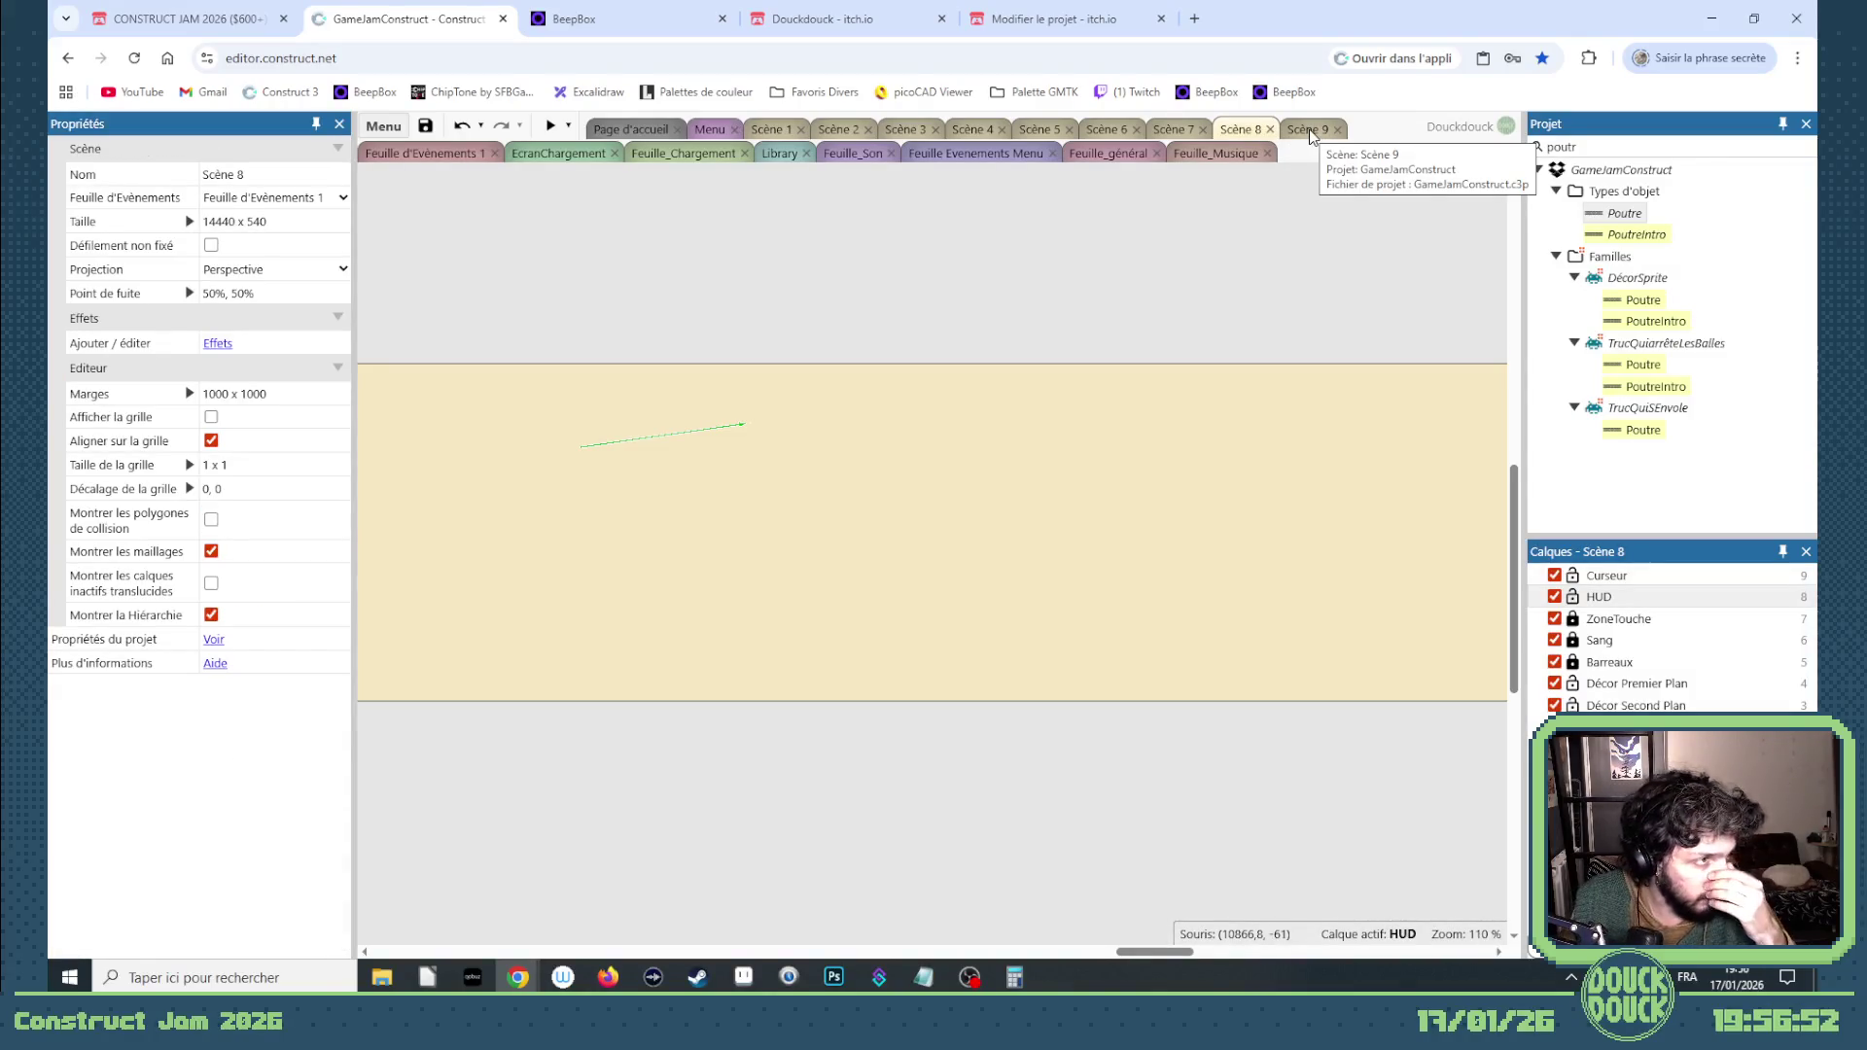
pyautogui.click(1310, 132)
pyautogui.click(1235, 129)
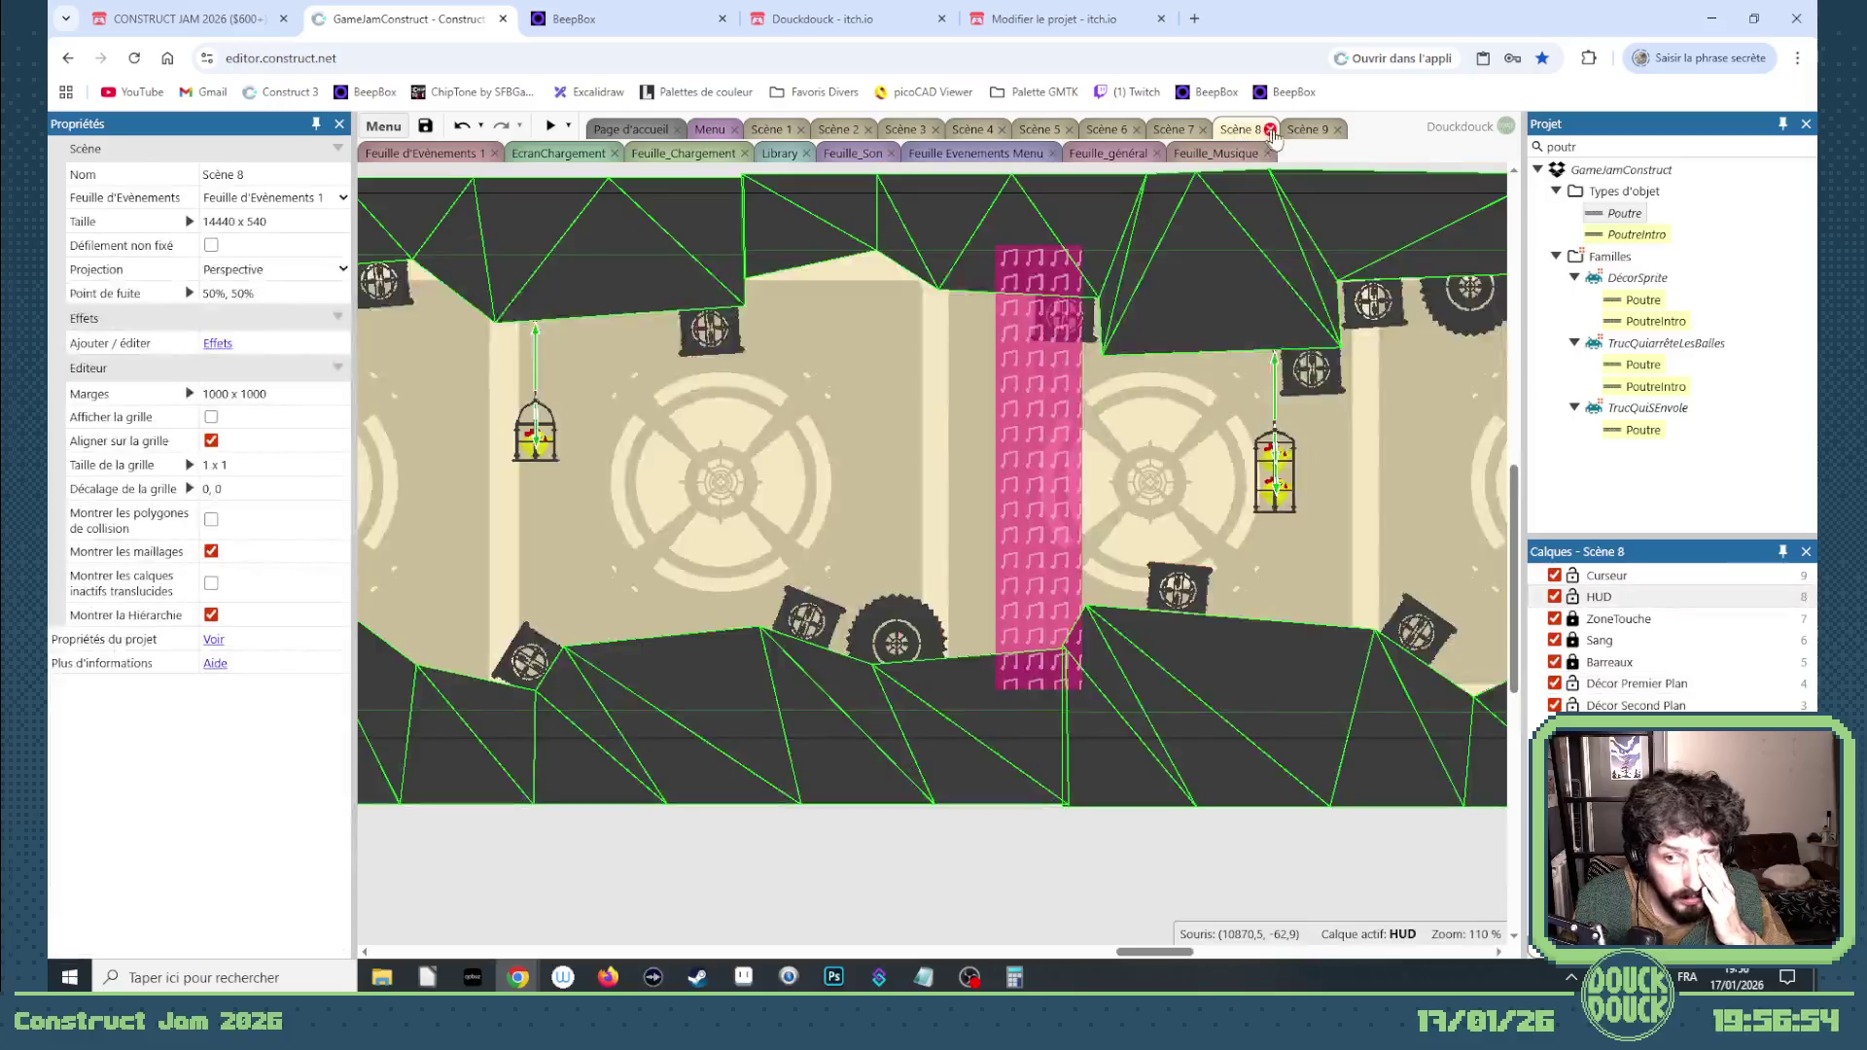
pyautogui.click(1307, 132)
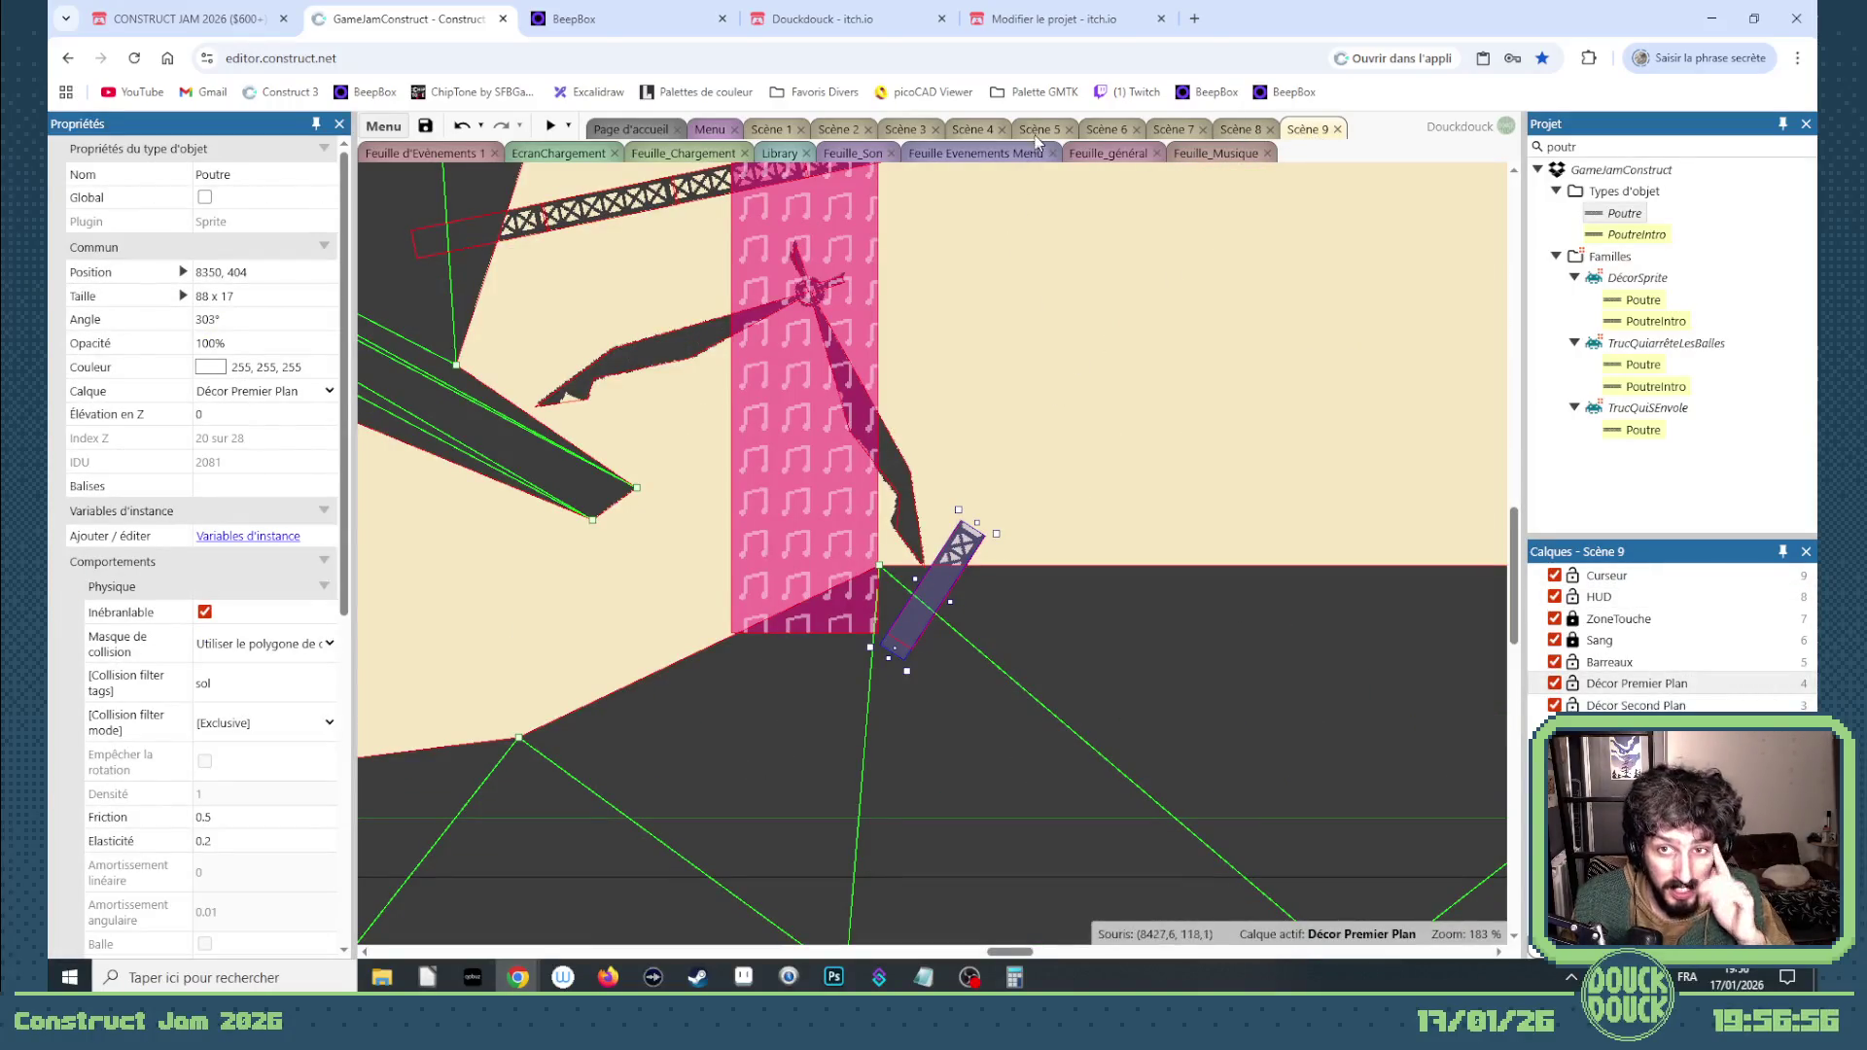
pyautogui.click(1035, 129)
pyautogui.click(1109, 129)
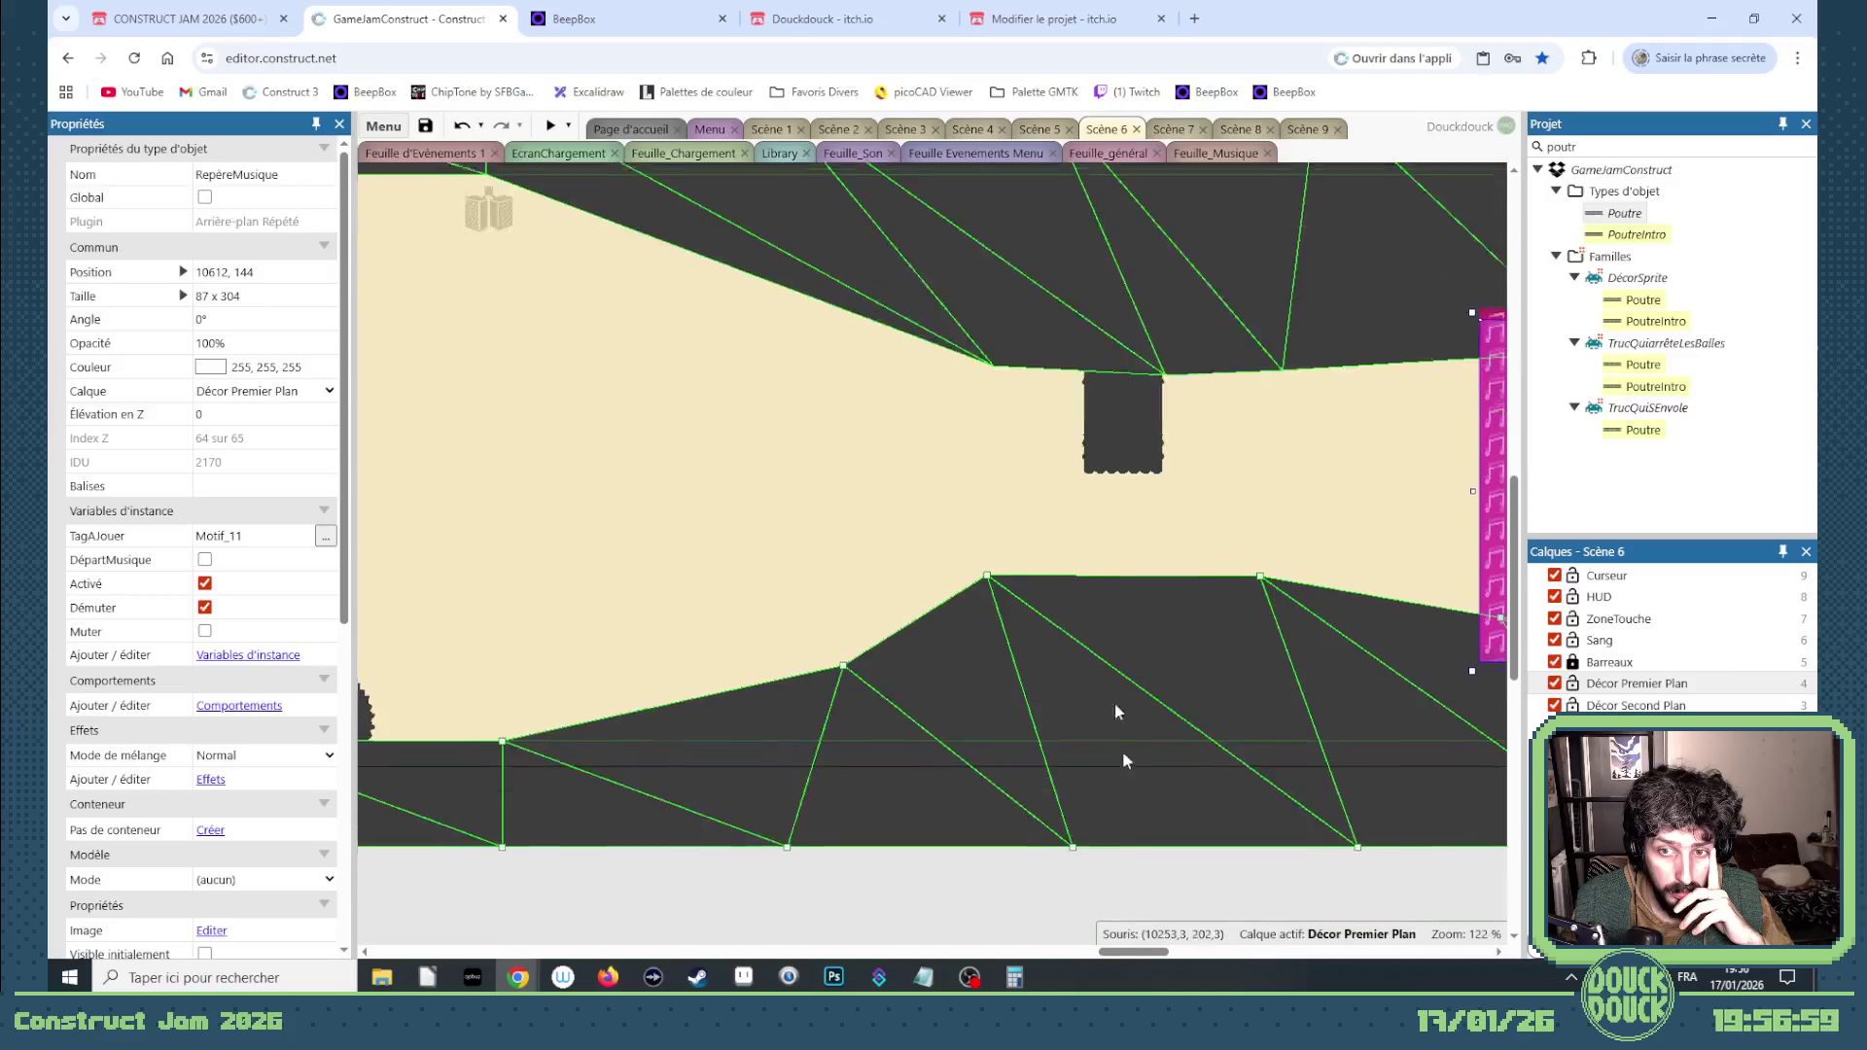
pyautogui.moveTo(1136, 950)
pyautogui.mouseDown()
pyautogui.moveTo(574, 948)
pyautogui.moveTo(569, 899)
pyautogui.mouseUp()
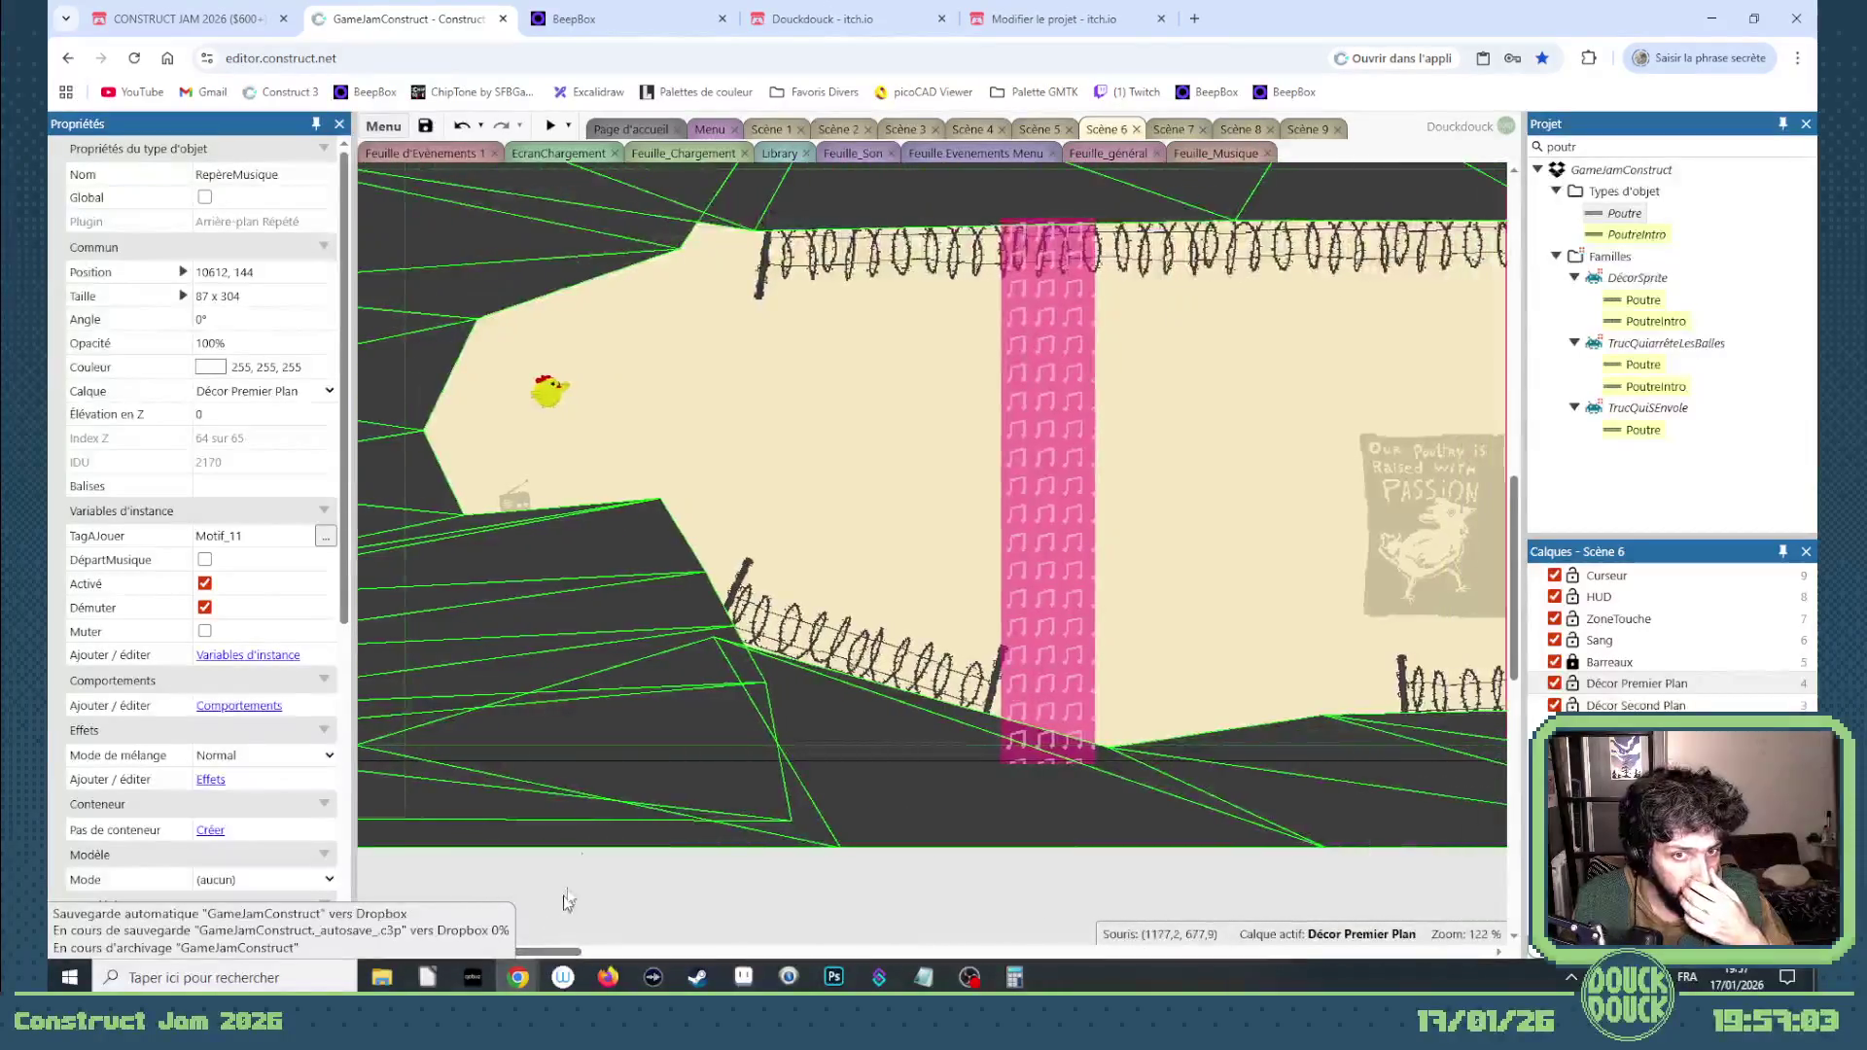
# Step: Playtest Scène 6 until the chicken dies on the barbed wire, then close the preview
pyautogui.click(547, 127)
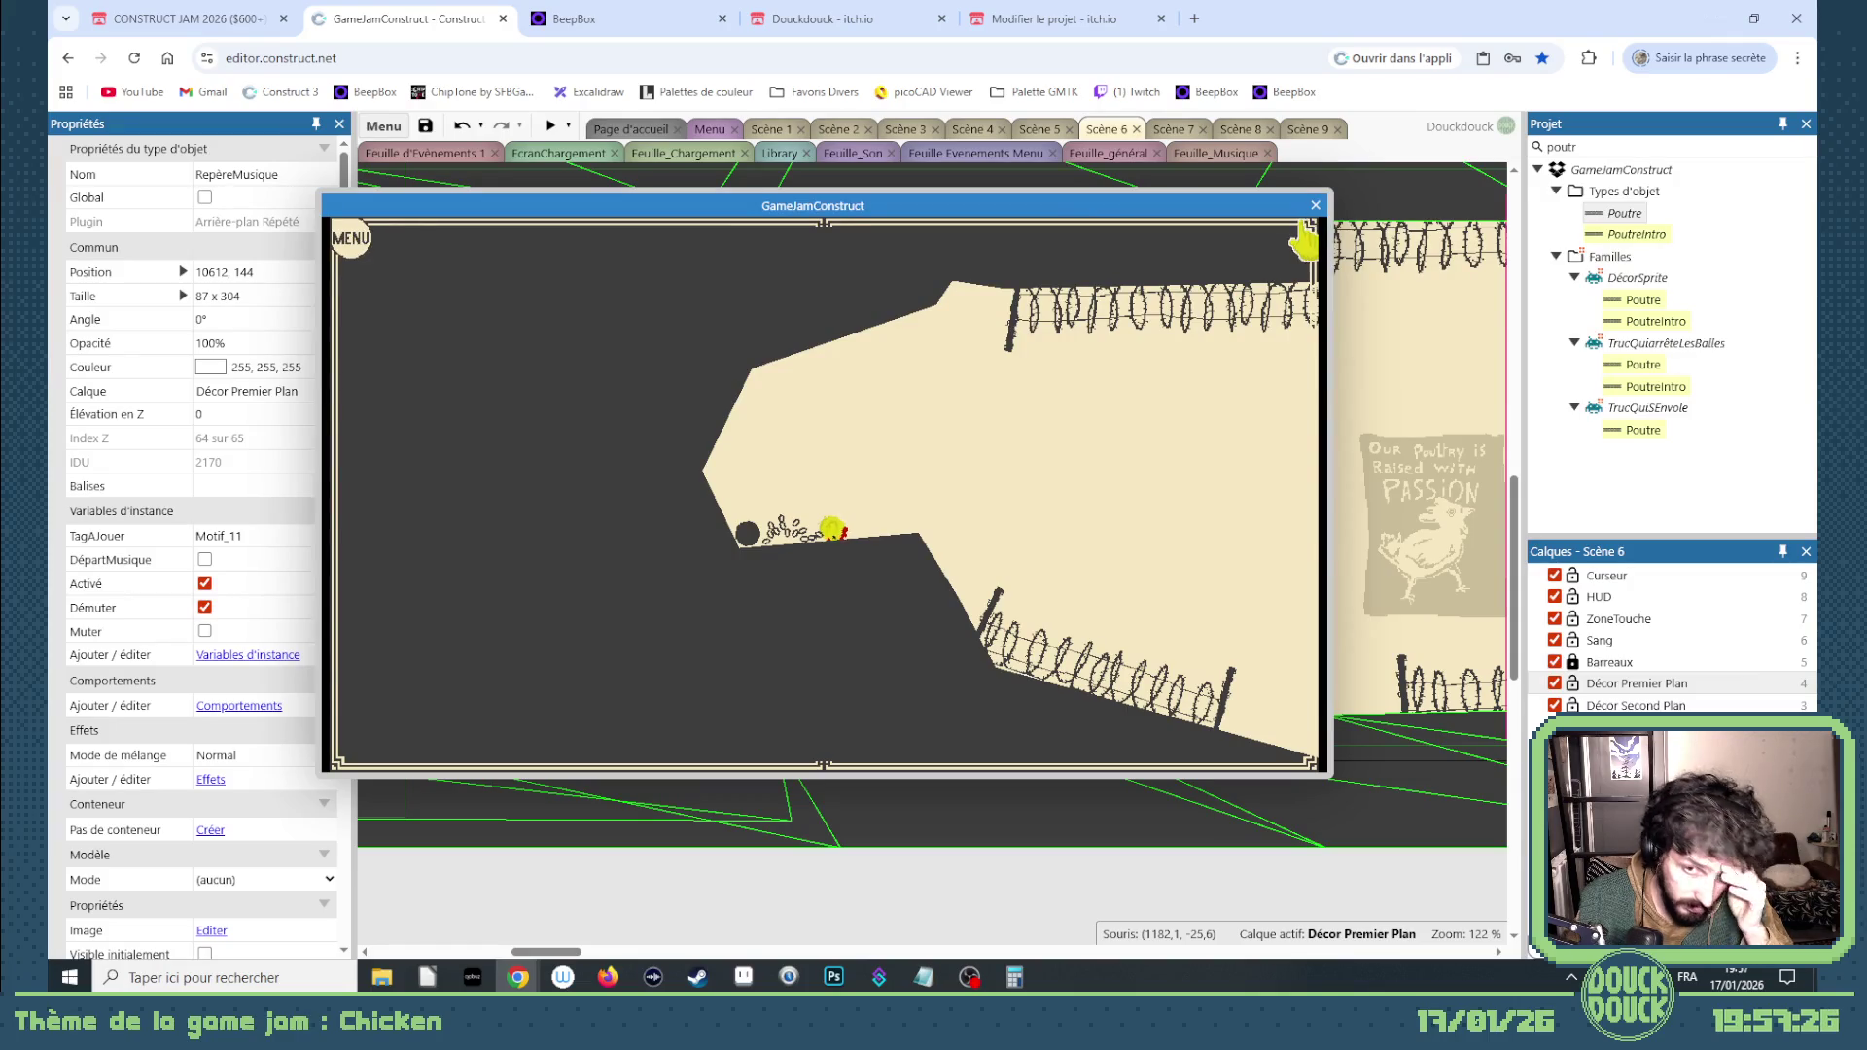
pyautogui.click(1133, 432)
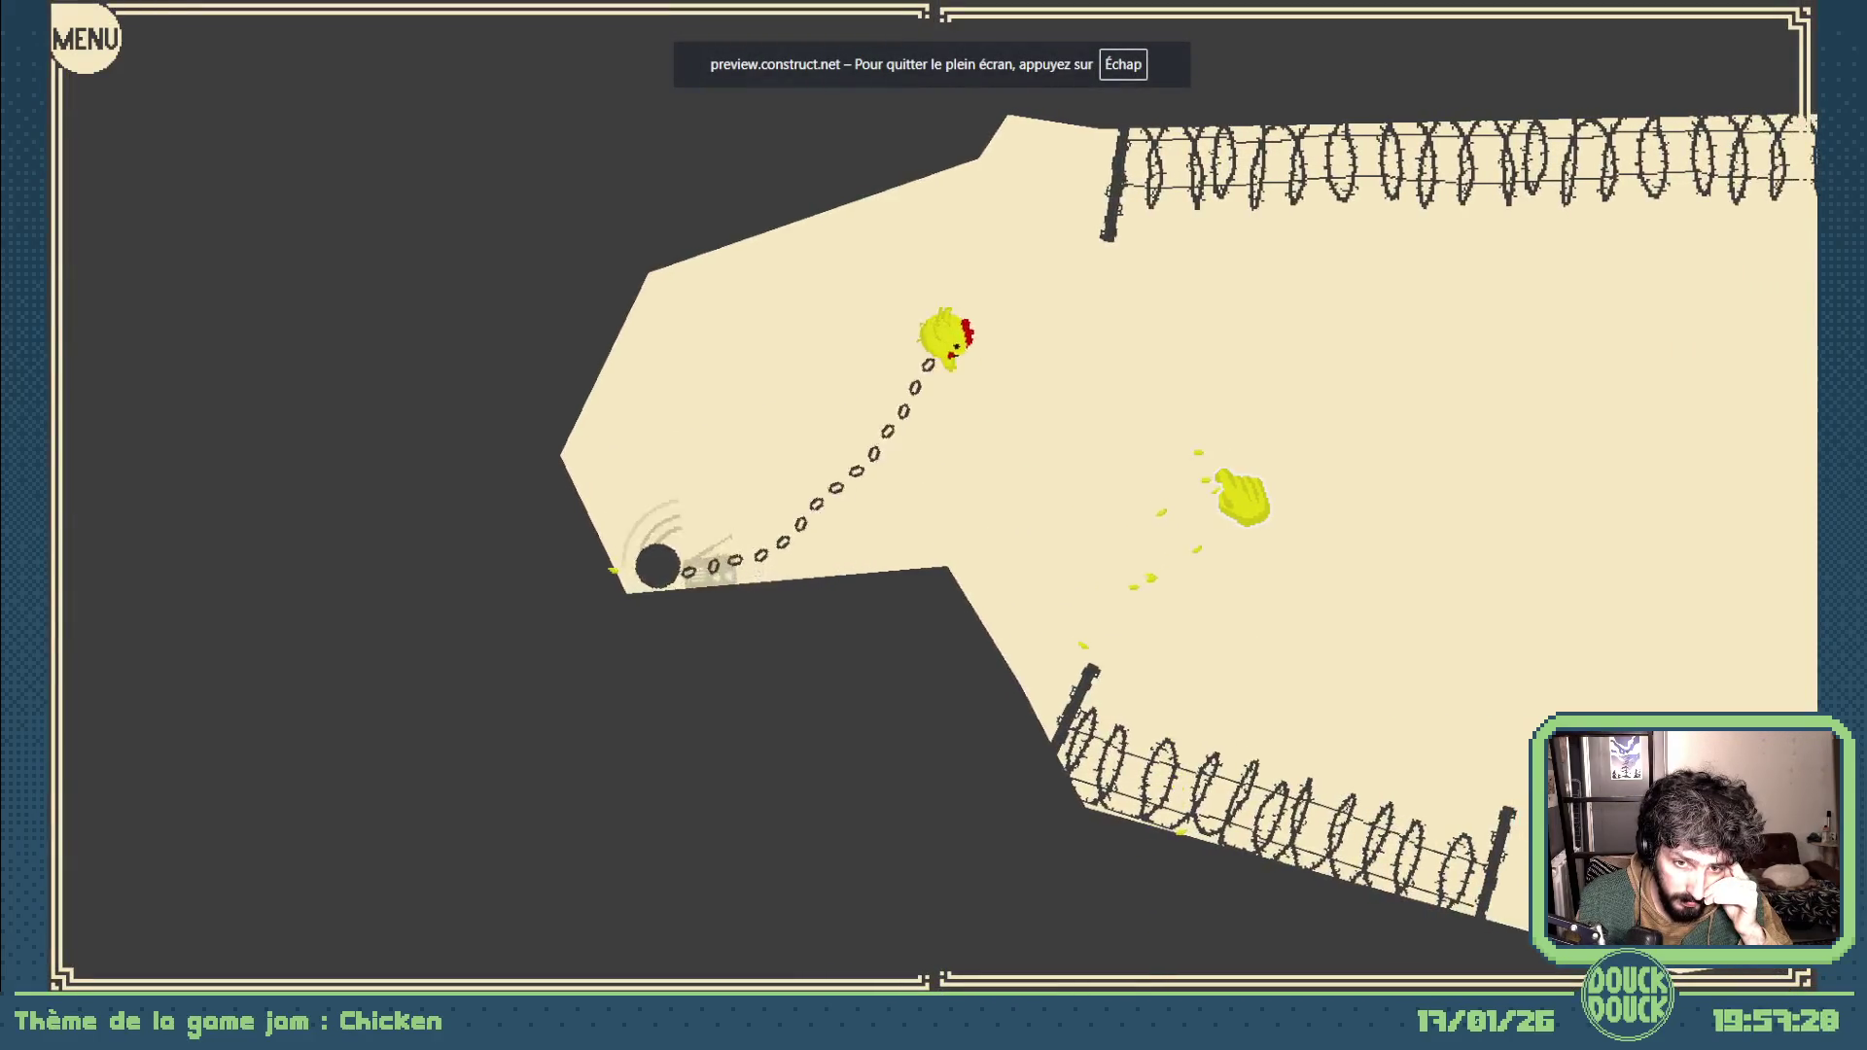
pyautogui.press('Escape')
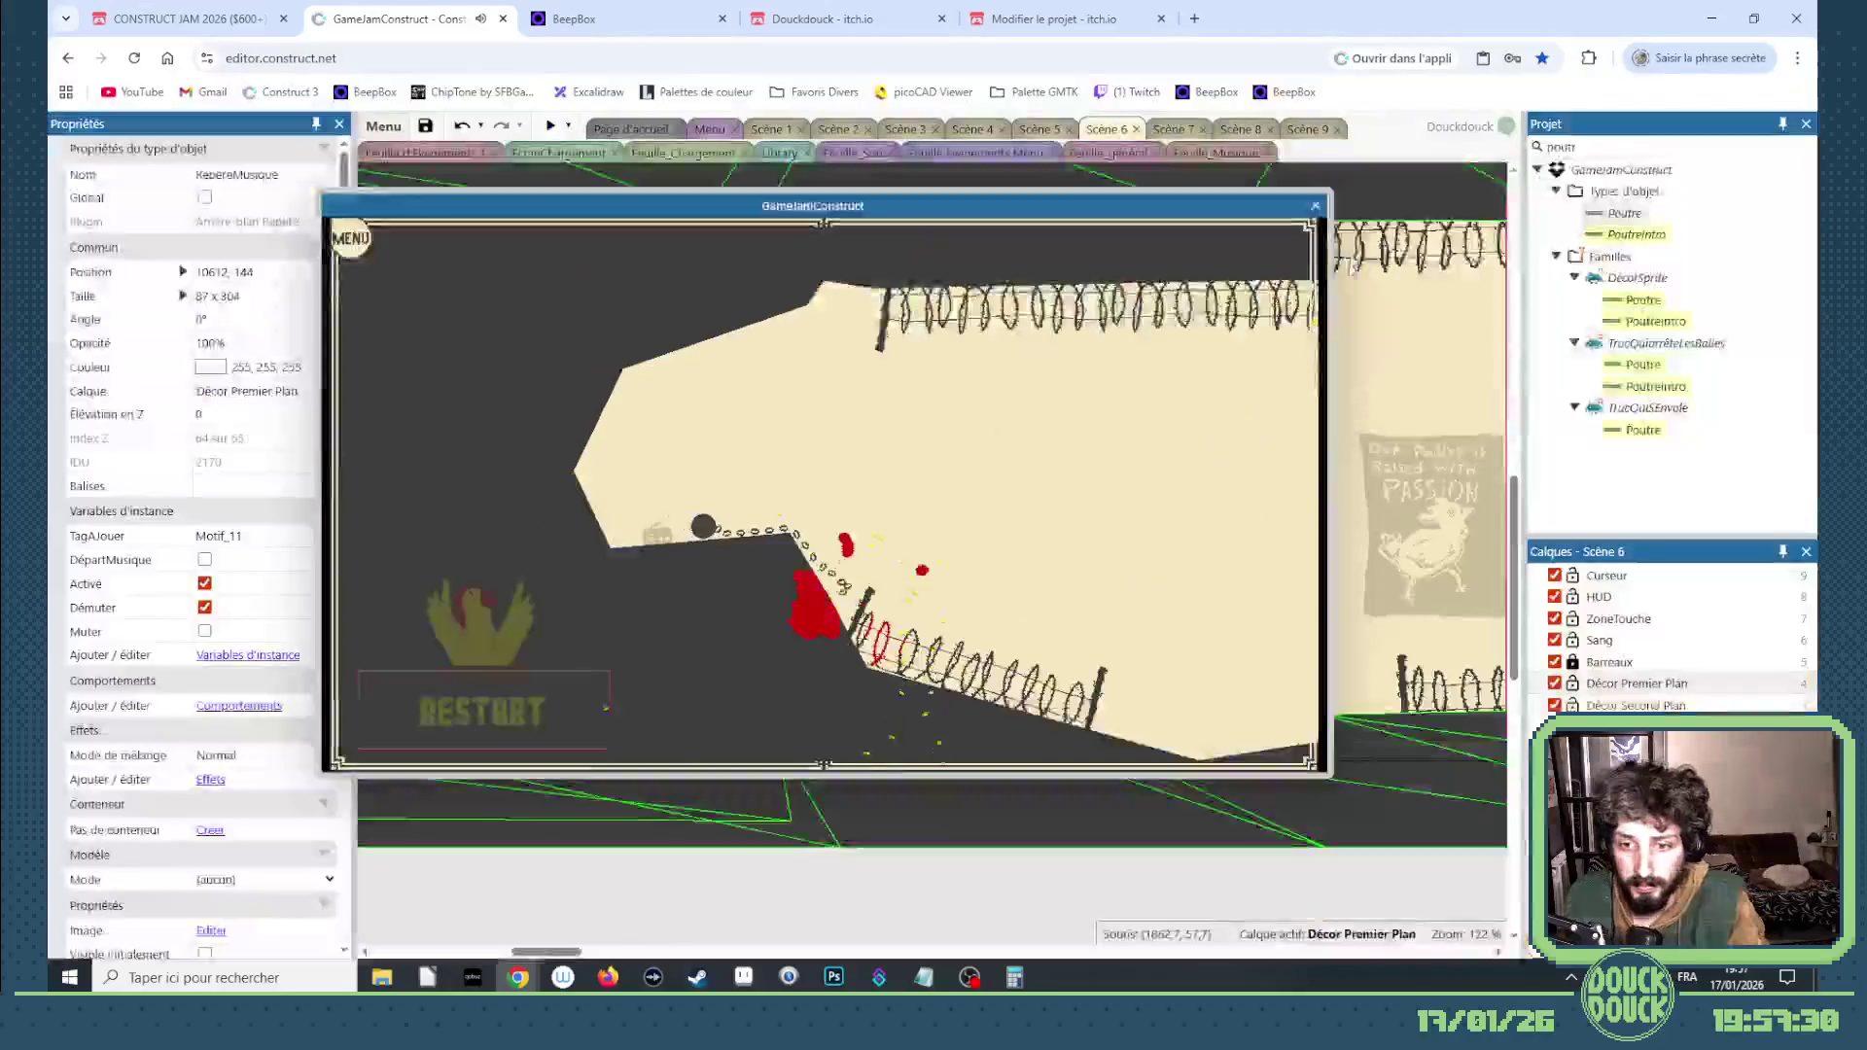
pyautogui.click(1315, 206)
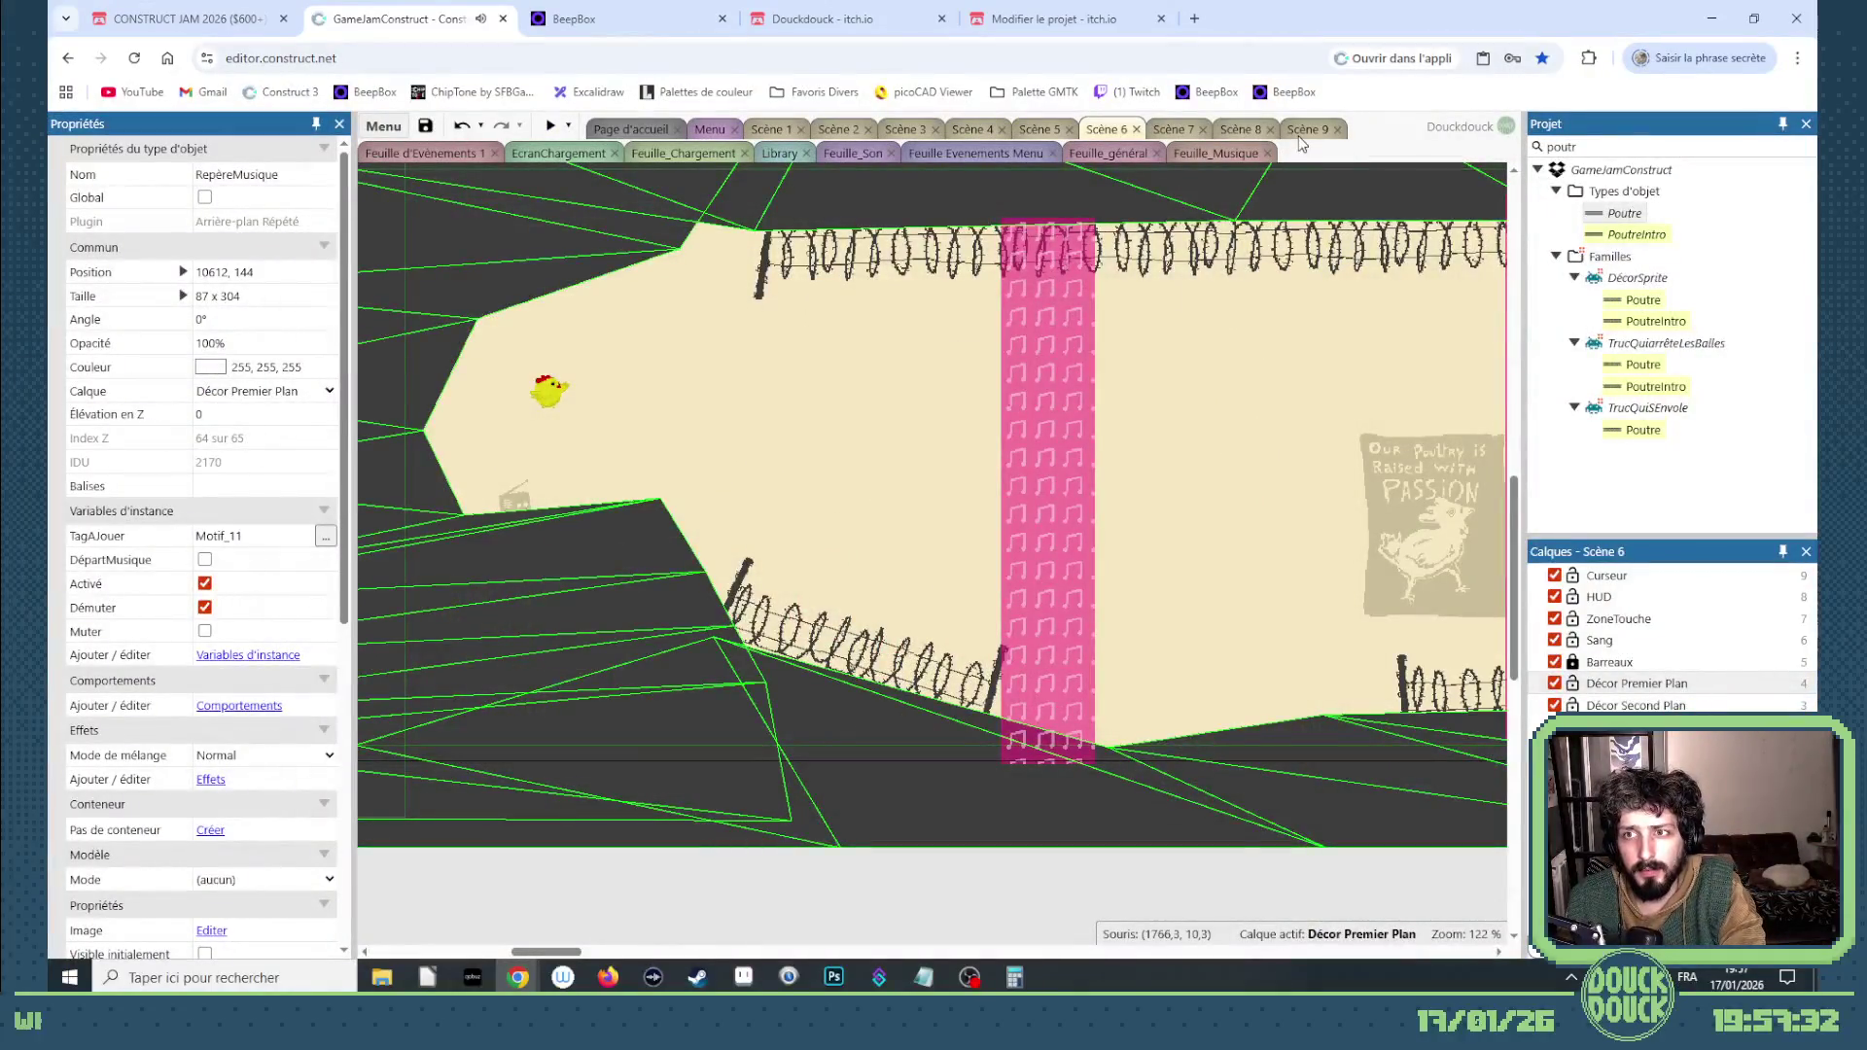
pyautogui.click(1301, 132)
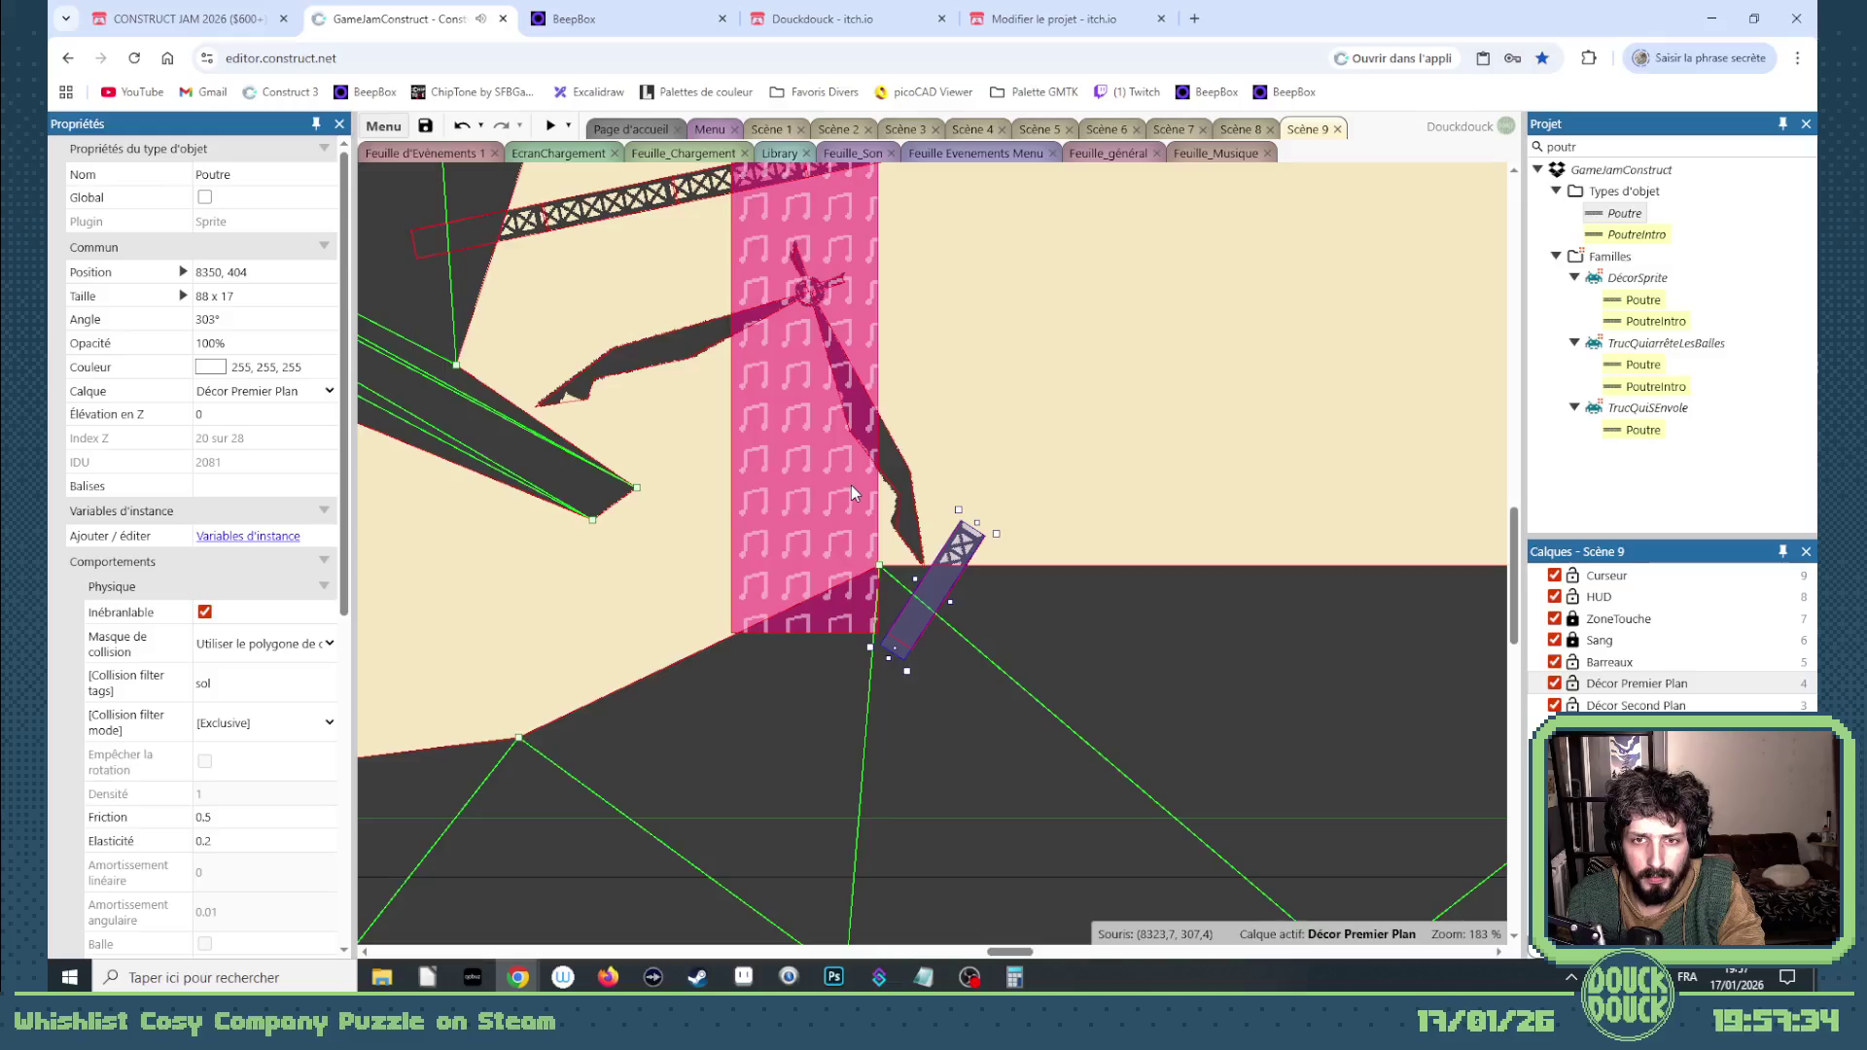
# Step: Move one vertex of Scène 9's lower ground mesh to reshape it
pyautogui.scroll(3, 850, 486)
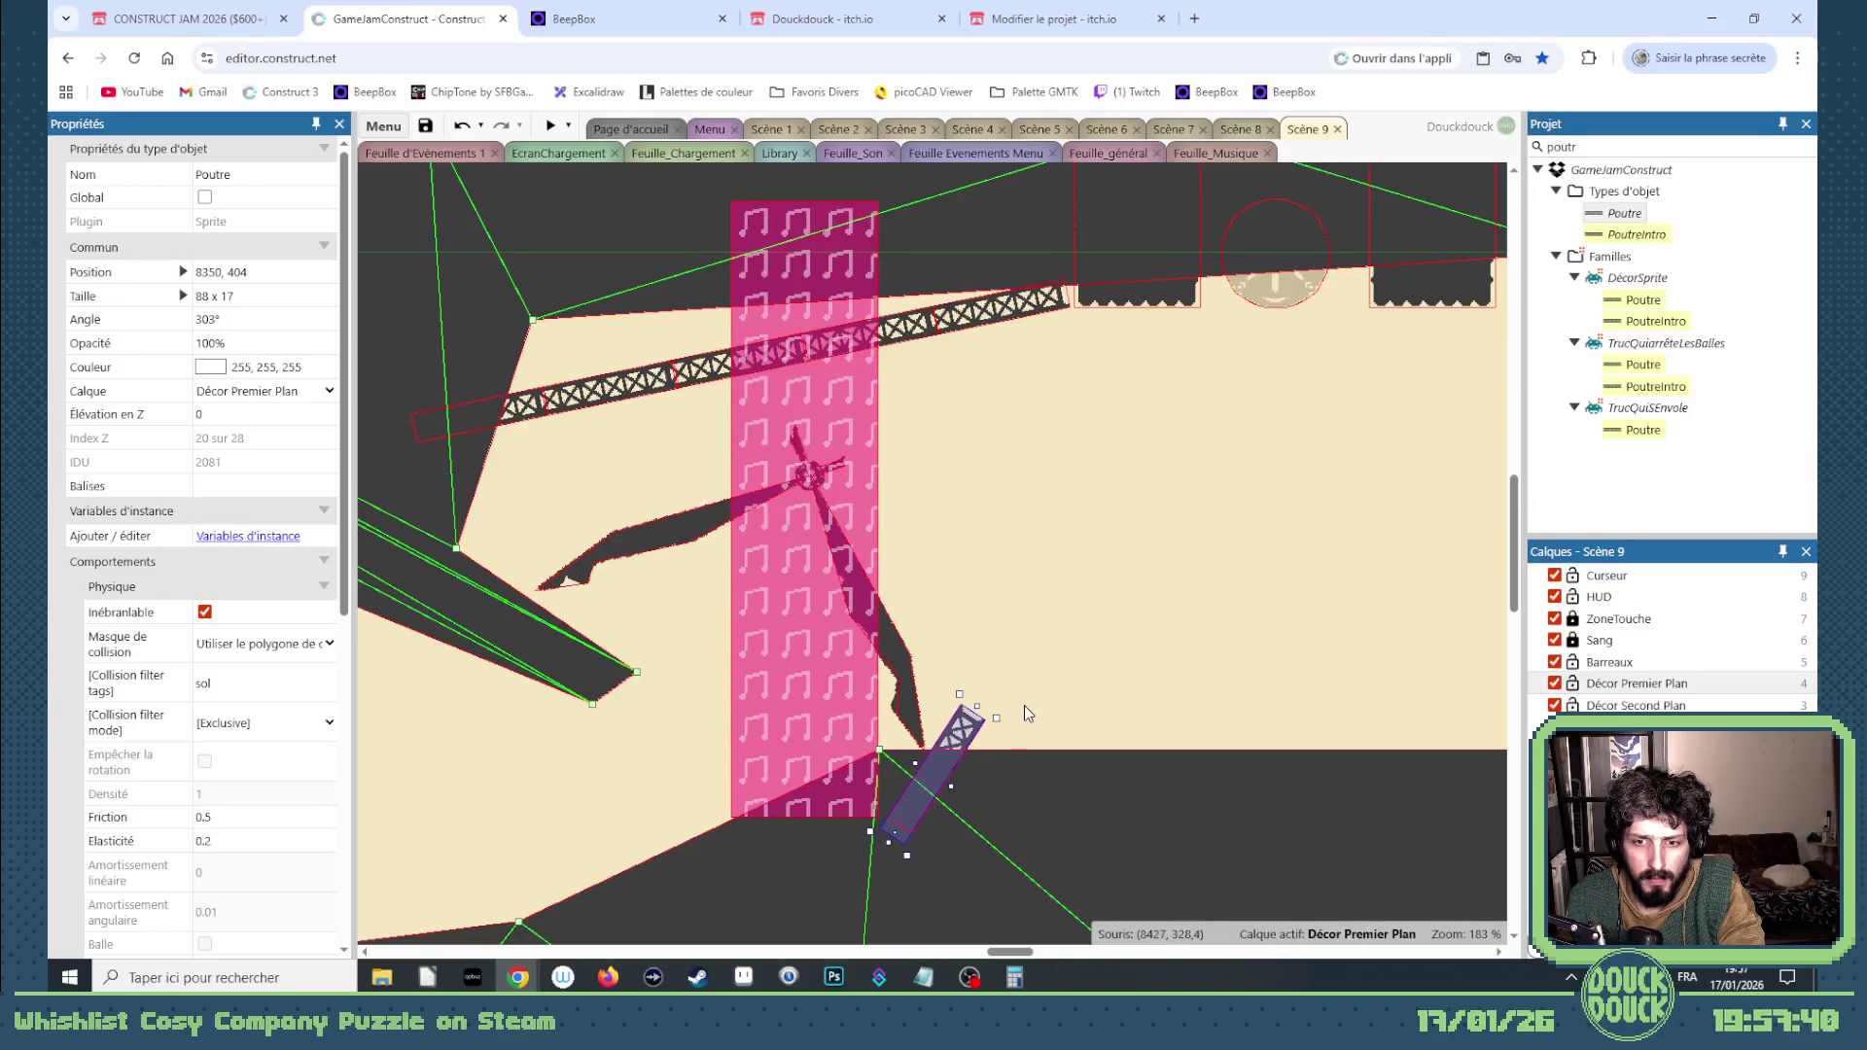
pyautogui.scroll(-5, 932, 884)
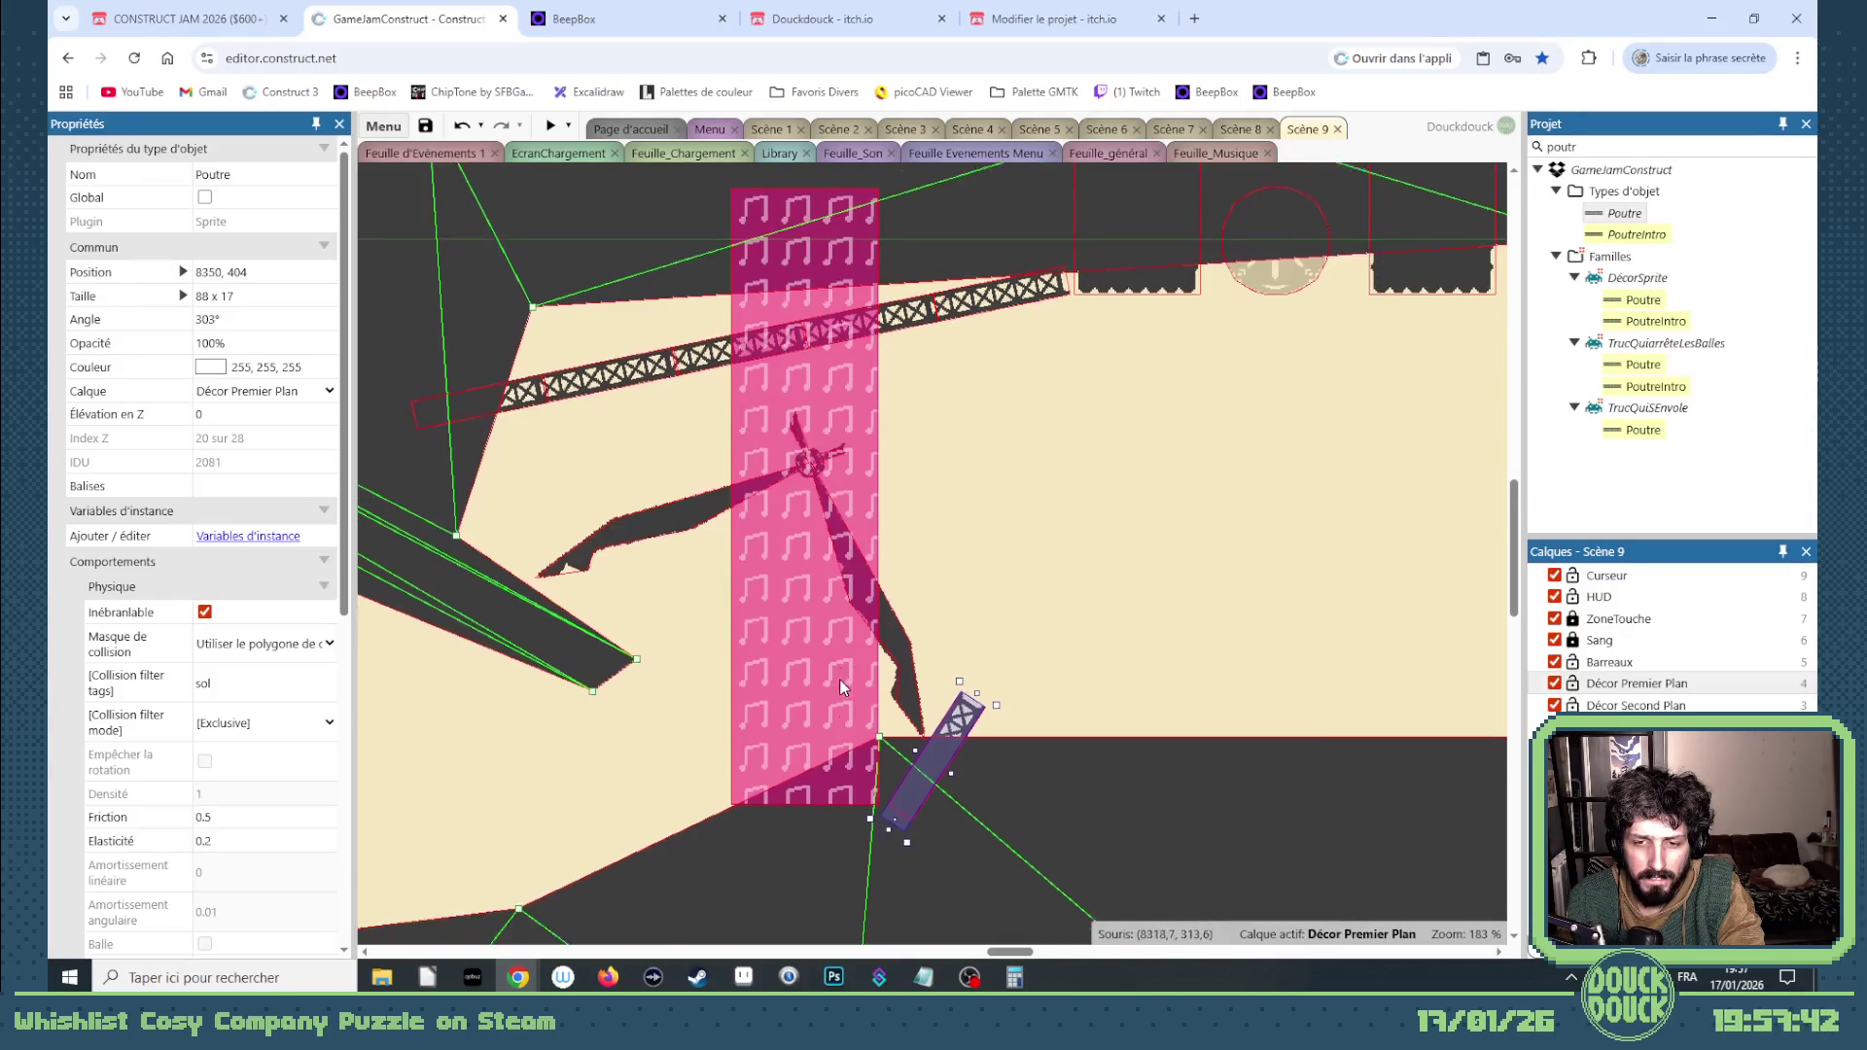
pyautogui.moveTo(1006, 951)
pyautogui.mouseDown()
pyautogui.moveTo(1119, 941)
pyautogui.moveTo(1044, 933)
pyautogui.mouseUp()
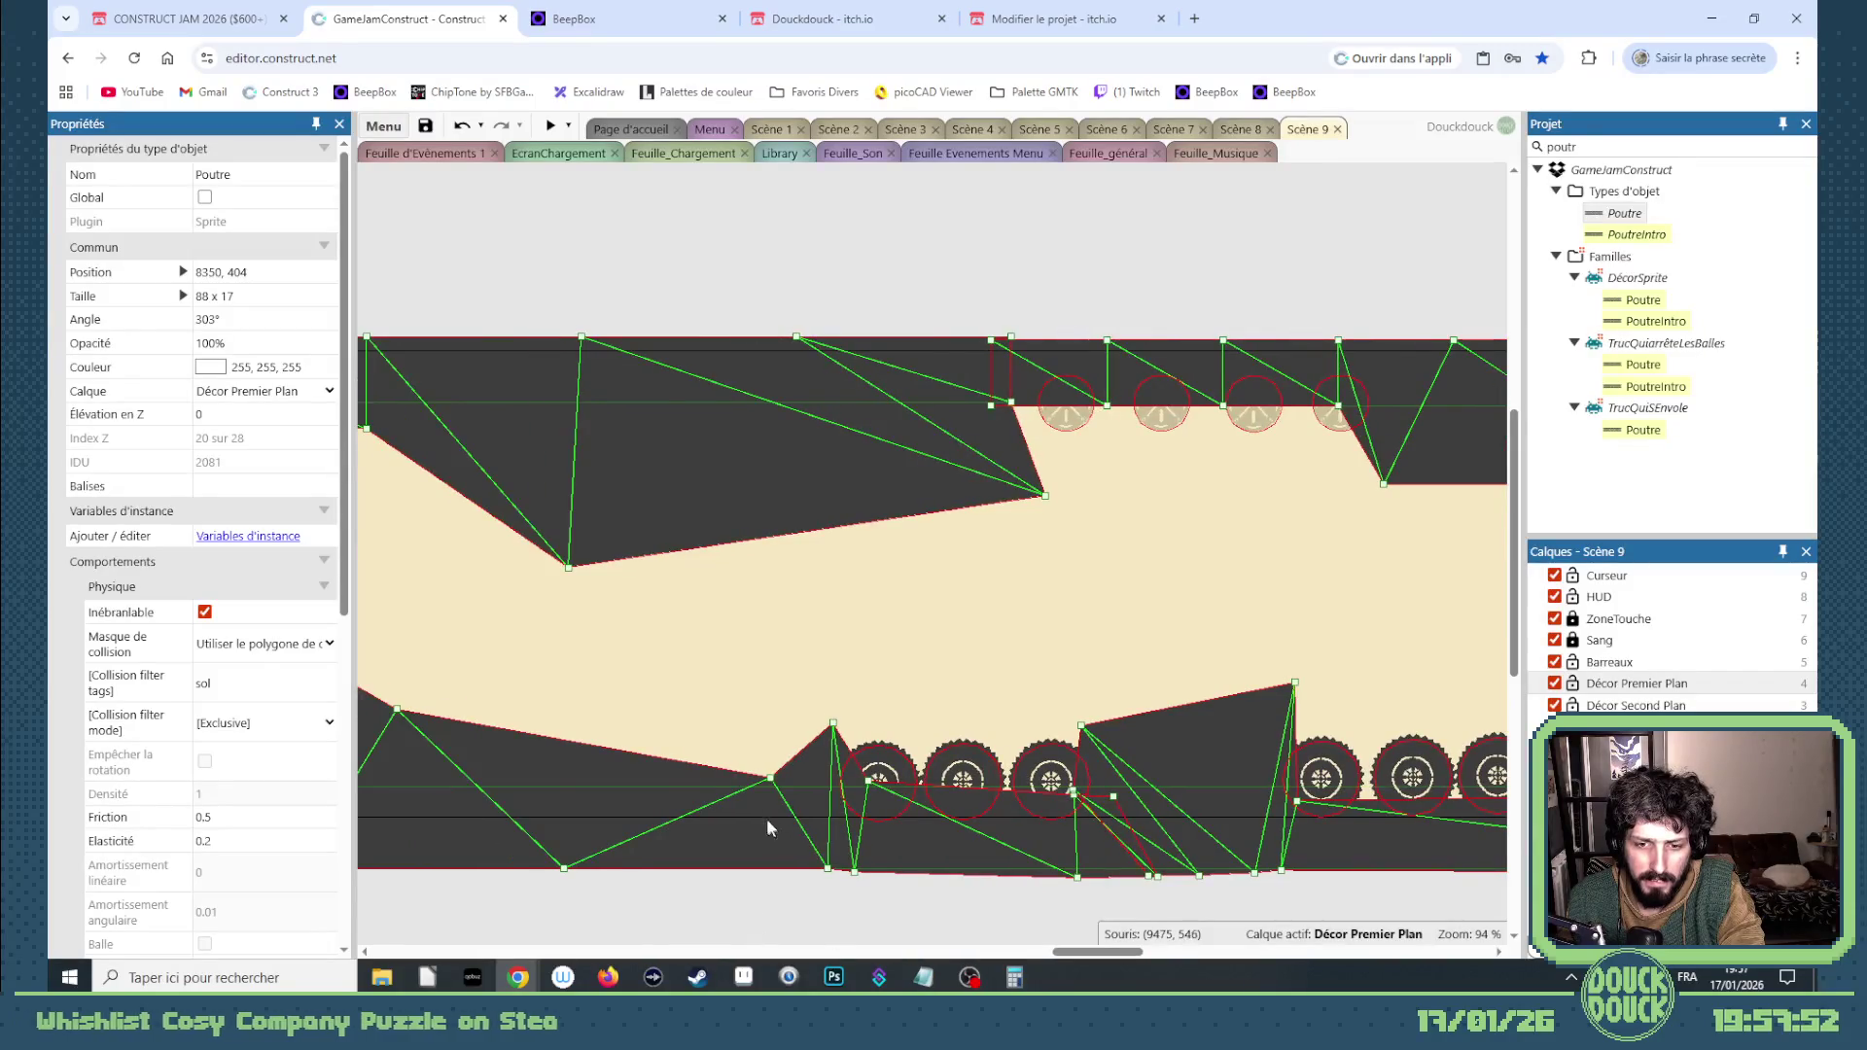
pyautogui.moveTo(769, 779); pyautogui.dragTo(707, 762)
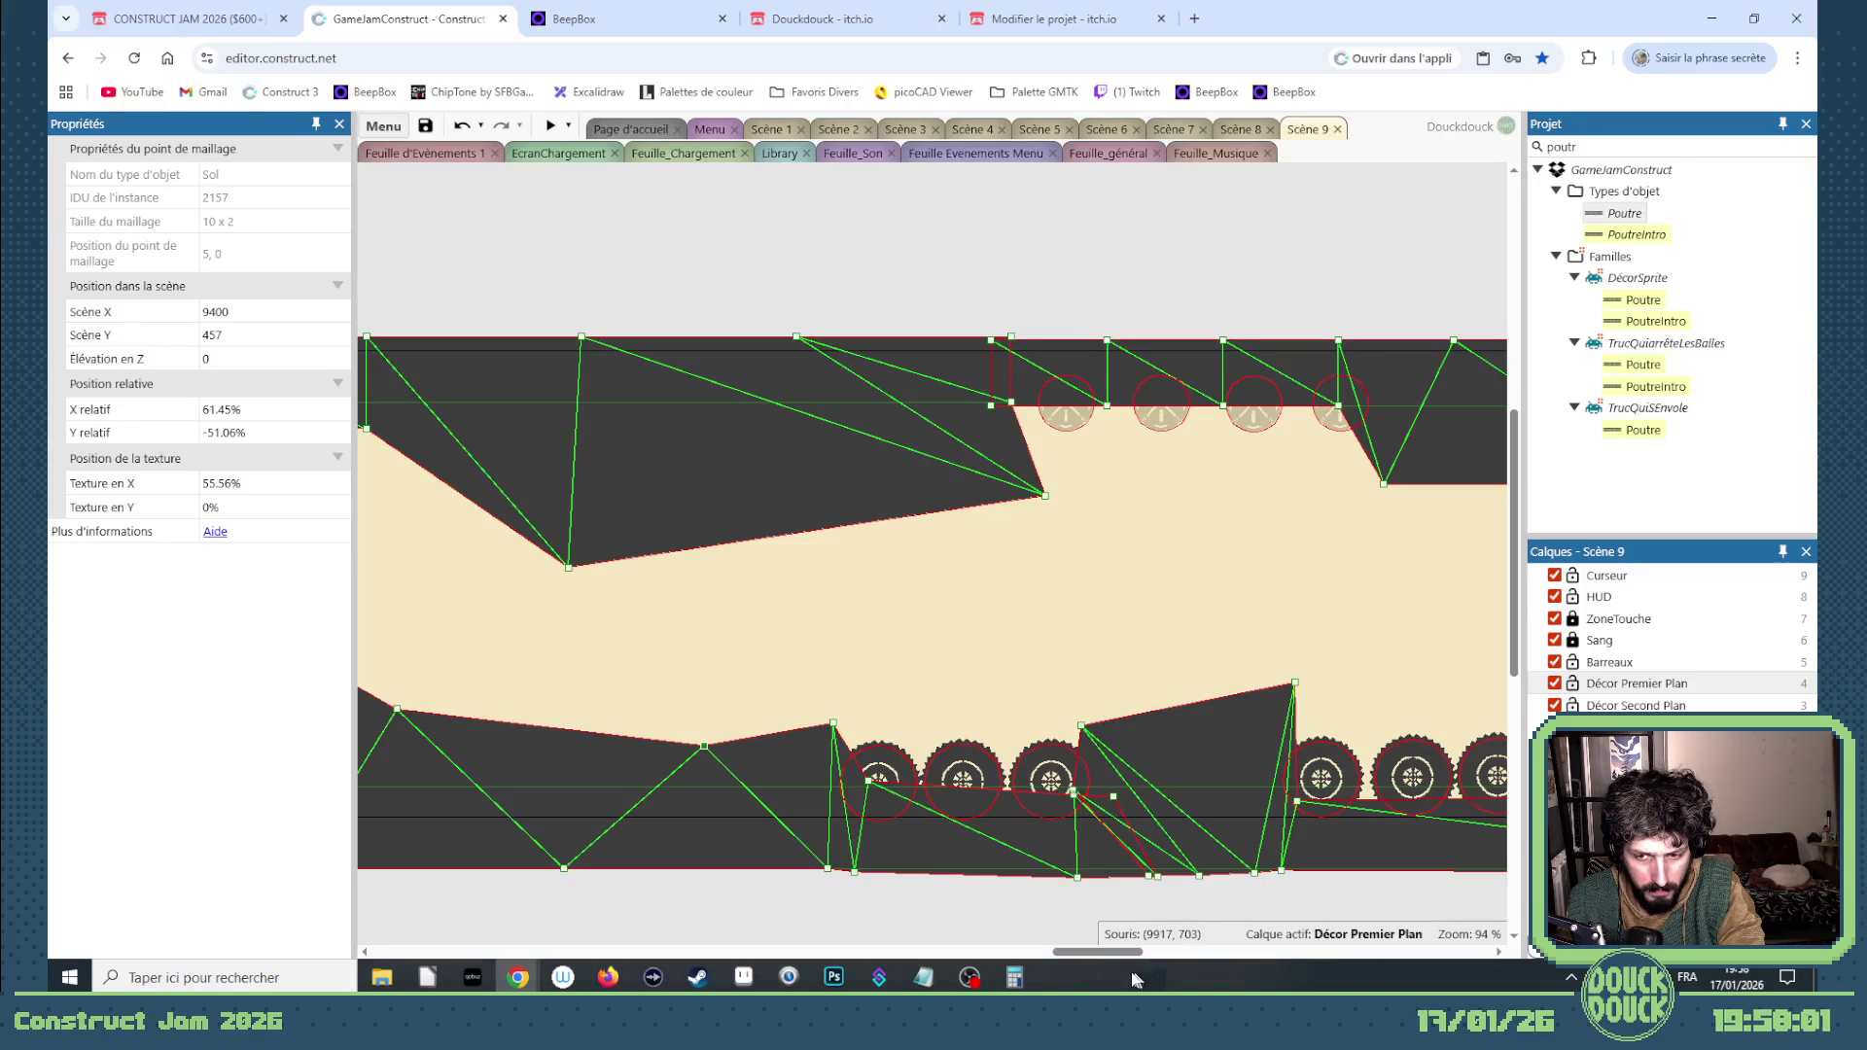
pyautogui.moveTo(1105, 955); pyautogui.dragTo(1031, 955)
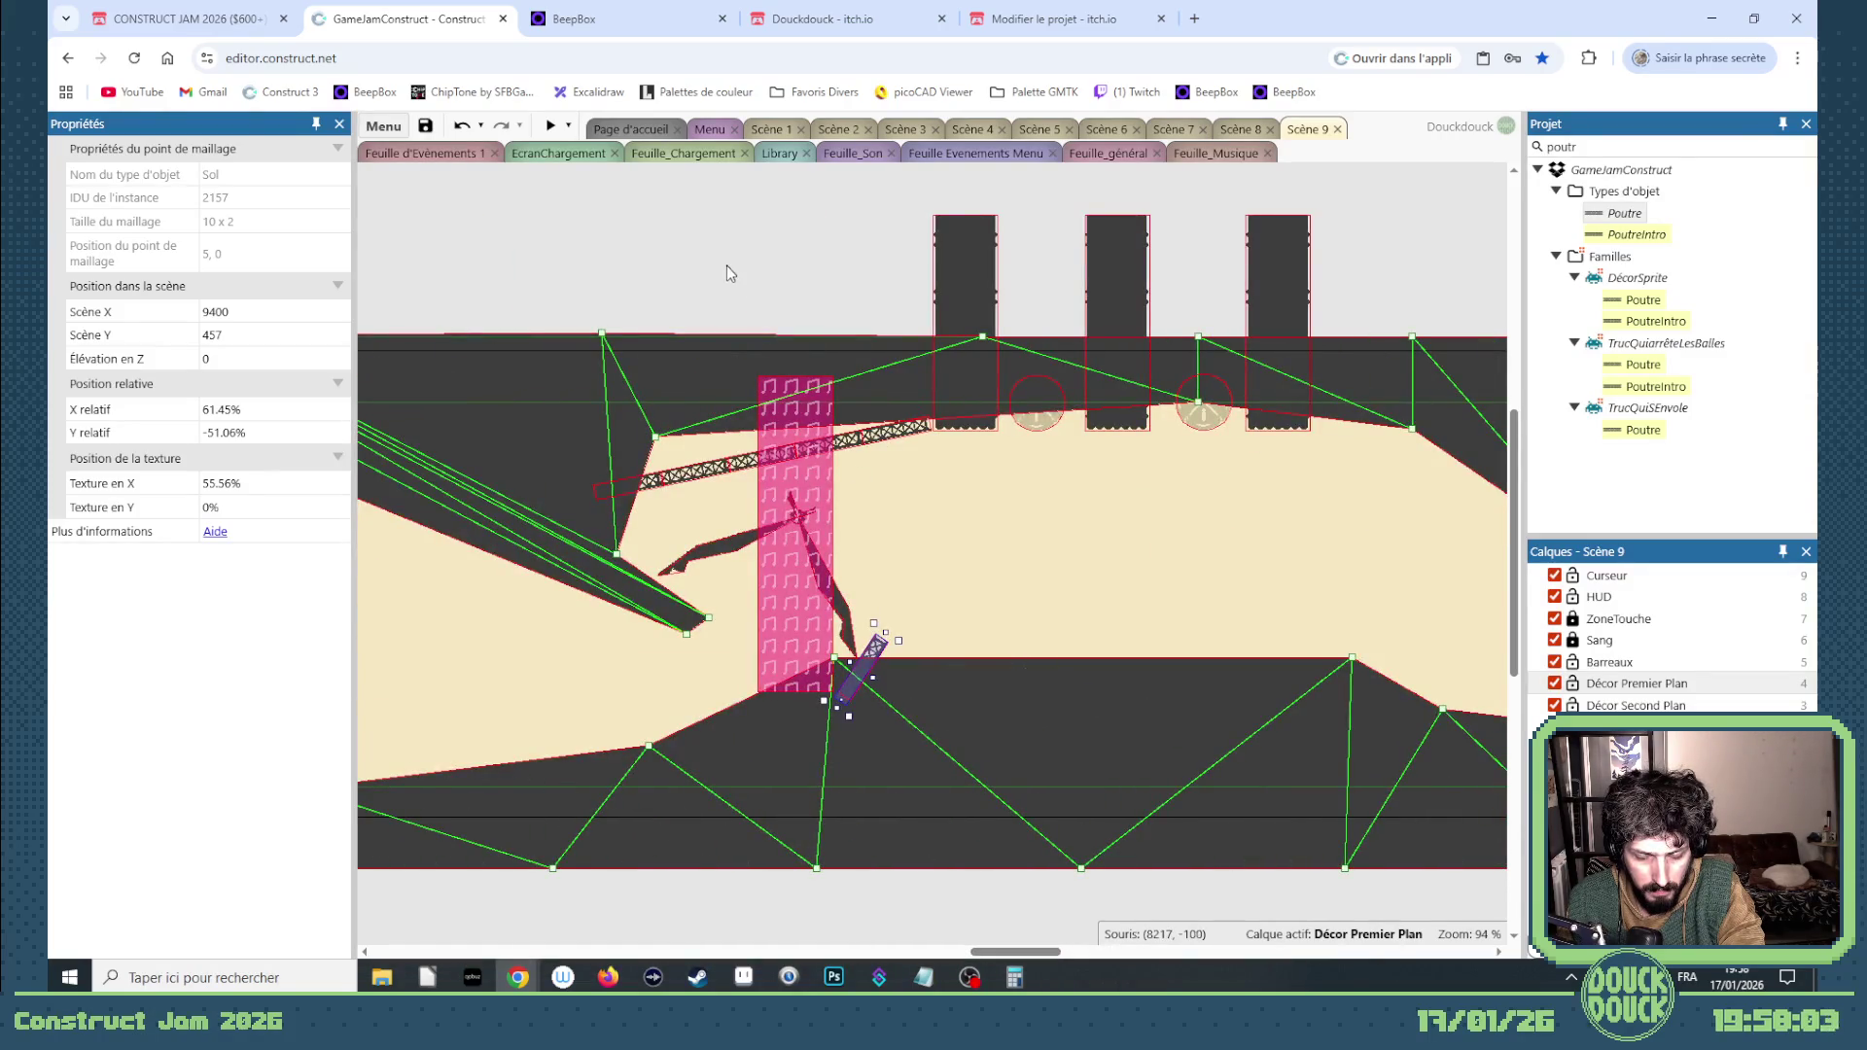
# Step: Select the Poutre beam beside the pink column and launch a preview of Scène 9
pyautogui.scroll(5, 870, 639)
pyautogui.click(849, 661)
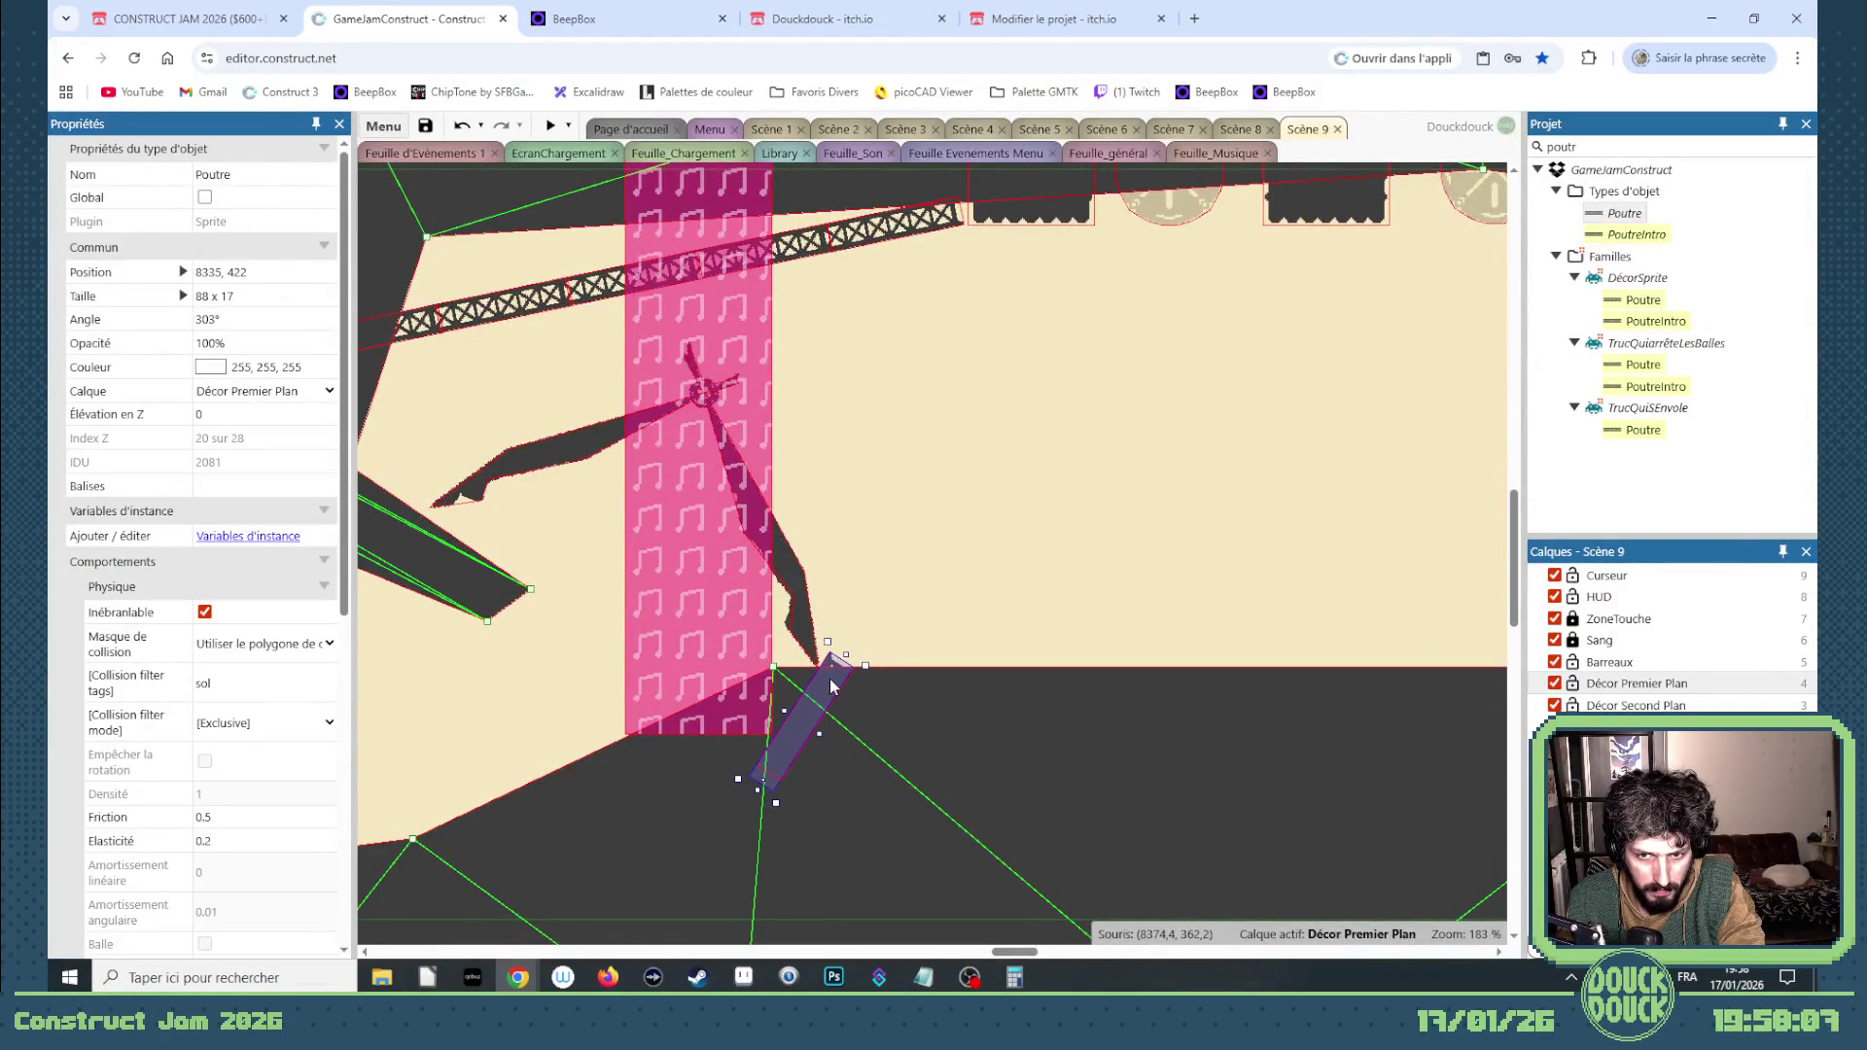
pyautogui.click(551, 128)
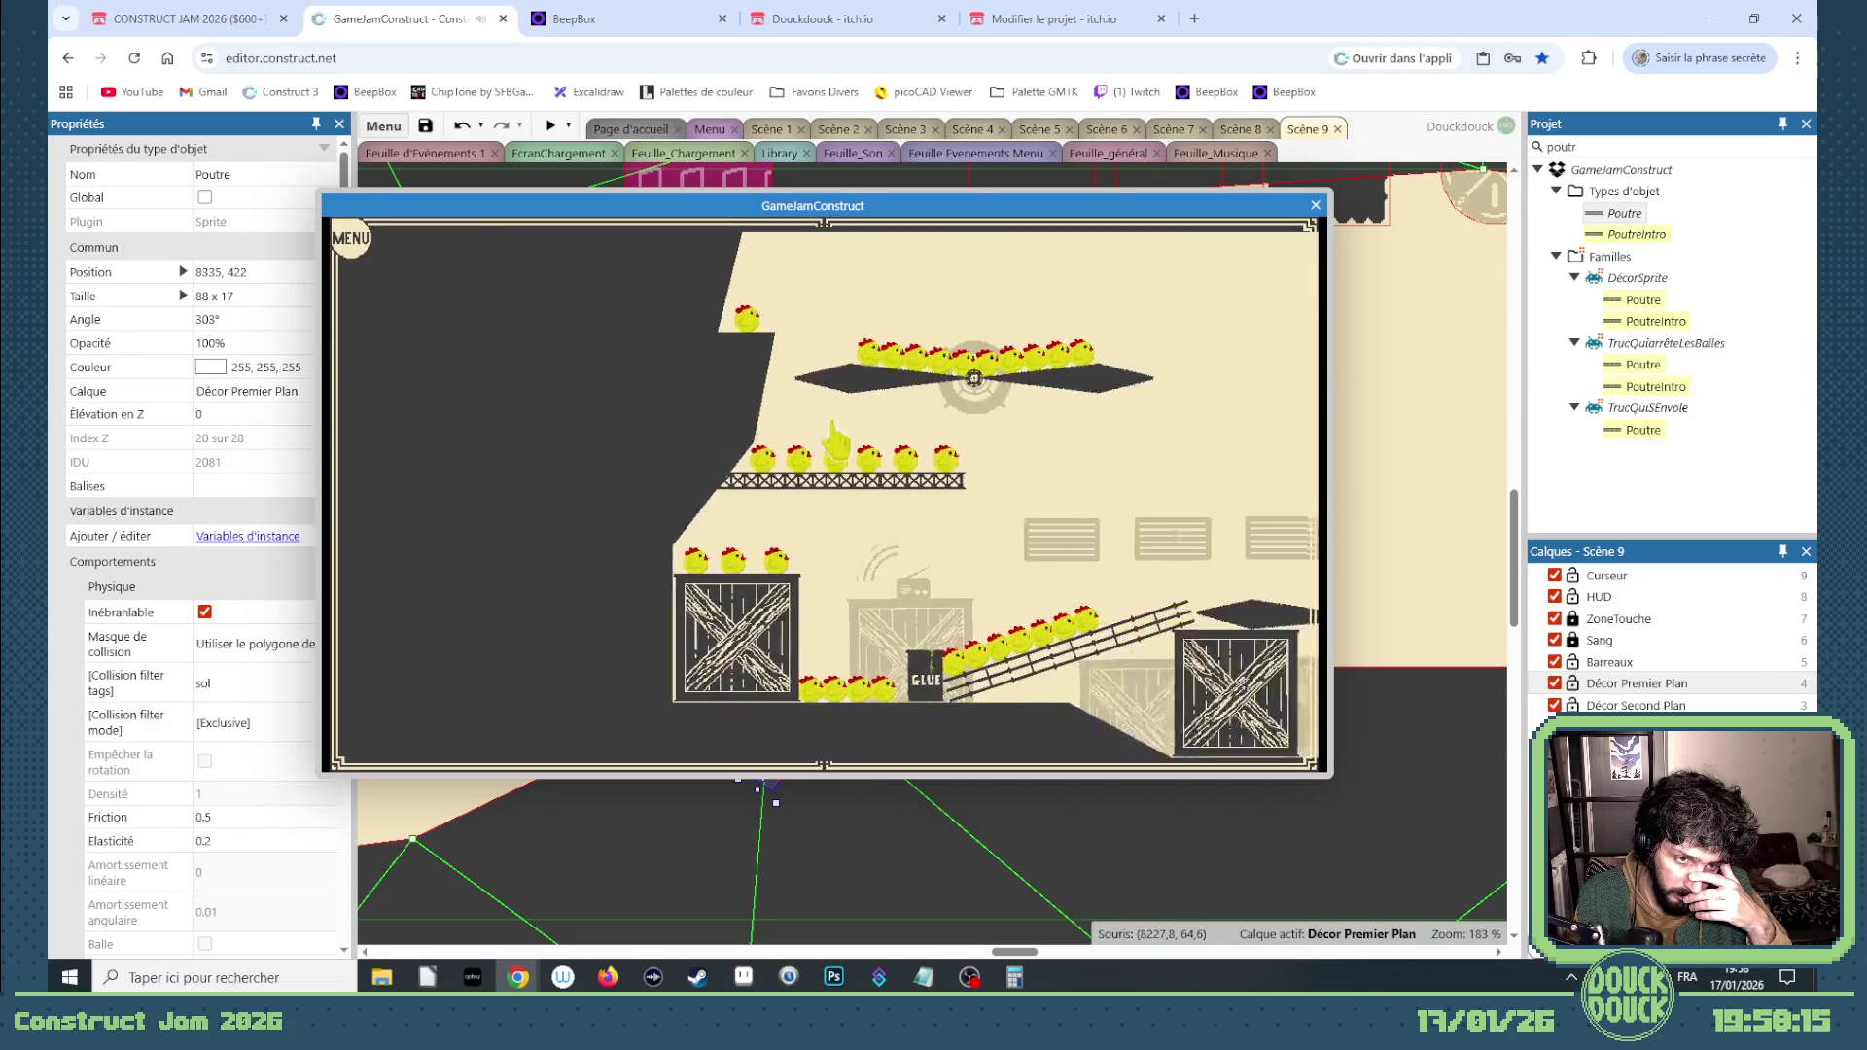
# Step: Playtest Scène 9 fullscreen, sending chickens past the saw wheels, then leave fullscreen
pyautogui.click(971, 376)
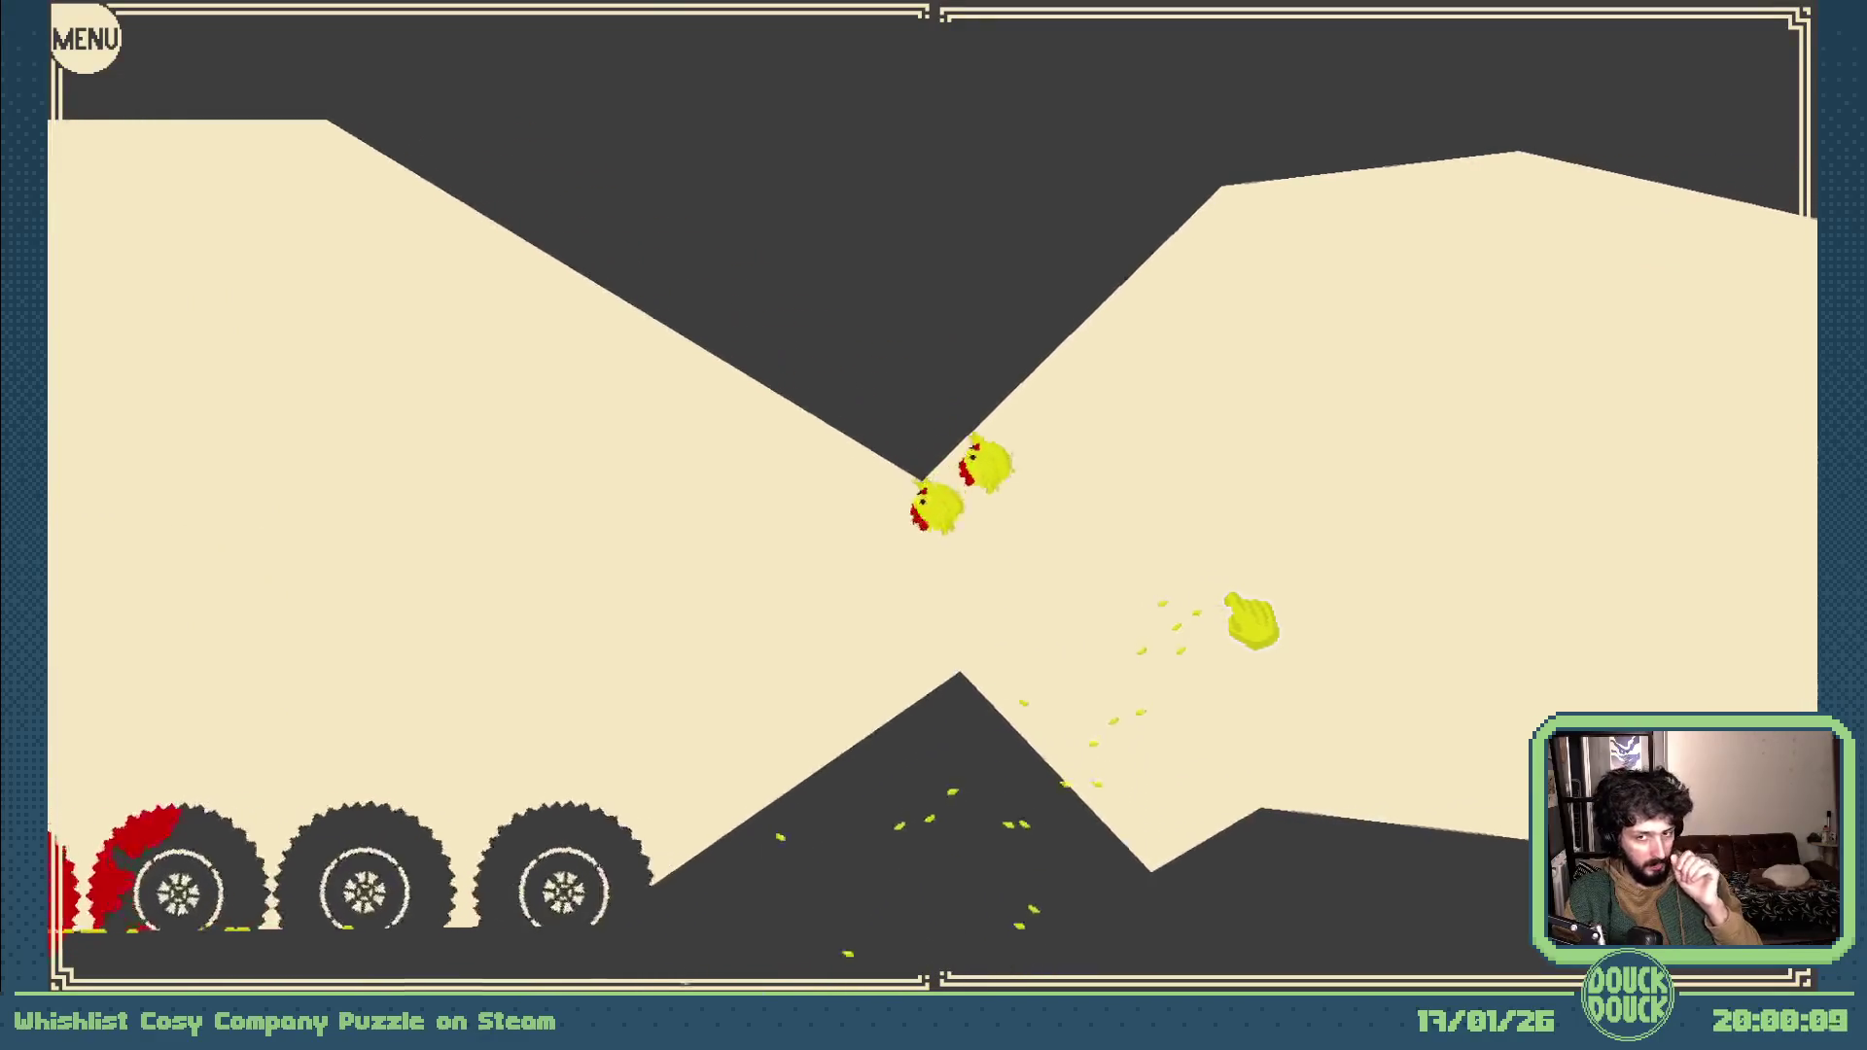
pyautogui.press('Escape')
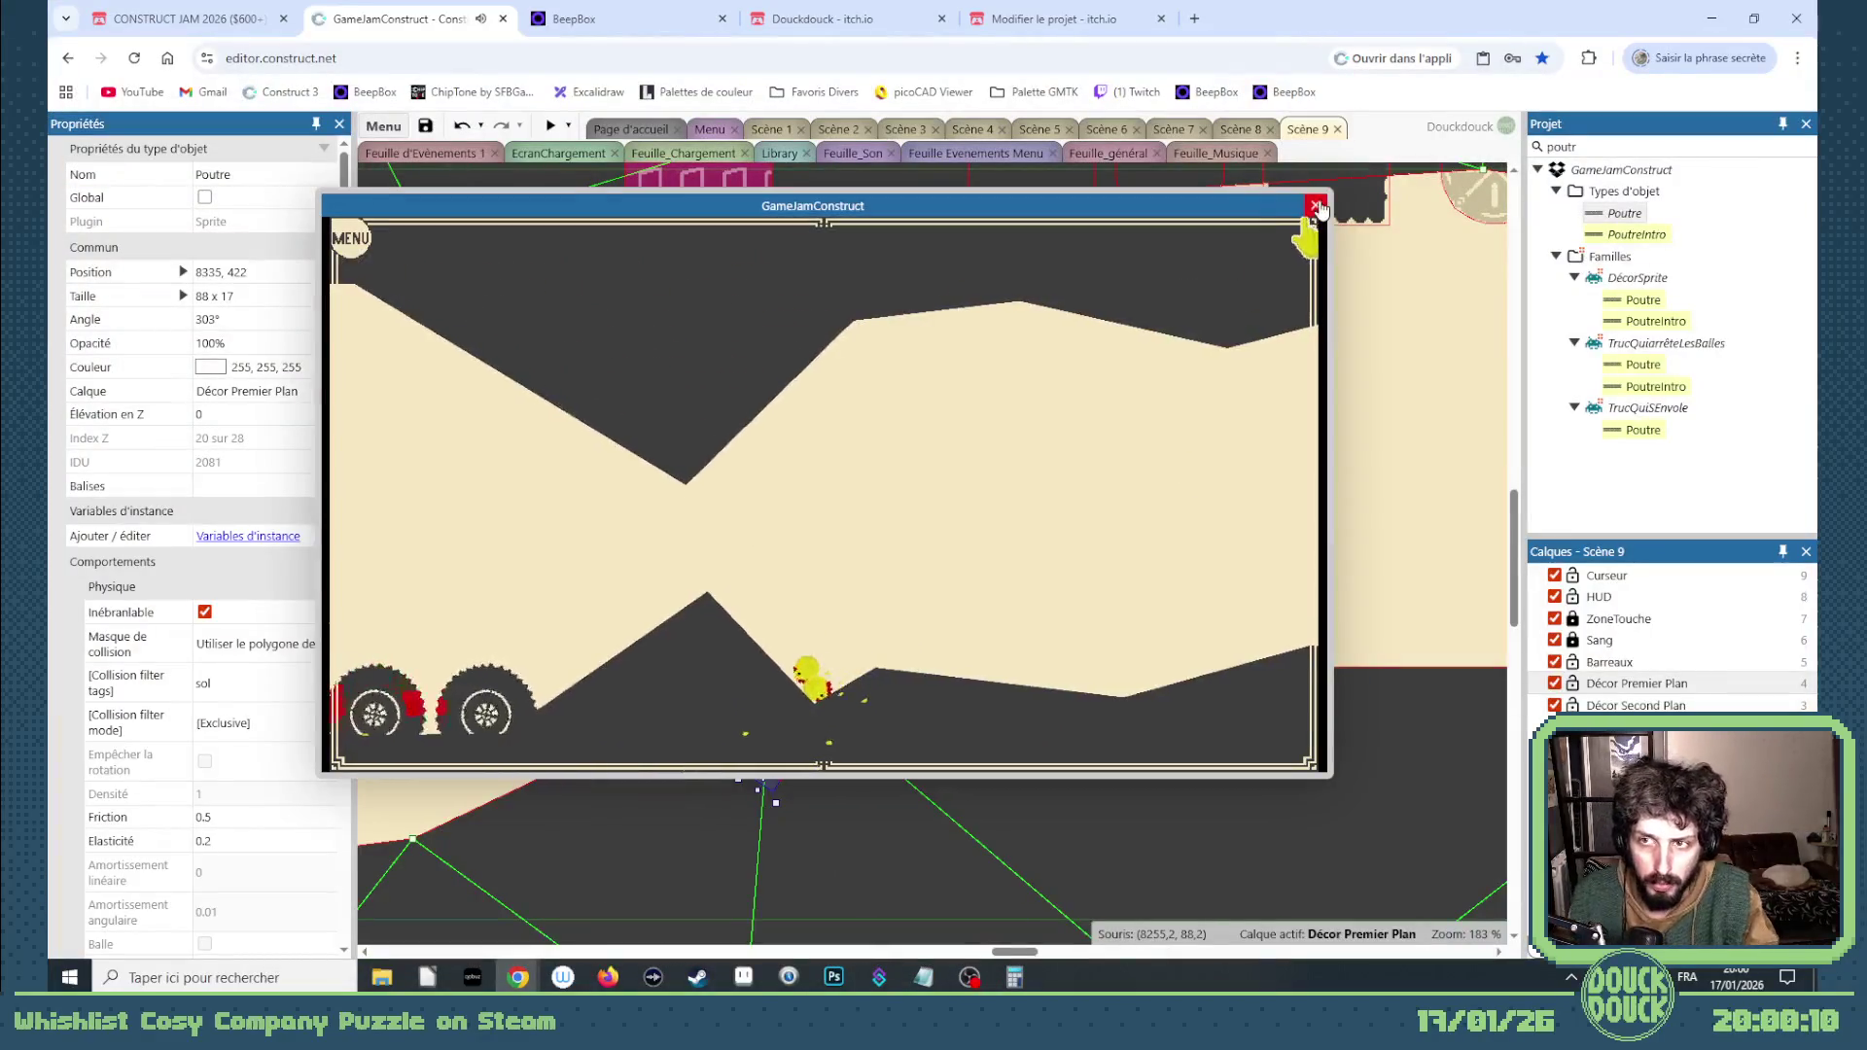
# Step: Close the preview and nudge a Sol ground mesh point up and left
pyautogui.click(1316, 207)
pyautogui.scroll(-3, 825, 738)
pyautogui.moveTo(1014, 951)
pyautogui.mouseDown()
pyautogui.moveTo(1157, 953)
pyautogui.moveTo(1113, 959)
pyautogui.mouseUp()
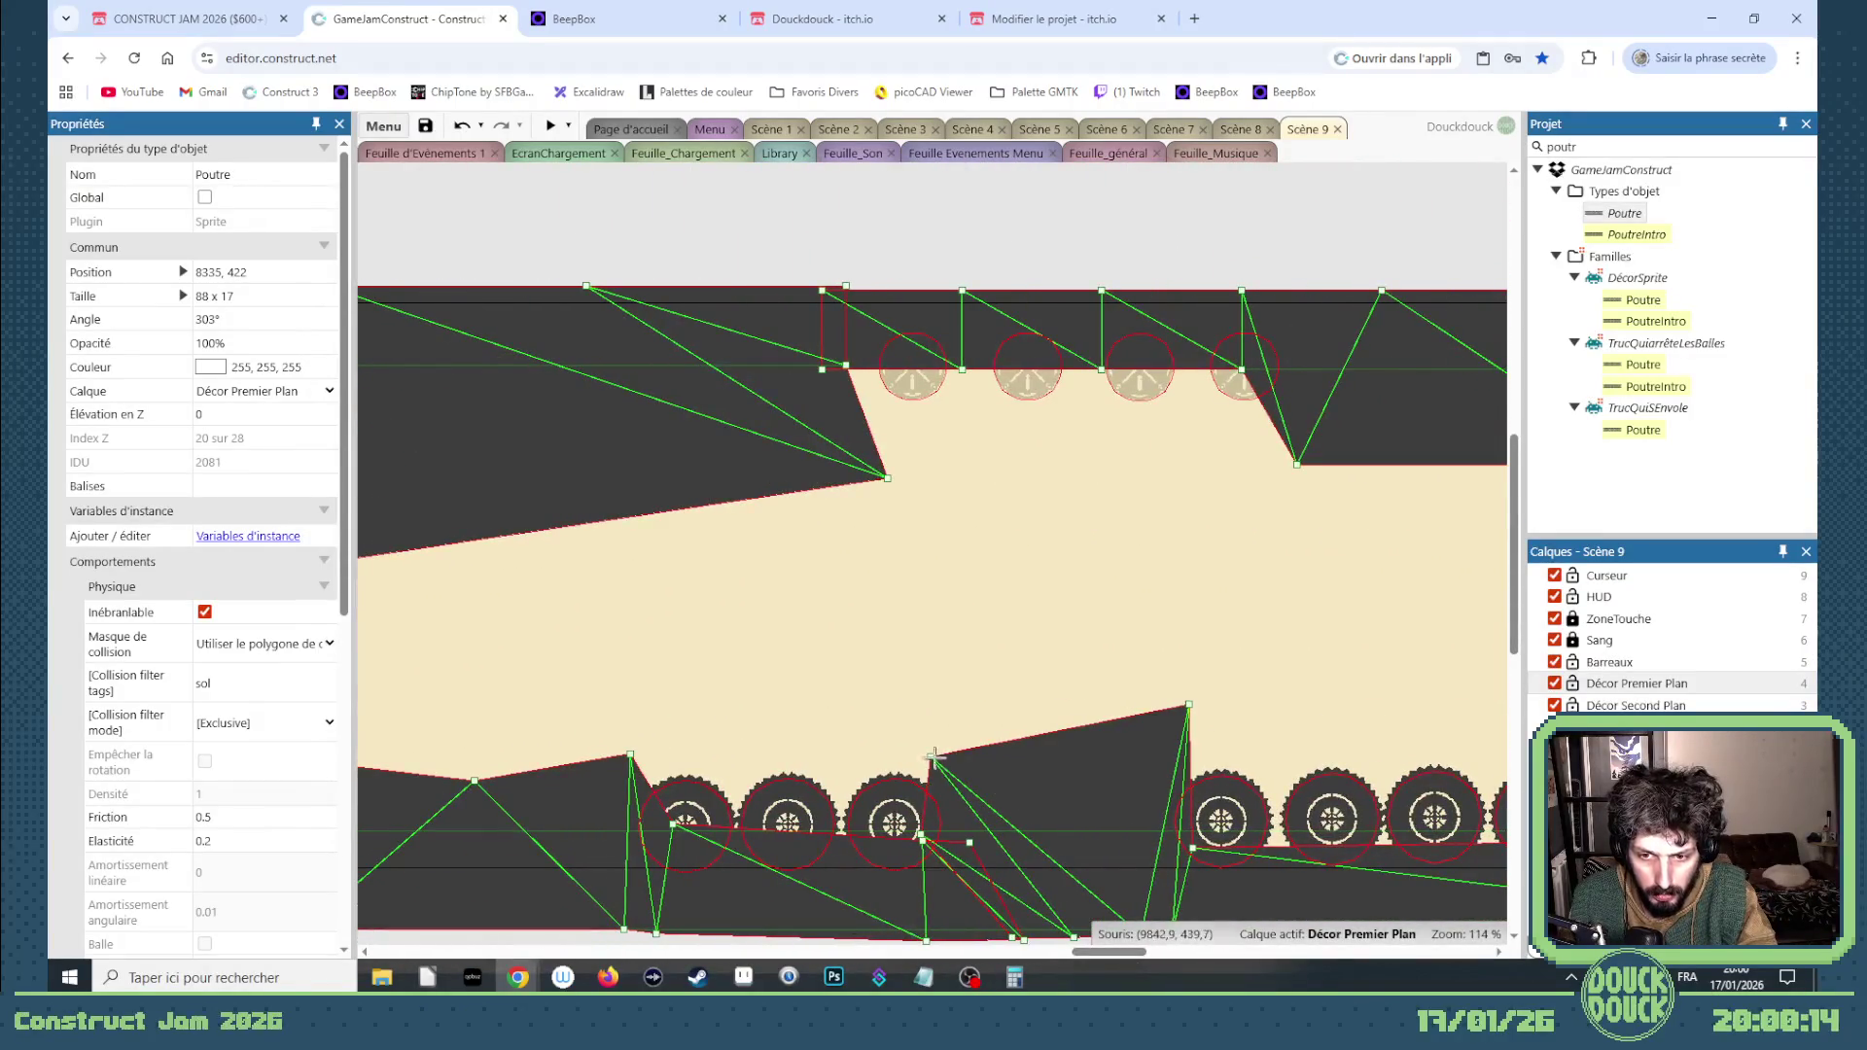
pyautogui.moveTo(933, 756); pyautogui.dragTo(917, 745)
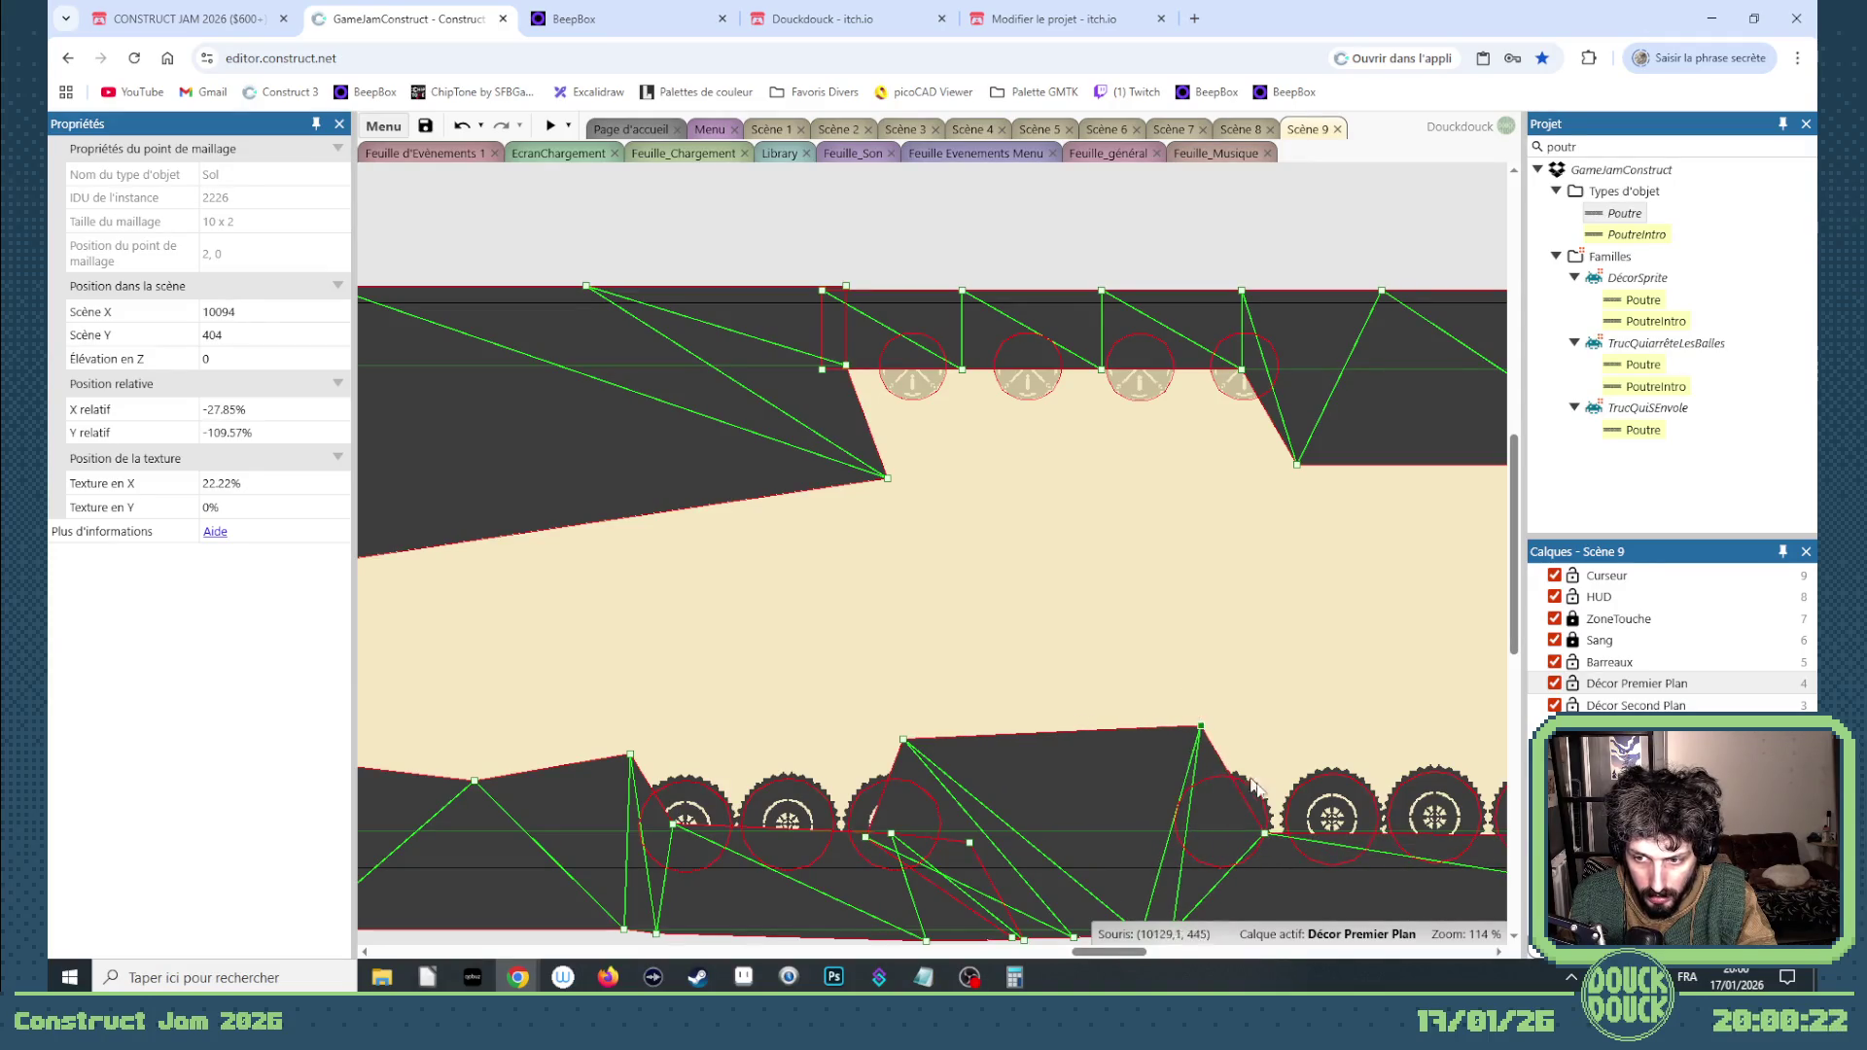
pyautogui.click(1266, 803)
pyautogui.scroll(-3, 1267, 814)
pyautogui.click(1228, 607)
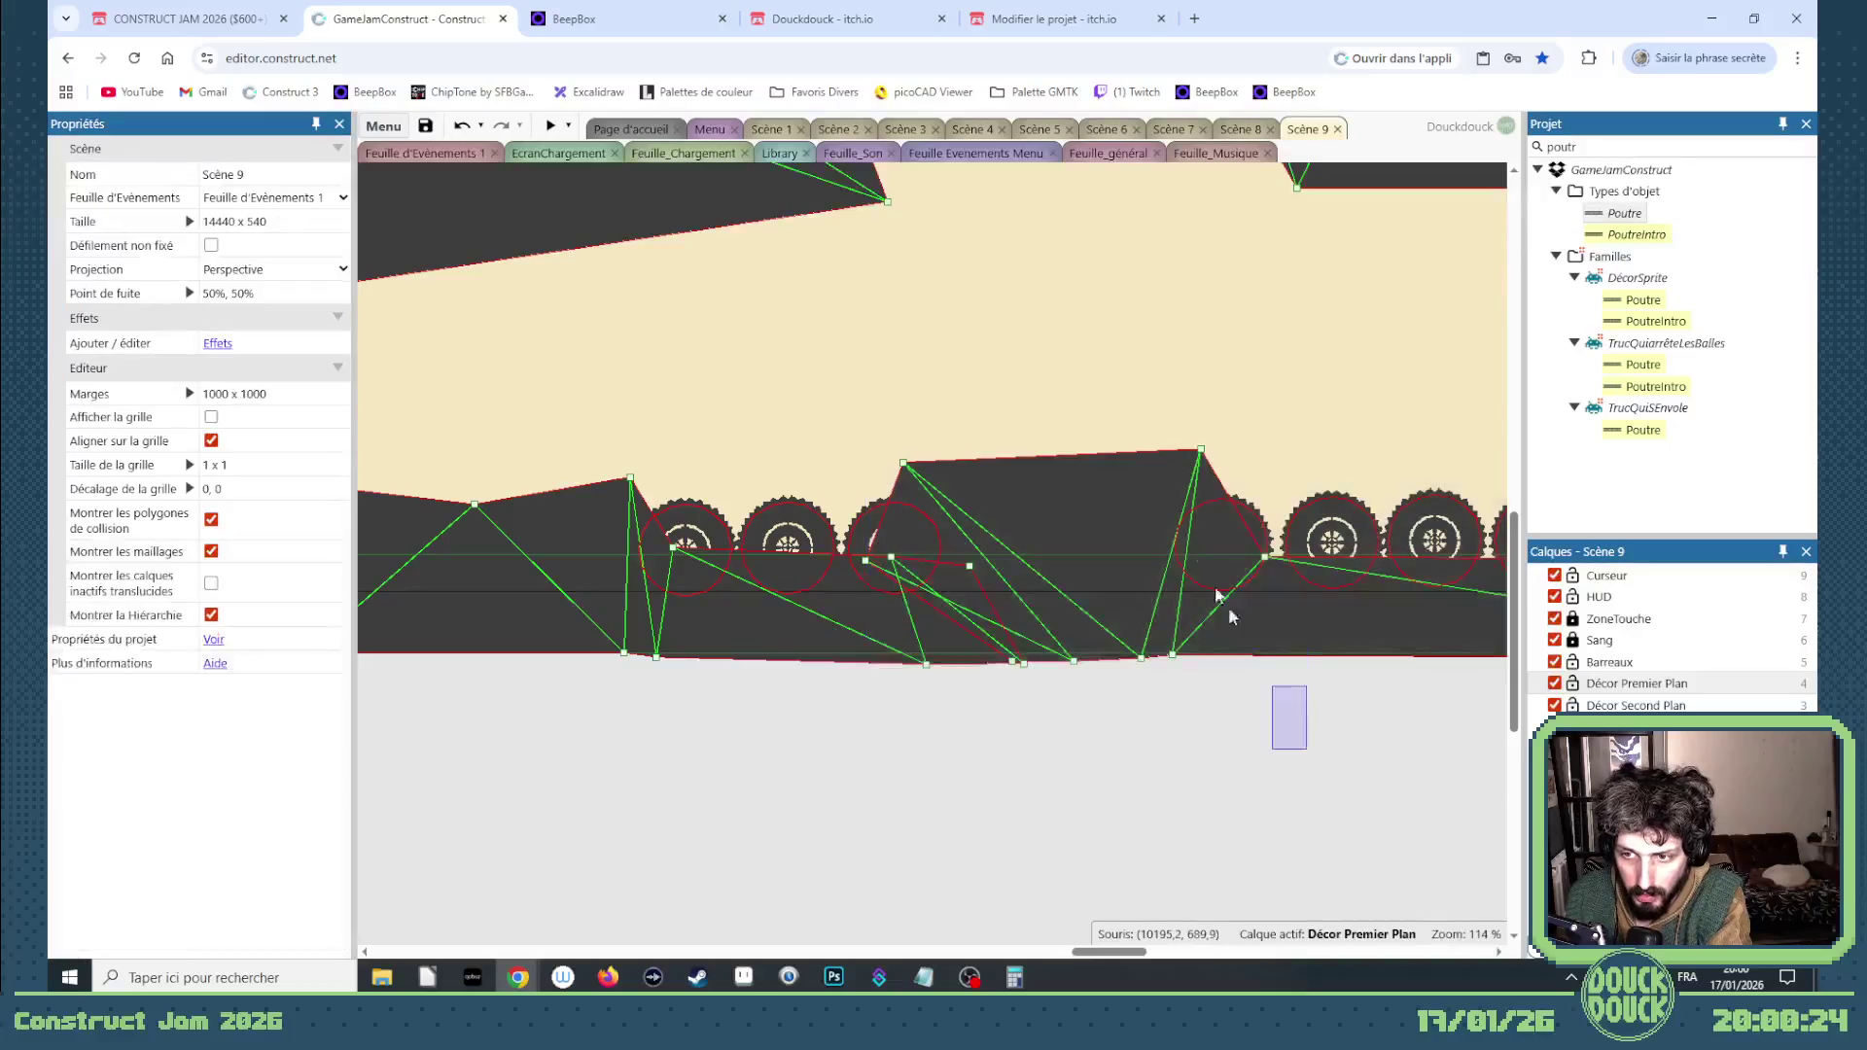
# Step: Delete the two ScieCirculaire saws and drag a ground mesh point left to widen the block
pyautogui.click(1198, 504)
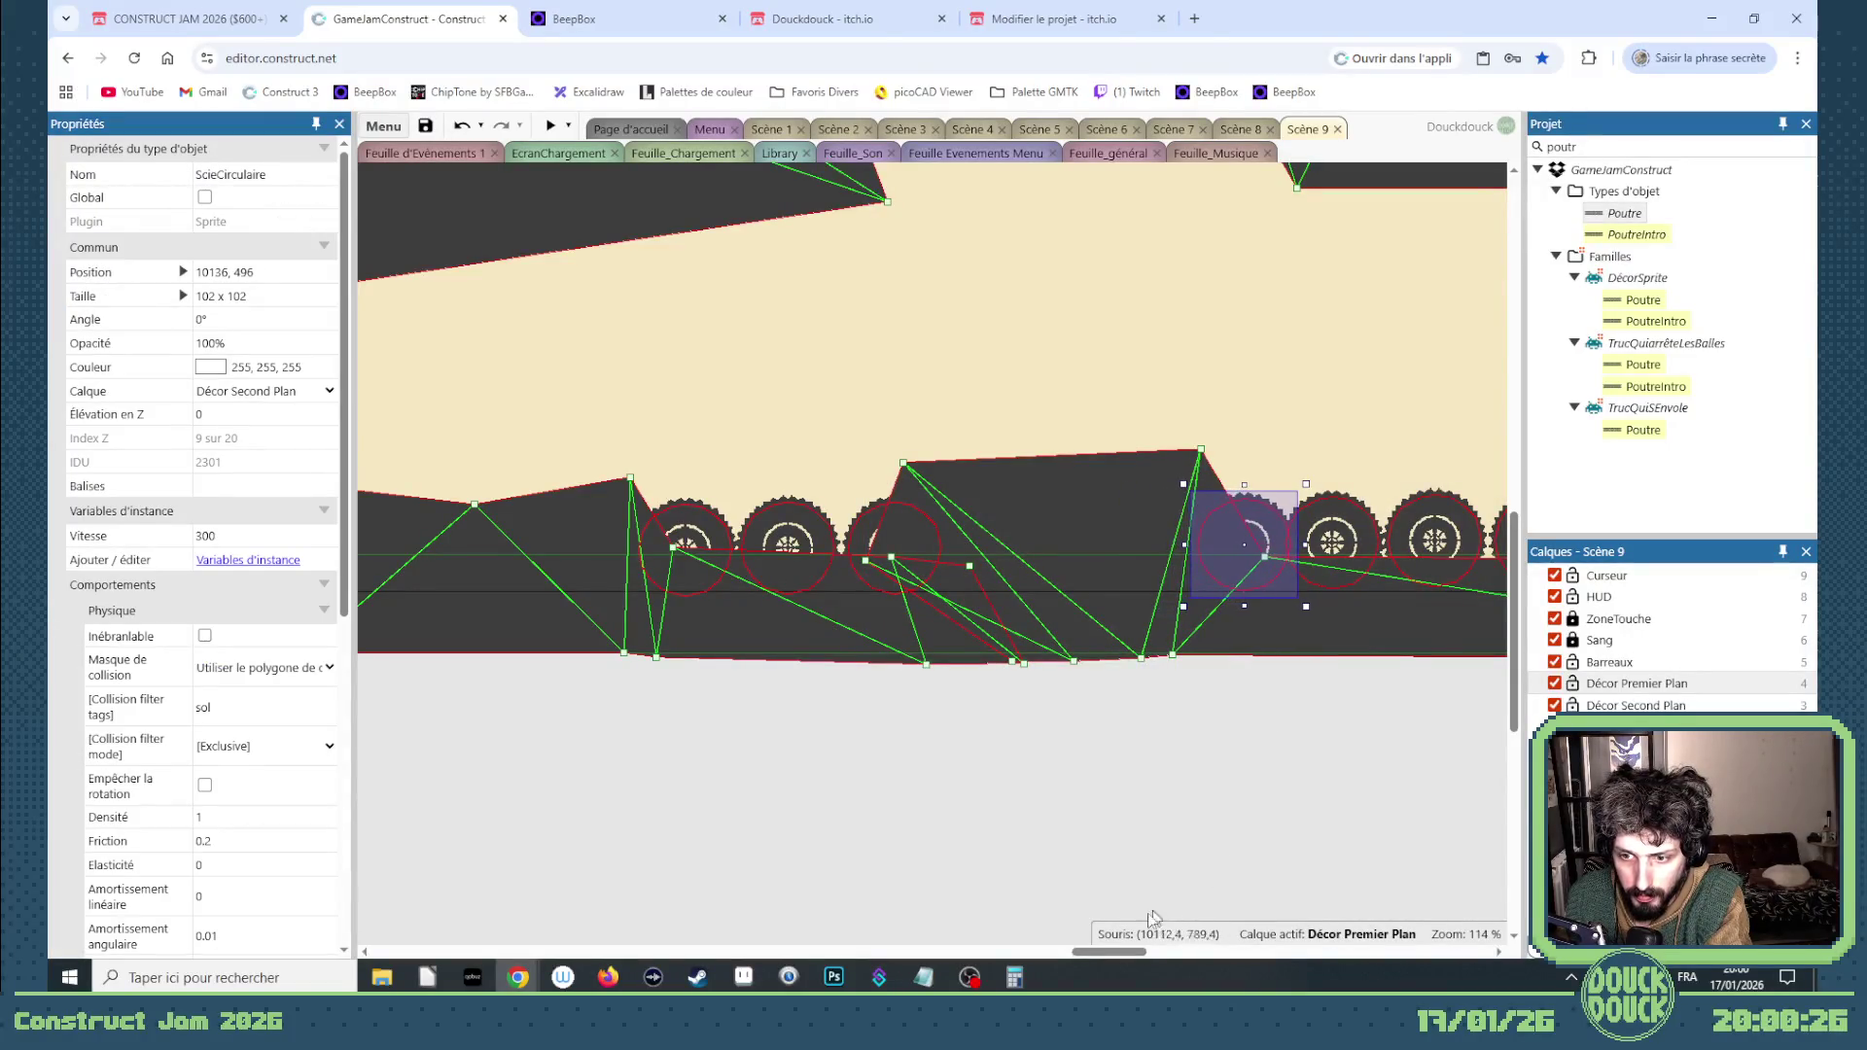
pyautogui.moveTo(1103, 958); pyautogui.dragTo(1152, 952)
pyautogui.scroll(2, 1096, 644)
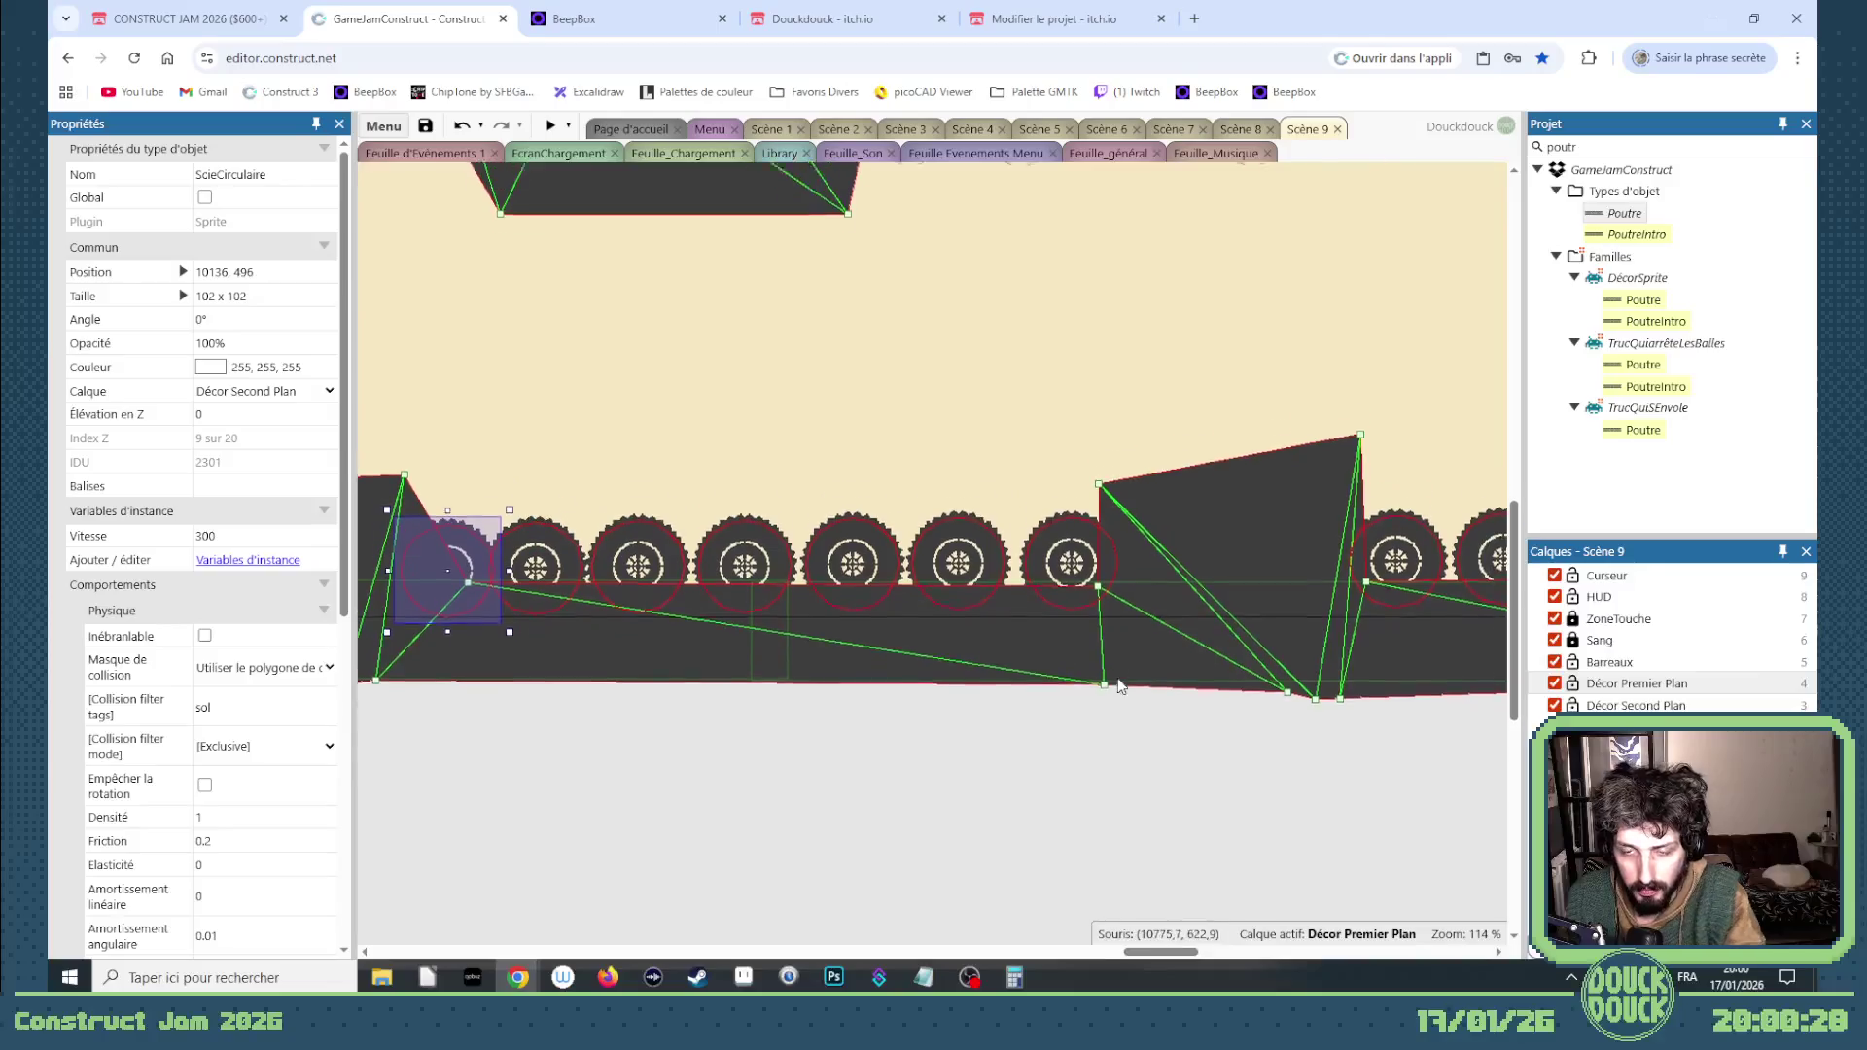
pyautogui.click(1098, 651)
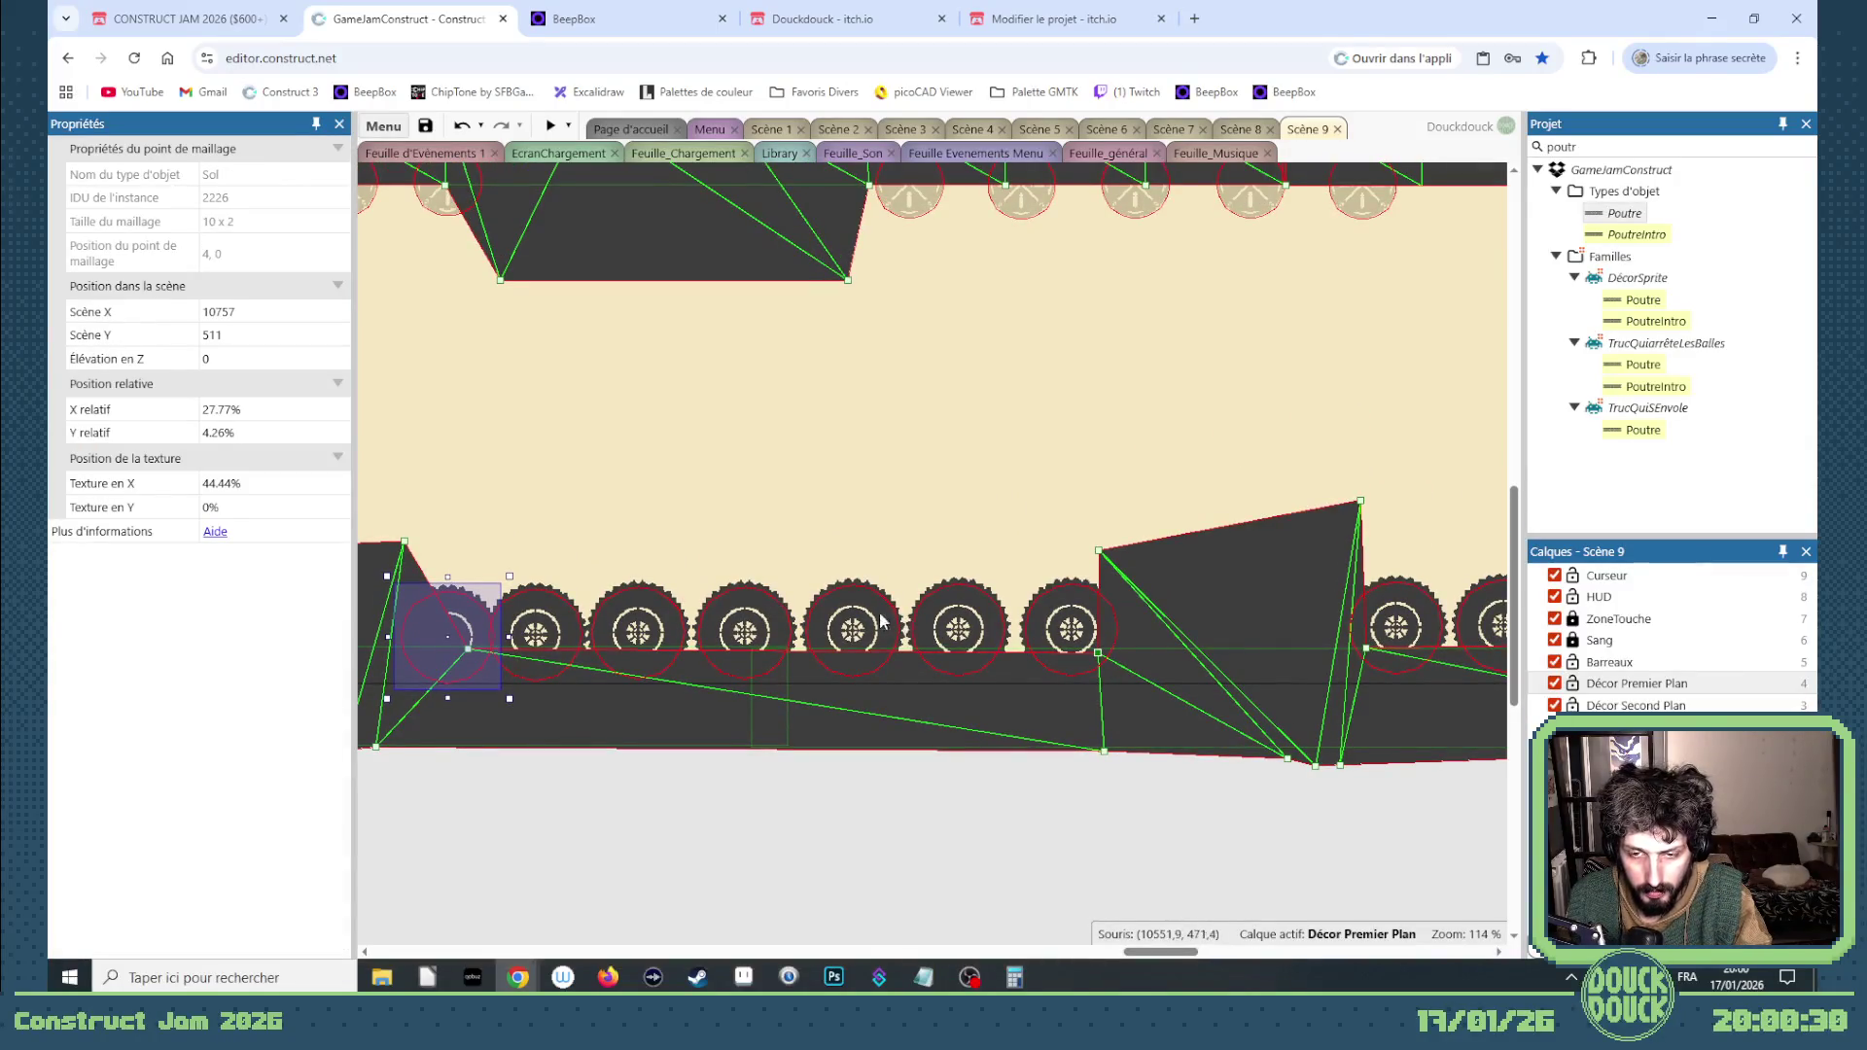
pyautogui.click(880, 620)
pyautogui.click(1076, 866)
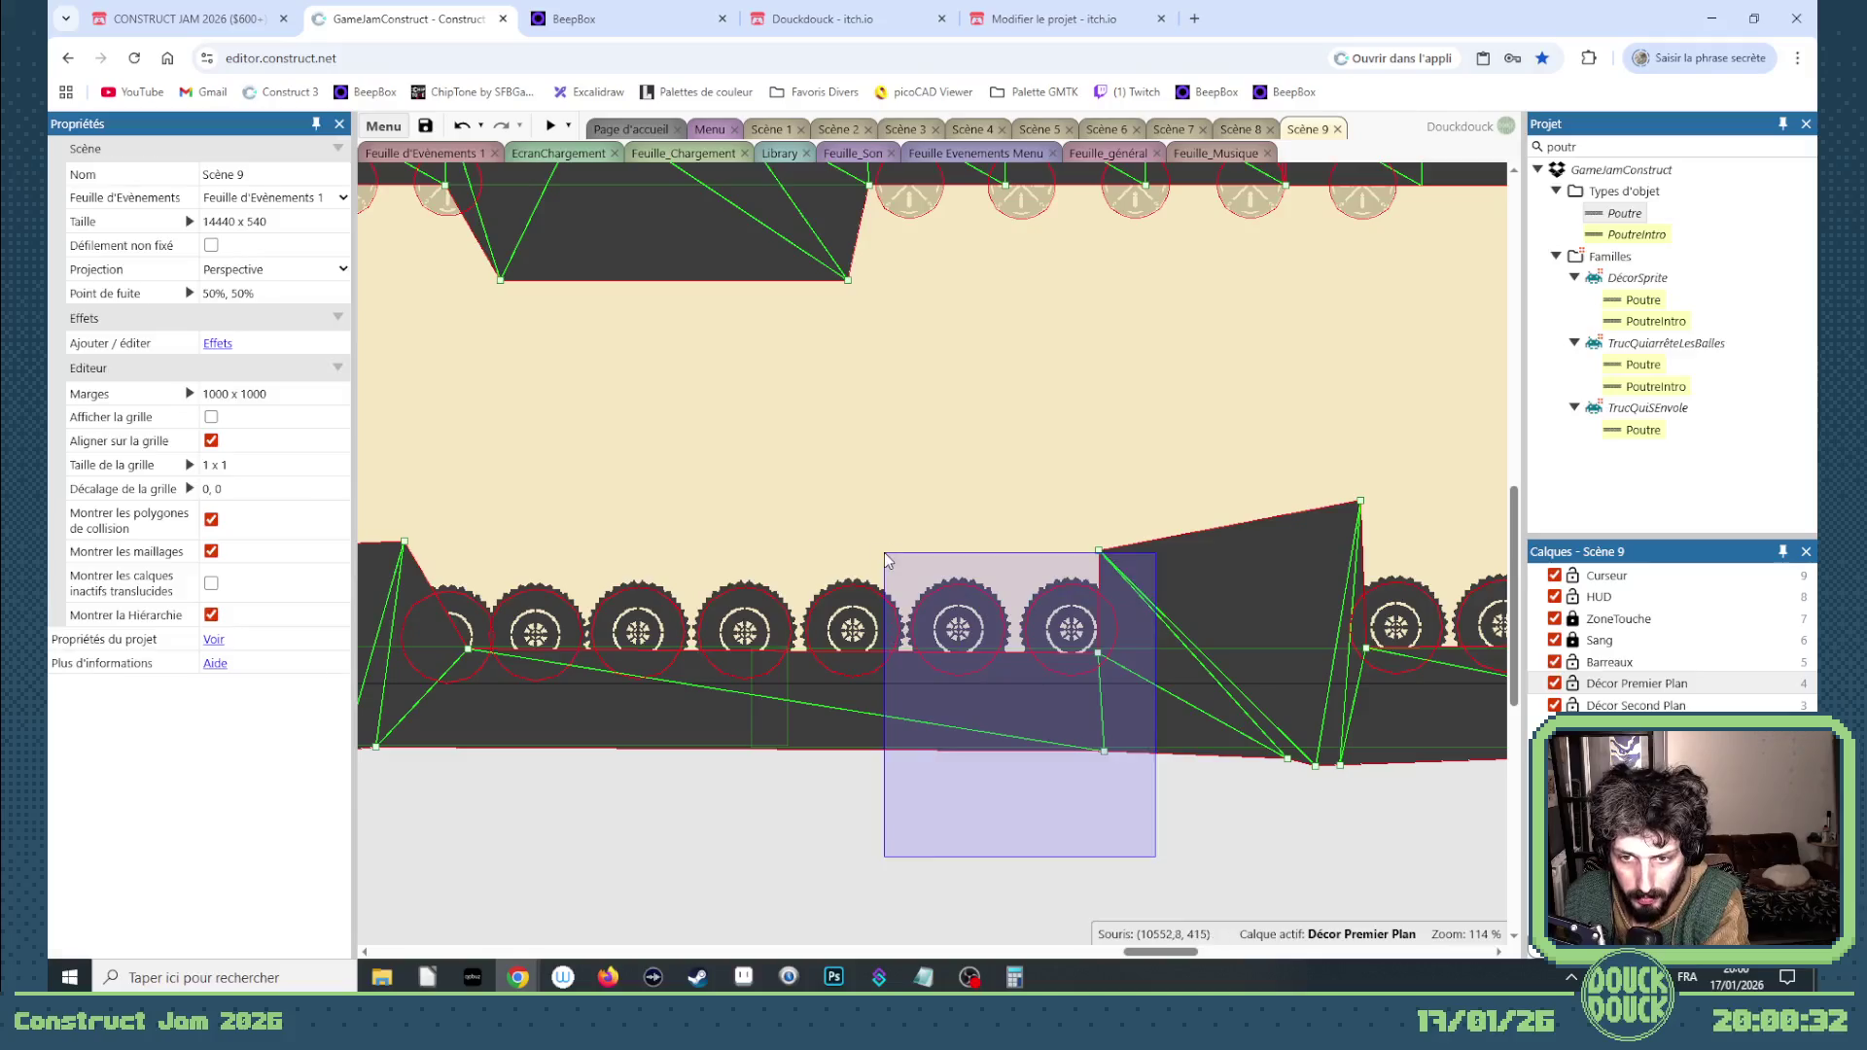
pyautogui.moveTo(884, 559); pyautogui.dragTo(884, 559)
pyautogui.press('Delete')
pyautogui.moveTo(1098, 652); pyautogui.dragTo(873, 651)
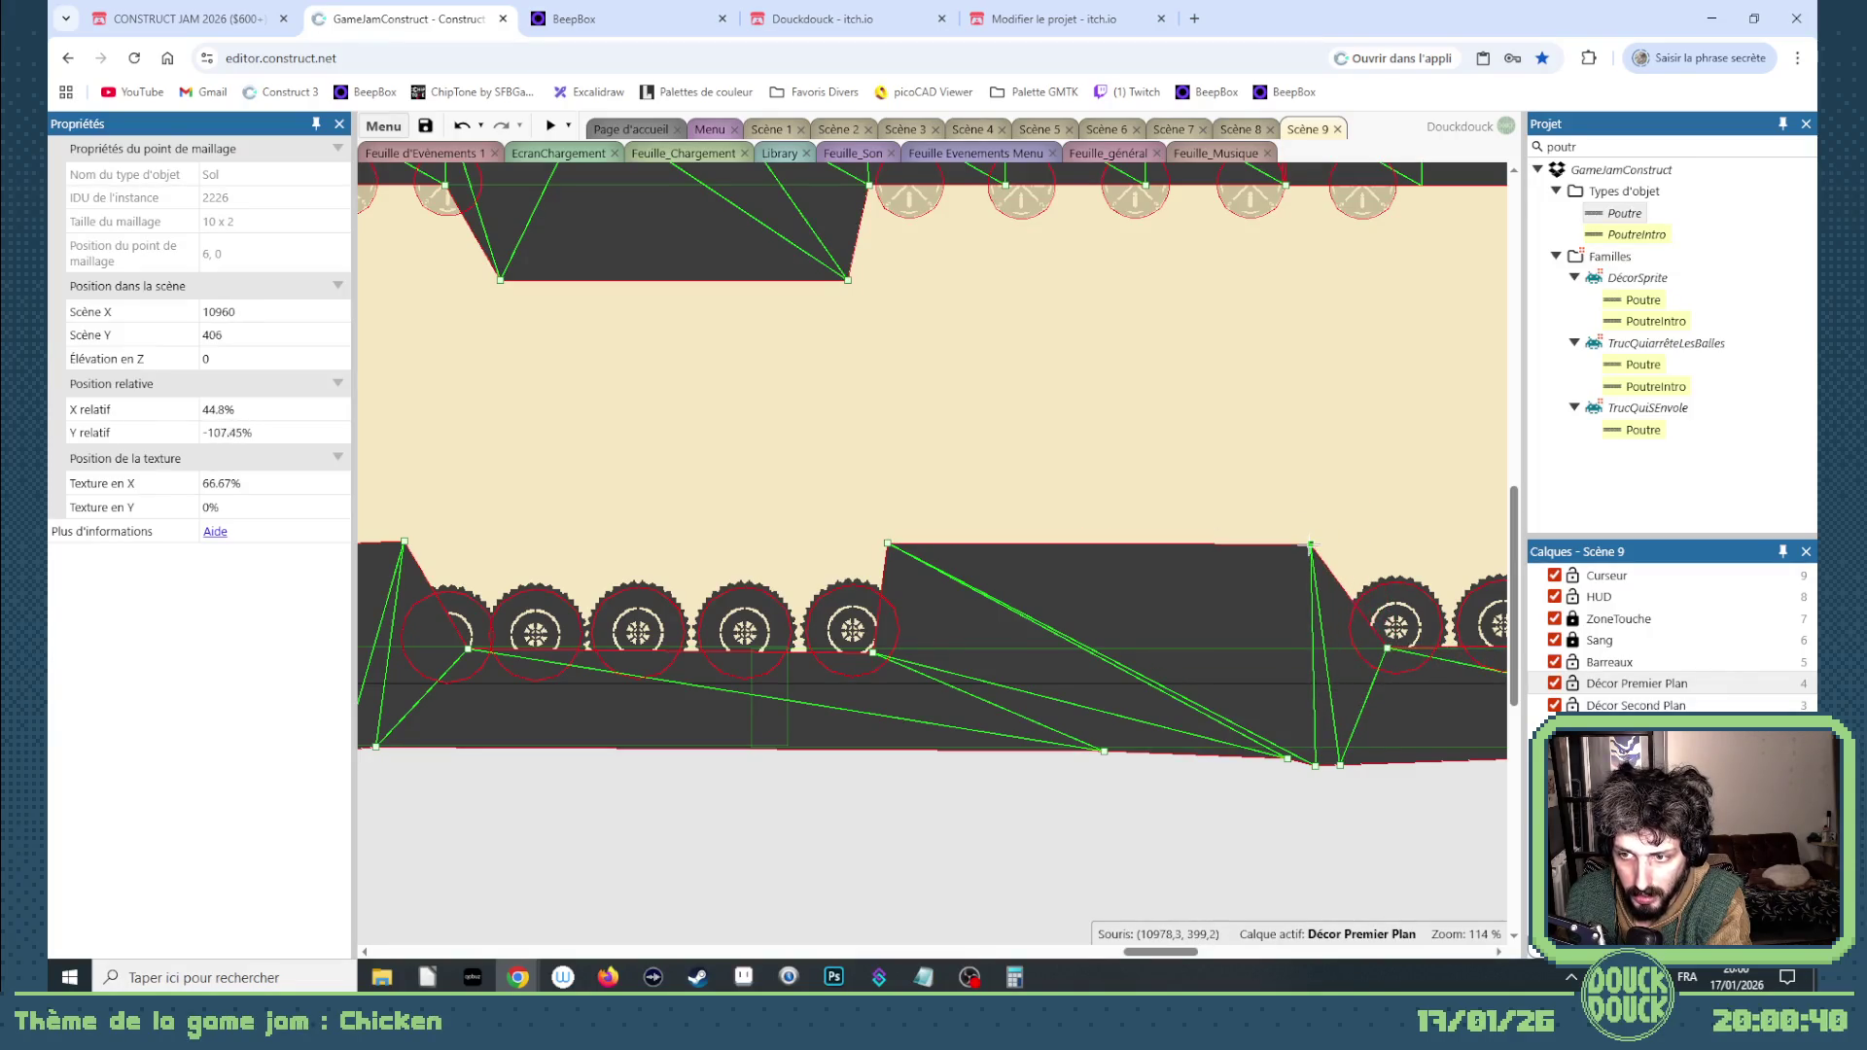
pyautogui.moveTo(1154, 954); pyautogui.dragTo(1000, 951)
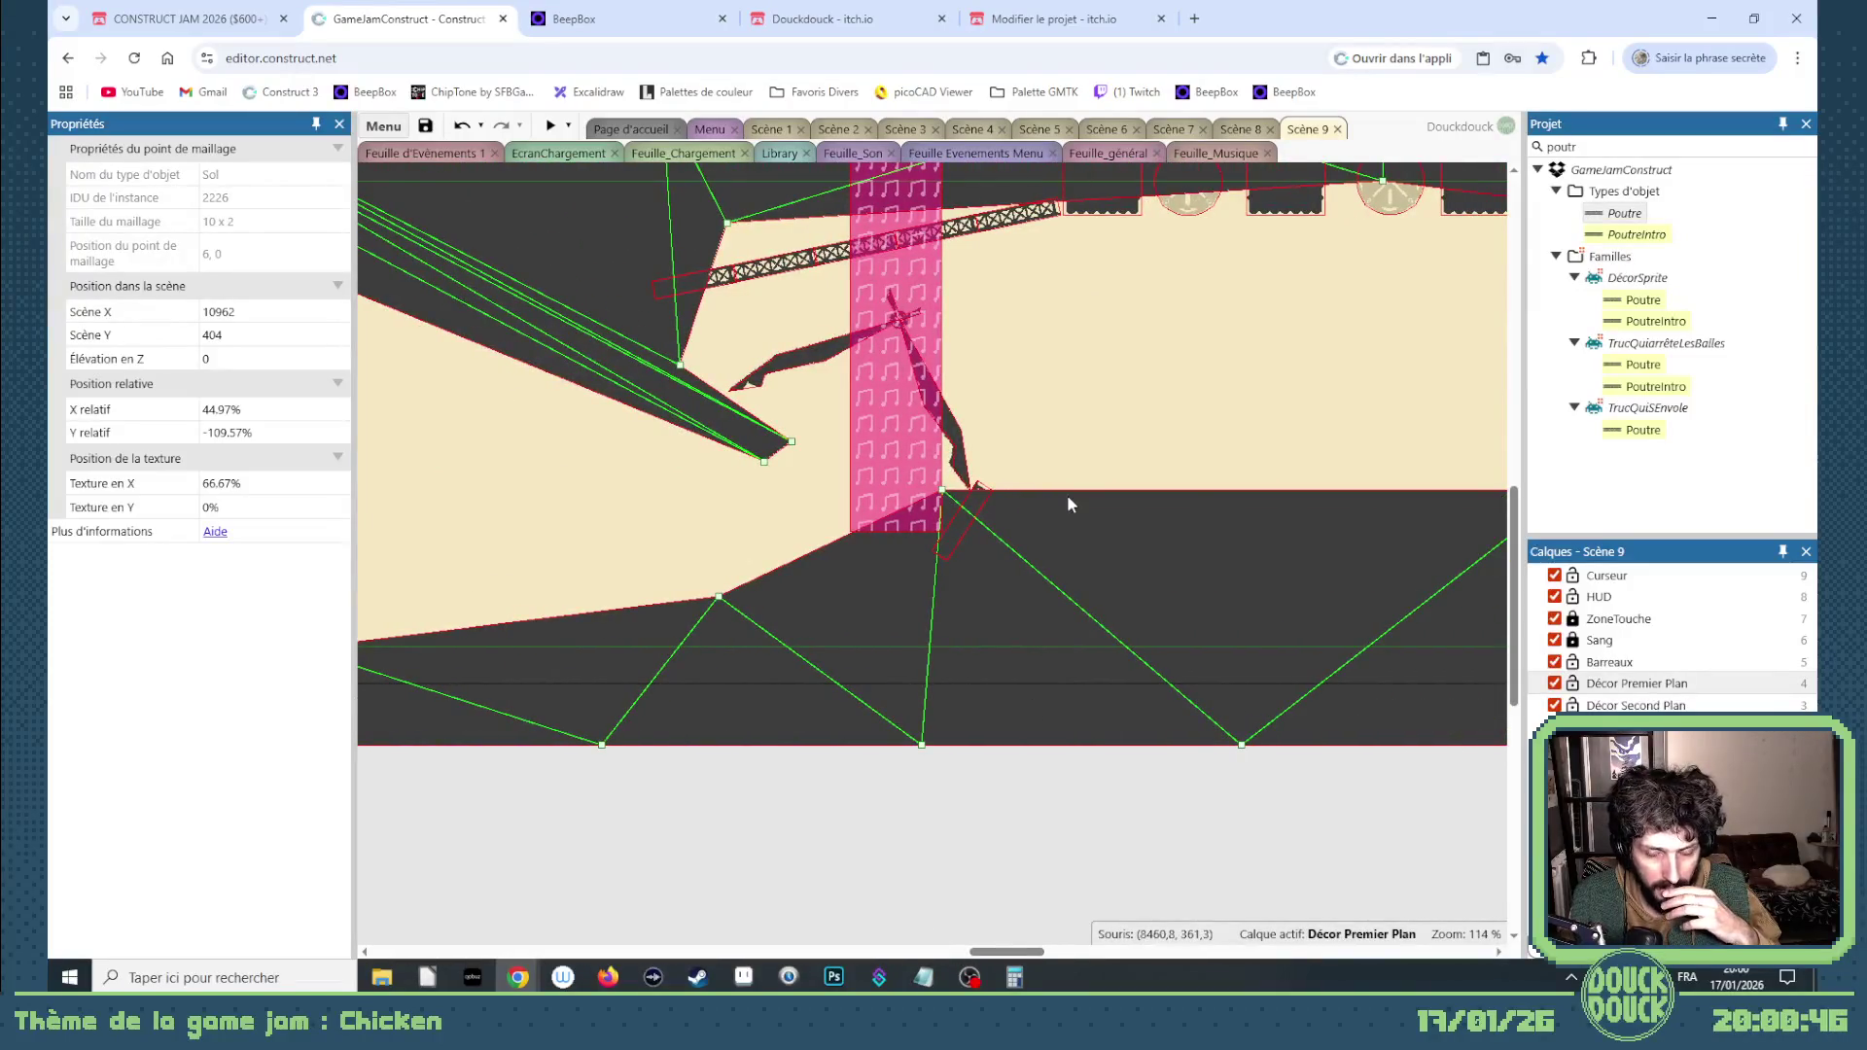
# Step: Run Scene 9 in a fullscreen preview and swing the plank level so the chicks spill off
pyautogui.click(545, 124)
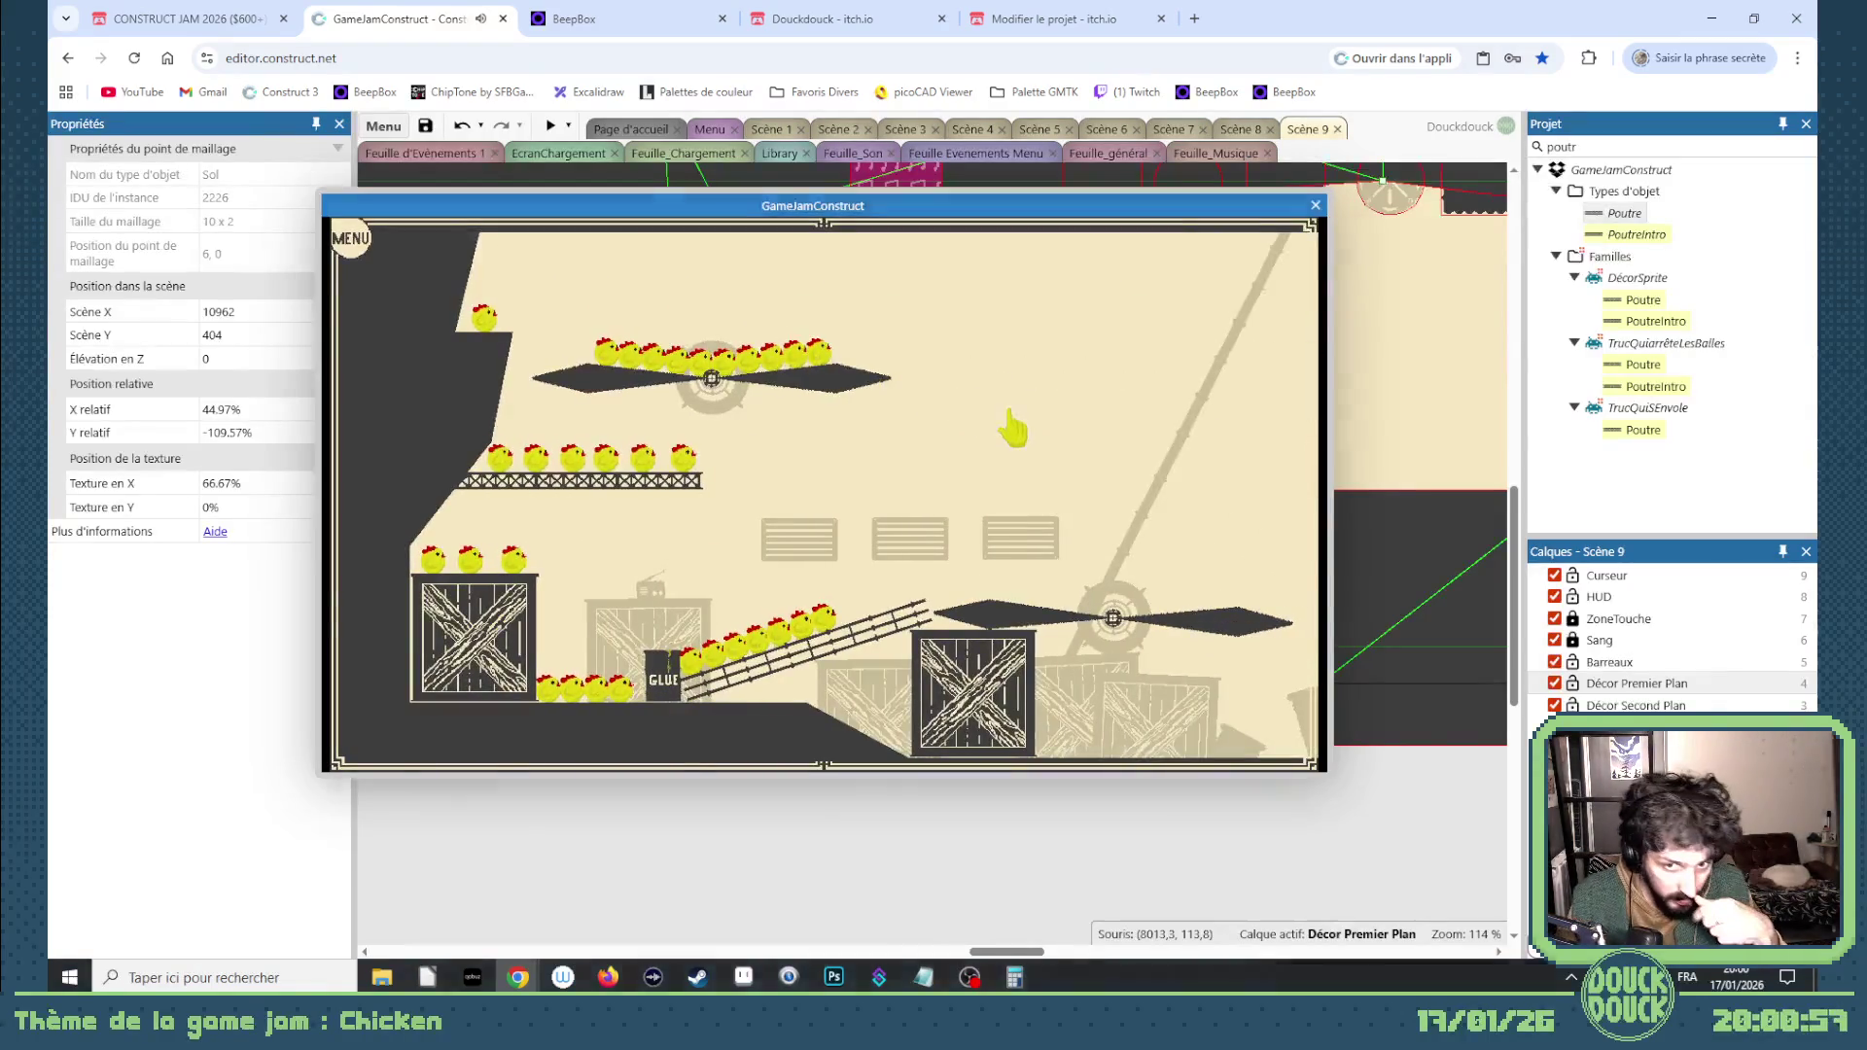
pyautogui.click(1009, 414)
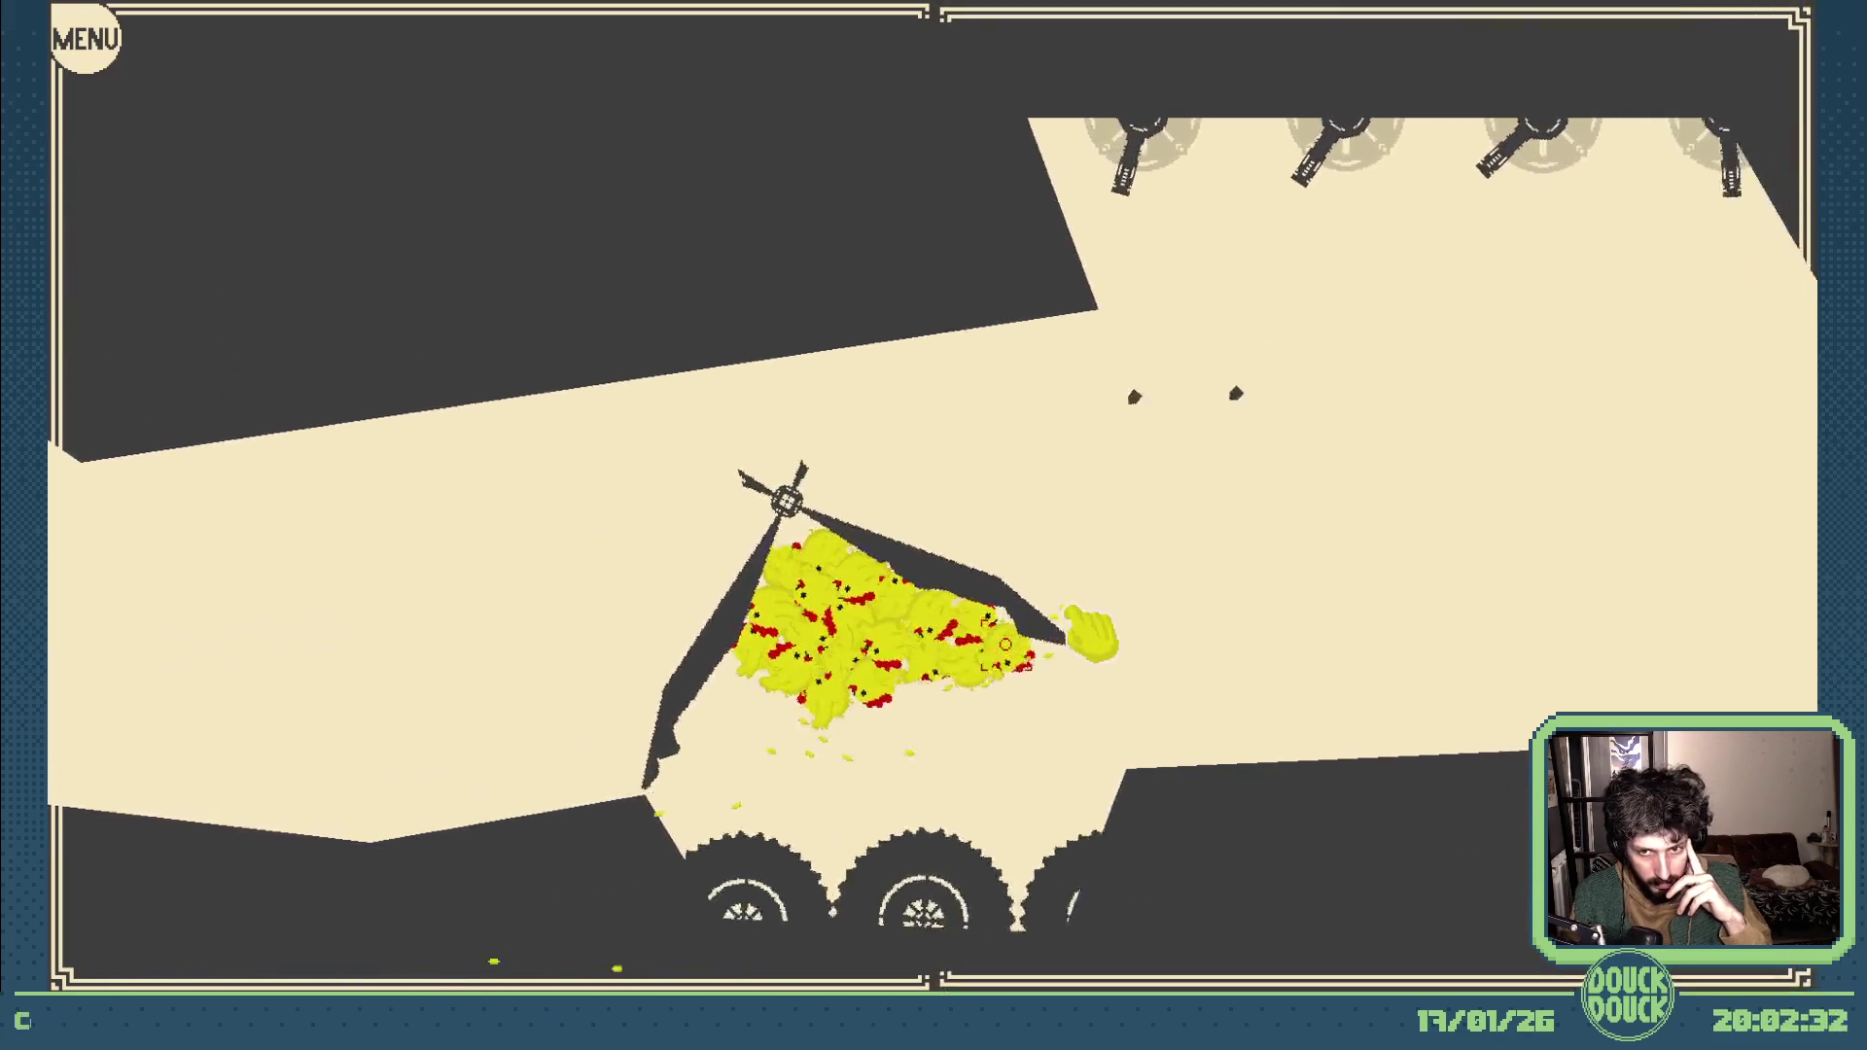
pyautogui.moveTo(1089, 631)
pyautogui.mouseDown()
pyautogui.moveTo(1059, 658)
pyautogui.moveTo(833, 625)
pyautogui.moveTo(888, 615)
pyautogui.moveTo(826, 544)
pyautogui.moveTo(835, 425)
pyautogui.mouseUp()
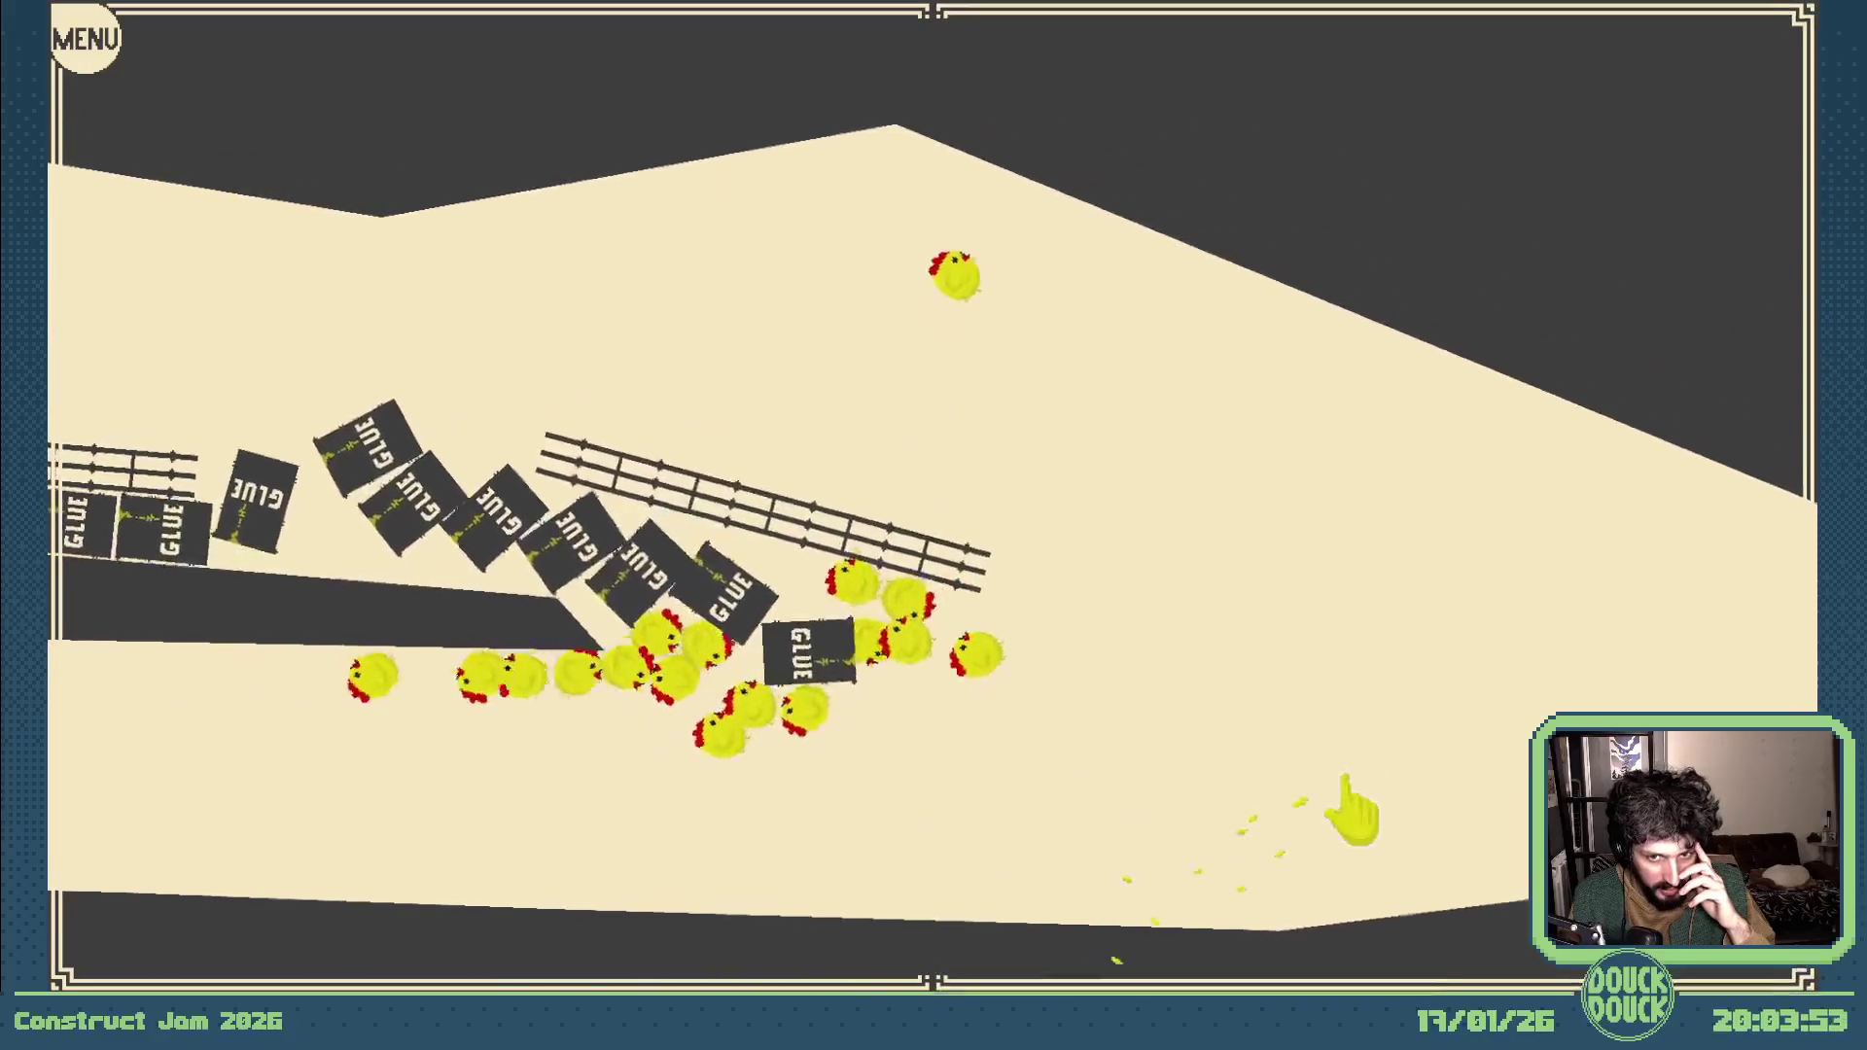
# Step: Grab at the level until sixteen chickens exit and the abandon-remaining-chickens prompt appears
pyautogui.click(1361, 803)
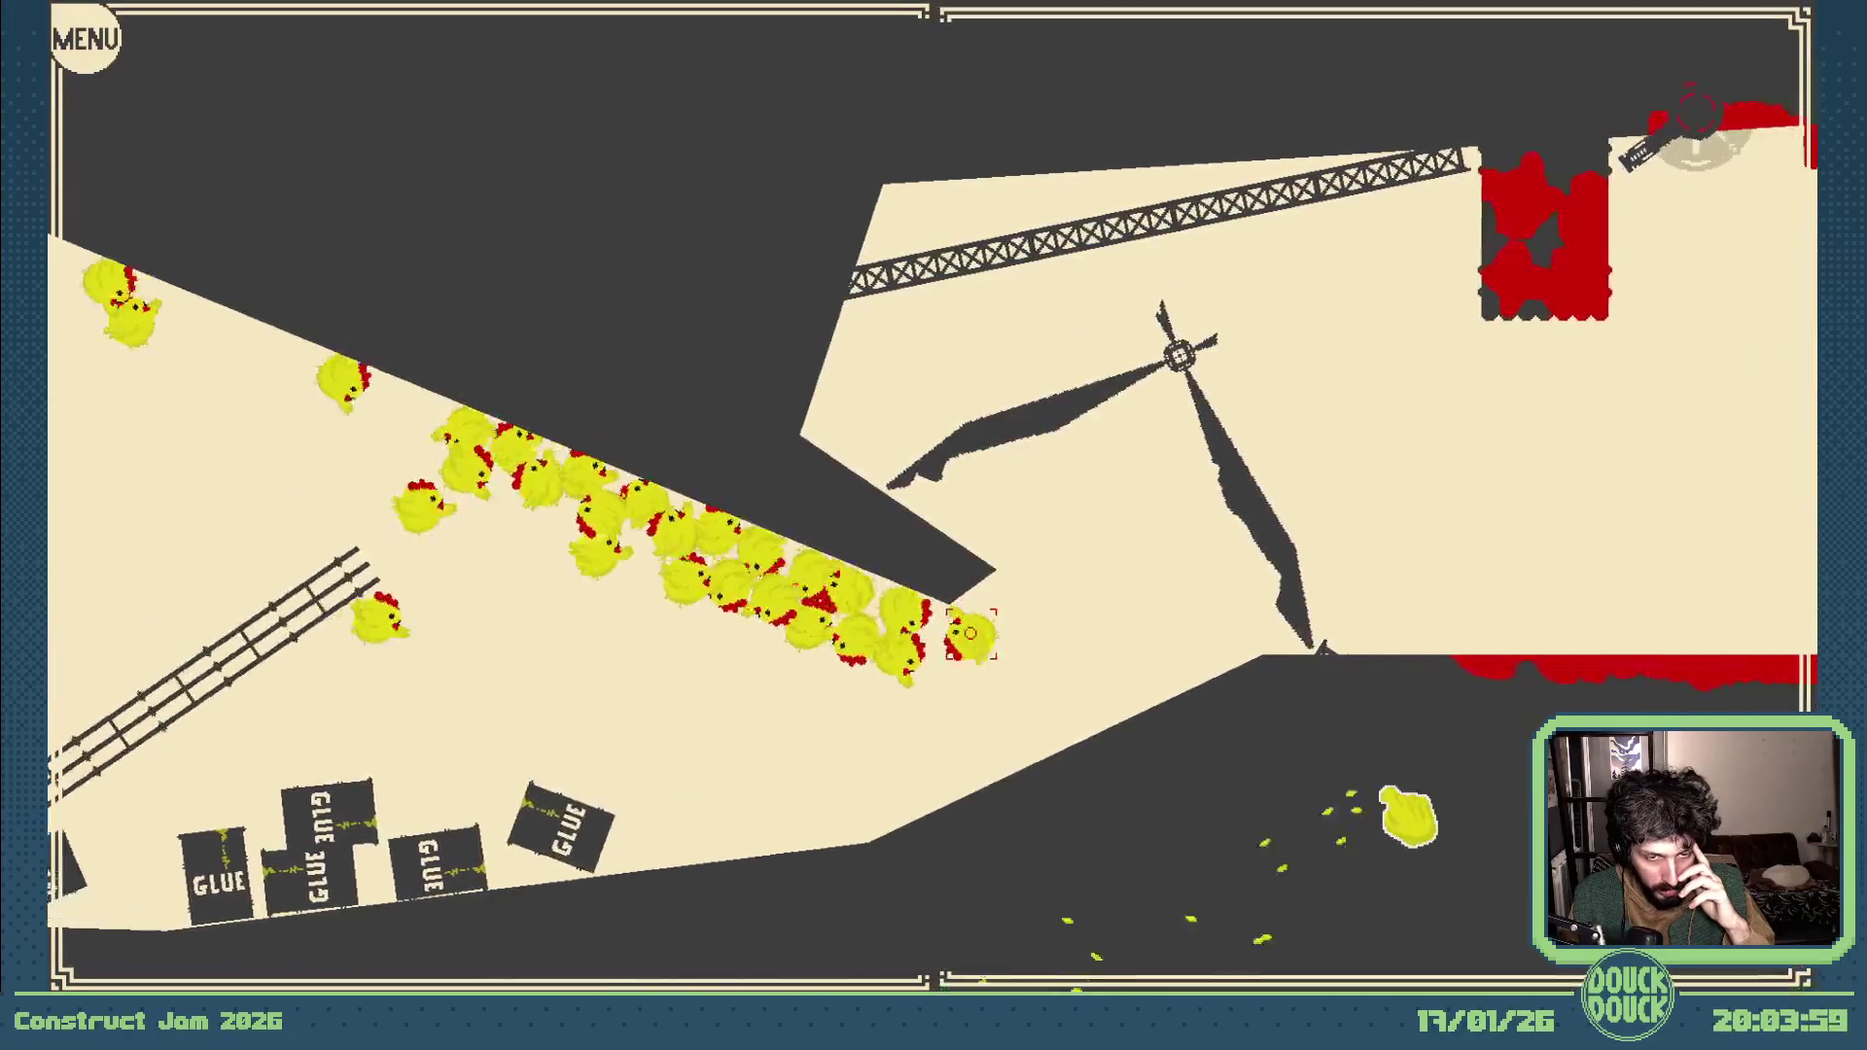
pyautogui.click(1395, 796)
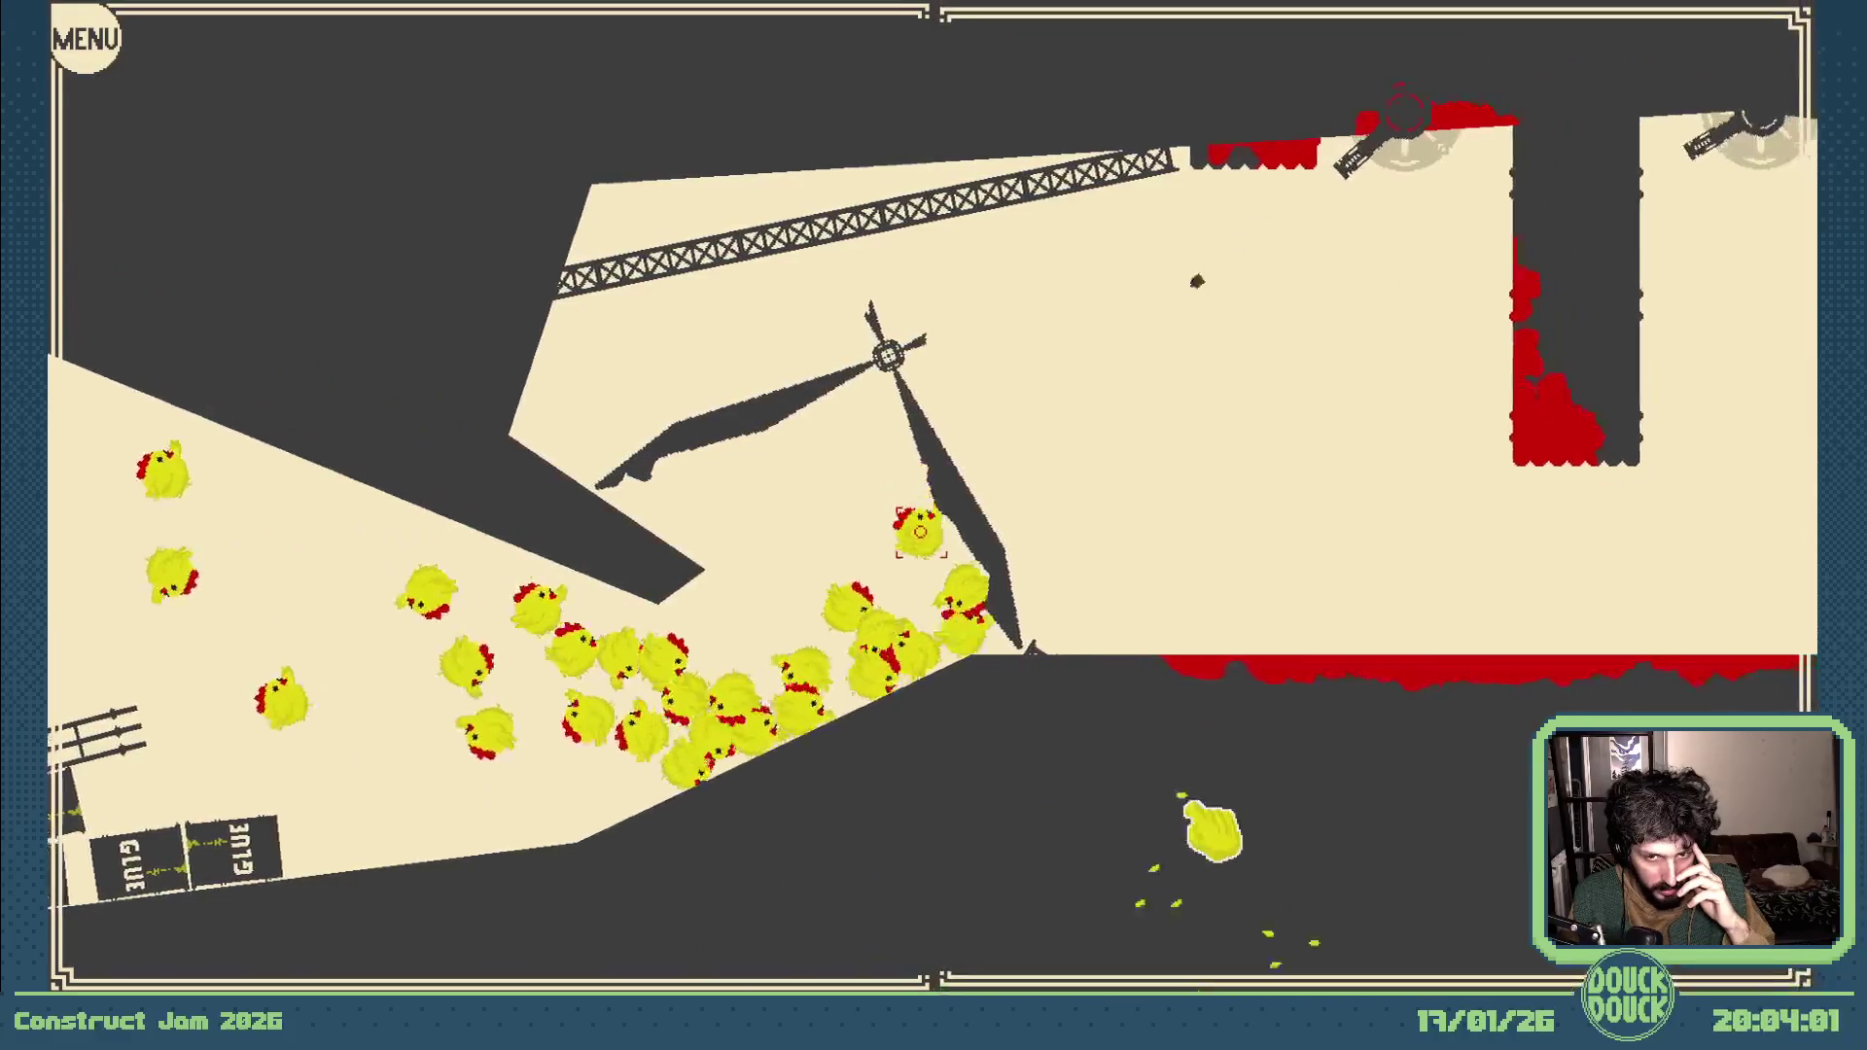
pyautogui.click(1209, 825)
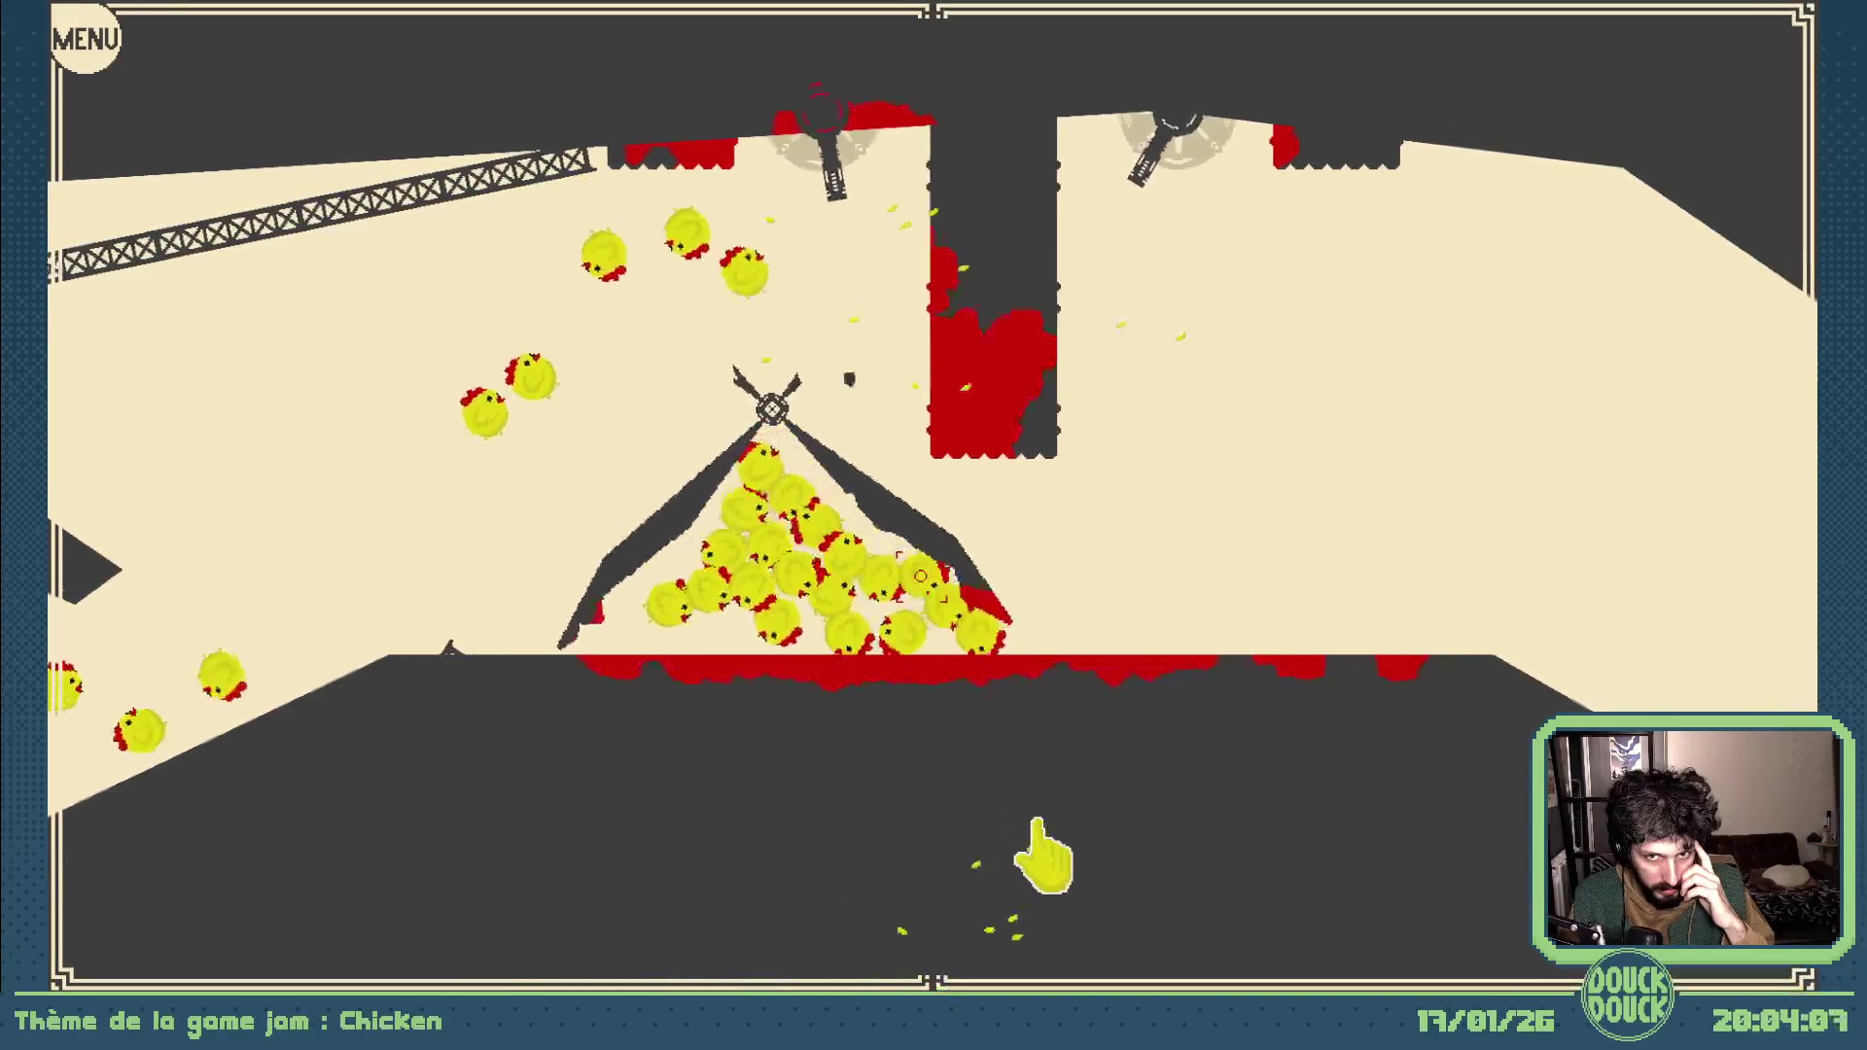
pyautogui.click(1182, 825)
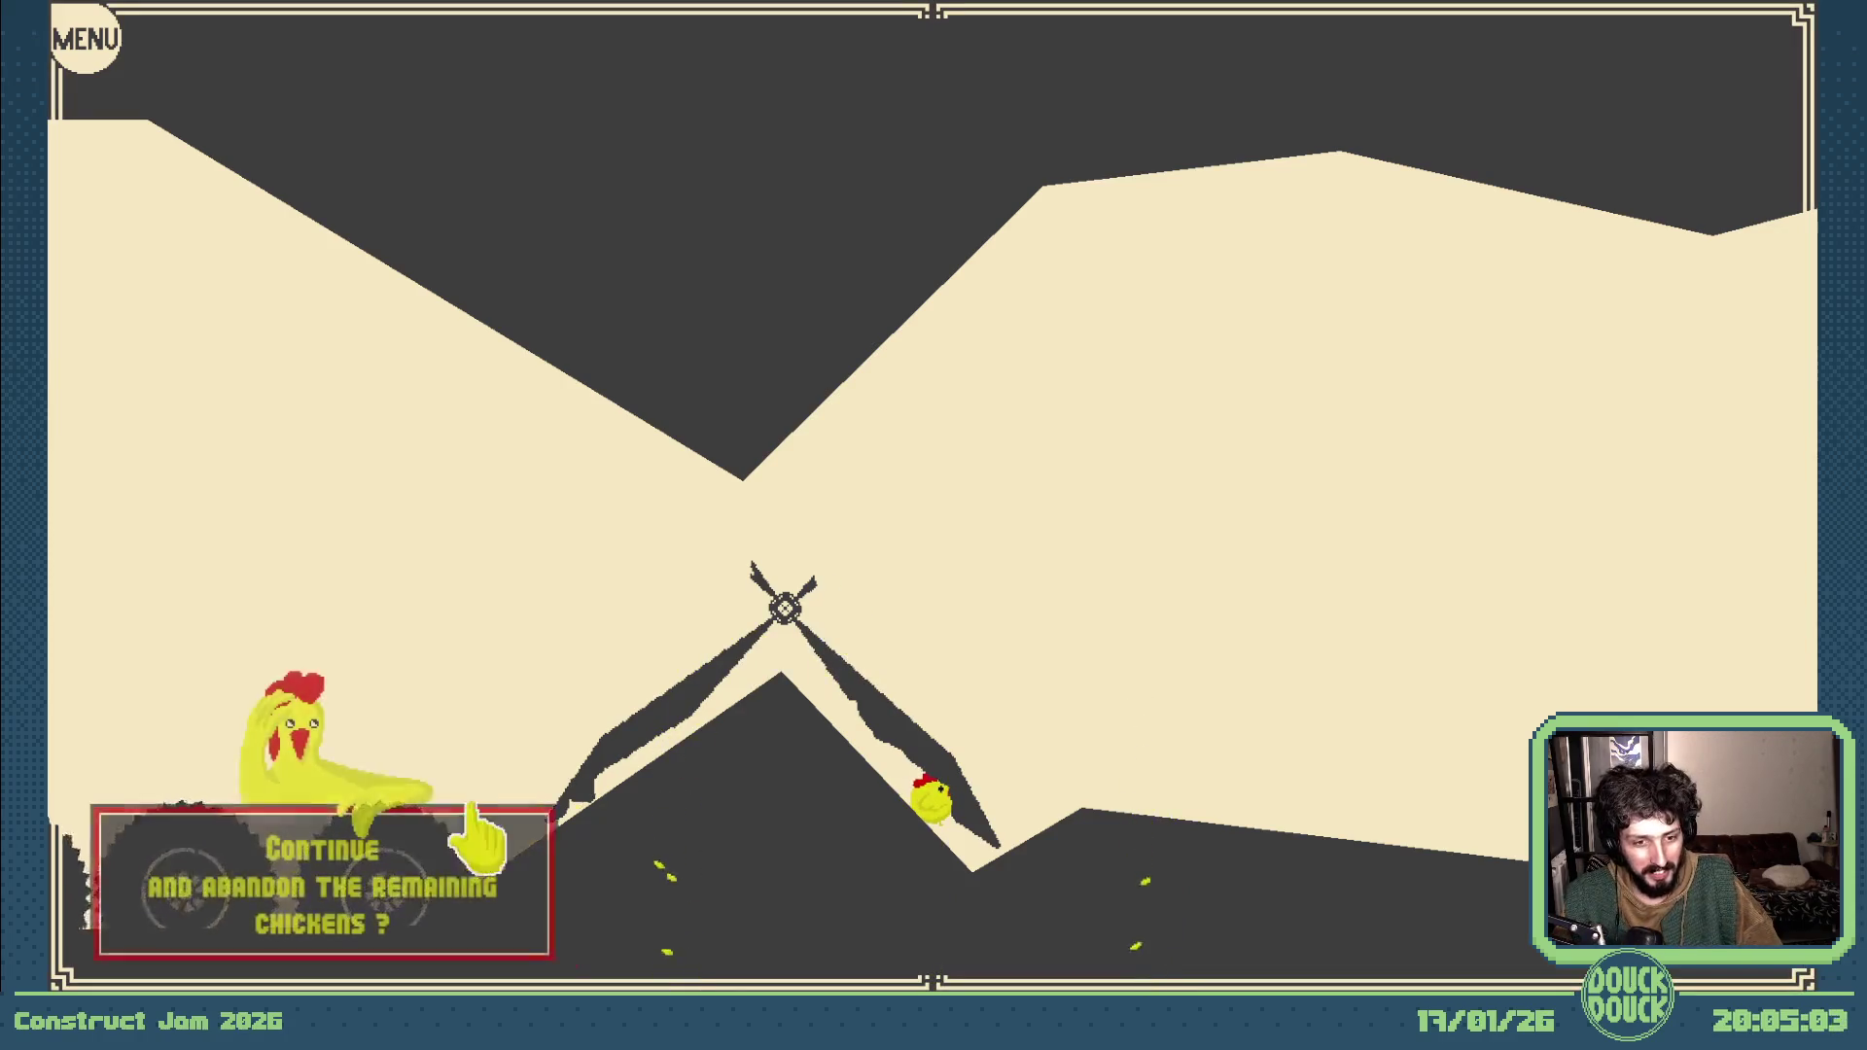
# Step: Close the game preview and select the small sprite above the GLUE crate in Scene 9
pyautogui.press('Escape')
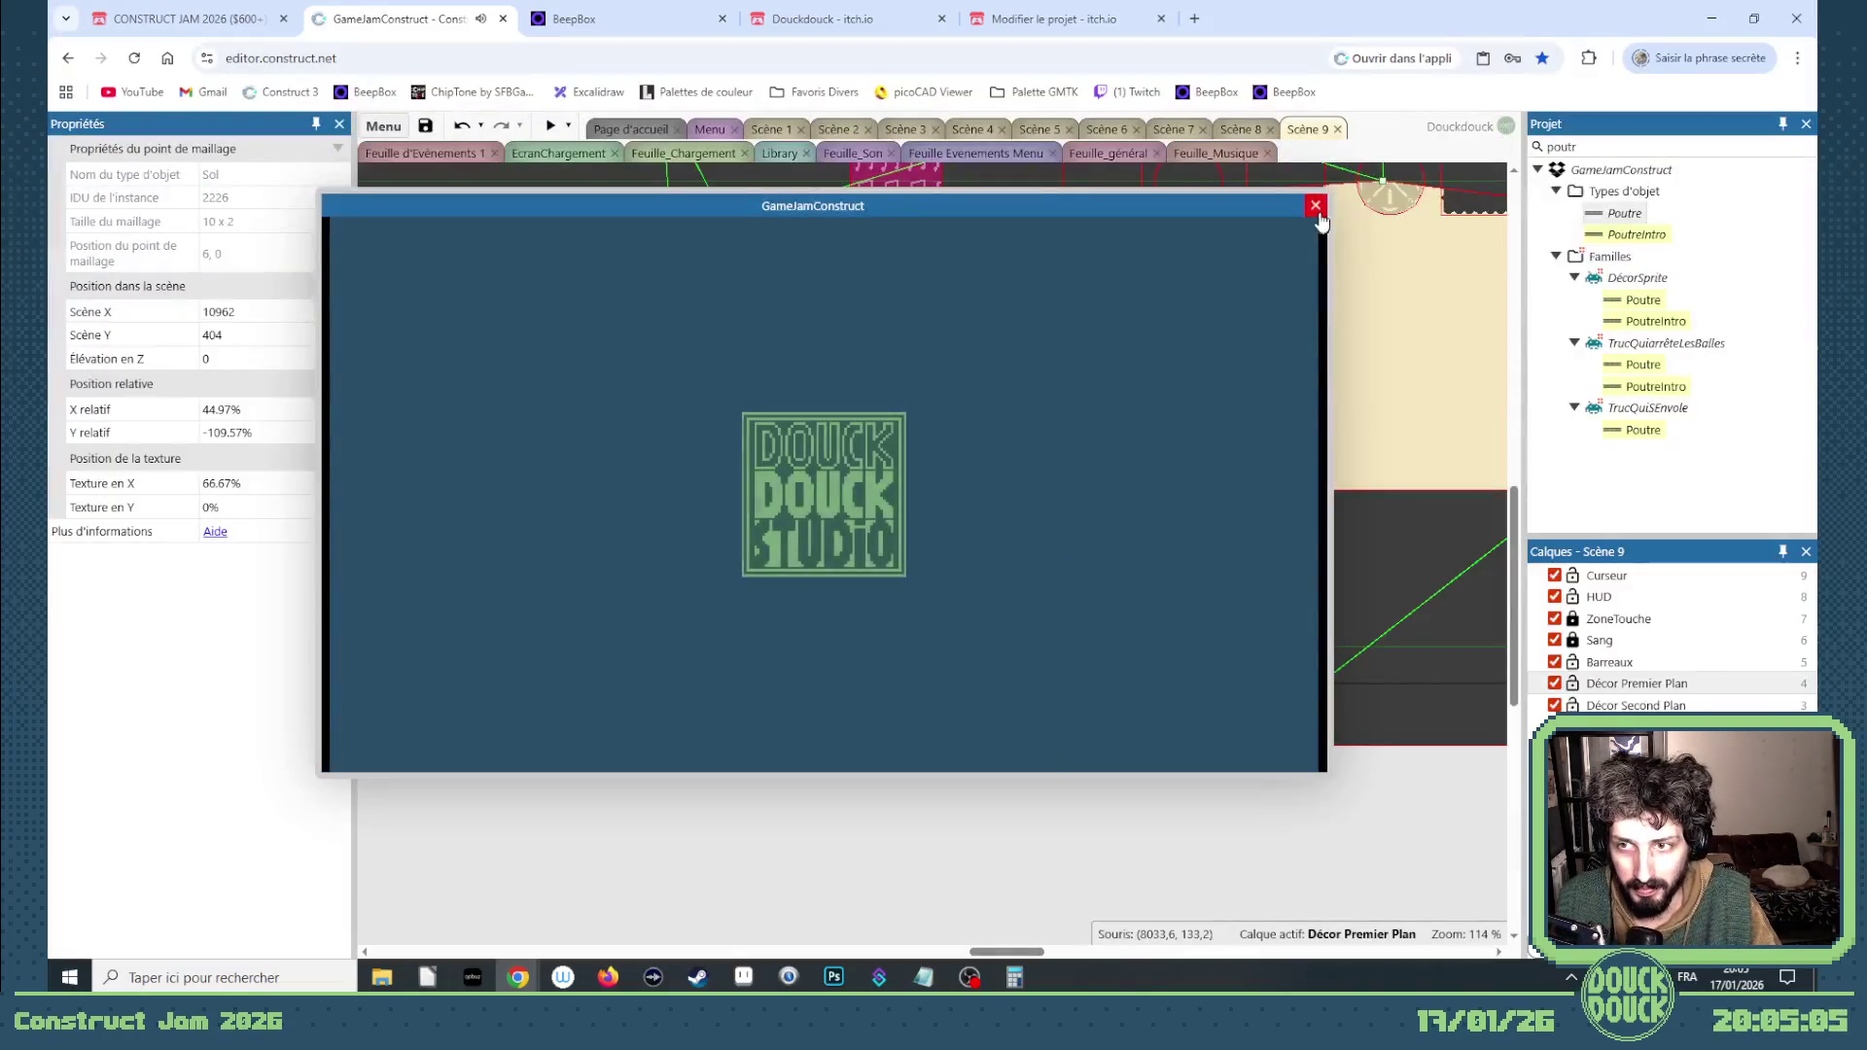
pyautogui.click(1316, 206)
pyautogui.moveTo(993, 953)
pyautogui.mouseDown()
pyautogui.moveTo(1303, 941)
pyautogui.moveTo(1213, 916)
pyautogui.moveTo(523, 902)
pyautogui.mouseUp()
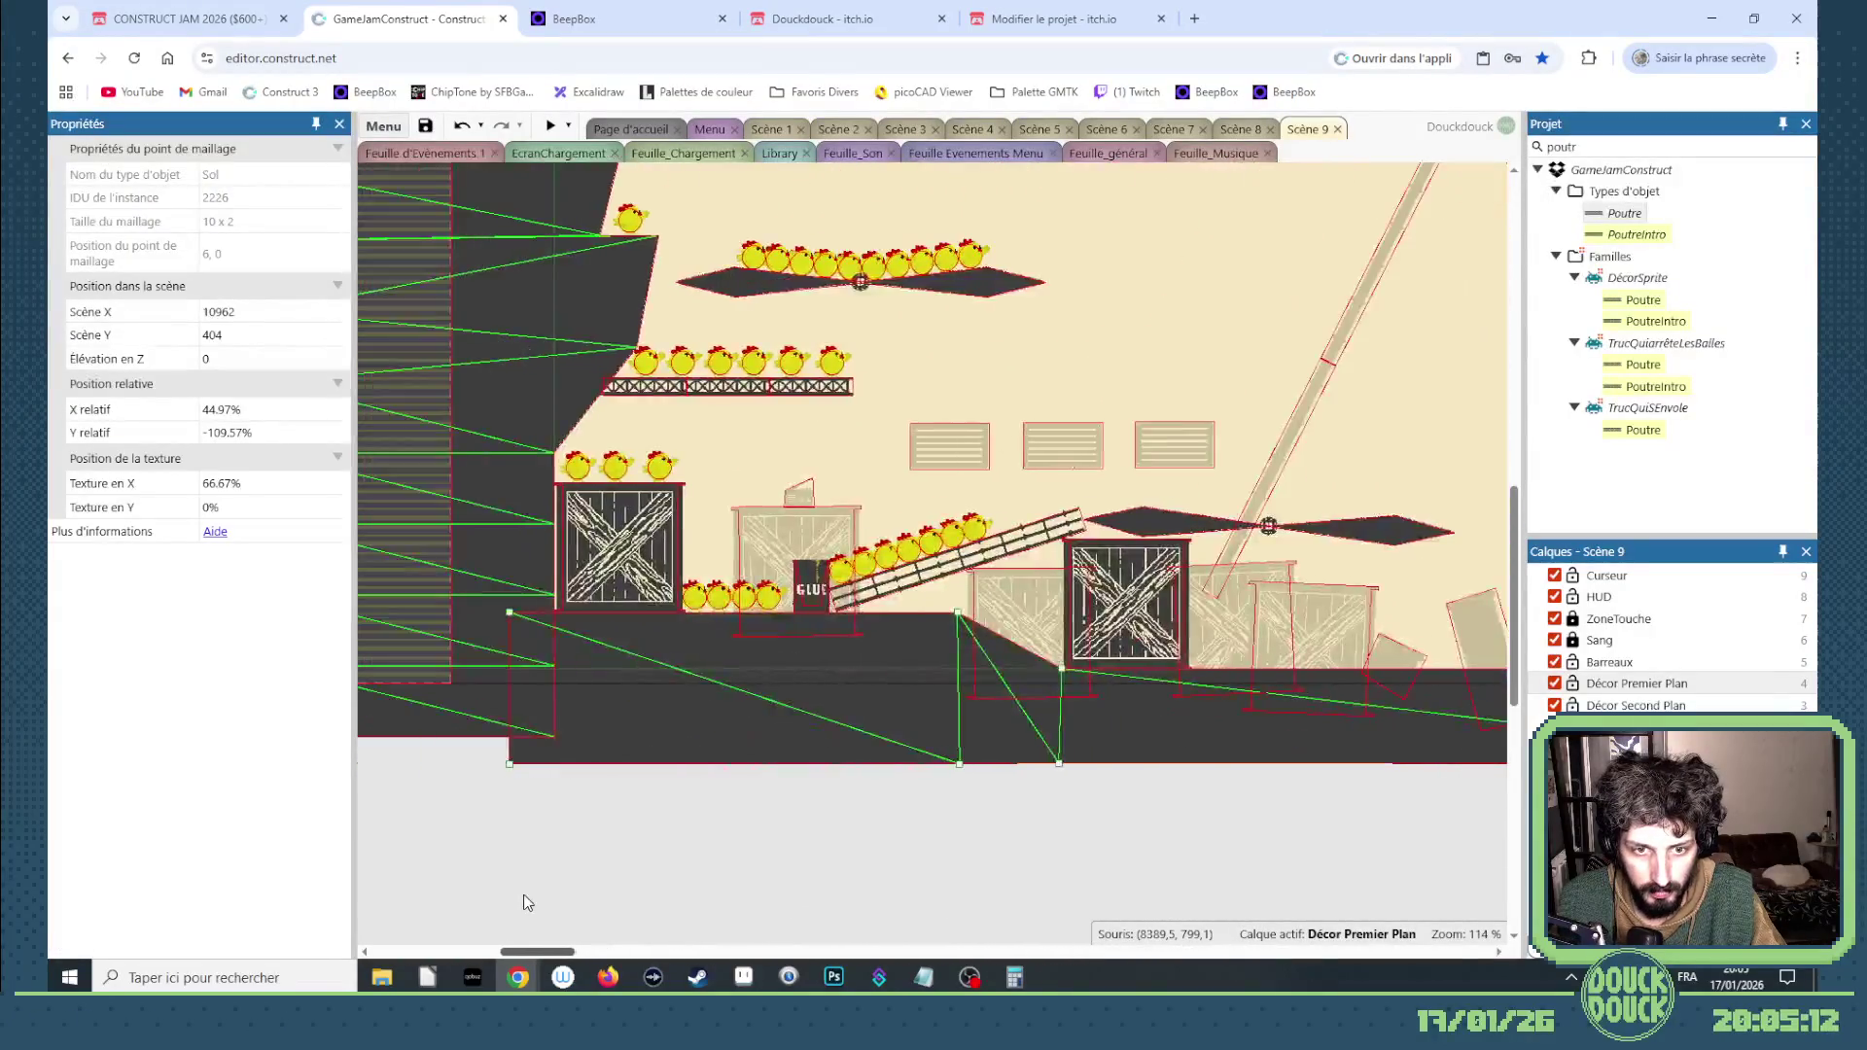
pyautogui.click(813, 498)
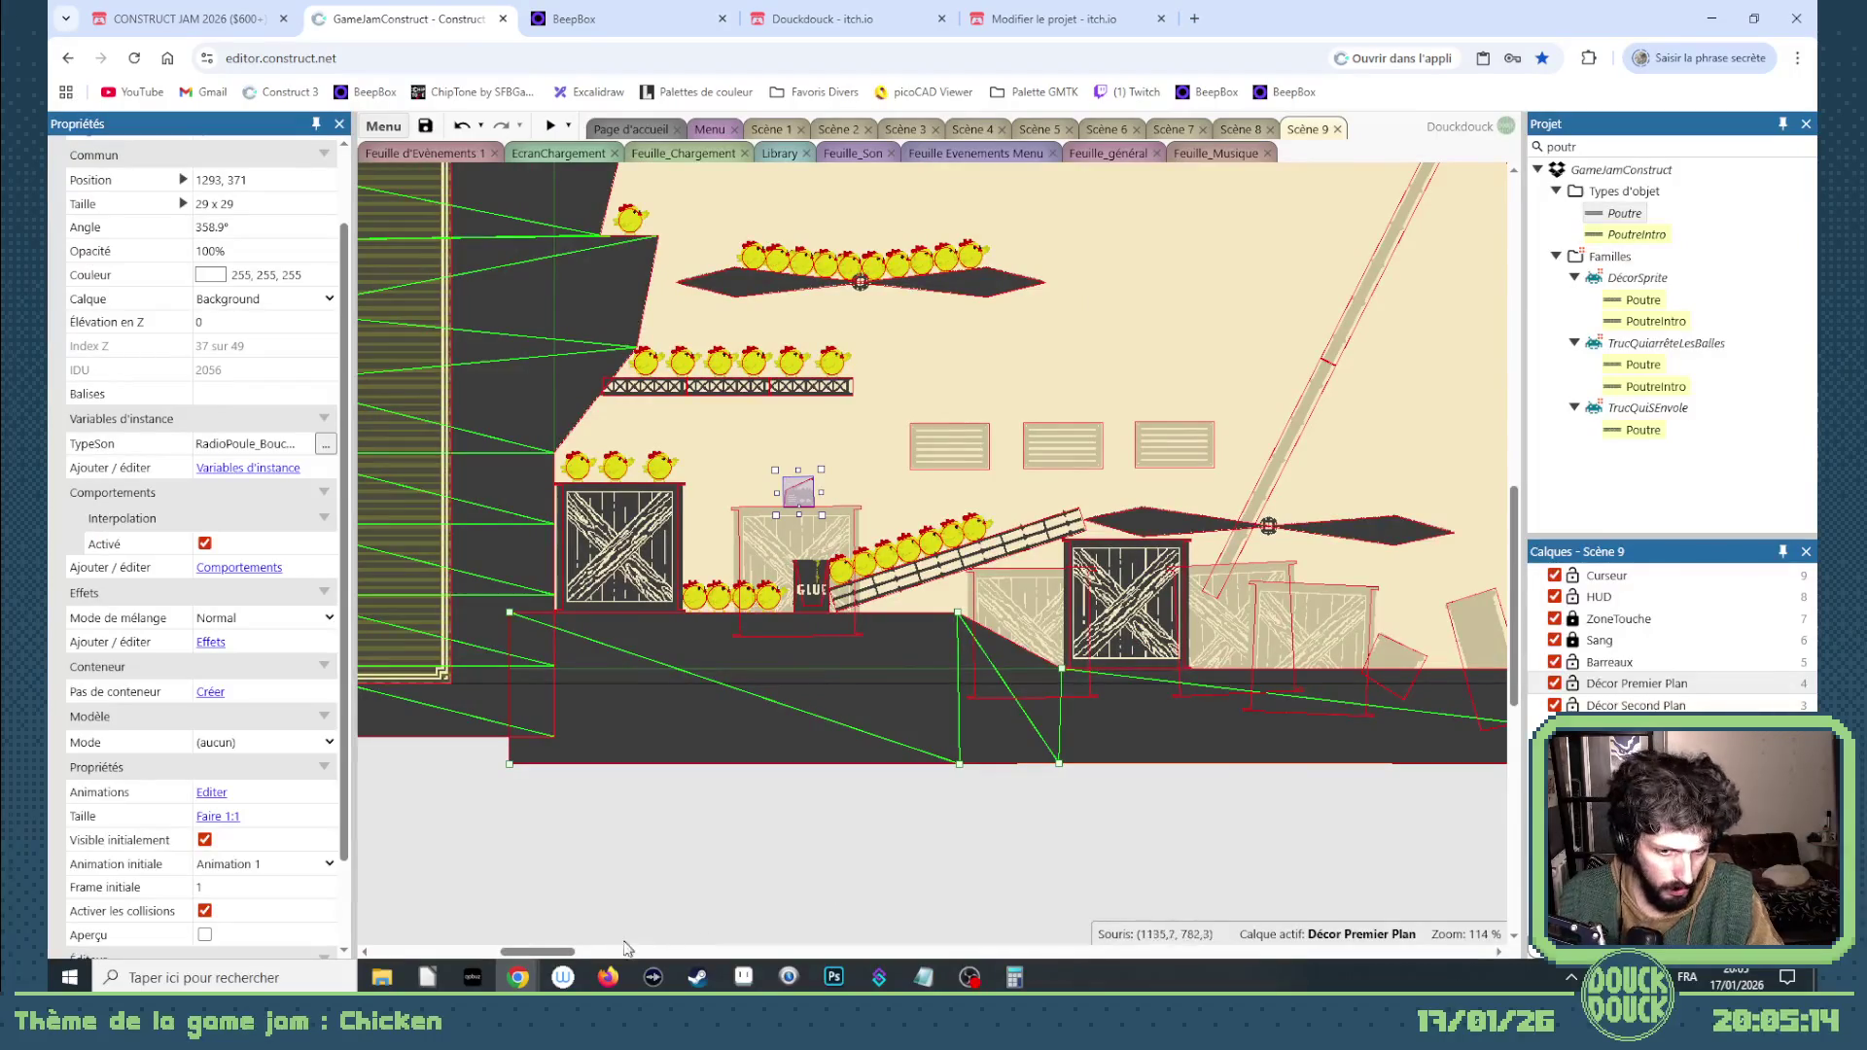